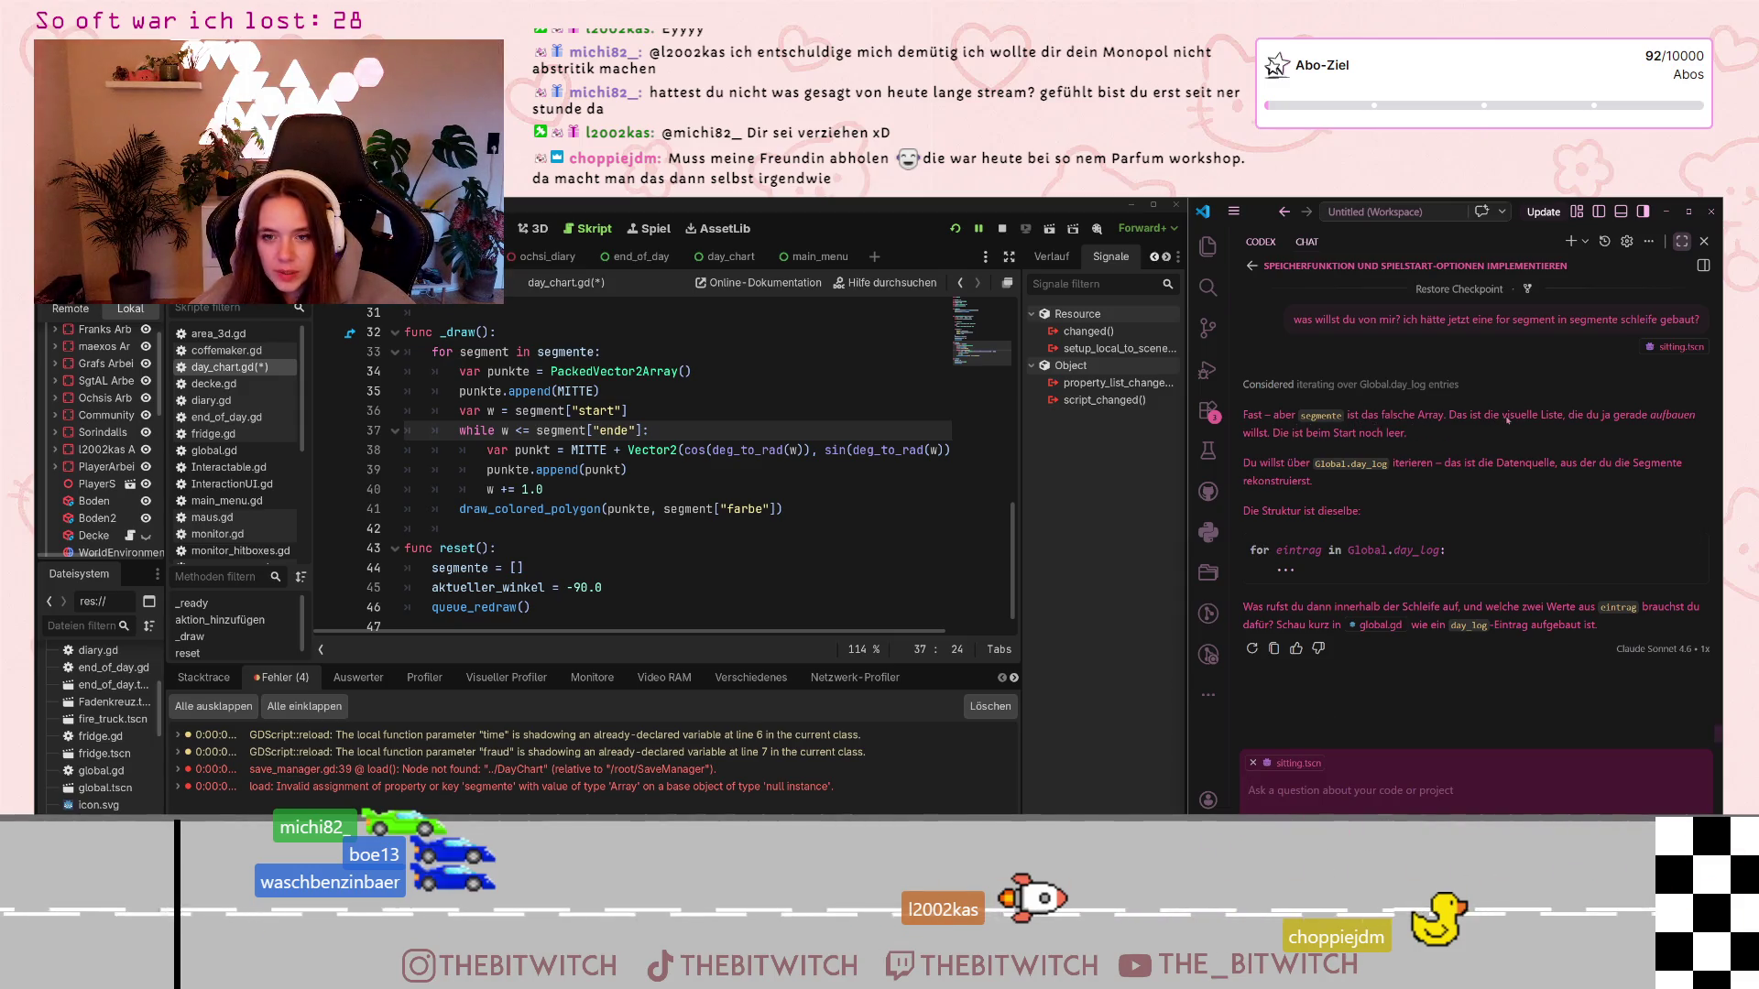
Scroll through day_chart.gd and the script list, marking the 'for segment in segmente' loop header
scroll(798, 578, "up", 3)
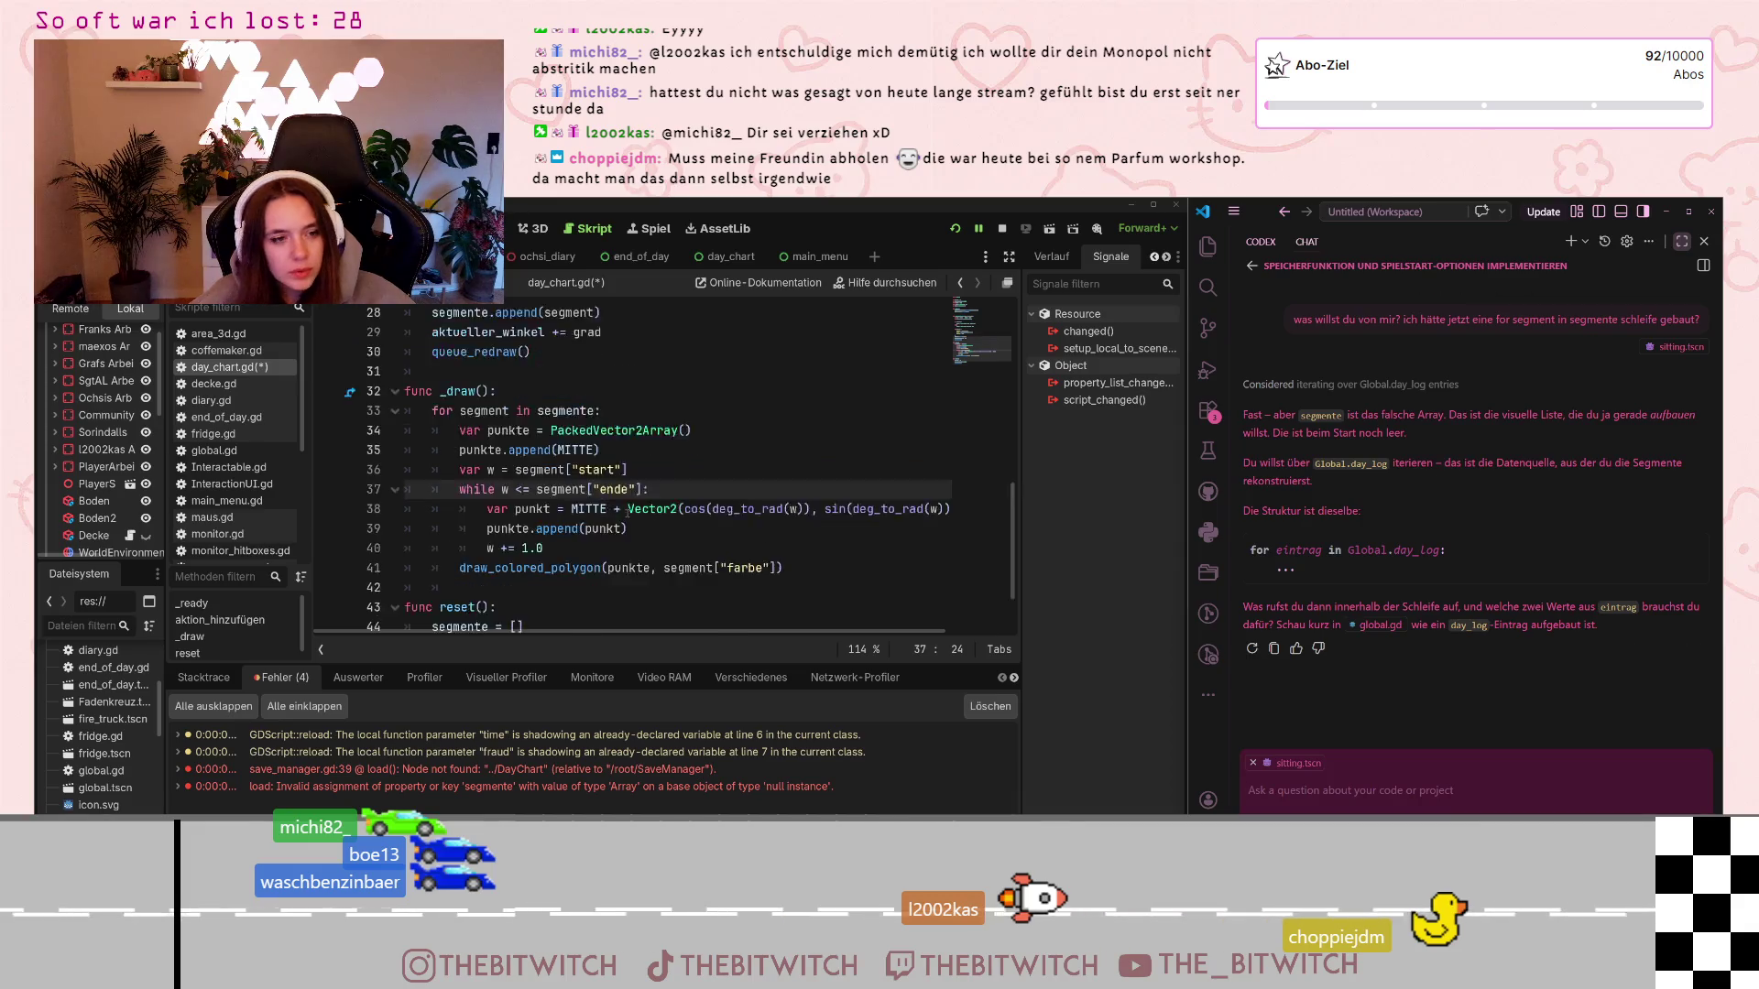
left_click_drag(433, 529, 601, 529)
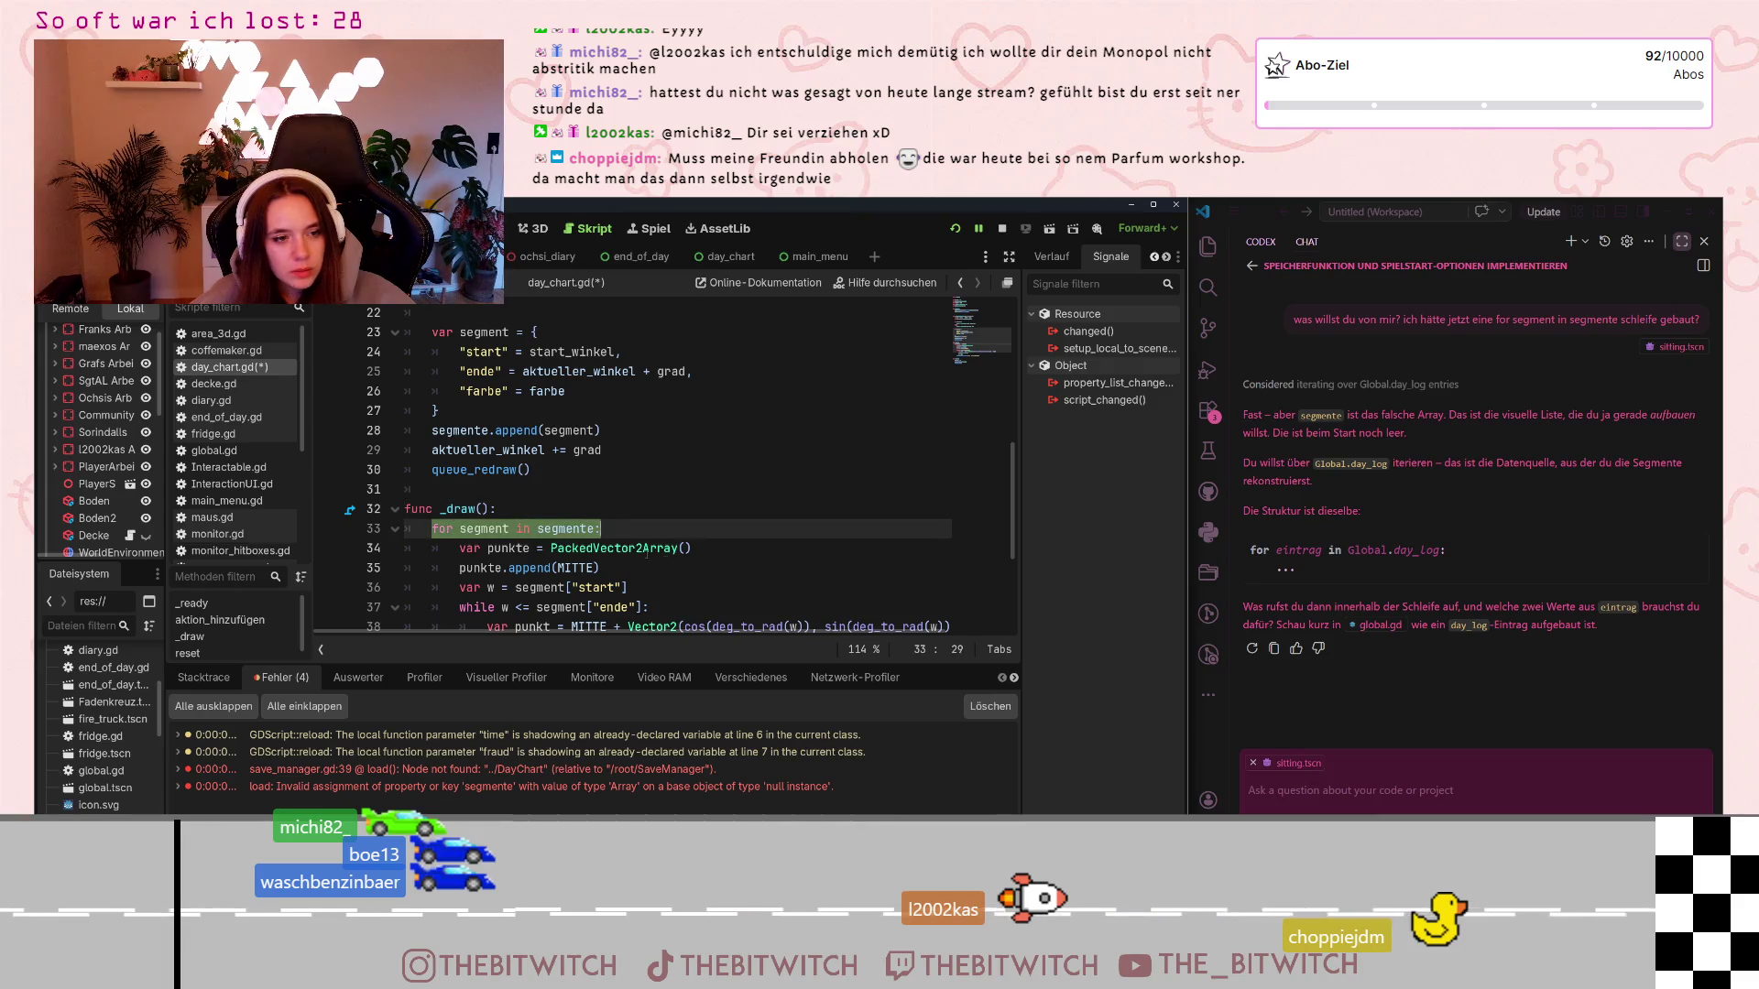
scroll(652, 569, "up", 4)
scroll(652, 569, "up", 3)
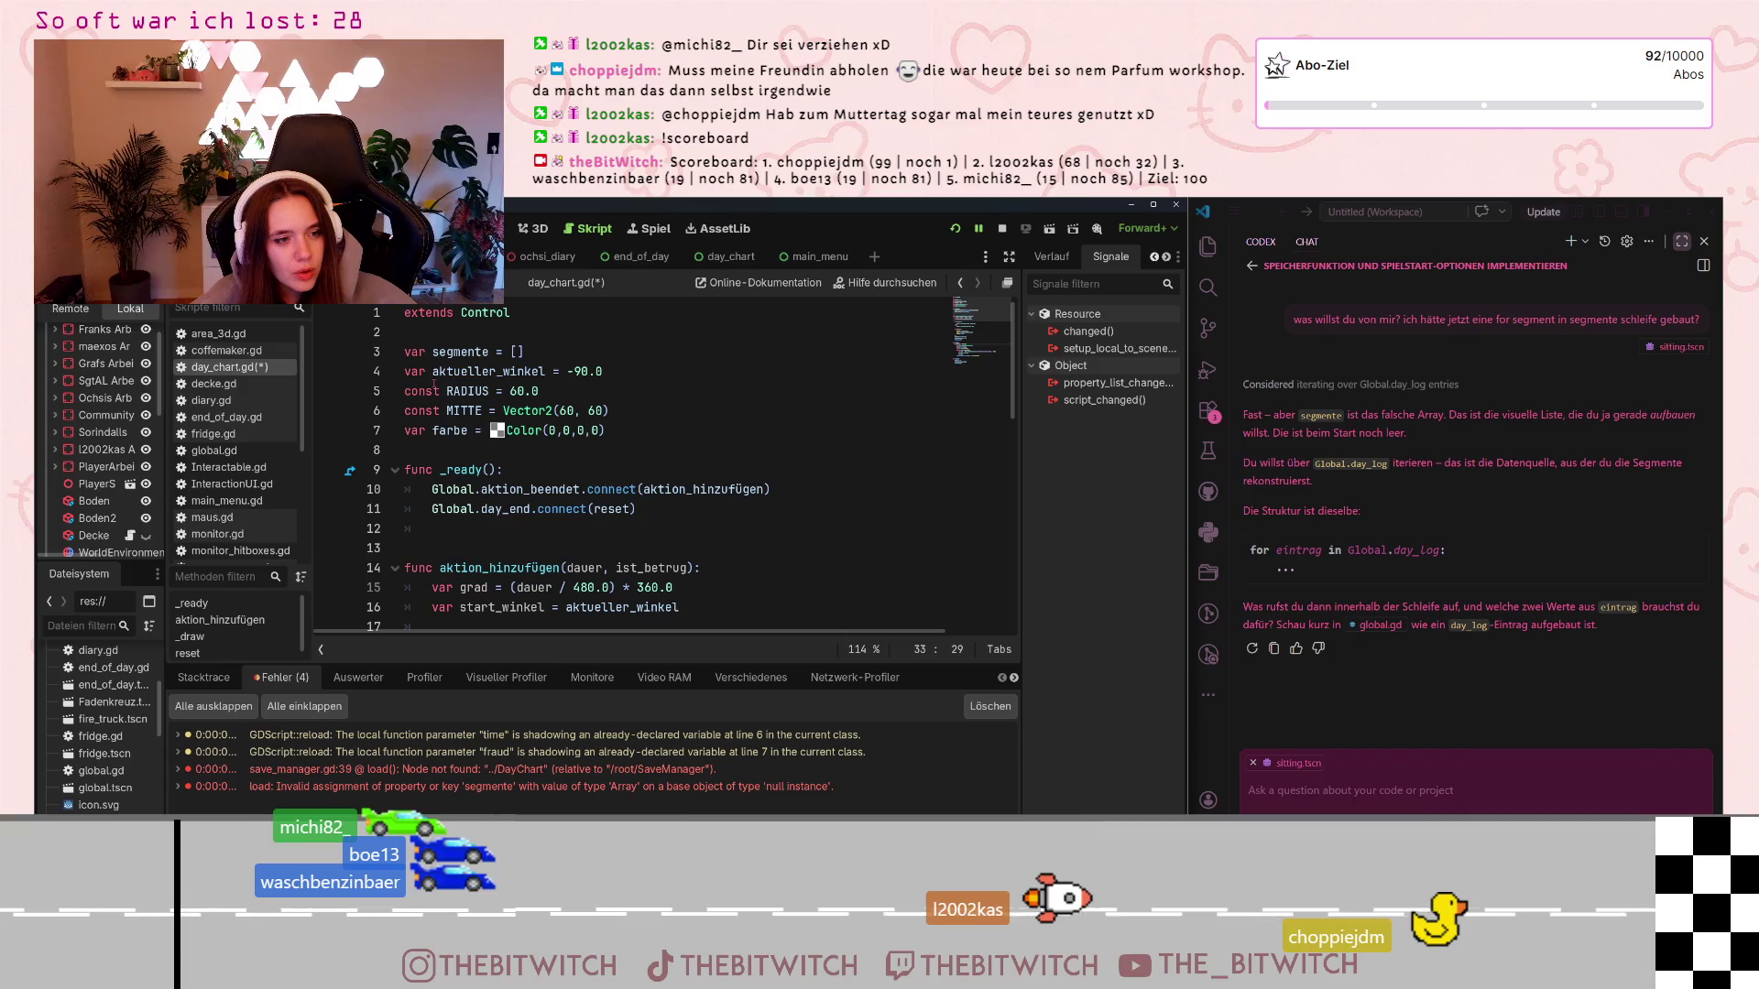
scroll(206, 416, "down", 2)
scroll(206, 417, "down", 2)
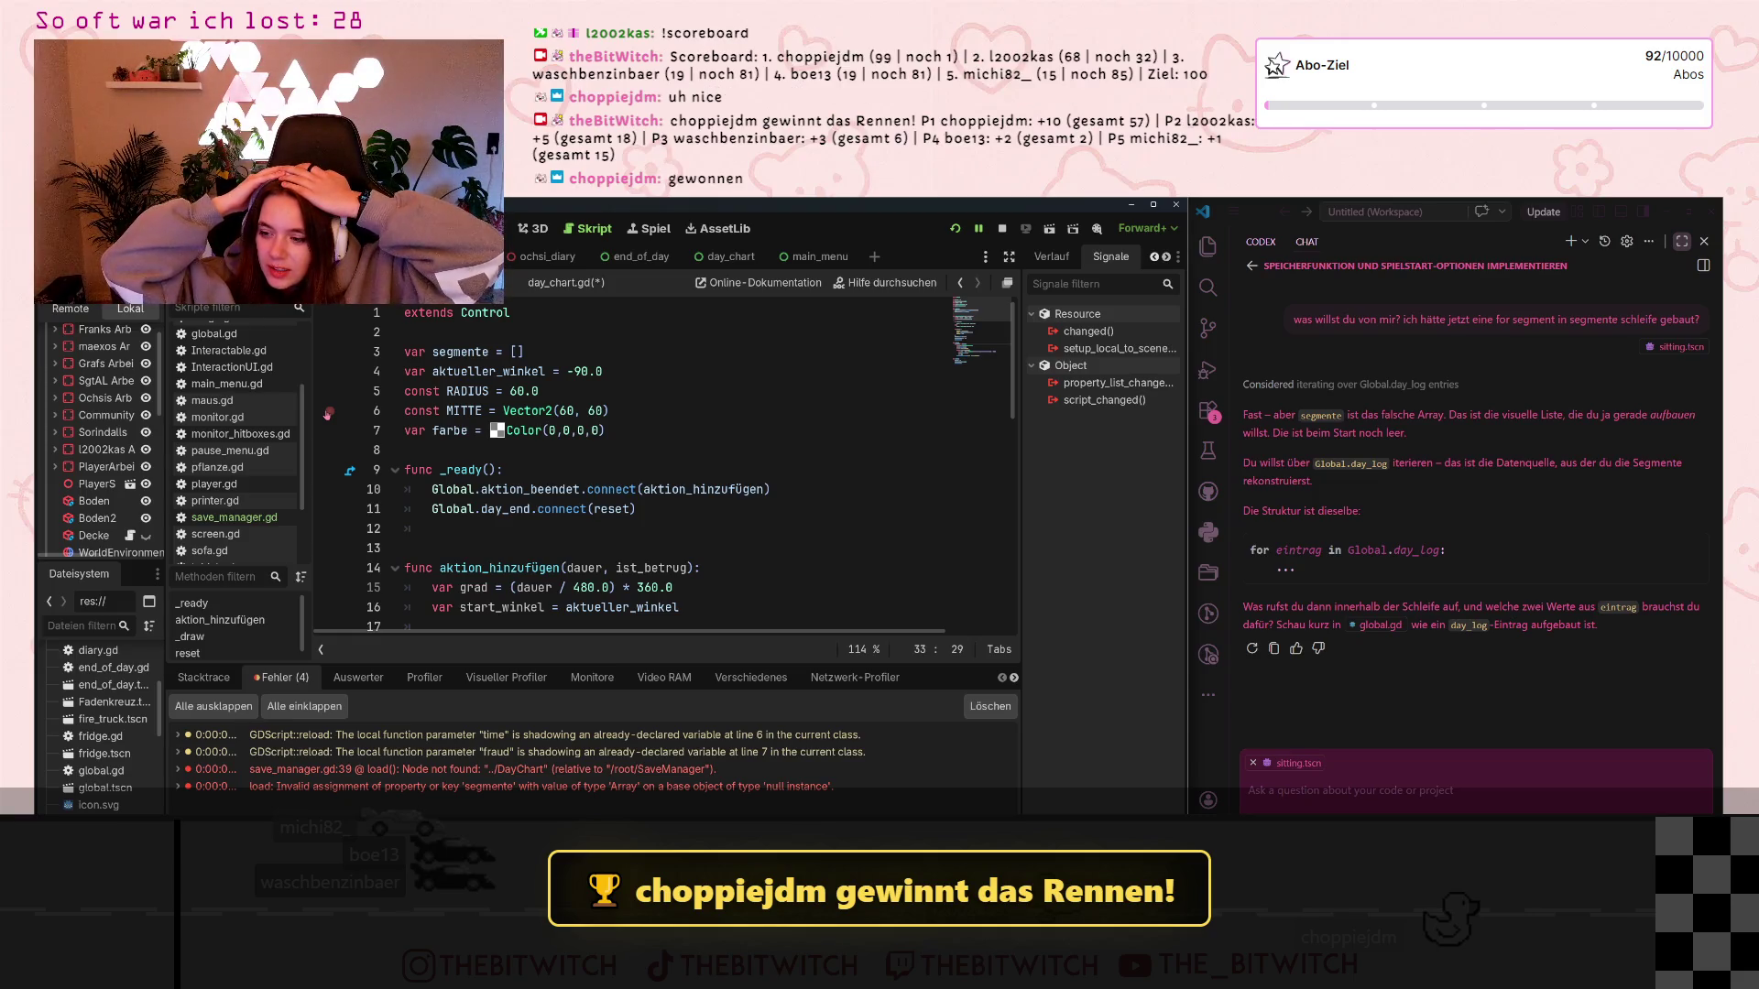
scroll(252, 414, "down", 3)
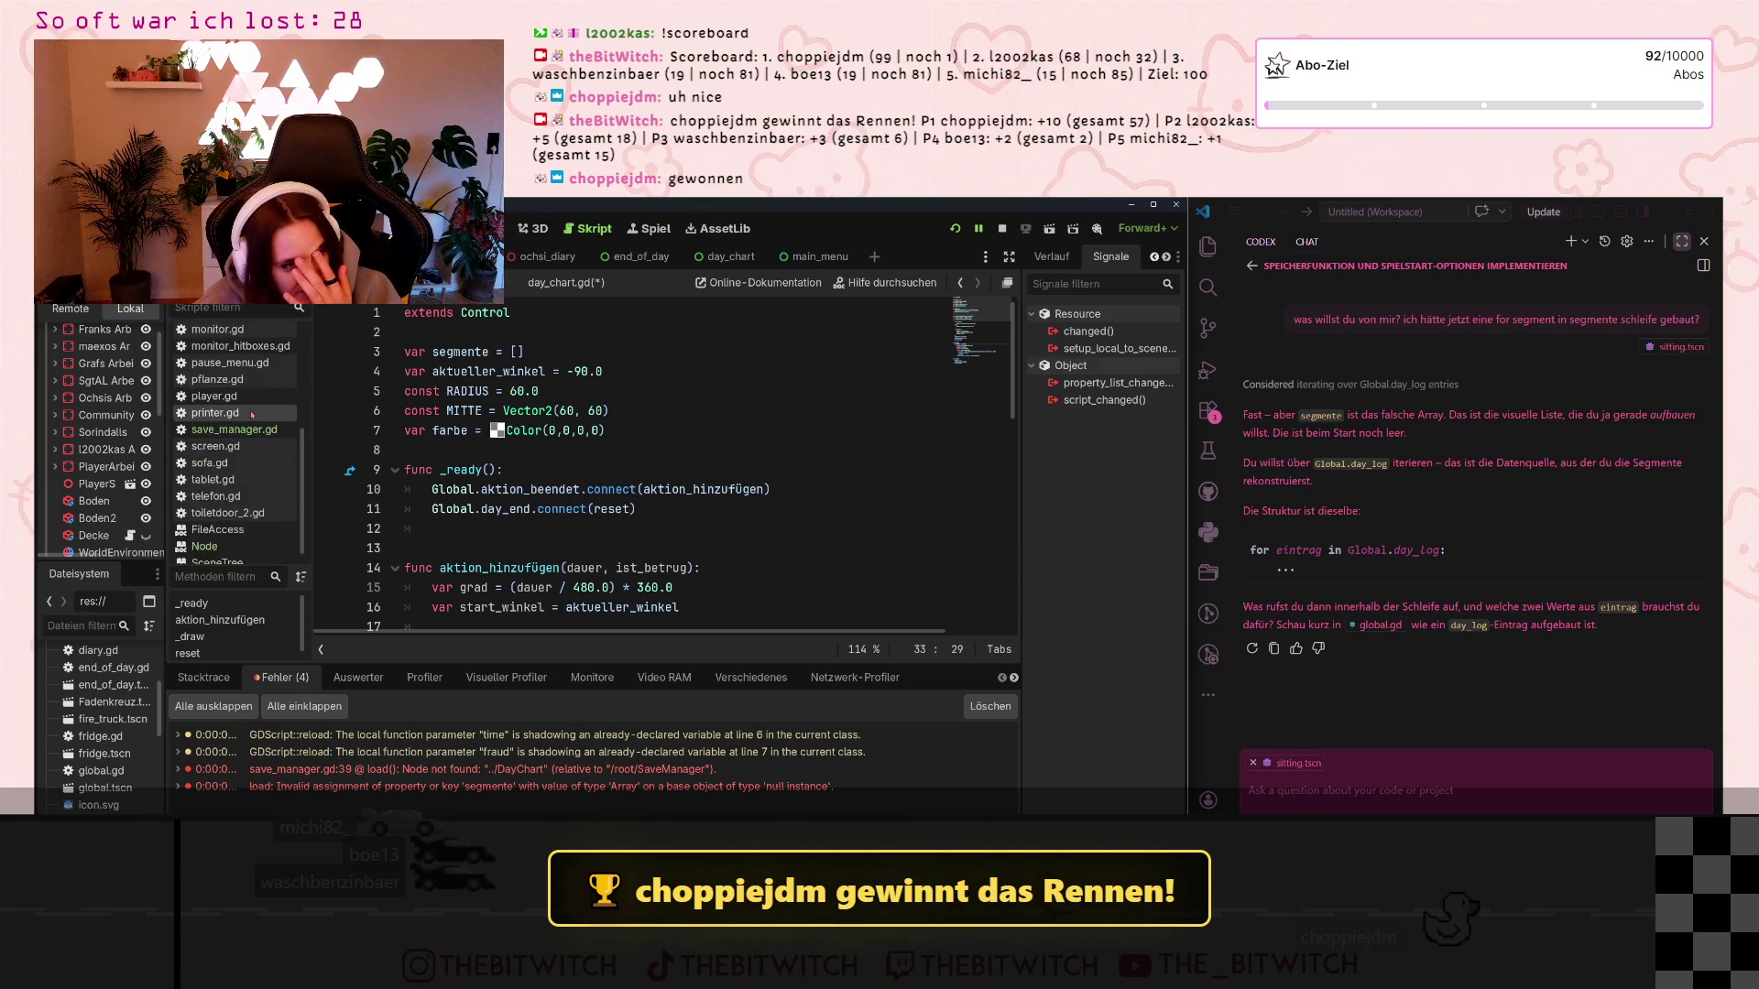
scroll(252, 414, "up", 5)
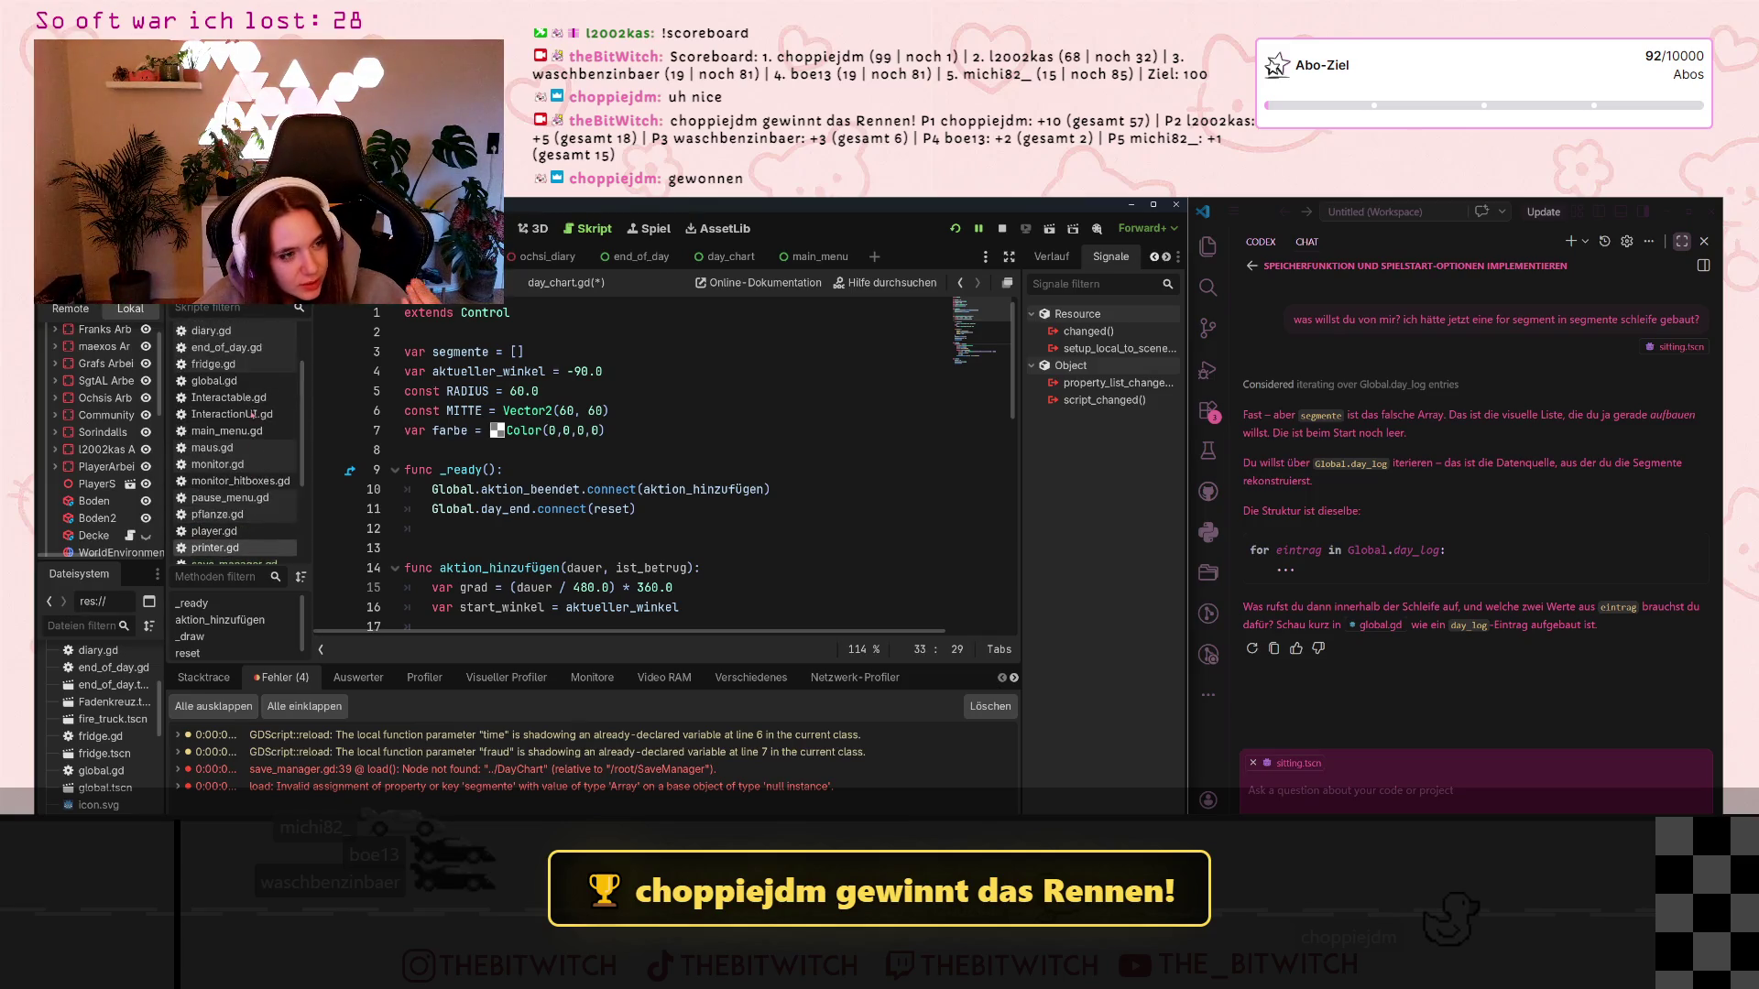
scroll(252, 414, "up", 2)
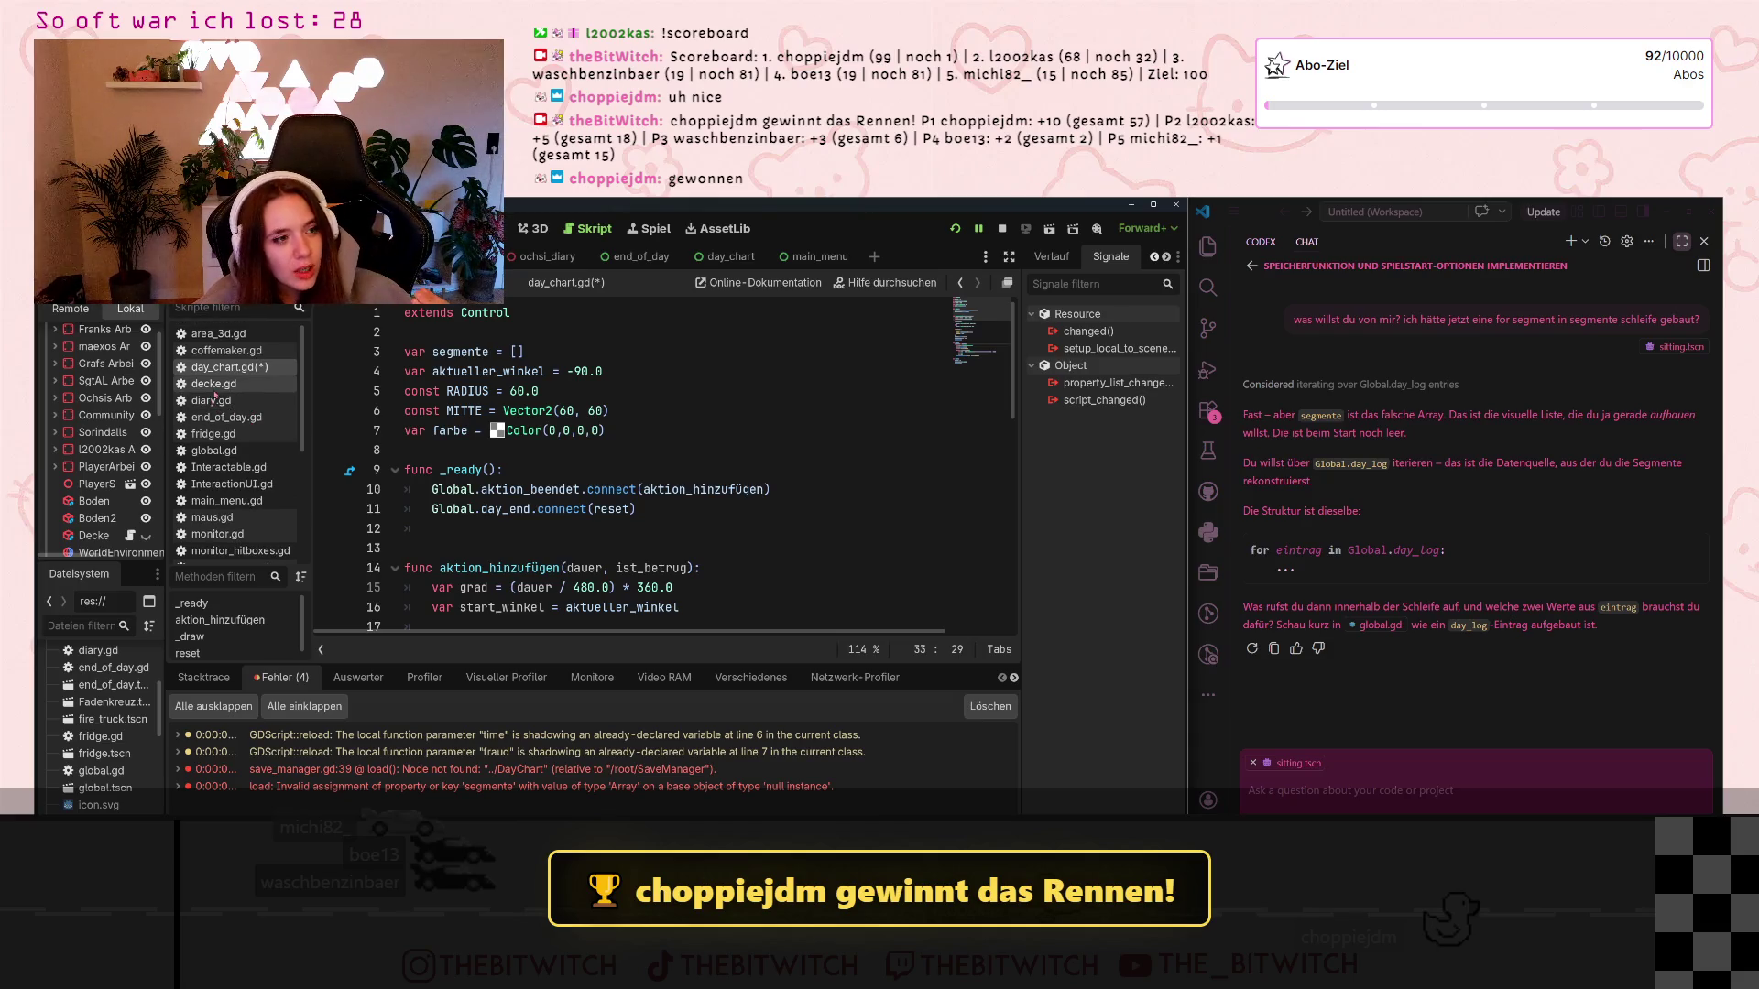
scroll(110, 435, "down", 3)
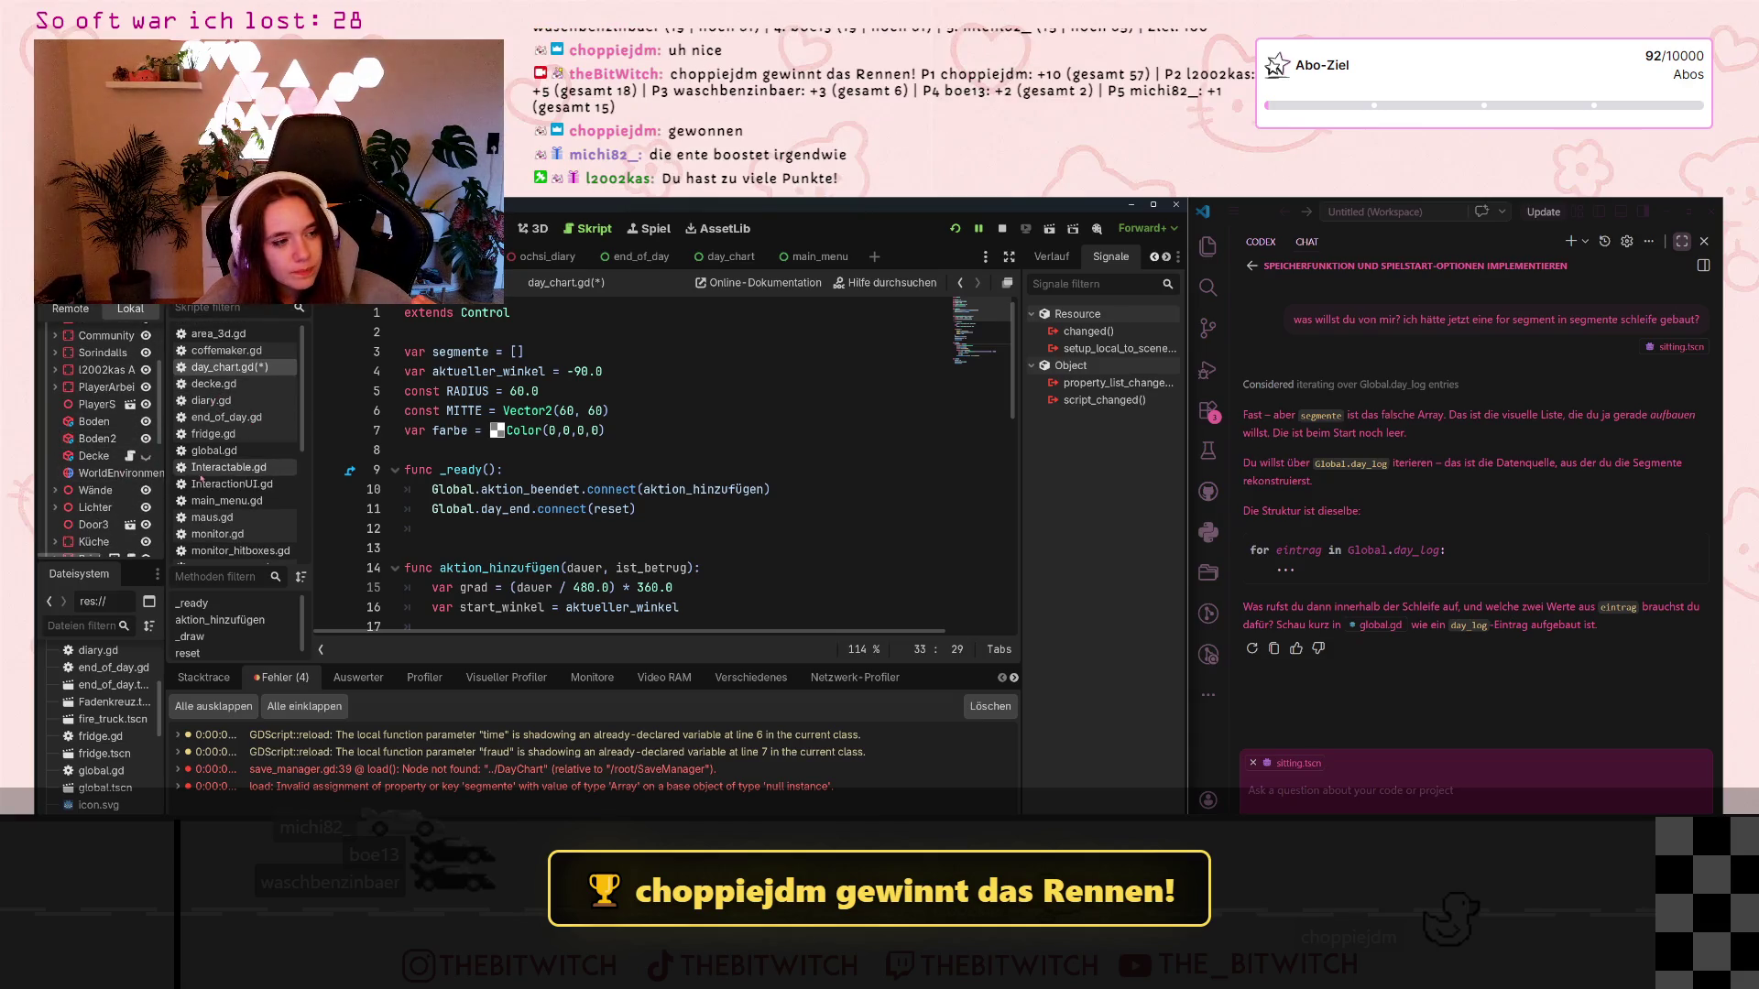
scroll(202, 479, "down", 3)
scroll(77, 746, "down", 1)
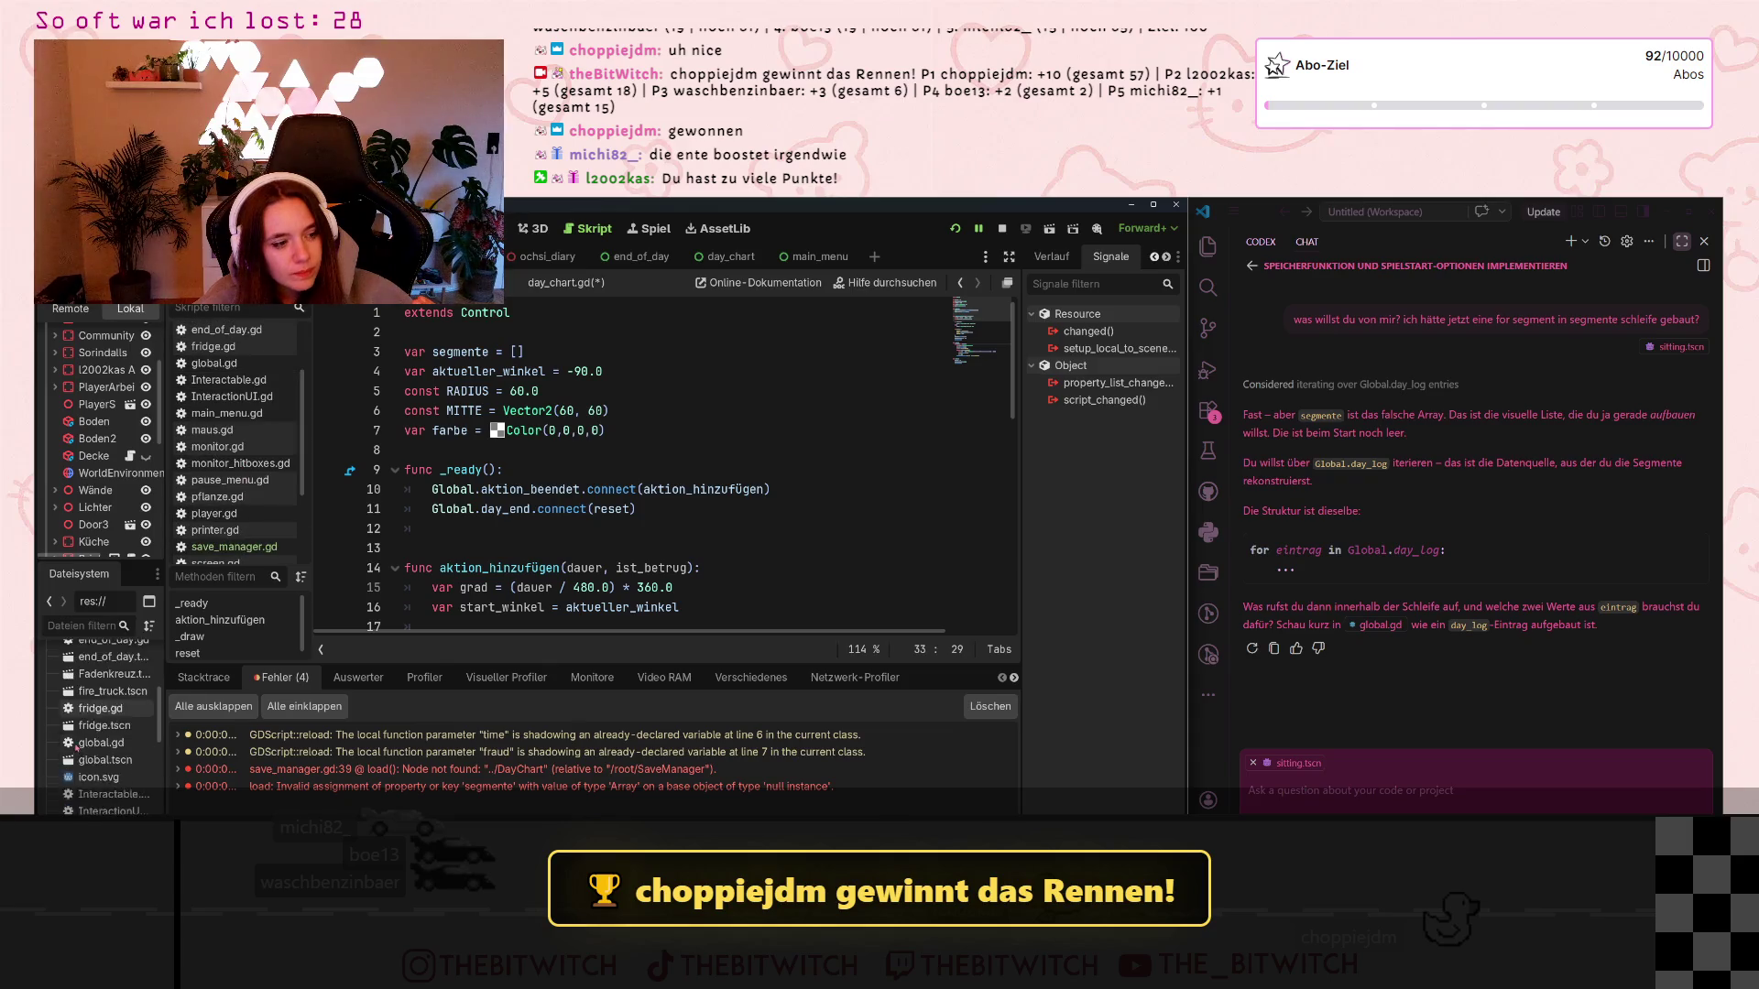
scroll(77, 746, "up", 3)
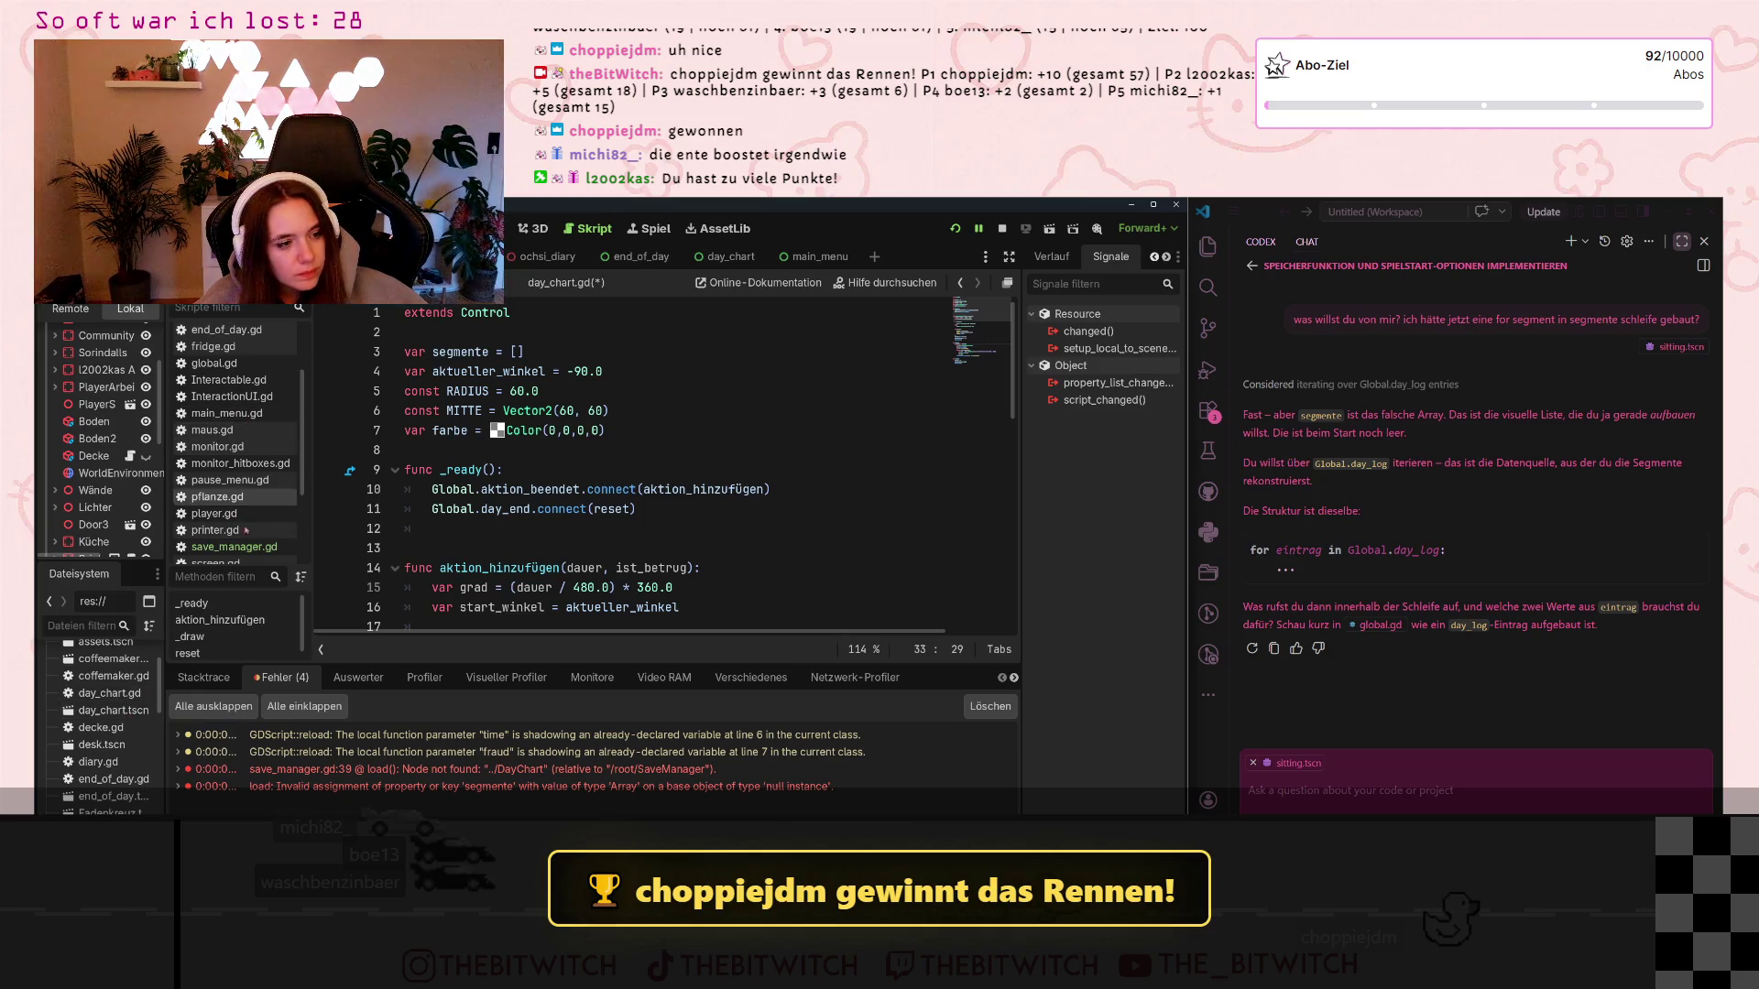
scroll(72, 685, "up", 1)
scroll(222, 458, "up", 3)
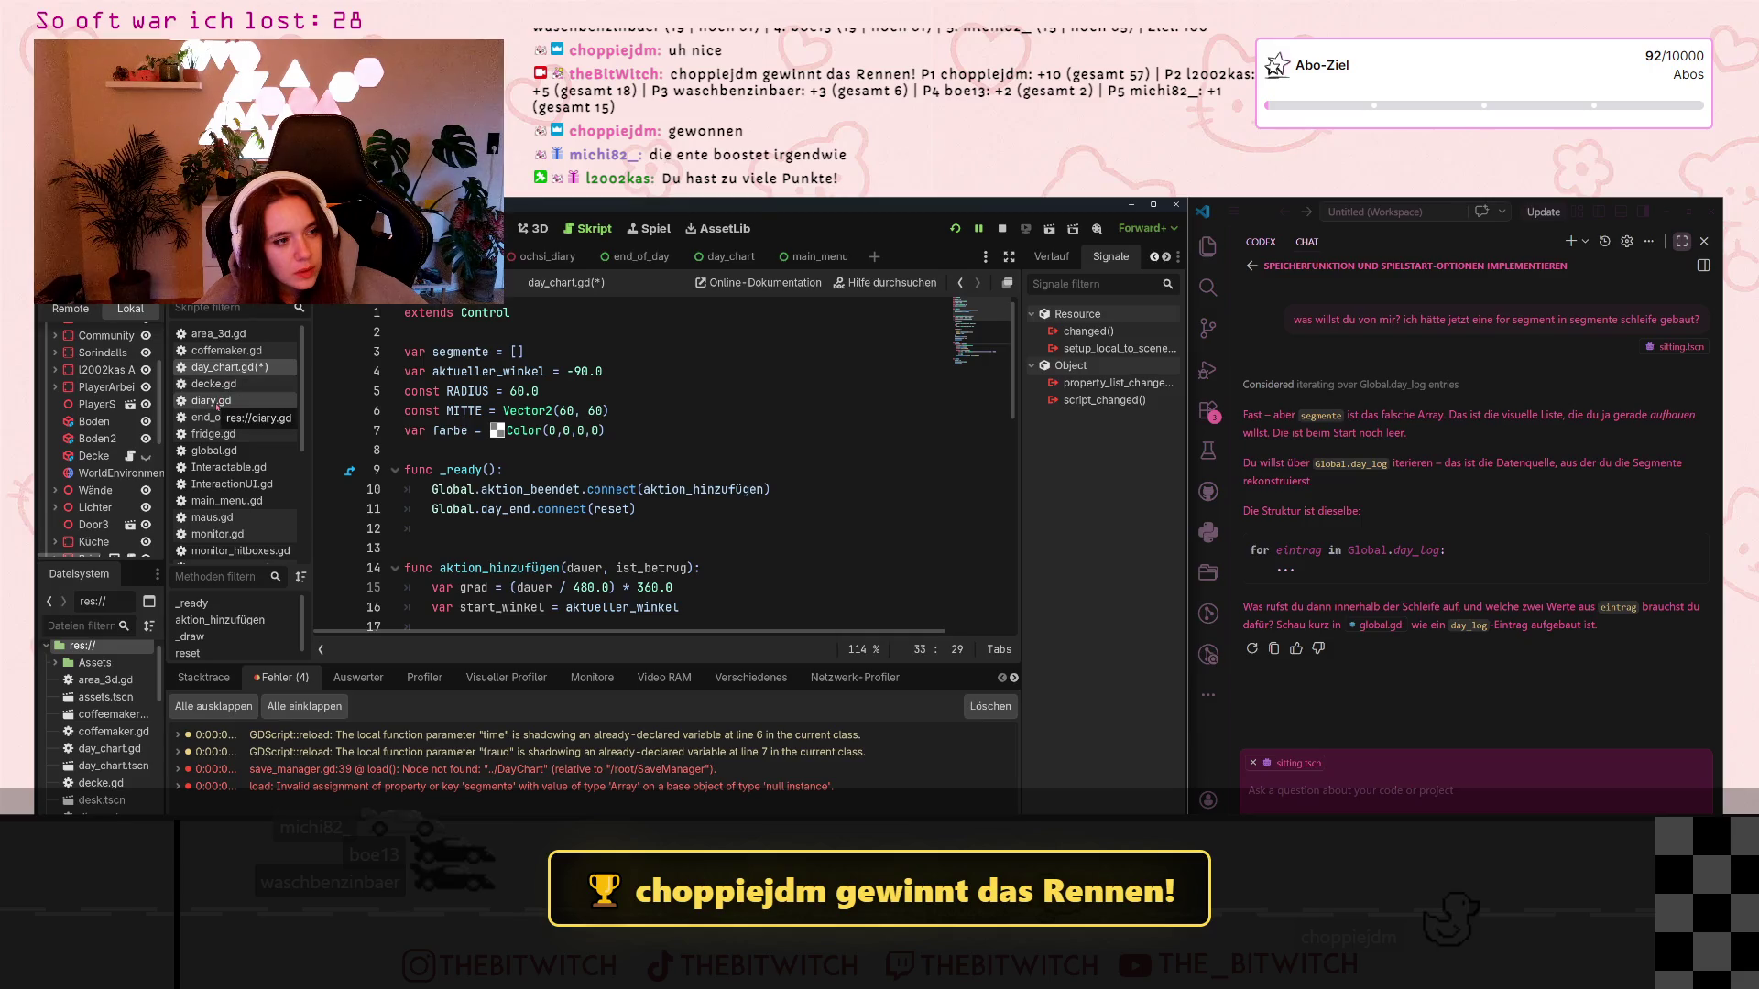
Open end_of_day.gd and scroll through its code
left_click(225, 417)
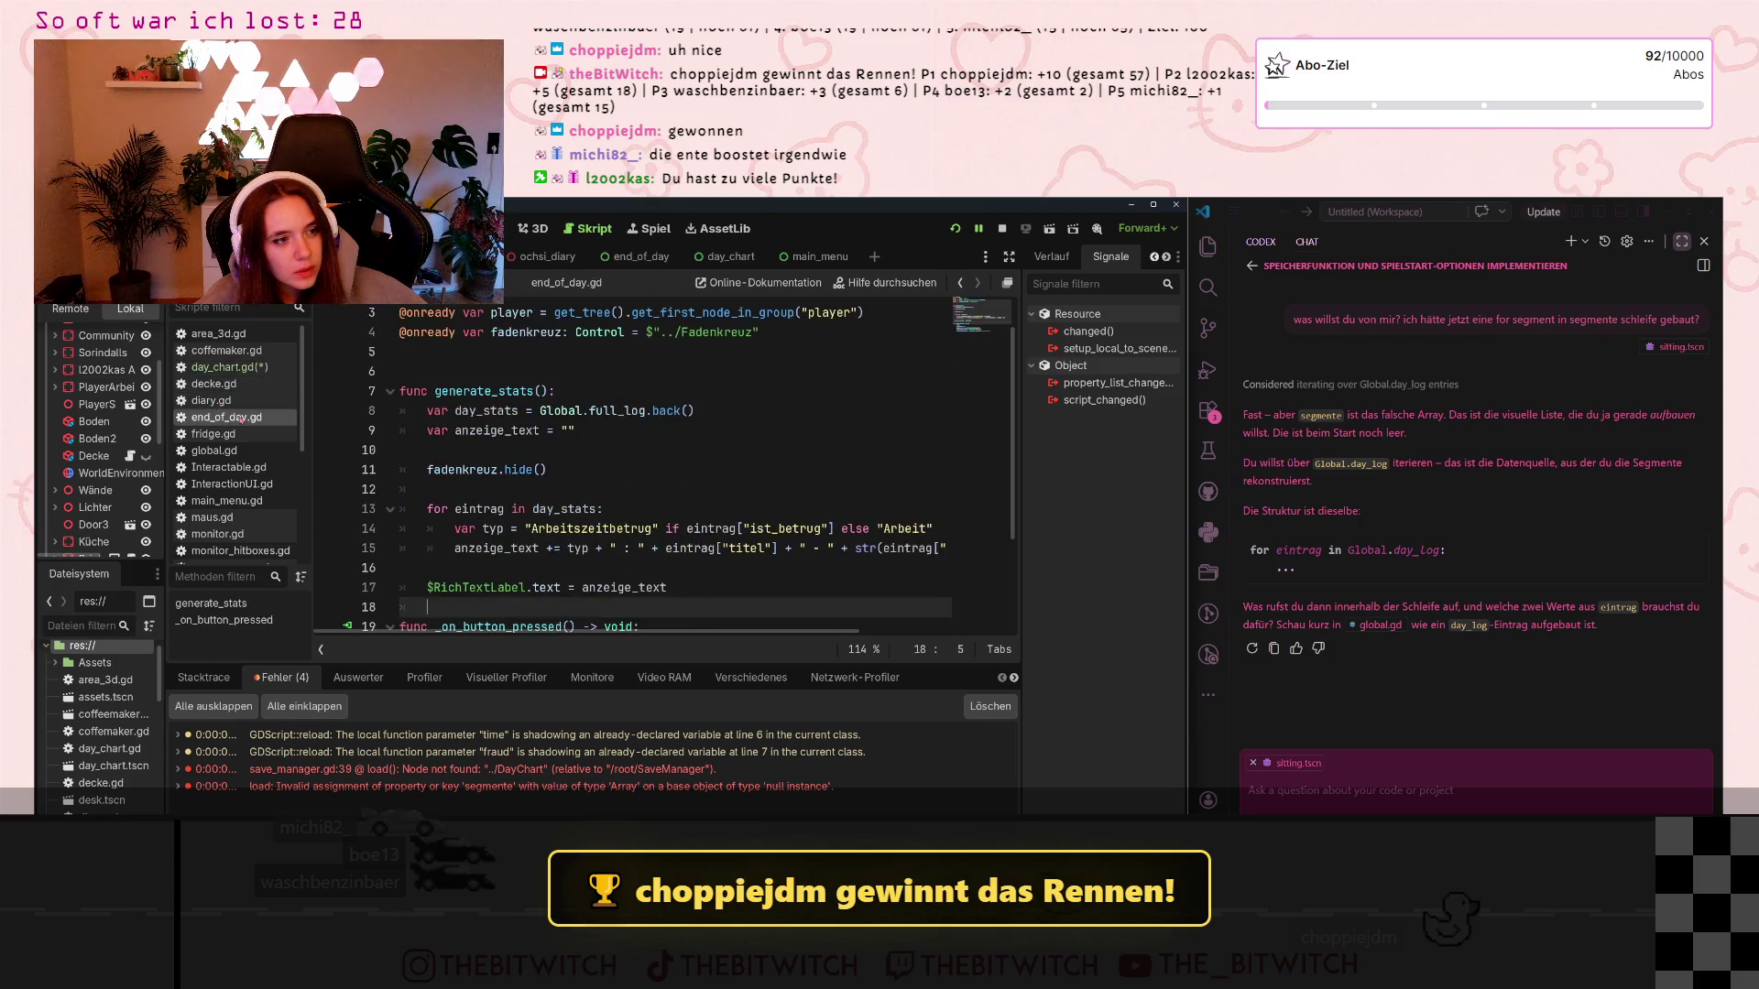
scroll(563, 430, "up", 1)
scroll(563, 440, "down", 3)
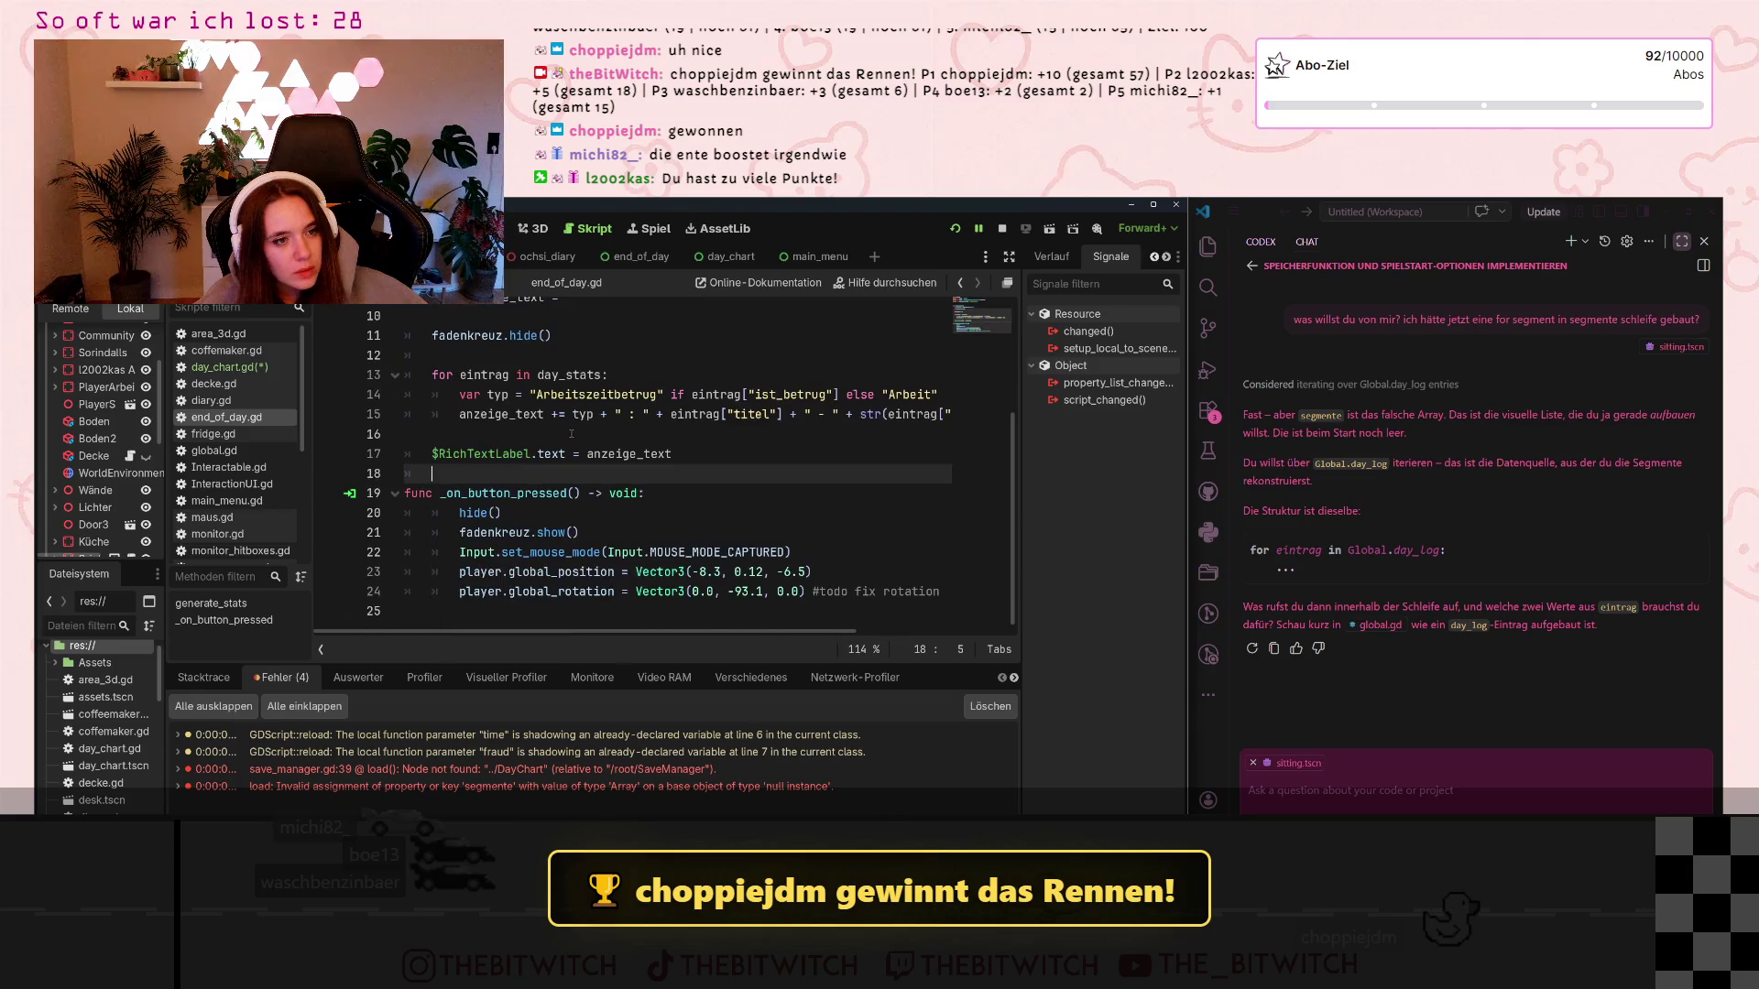
scroll(231, 467, "down", 2)
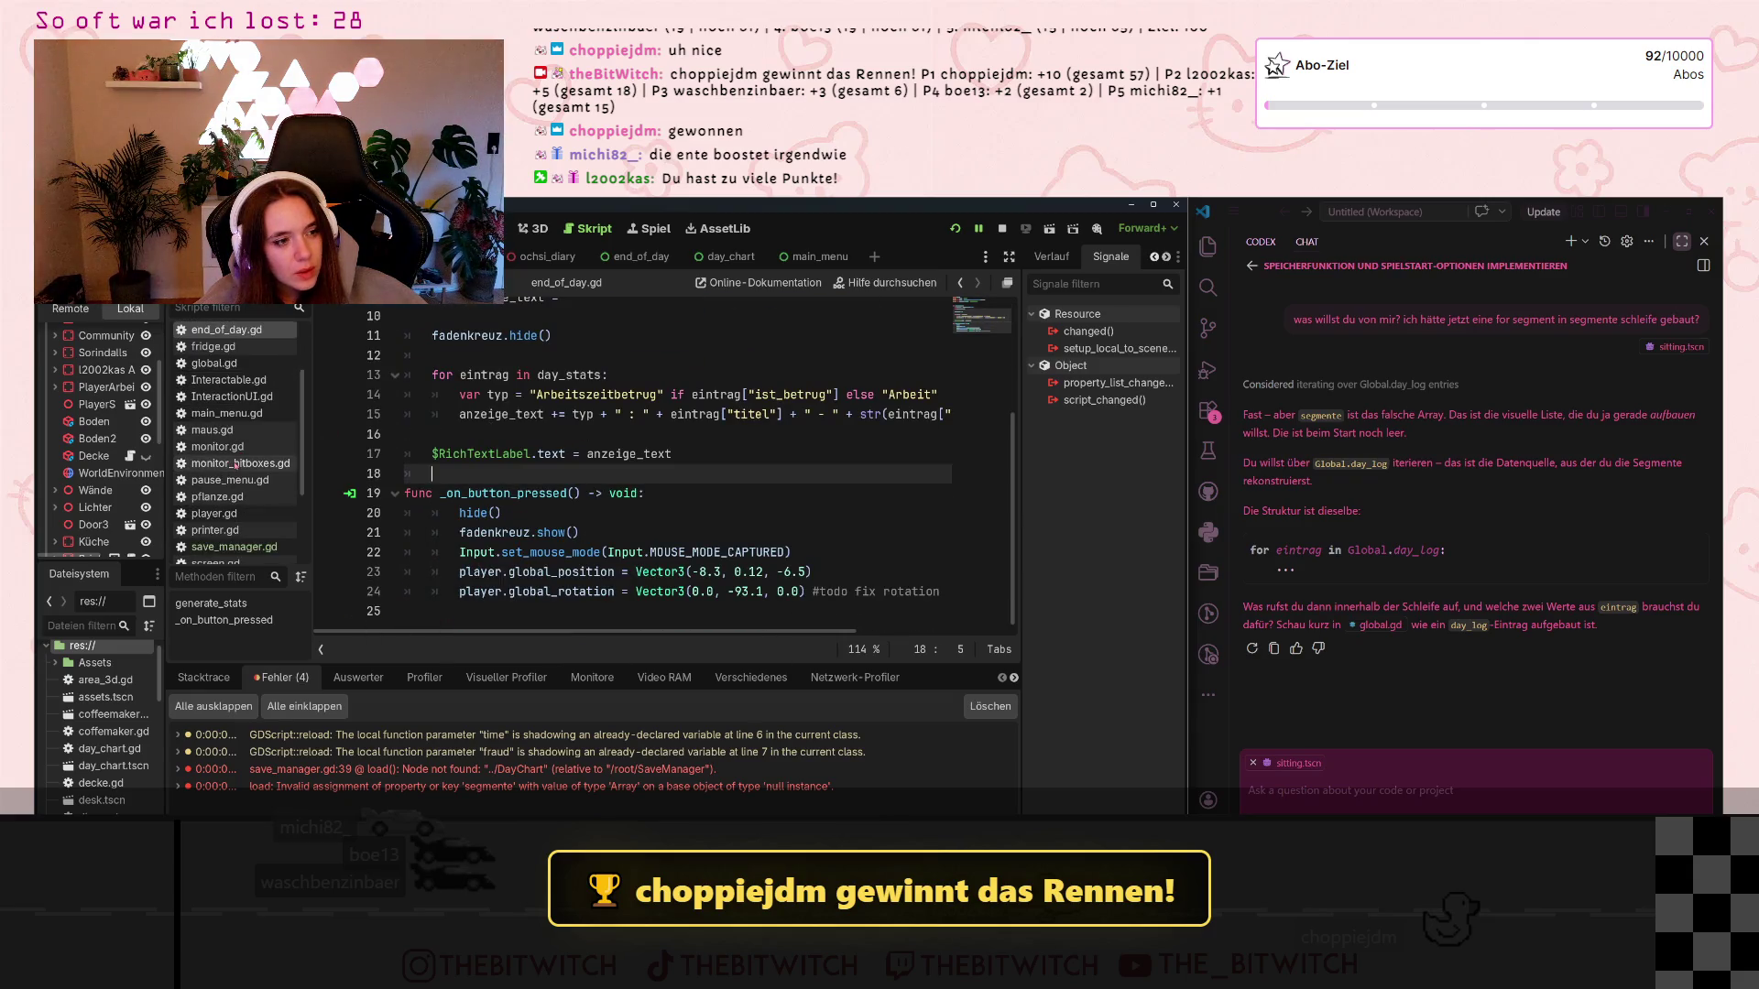
scroll(231, 462, "down", 2)
scroll(241, 444, "up", 2)
scroll(236, 440, "up", 2)
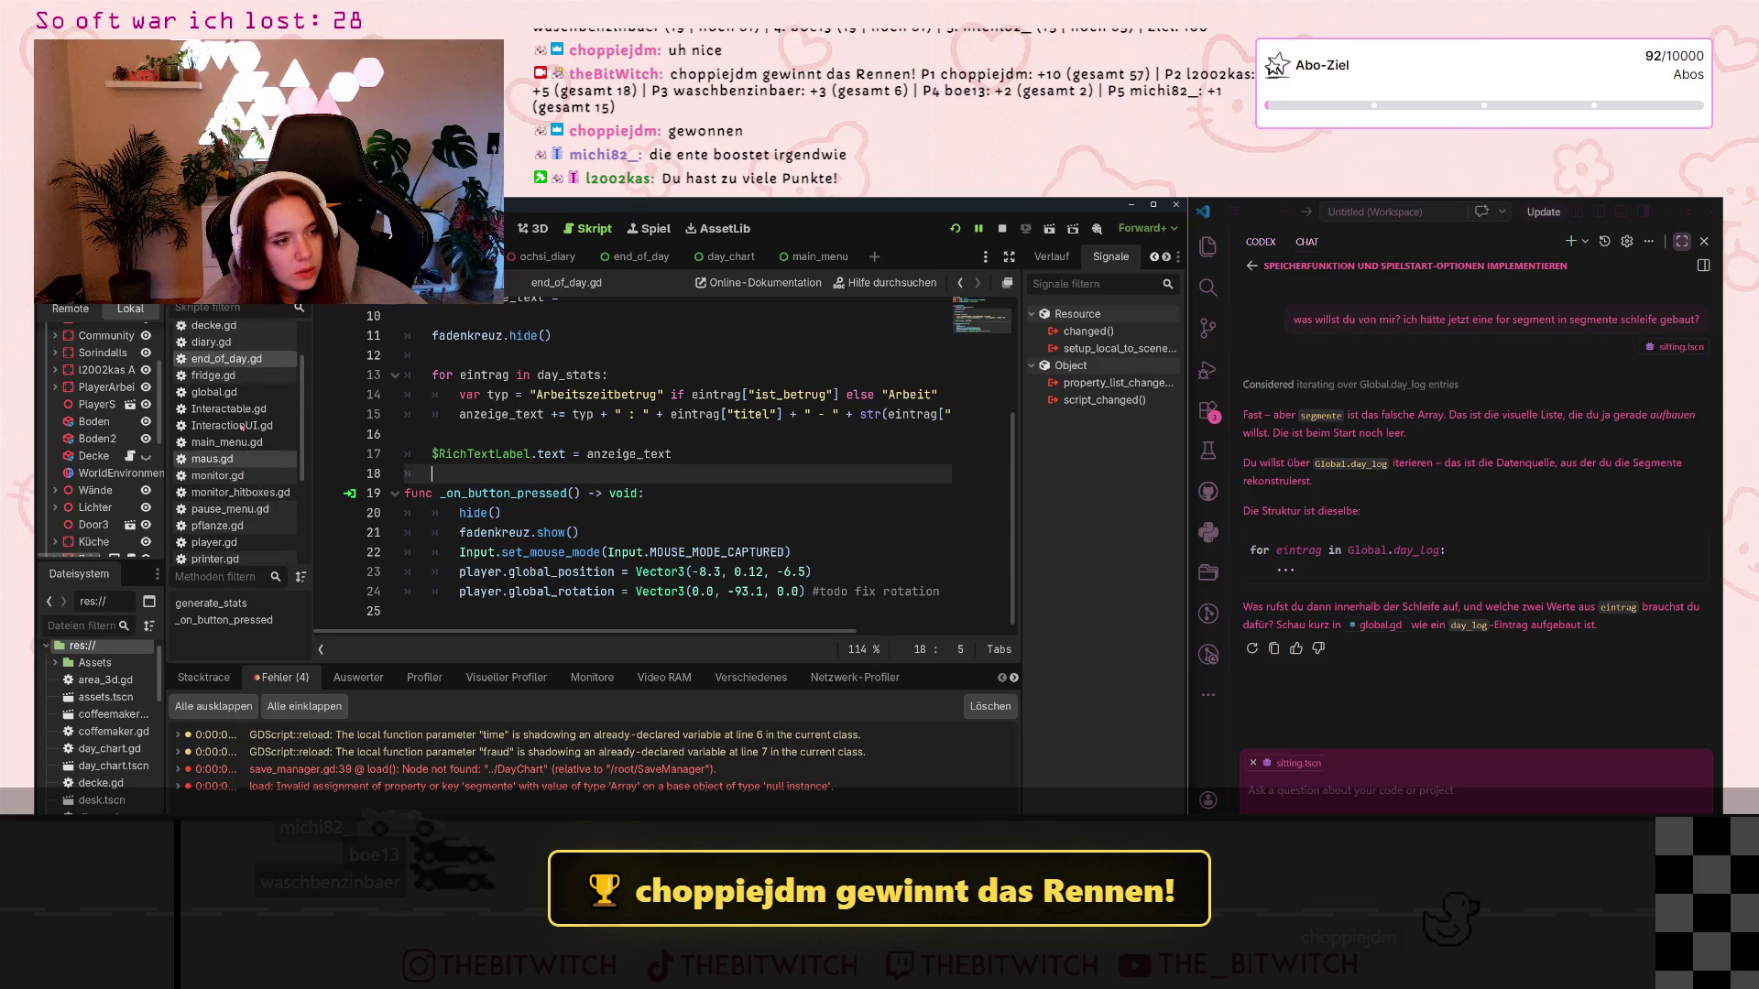
Switch to global.gd and scroll down to the neuer_eintrag entry in time_management
left_click(220, 391)
scroll(576, 451, "up", 10)
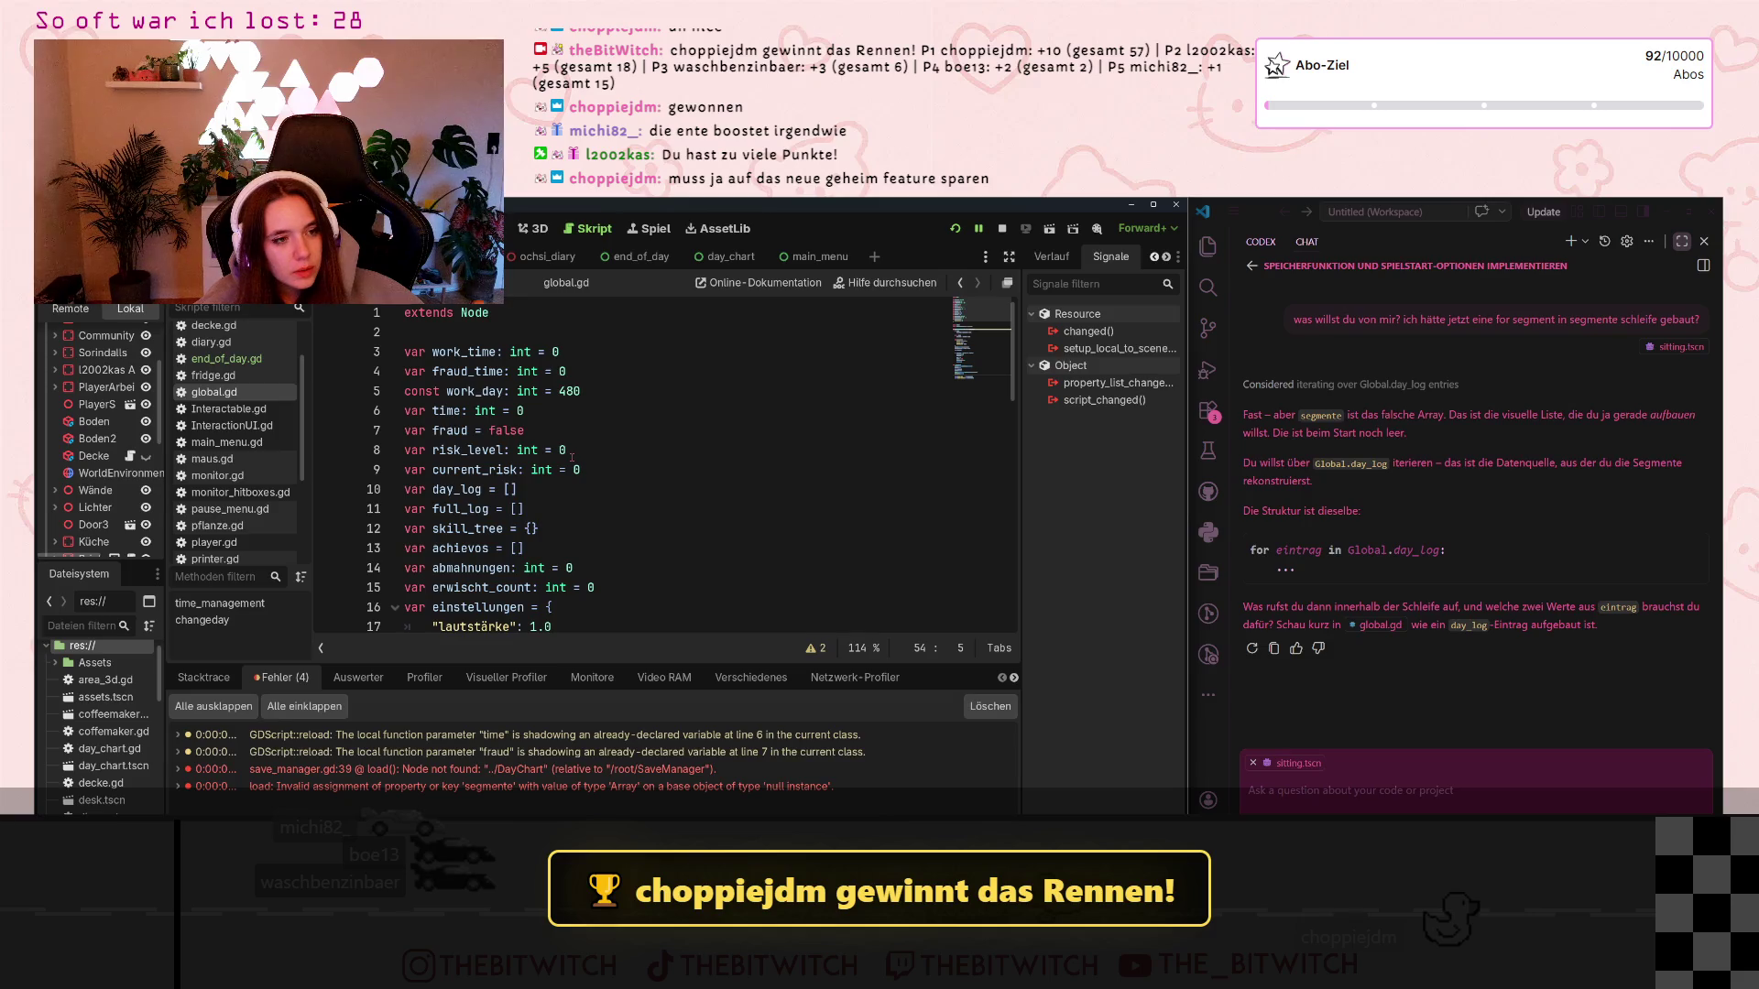
scroll(442, 469, "down", 4)
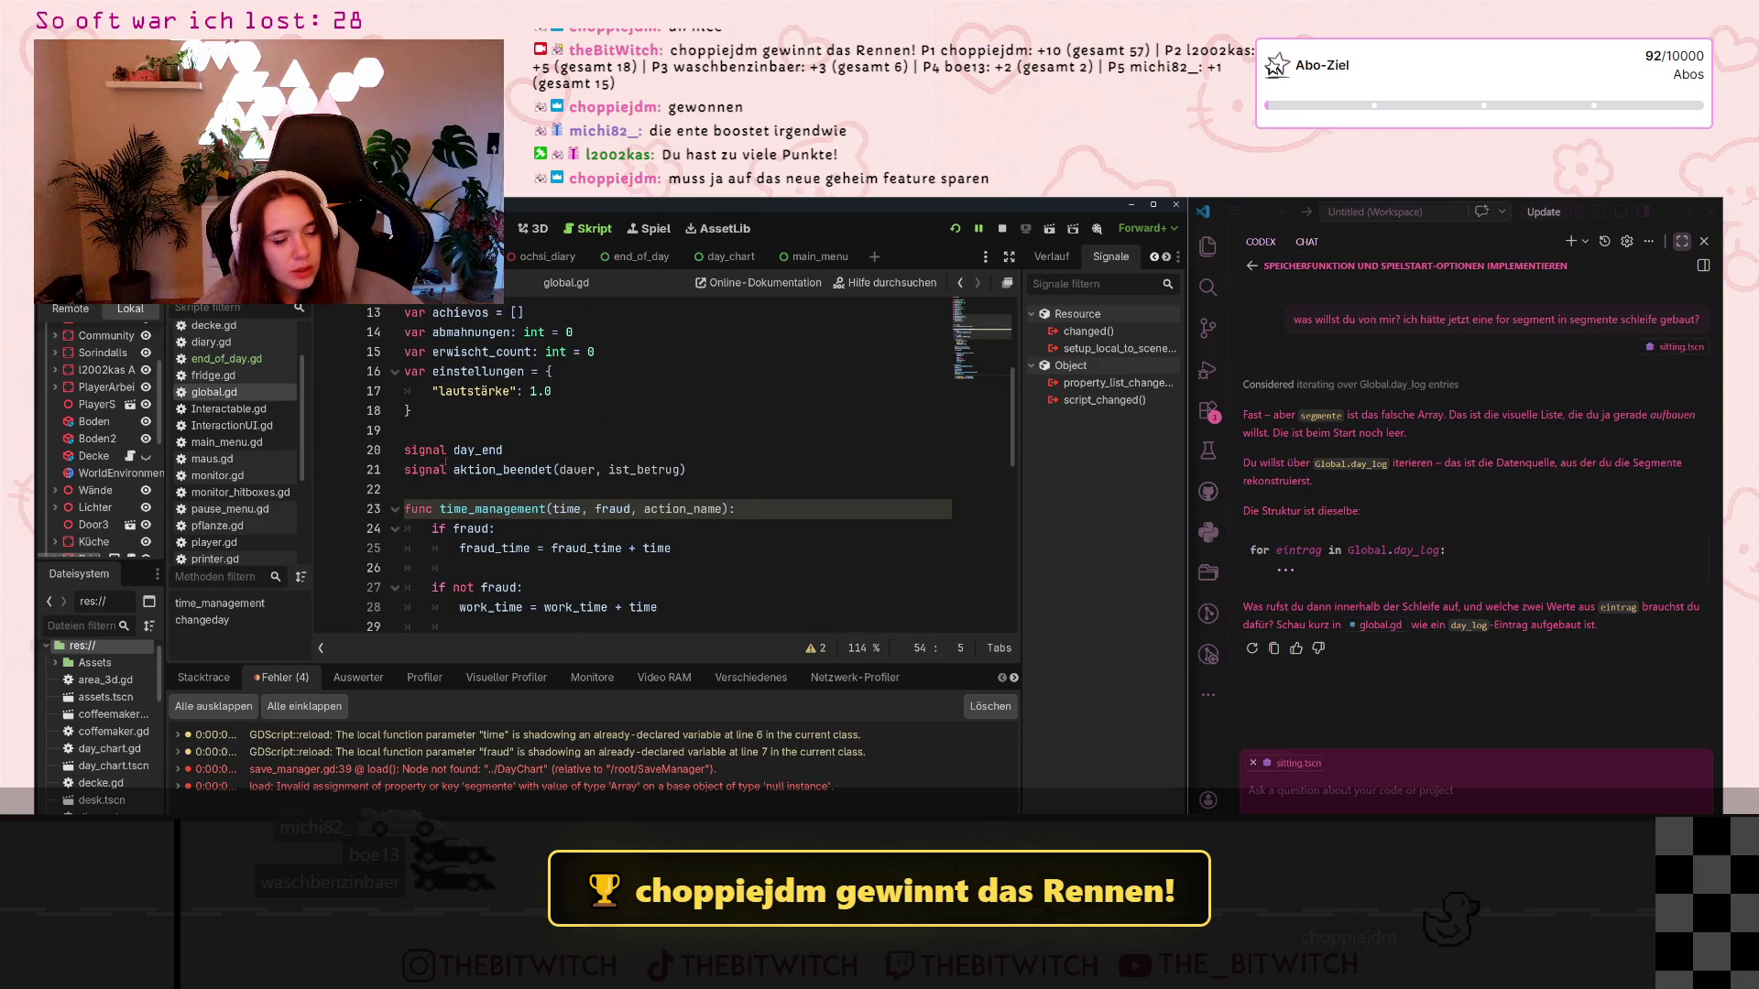
scroll(559, 431, "down", 2)
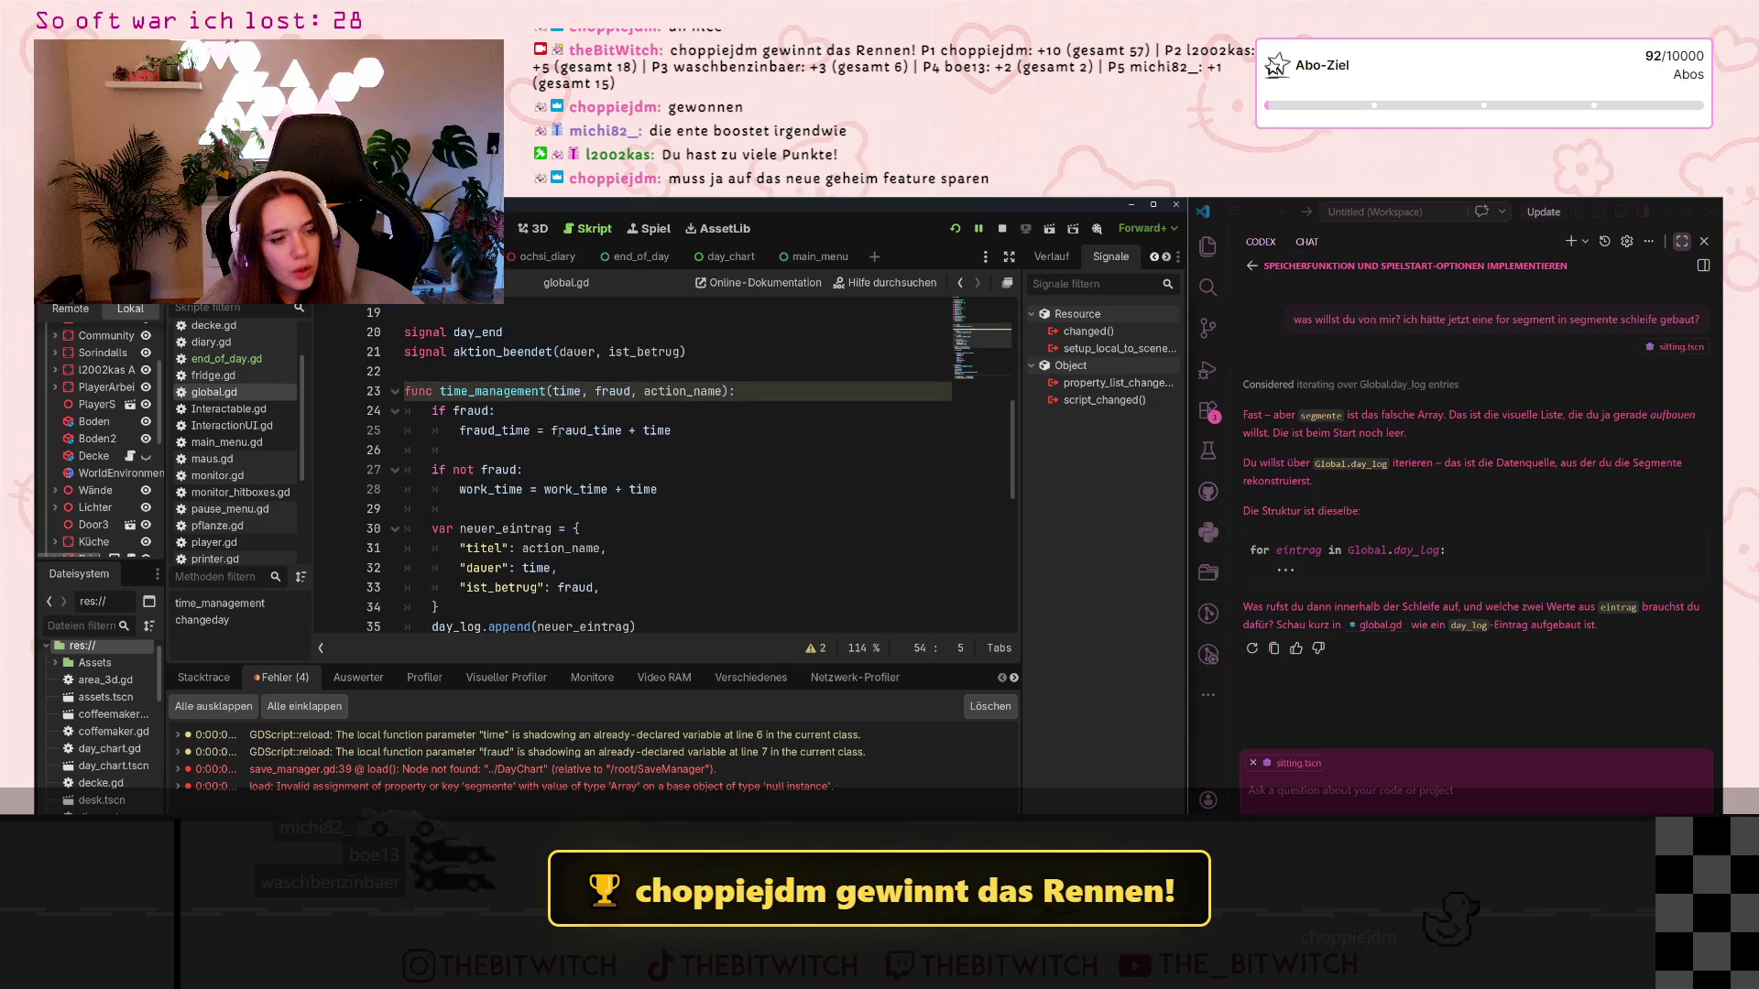
scroll(555, 430, "down", 2)
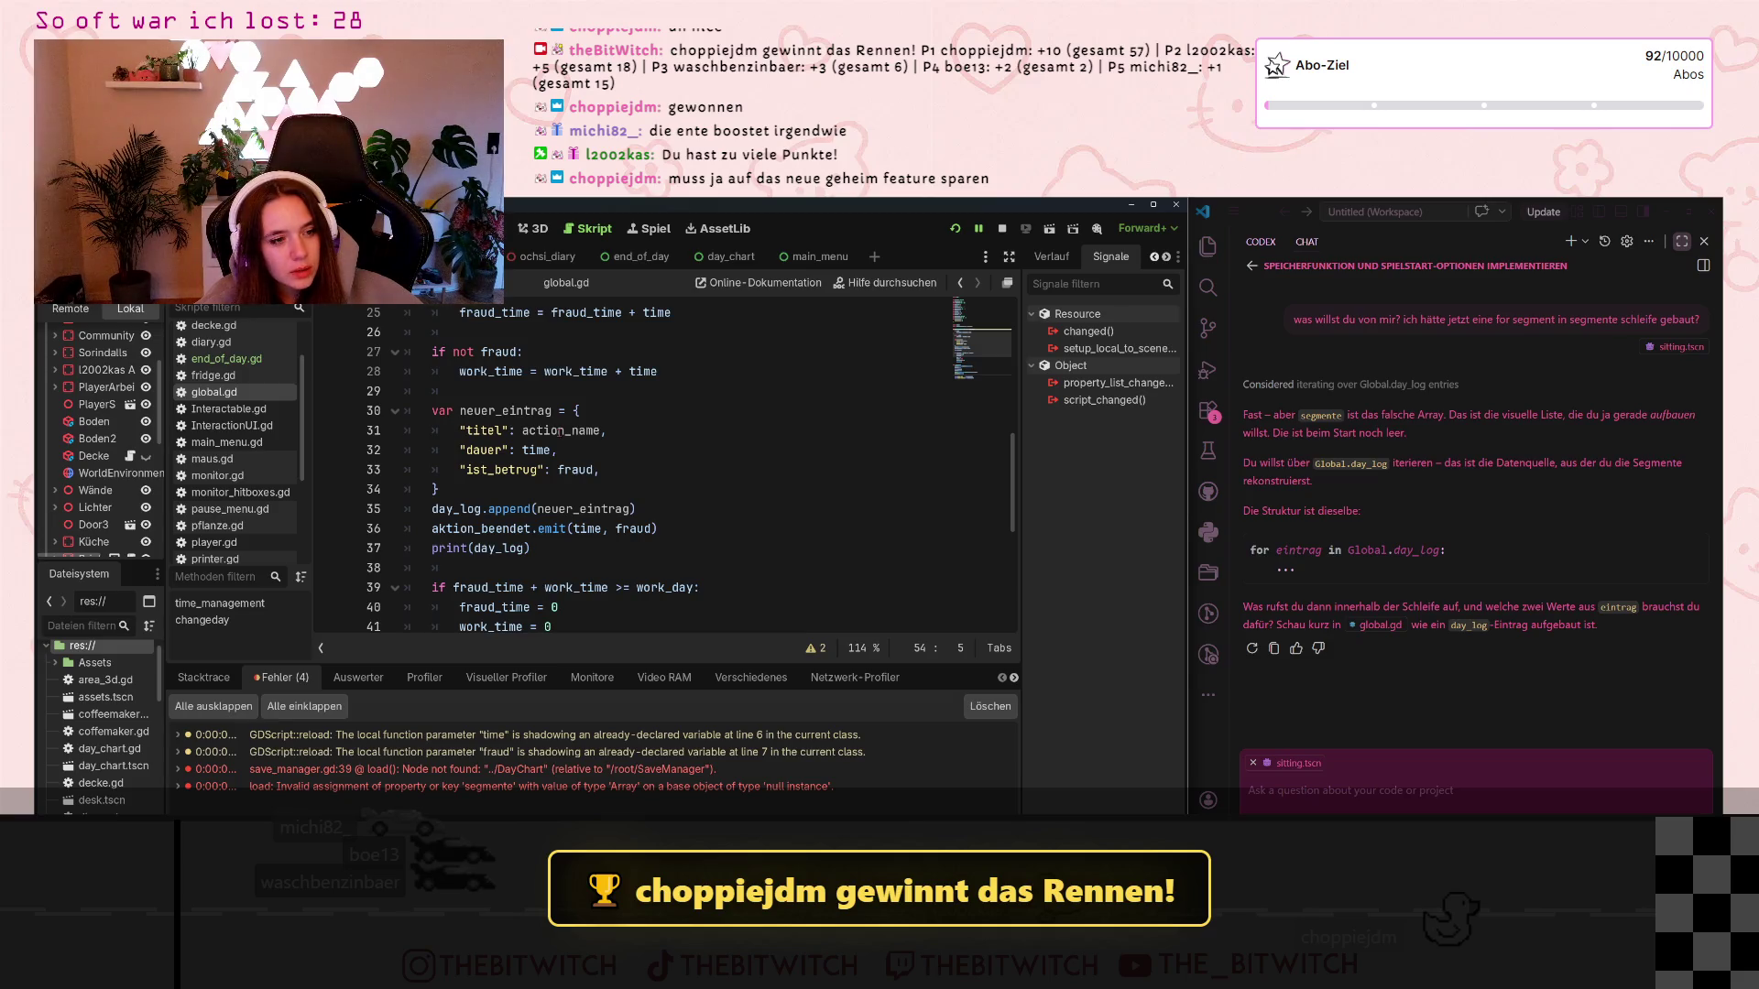
mouse_move(573, 503)
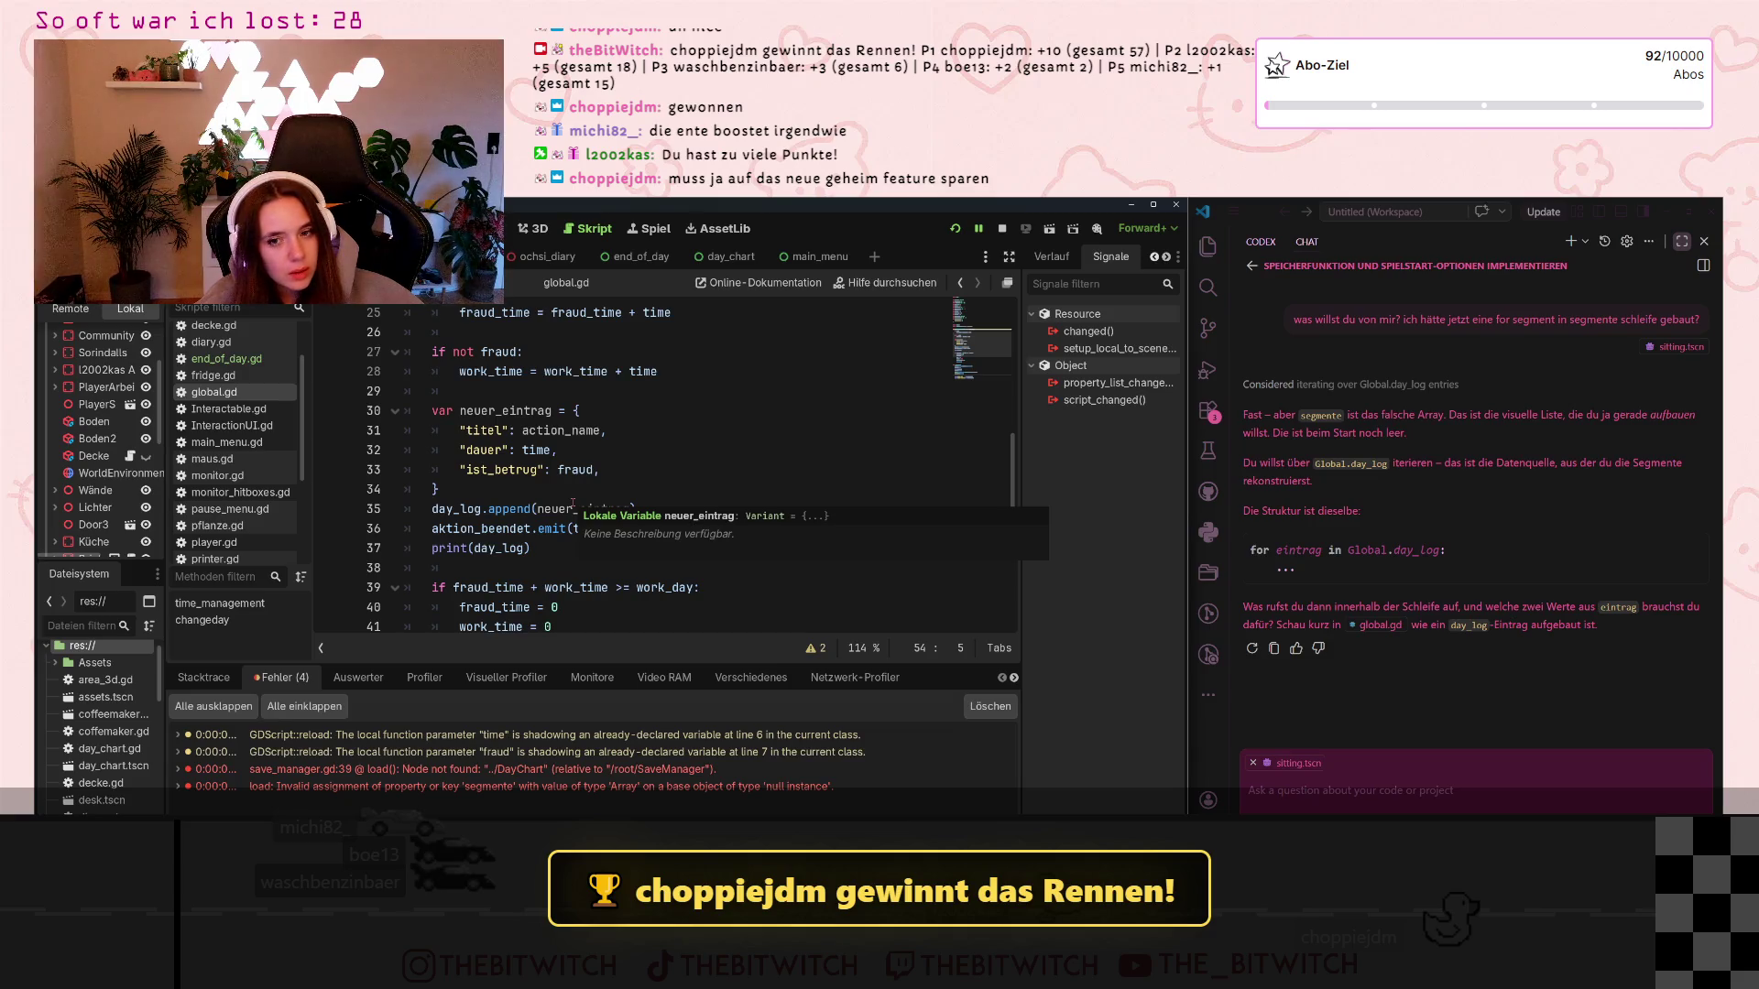
left_click(1414, 551)
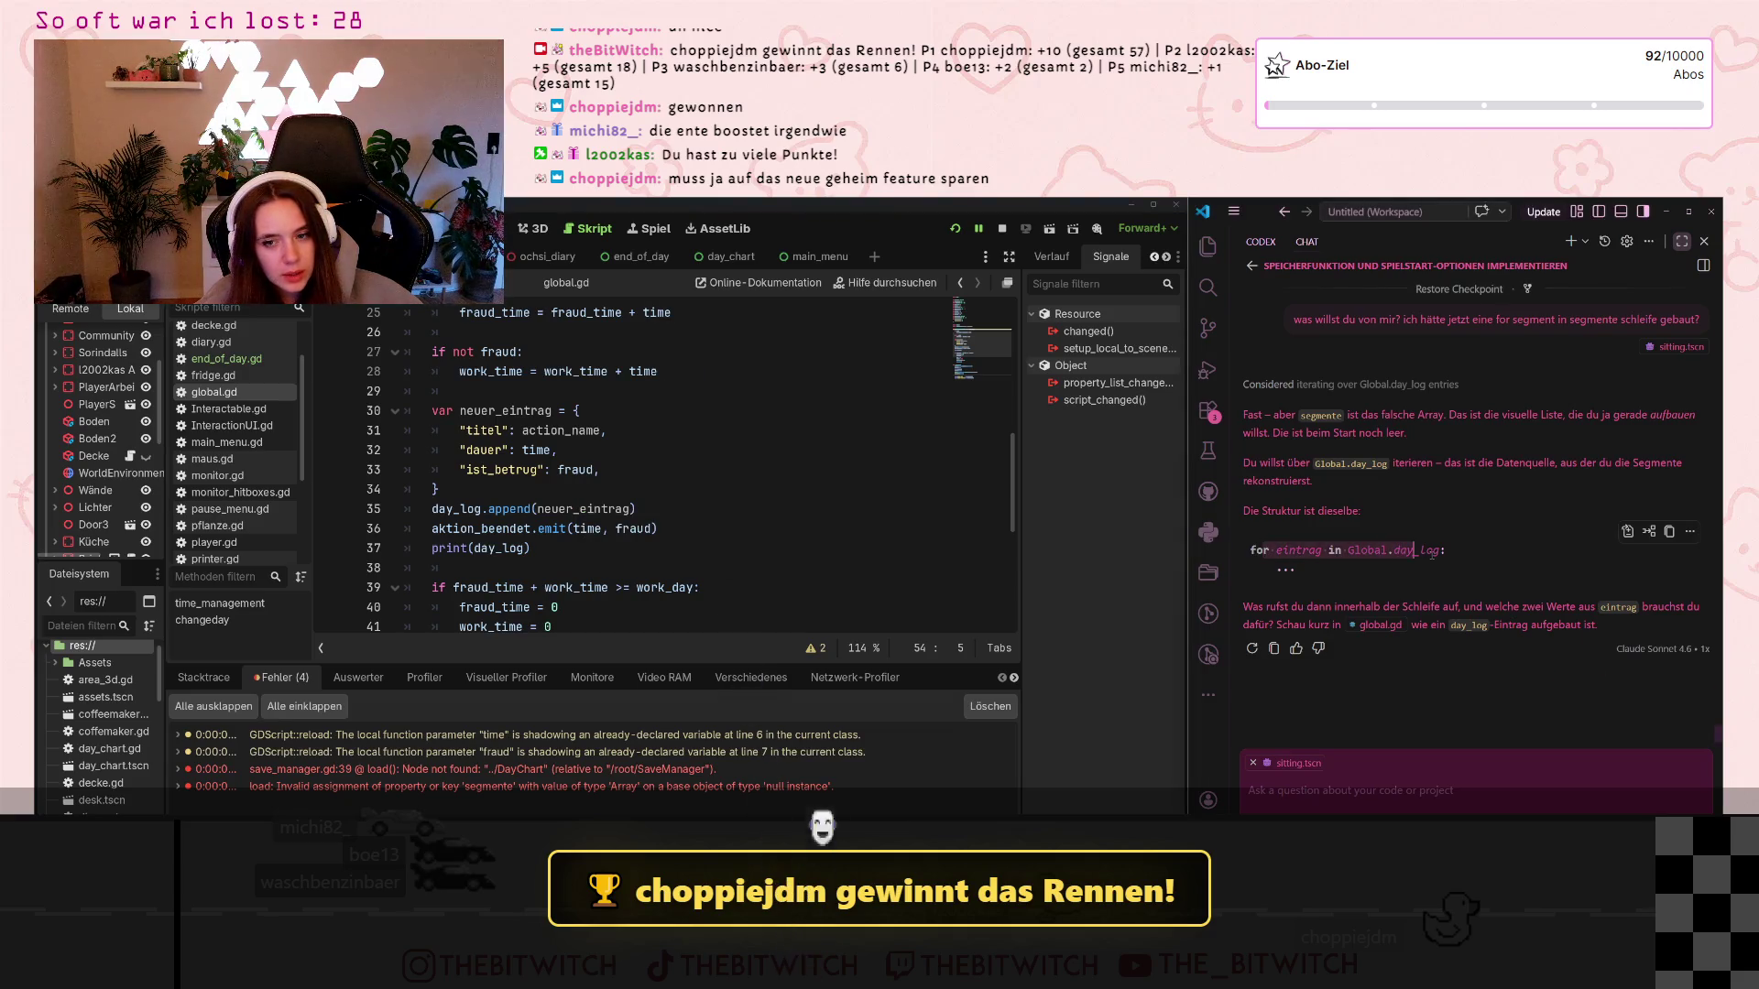
left_click(1434, 552)
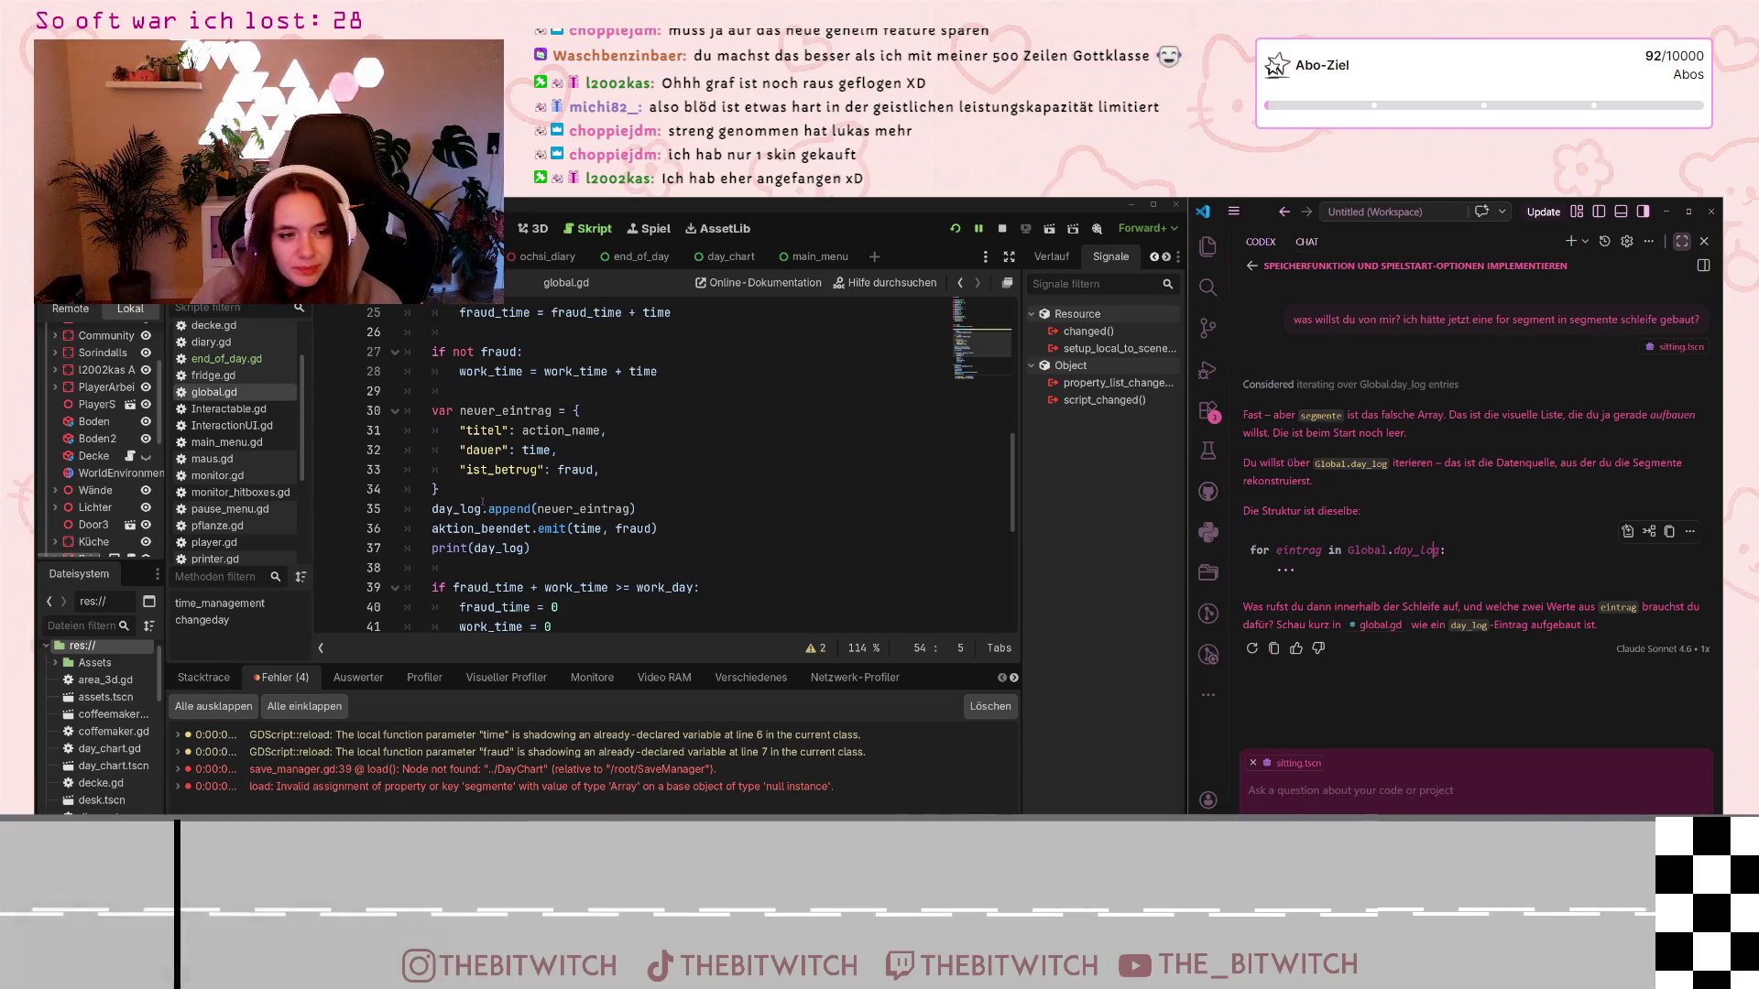
scroll(264, 380, "up", 2)
Open day_chart.gd and look over its draw loop around line 38
left_click(229, 367)
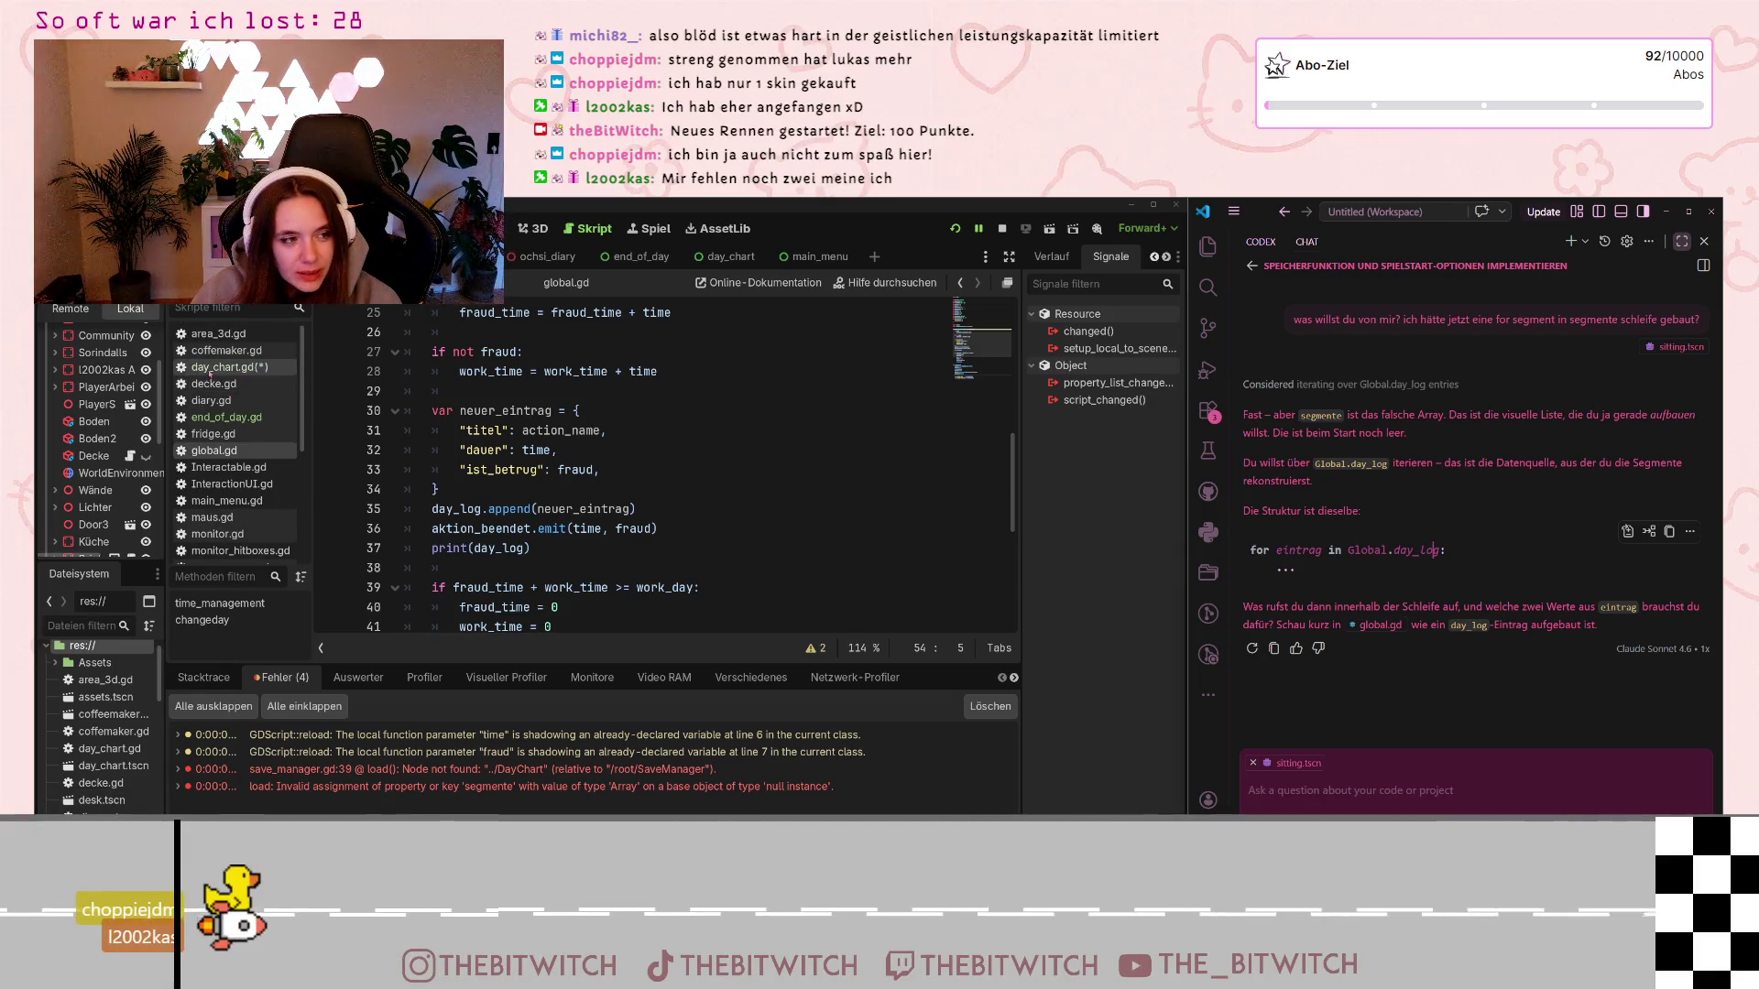
scroll(655, 470, "down", 5)
scroll(655, 471, "down", 4)
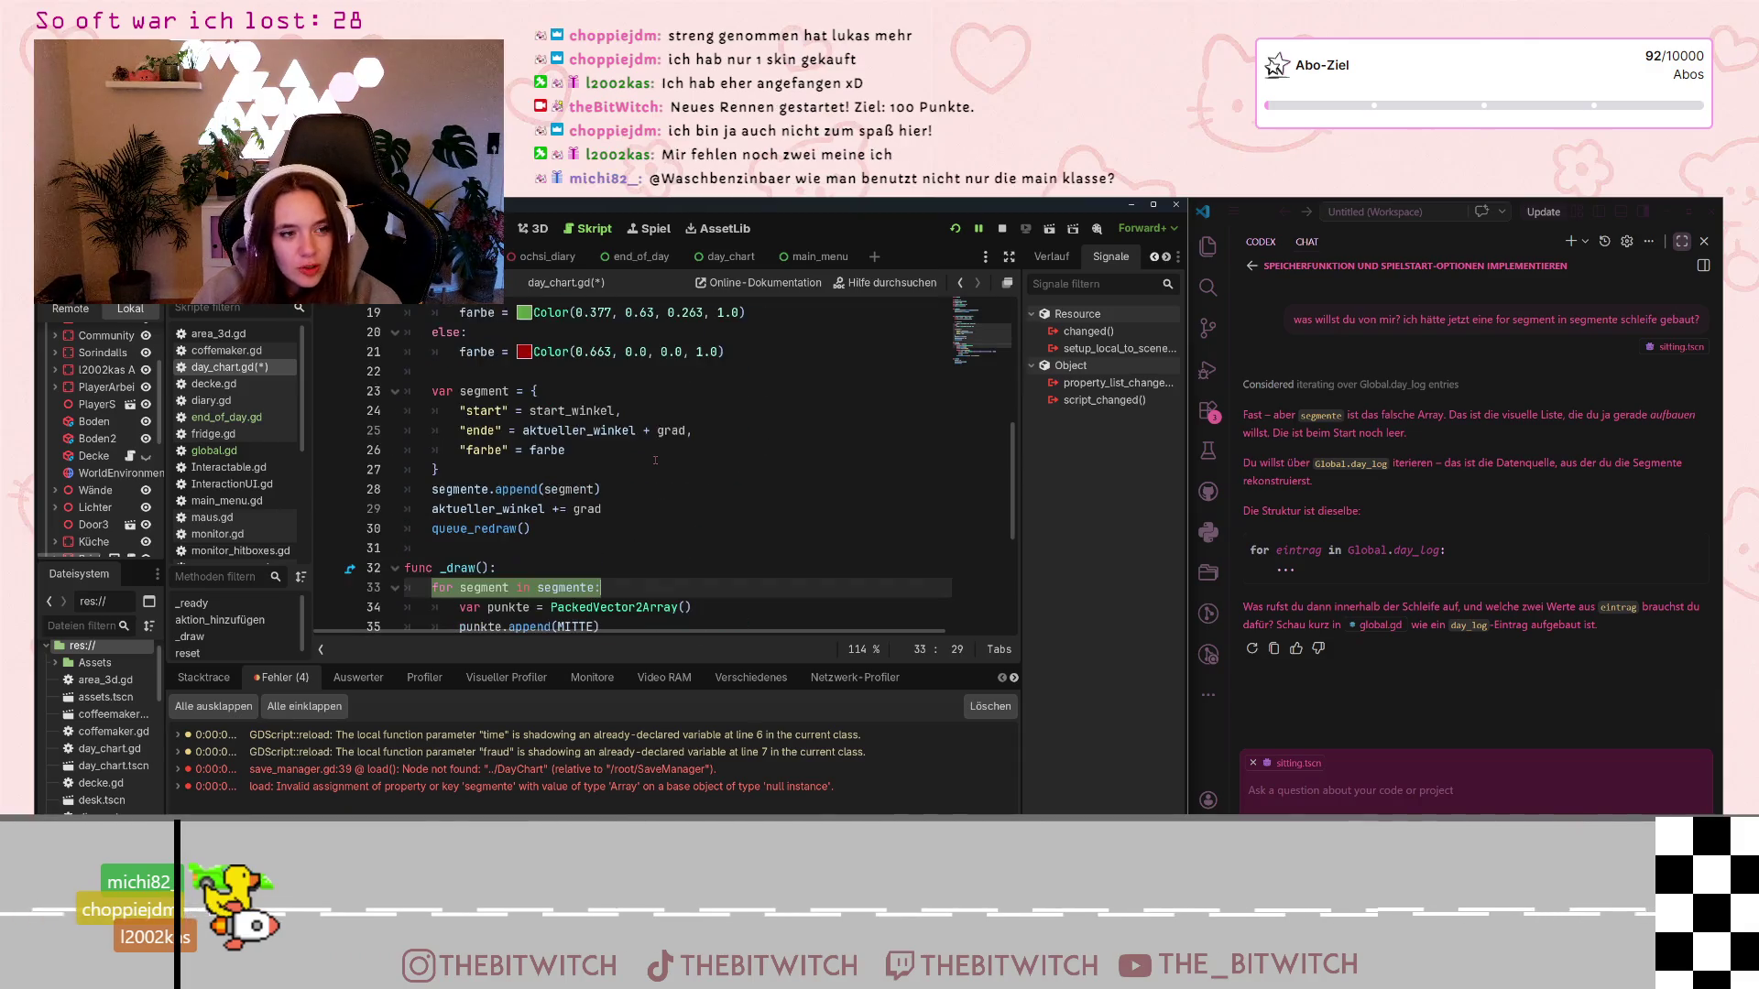
scroll(618, 431, "down", 3)
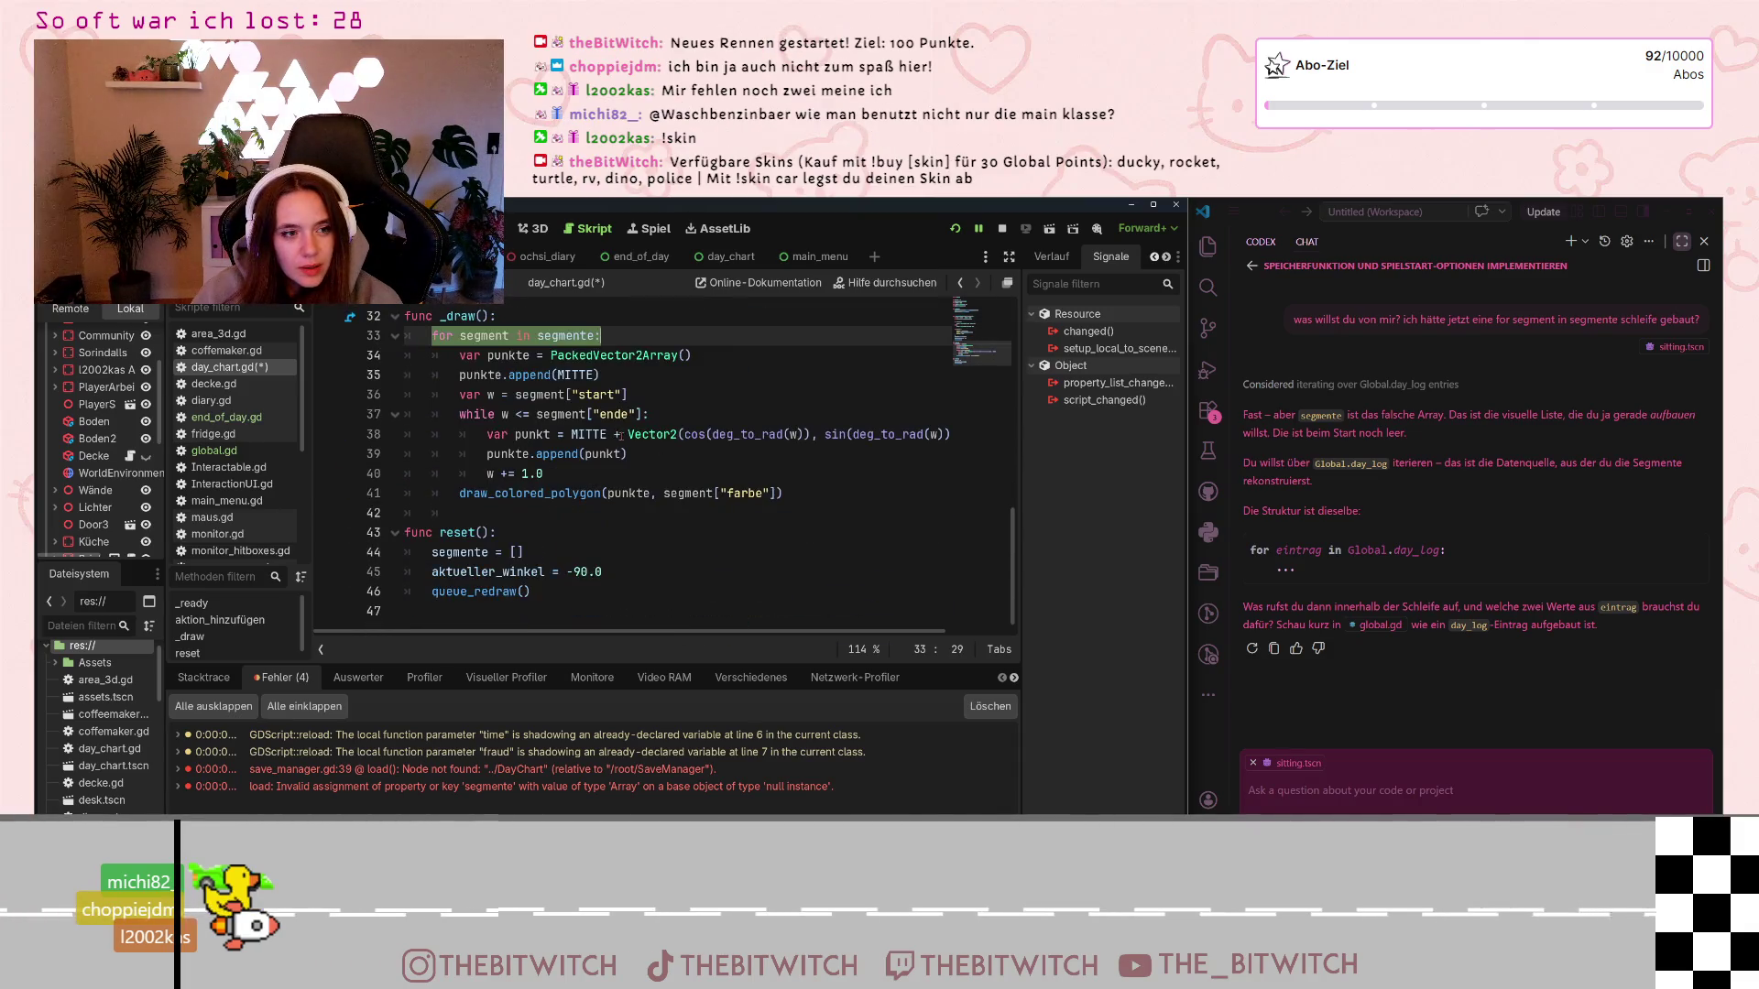
left_click(628, 435)
scroll(629, 437, "up", 10)
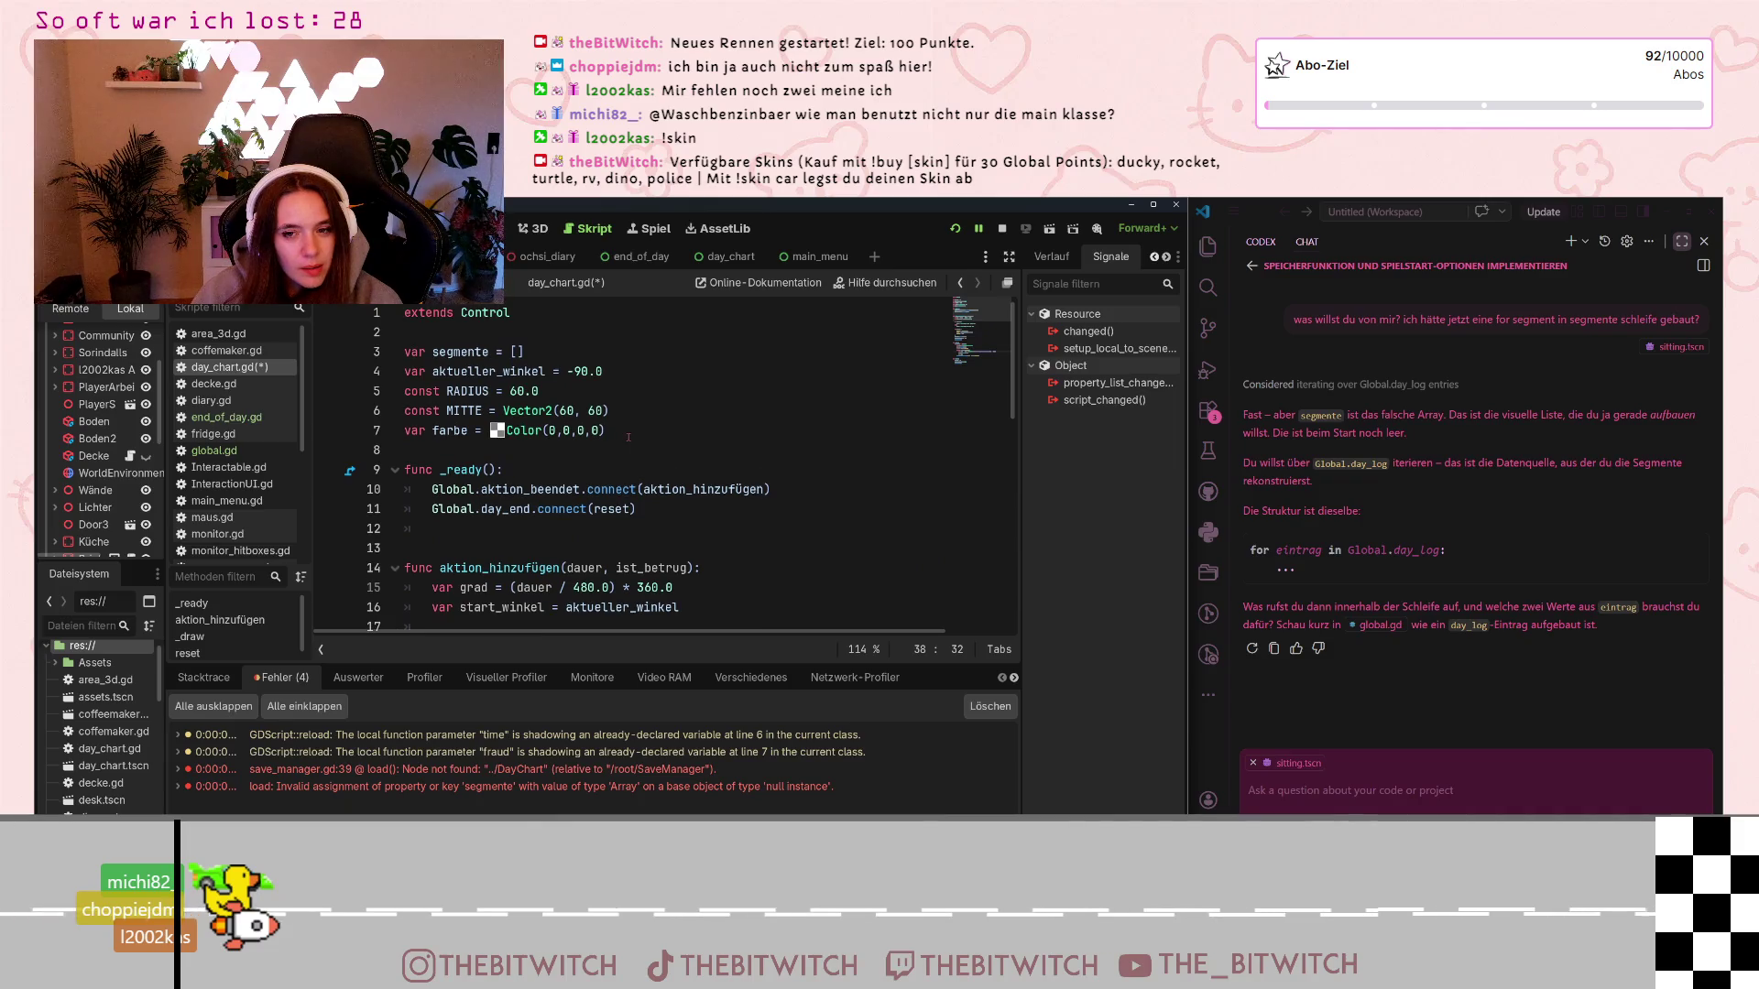
scroll(265, 509, "down", 3)
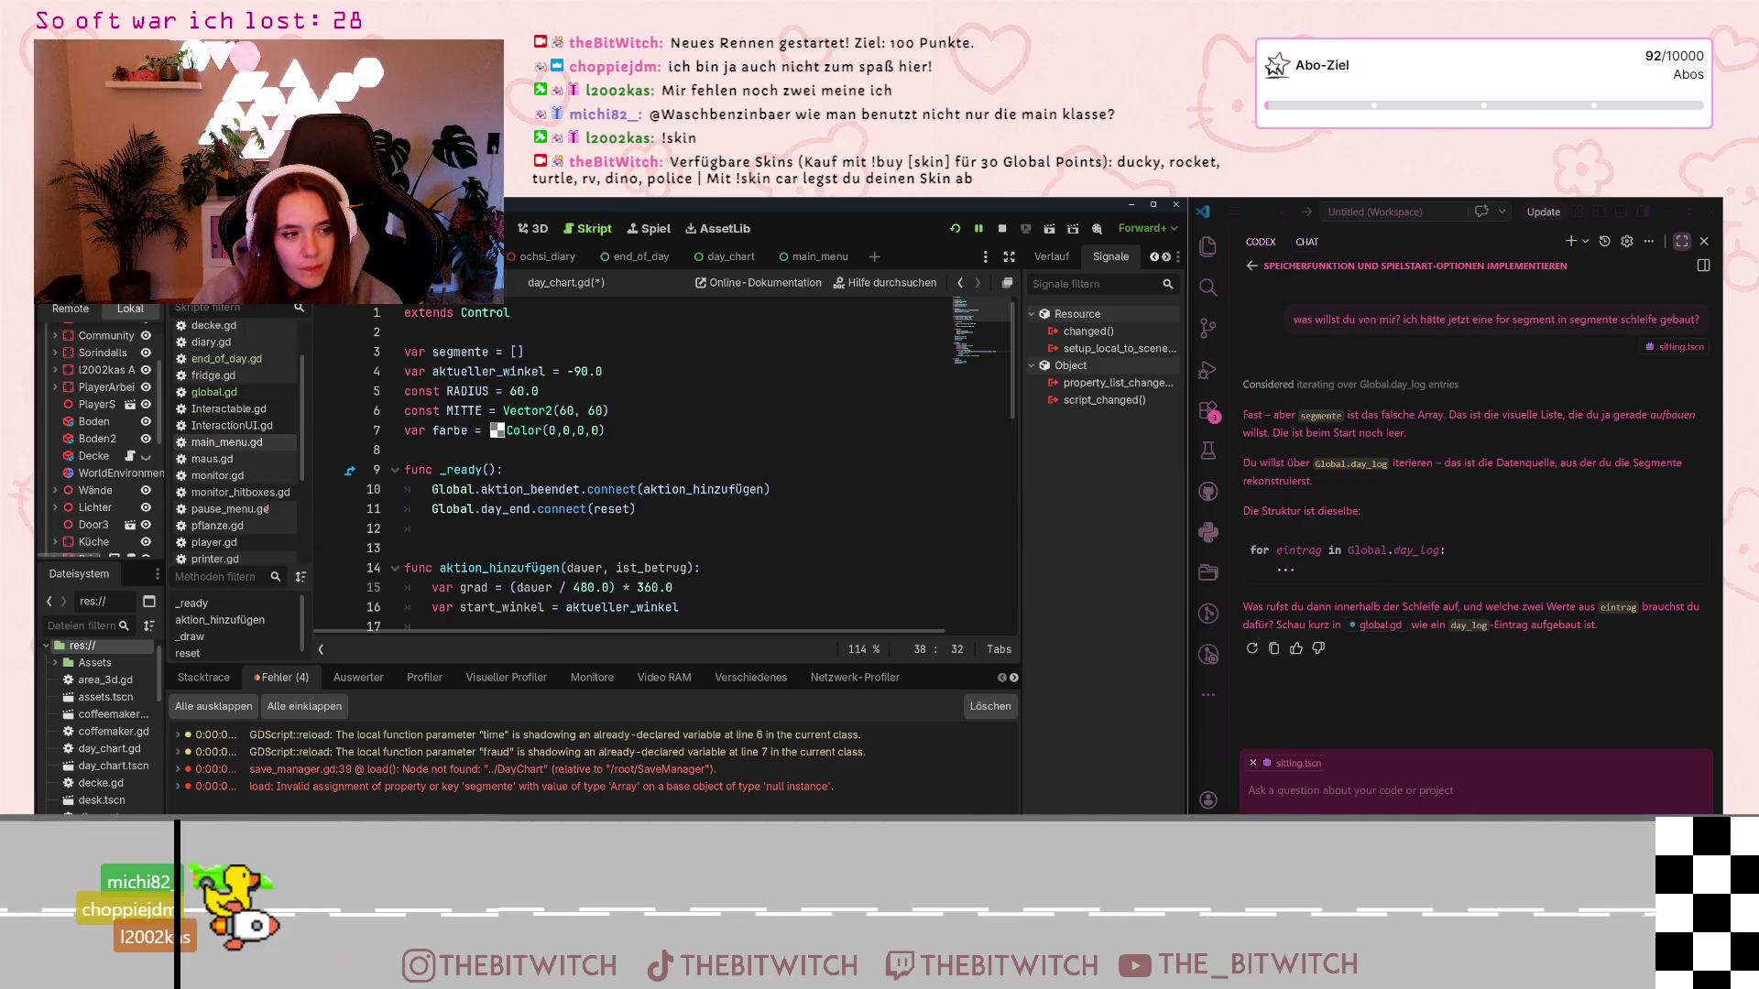
Switch to save_manager.gd and review its save function entries around einstellungen
left_click(234, 489)
left_click(615, 529)
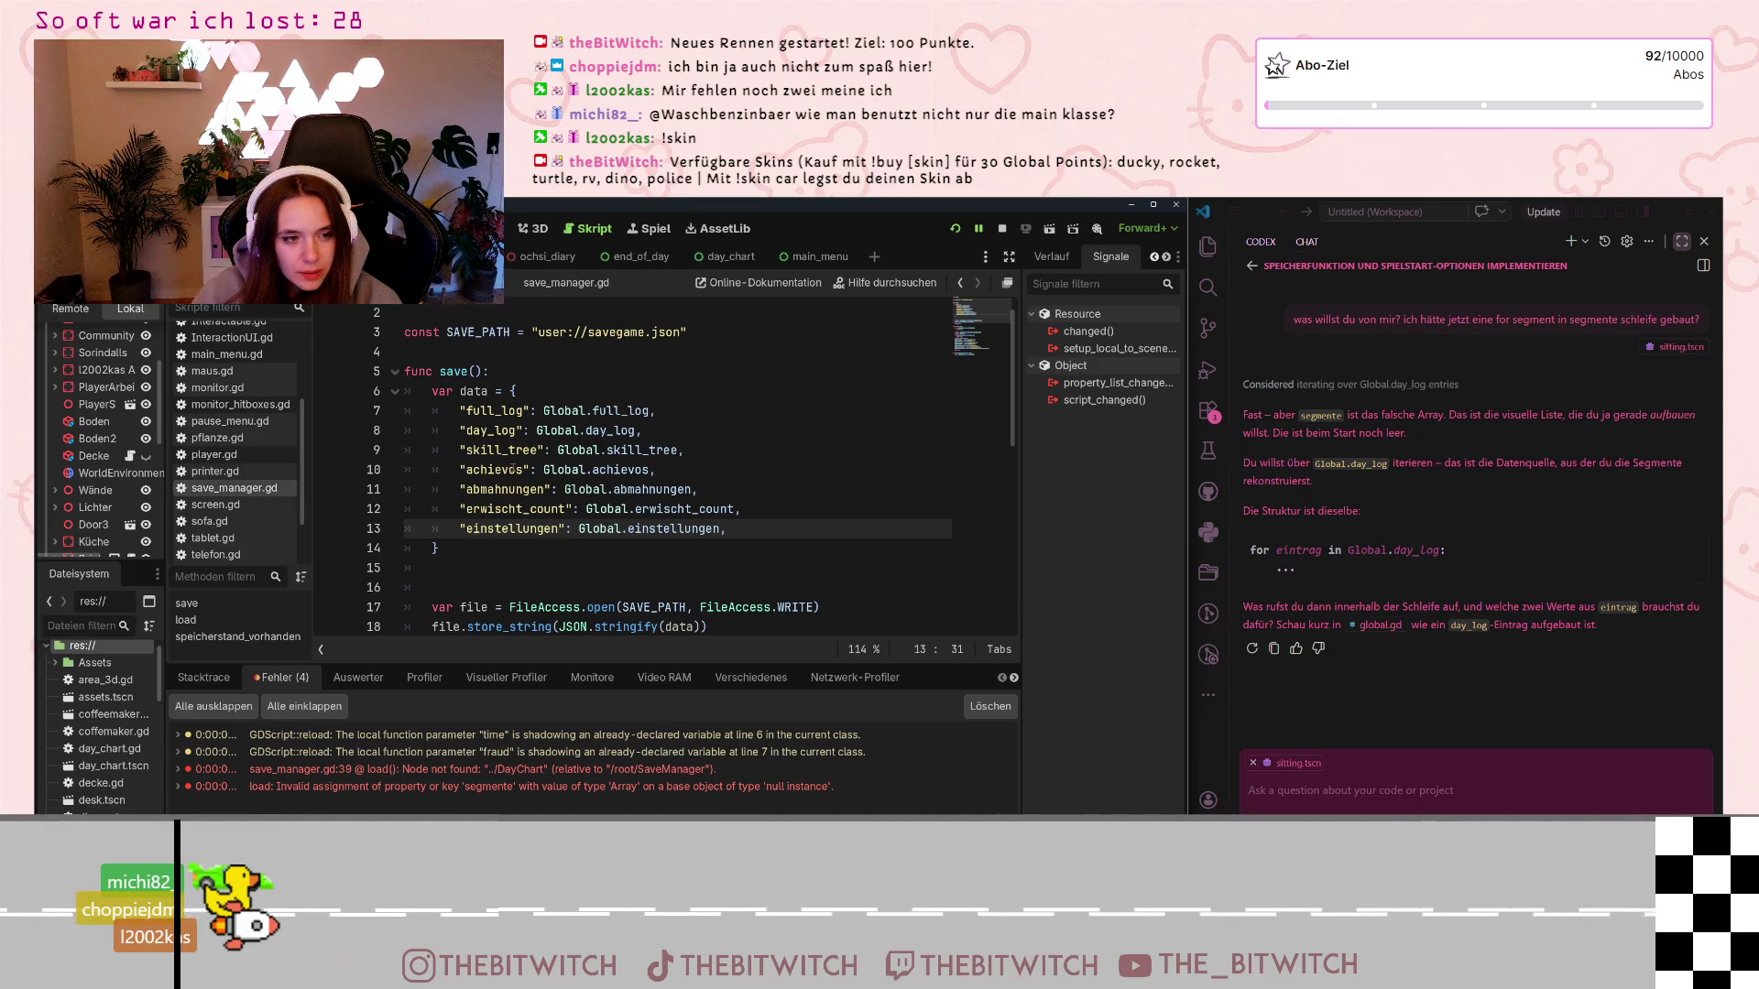
scroll(615, 529, "up", 1)
scroll(246, 474, "up", 3)
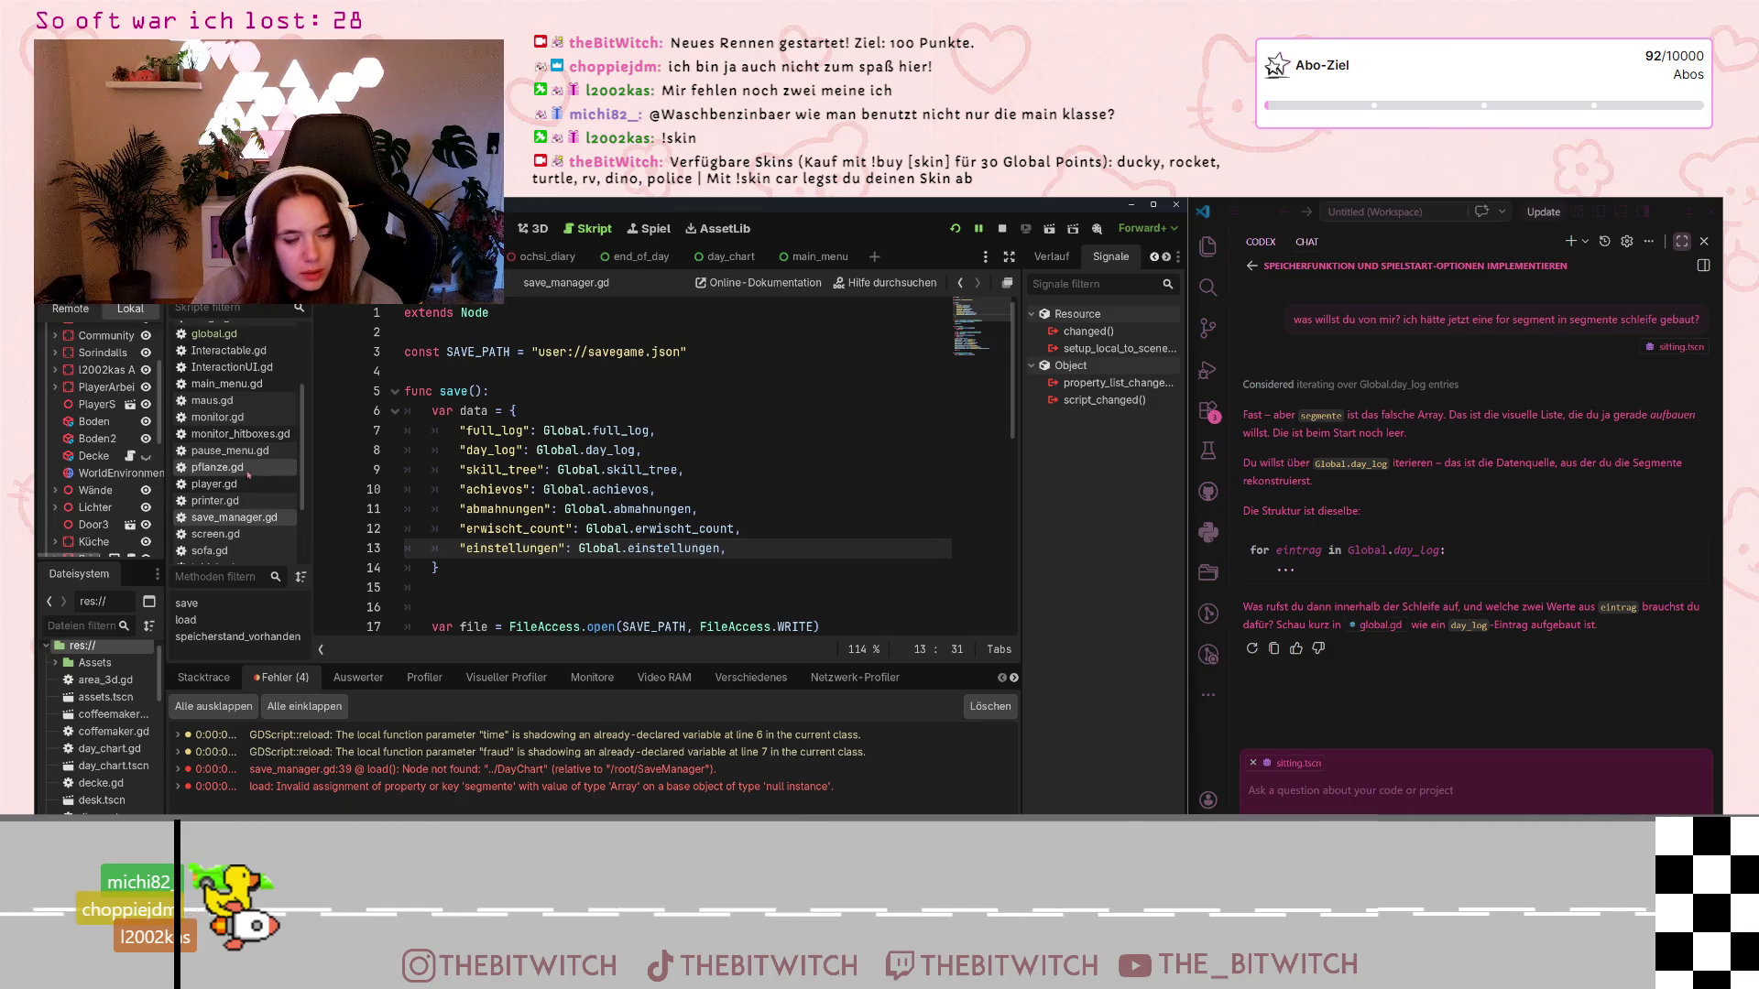
scroll(265, 431, "down", 2)
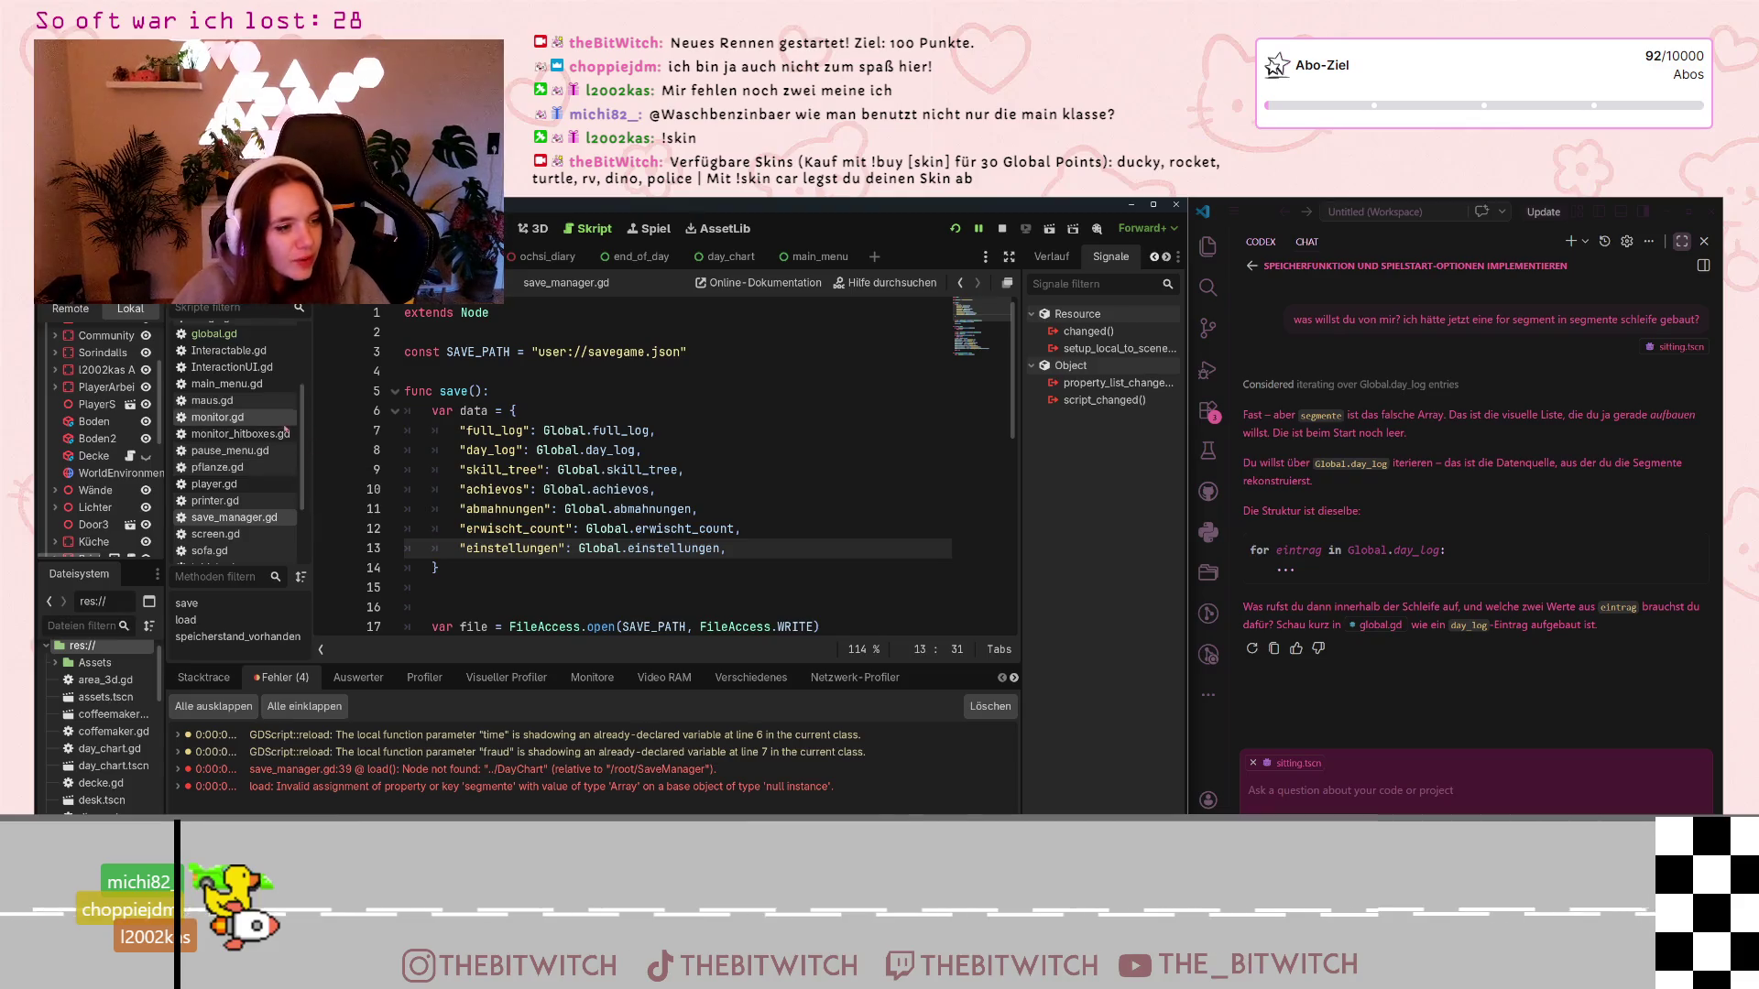
scroll(232, 477, "up", 3)
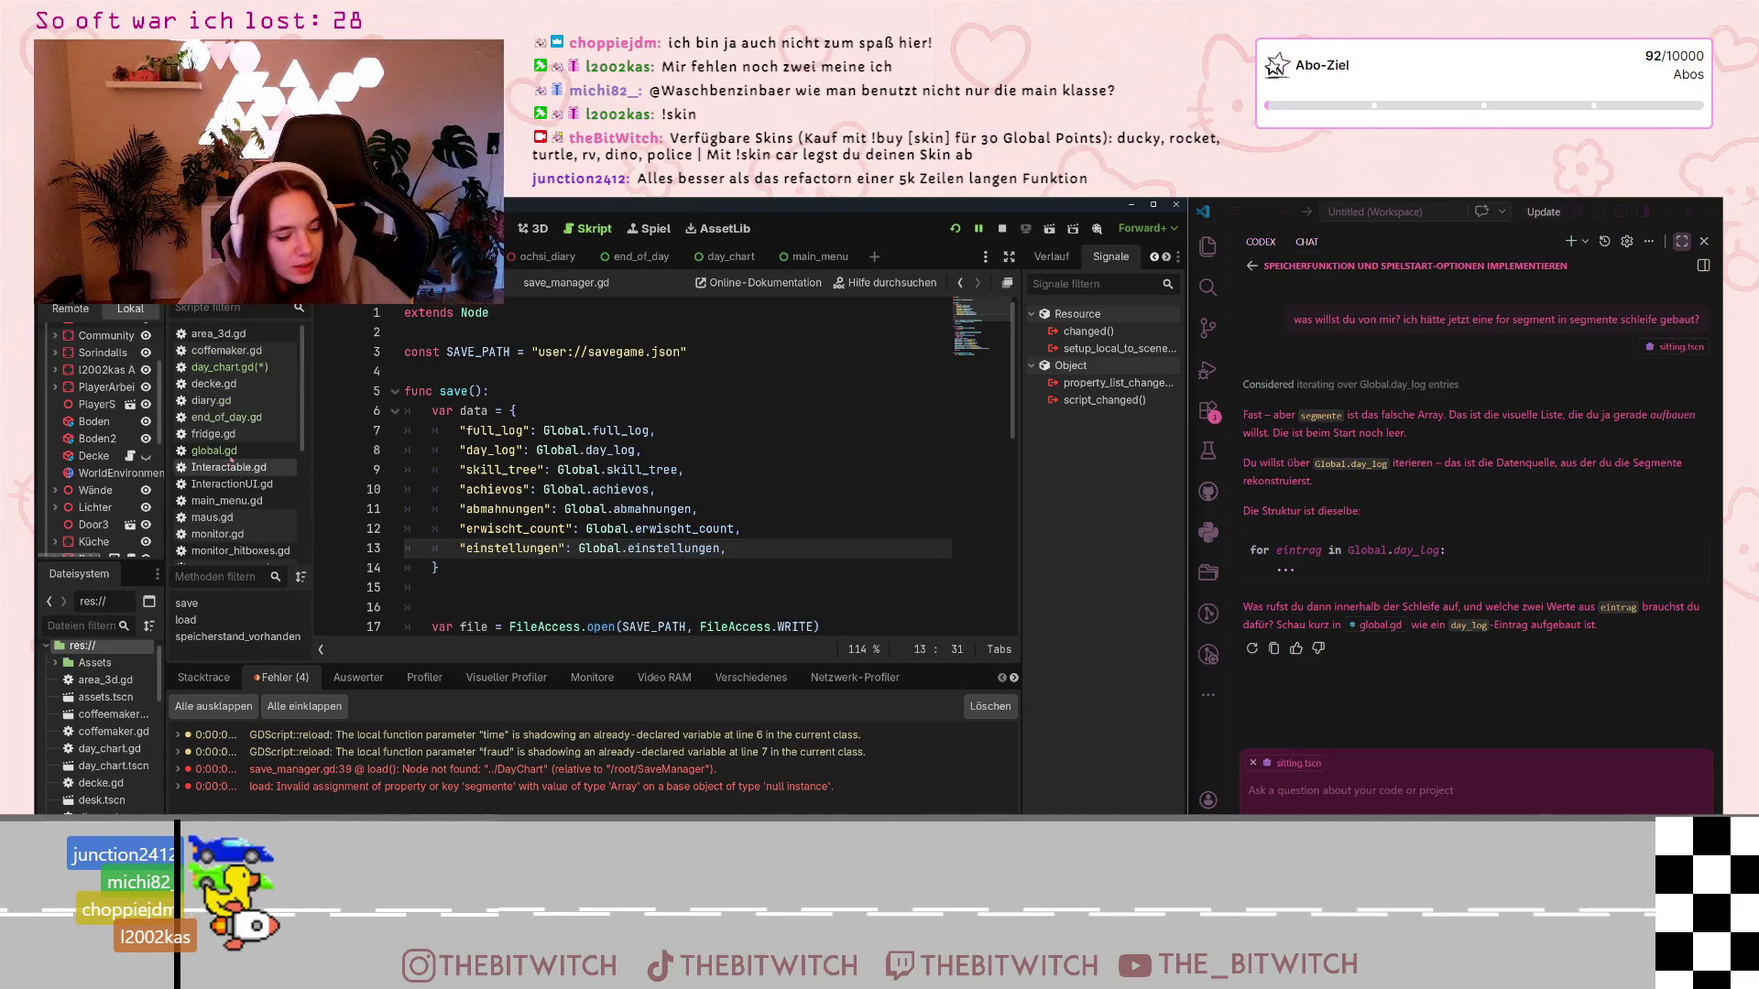
On line 12 of _ready in day_chart.gd, write 'for eintrag in Global.day_log:' and start its body
left_click(281, 369)
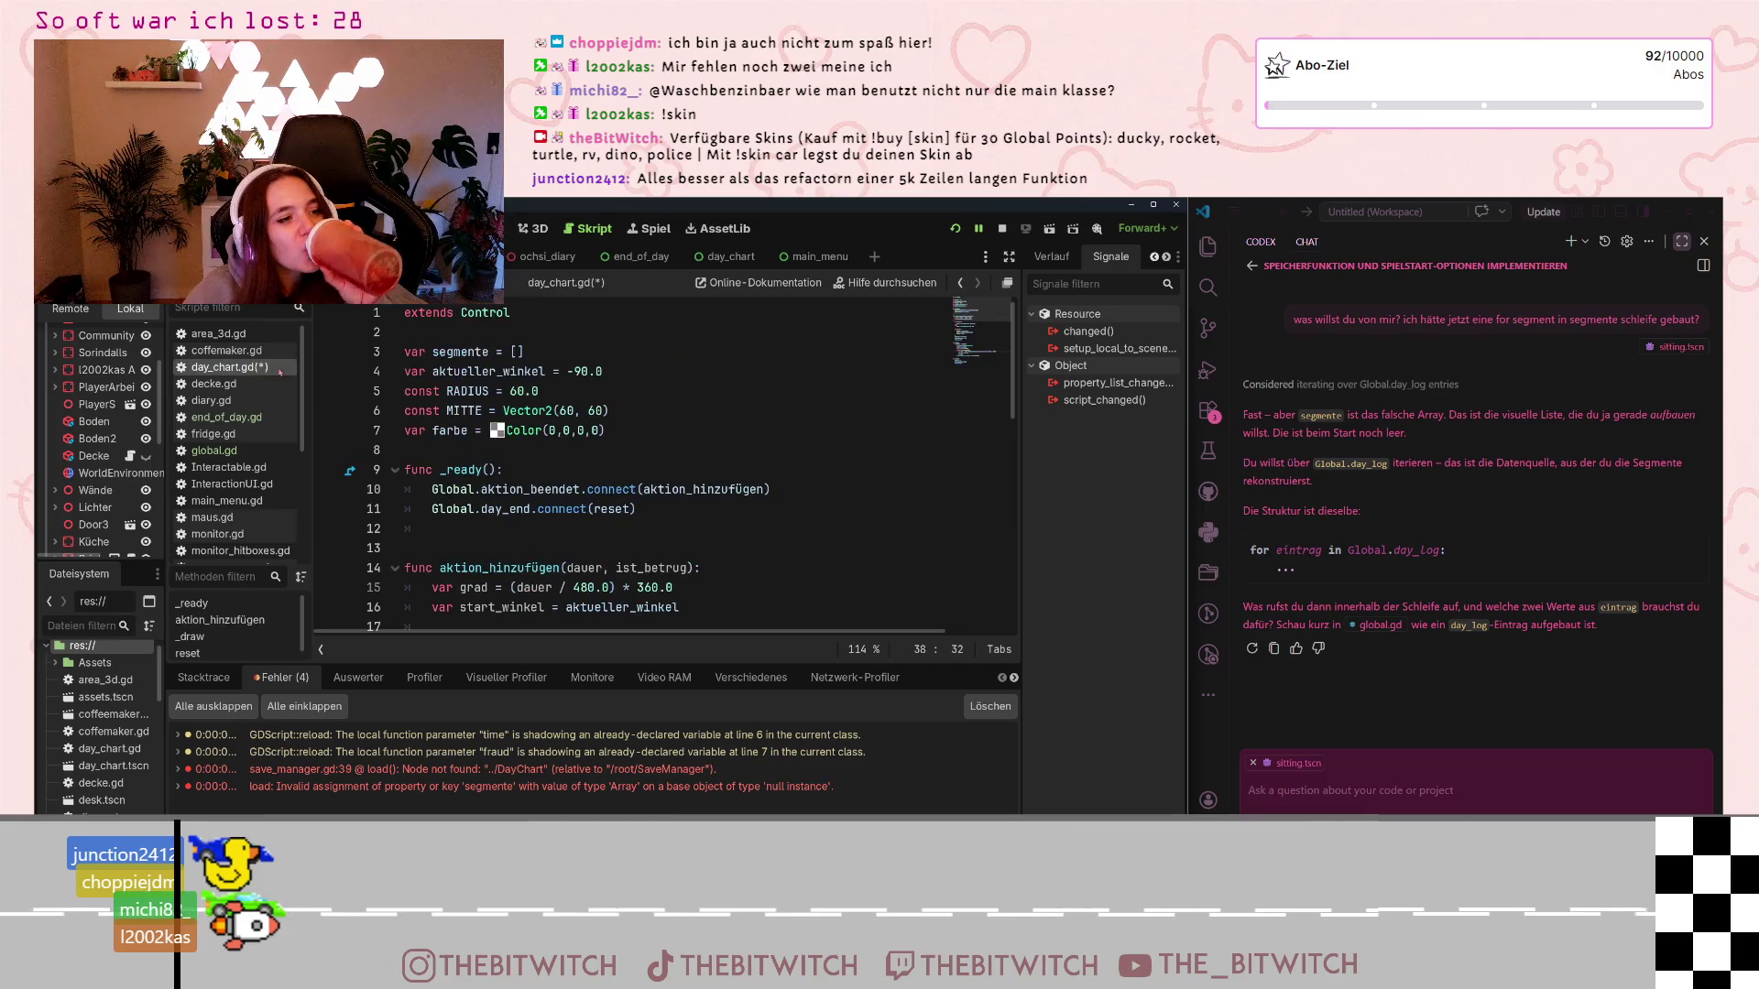
left_click(480, 528)
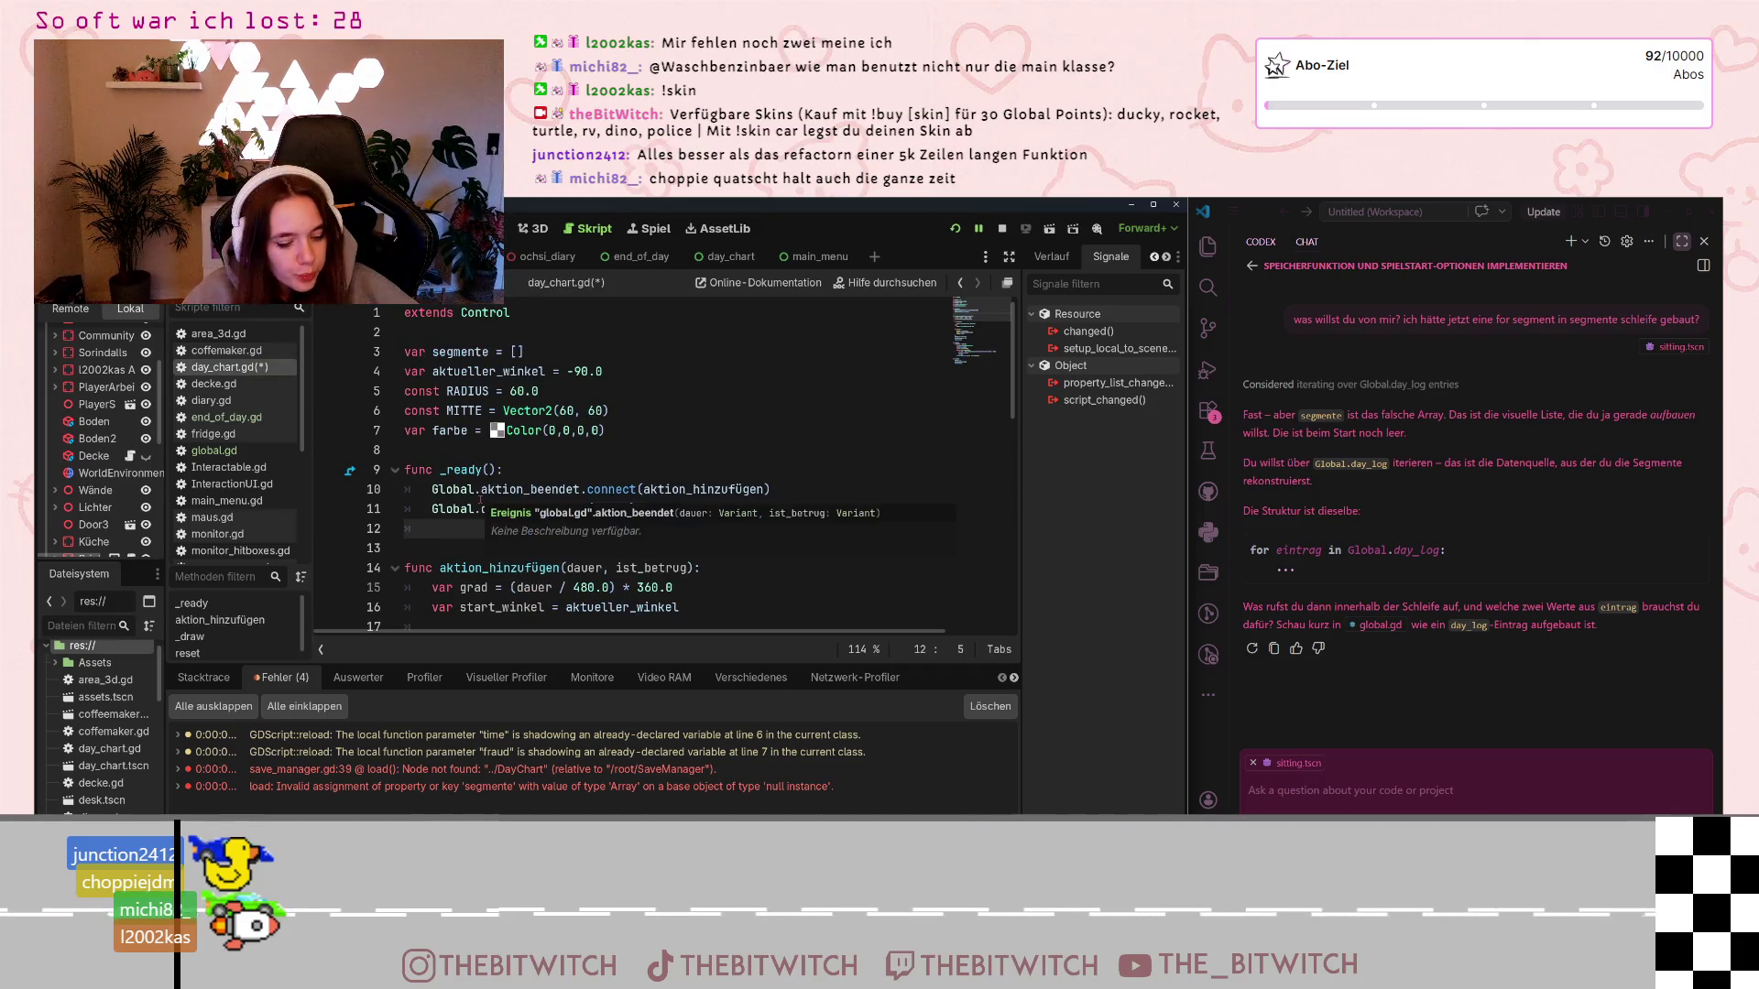
type("for eint")
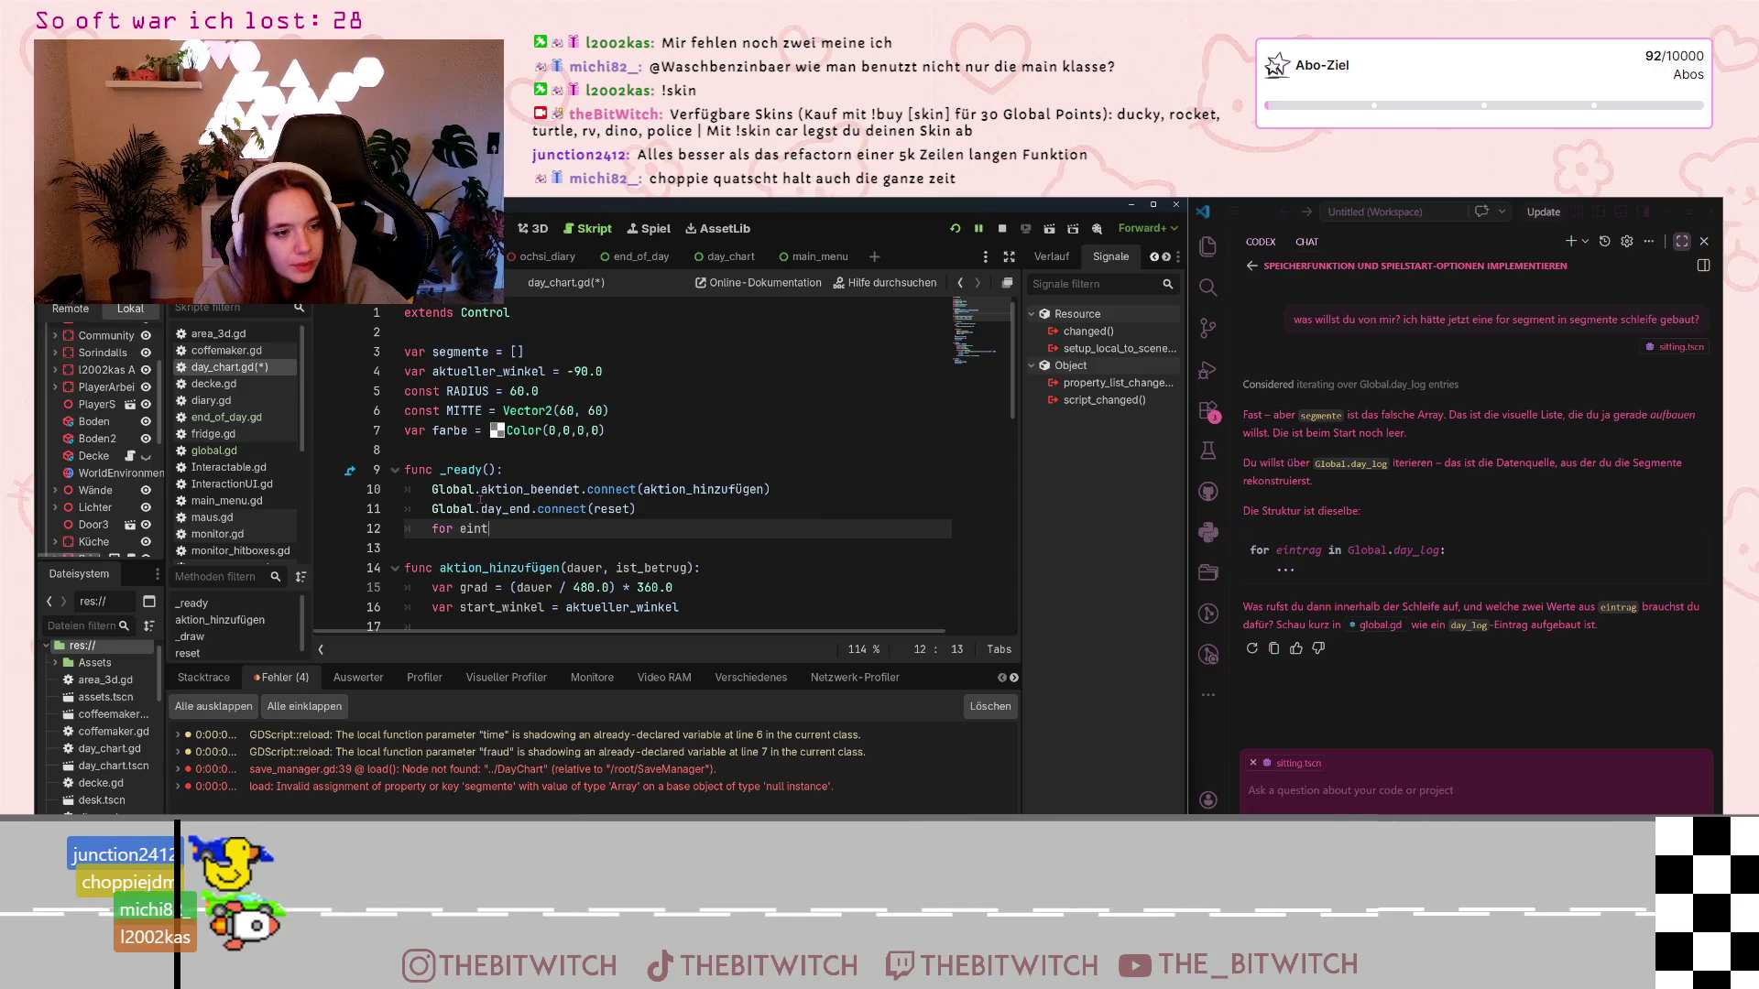
type("rag in ")
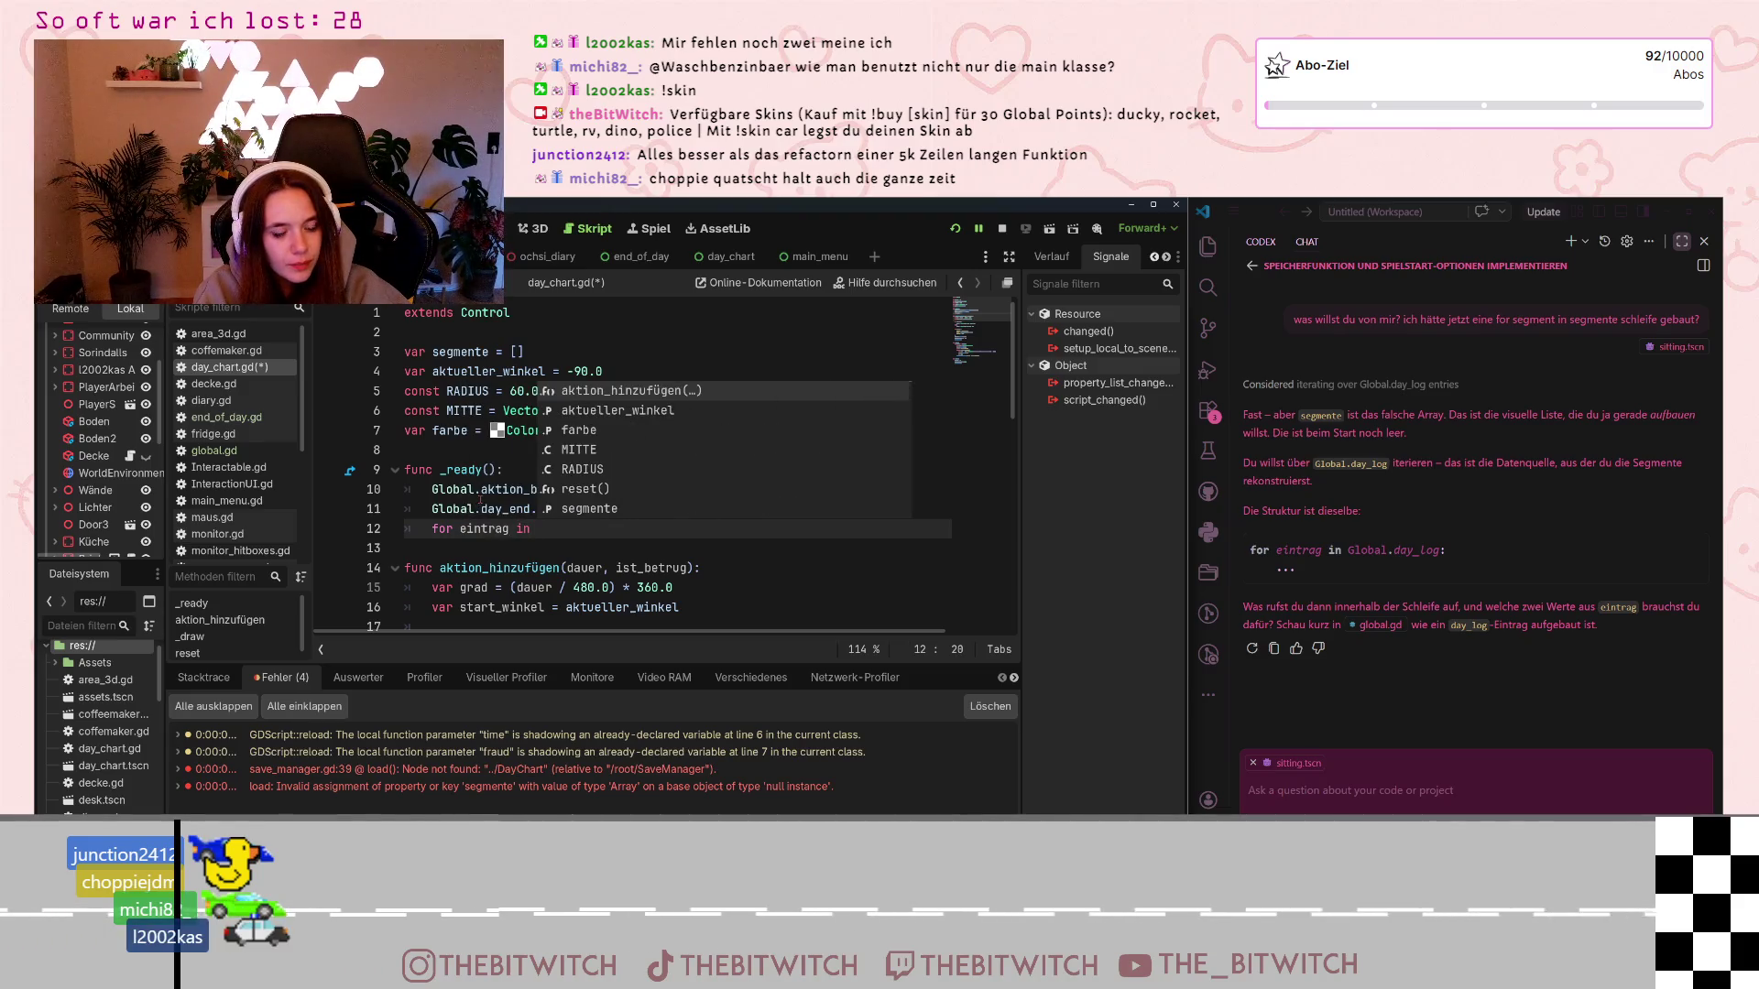
type("Global.")
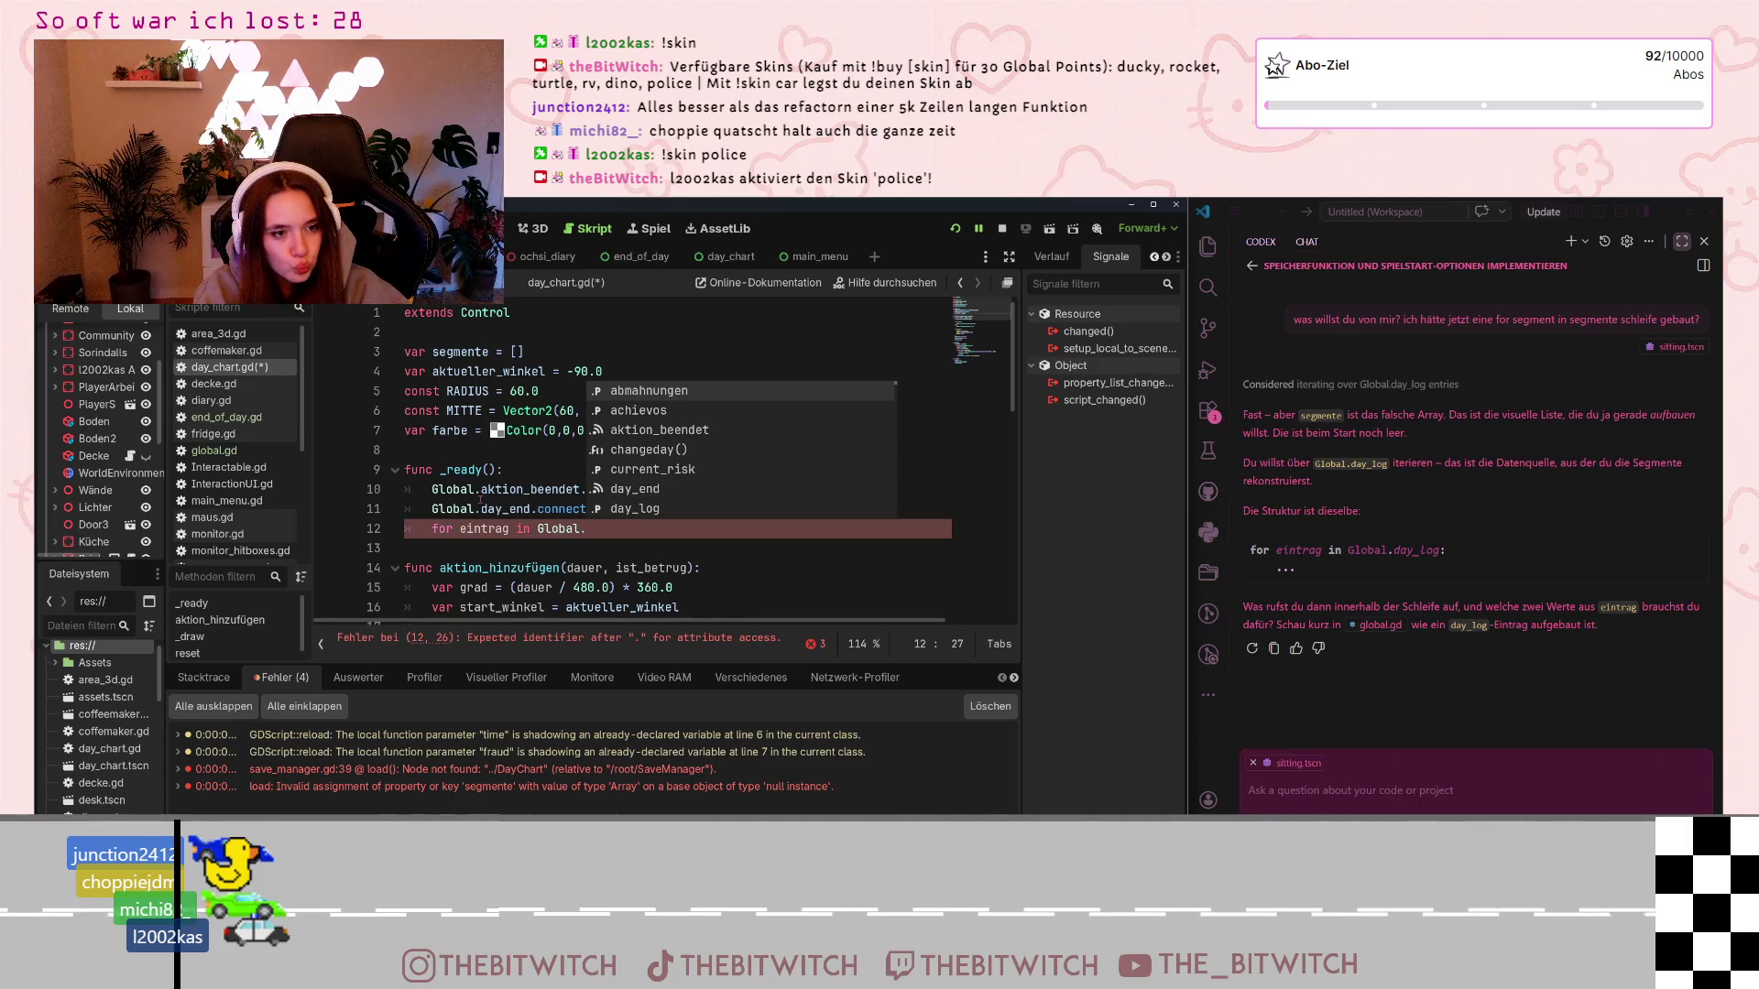
double_click(662, 510)
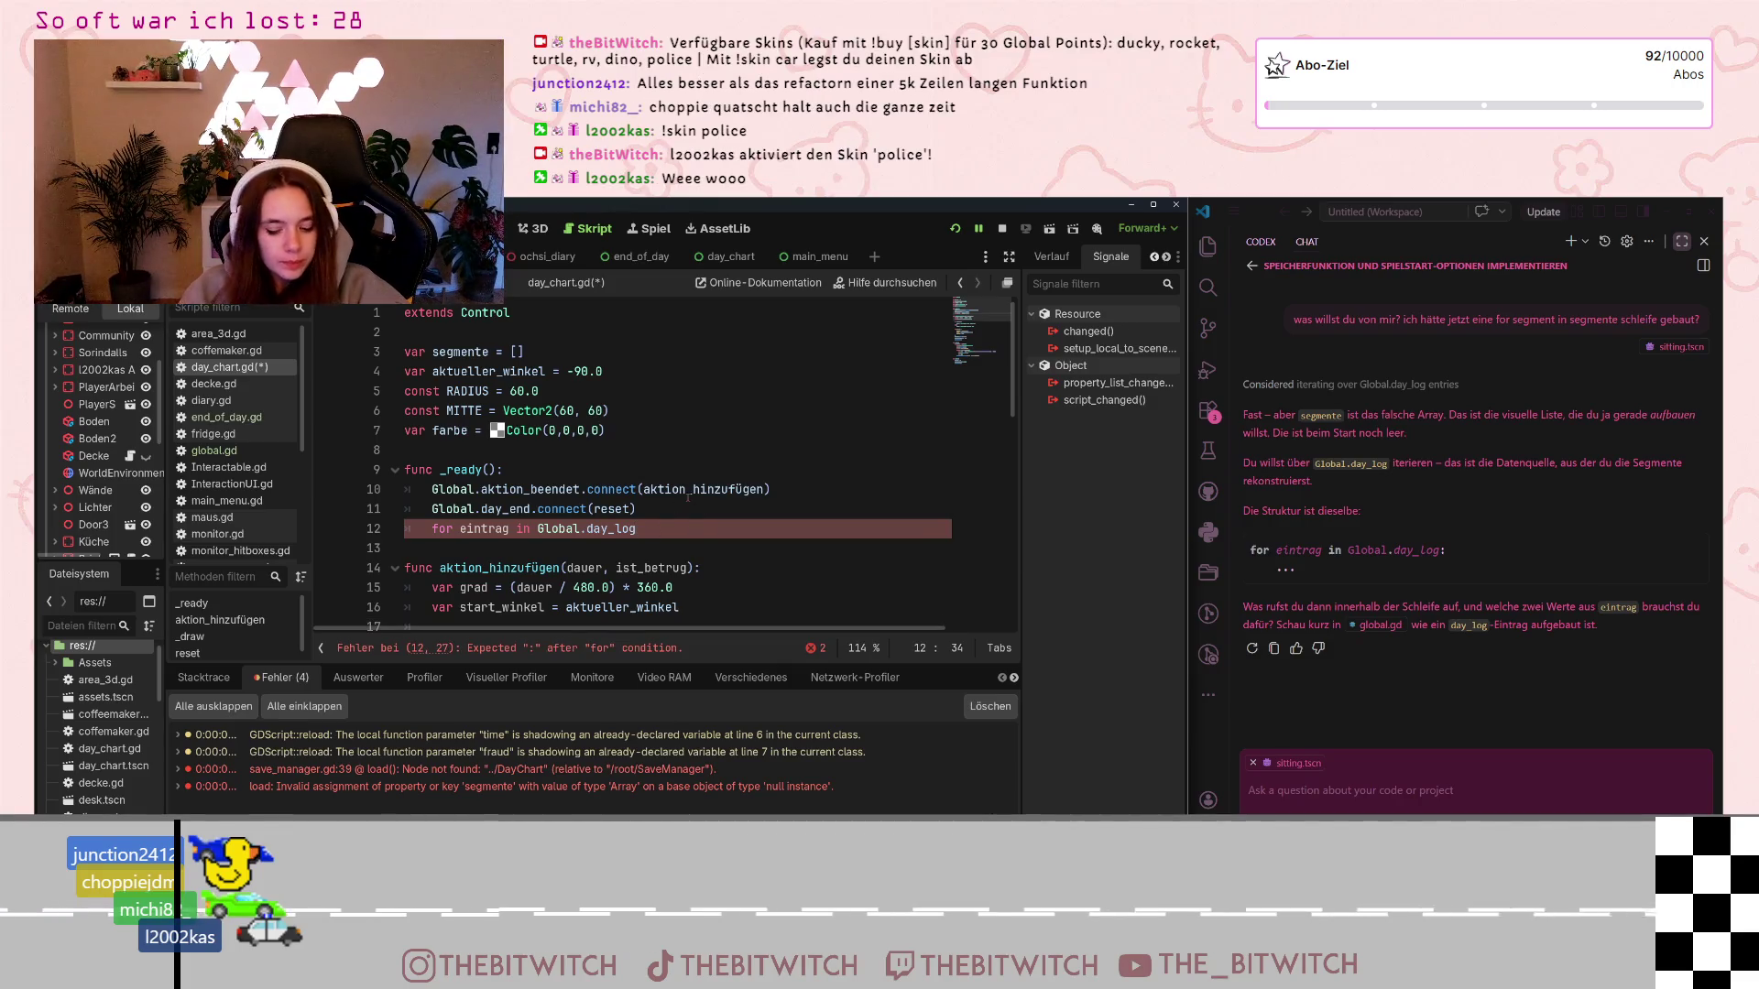
type(":")
key("Return")
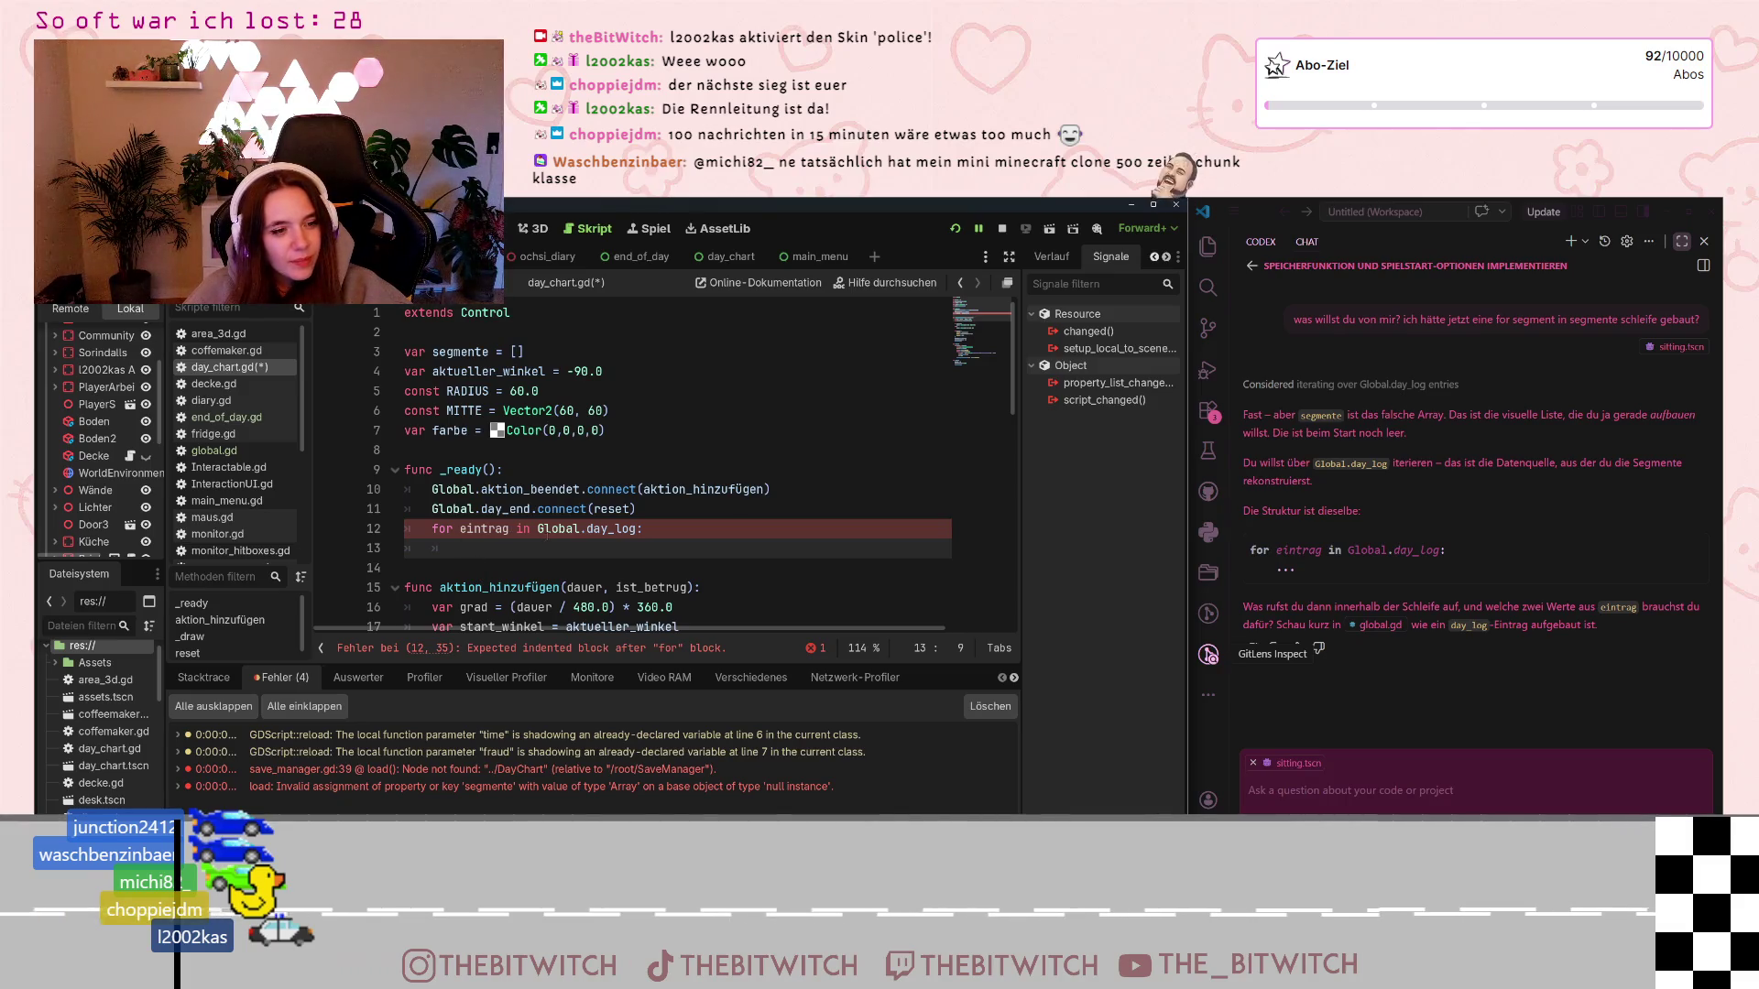
mouse_move(561, 530)
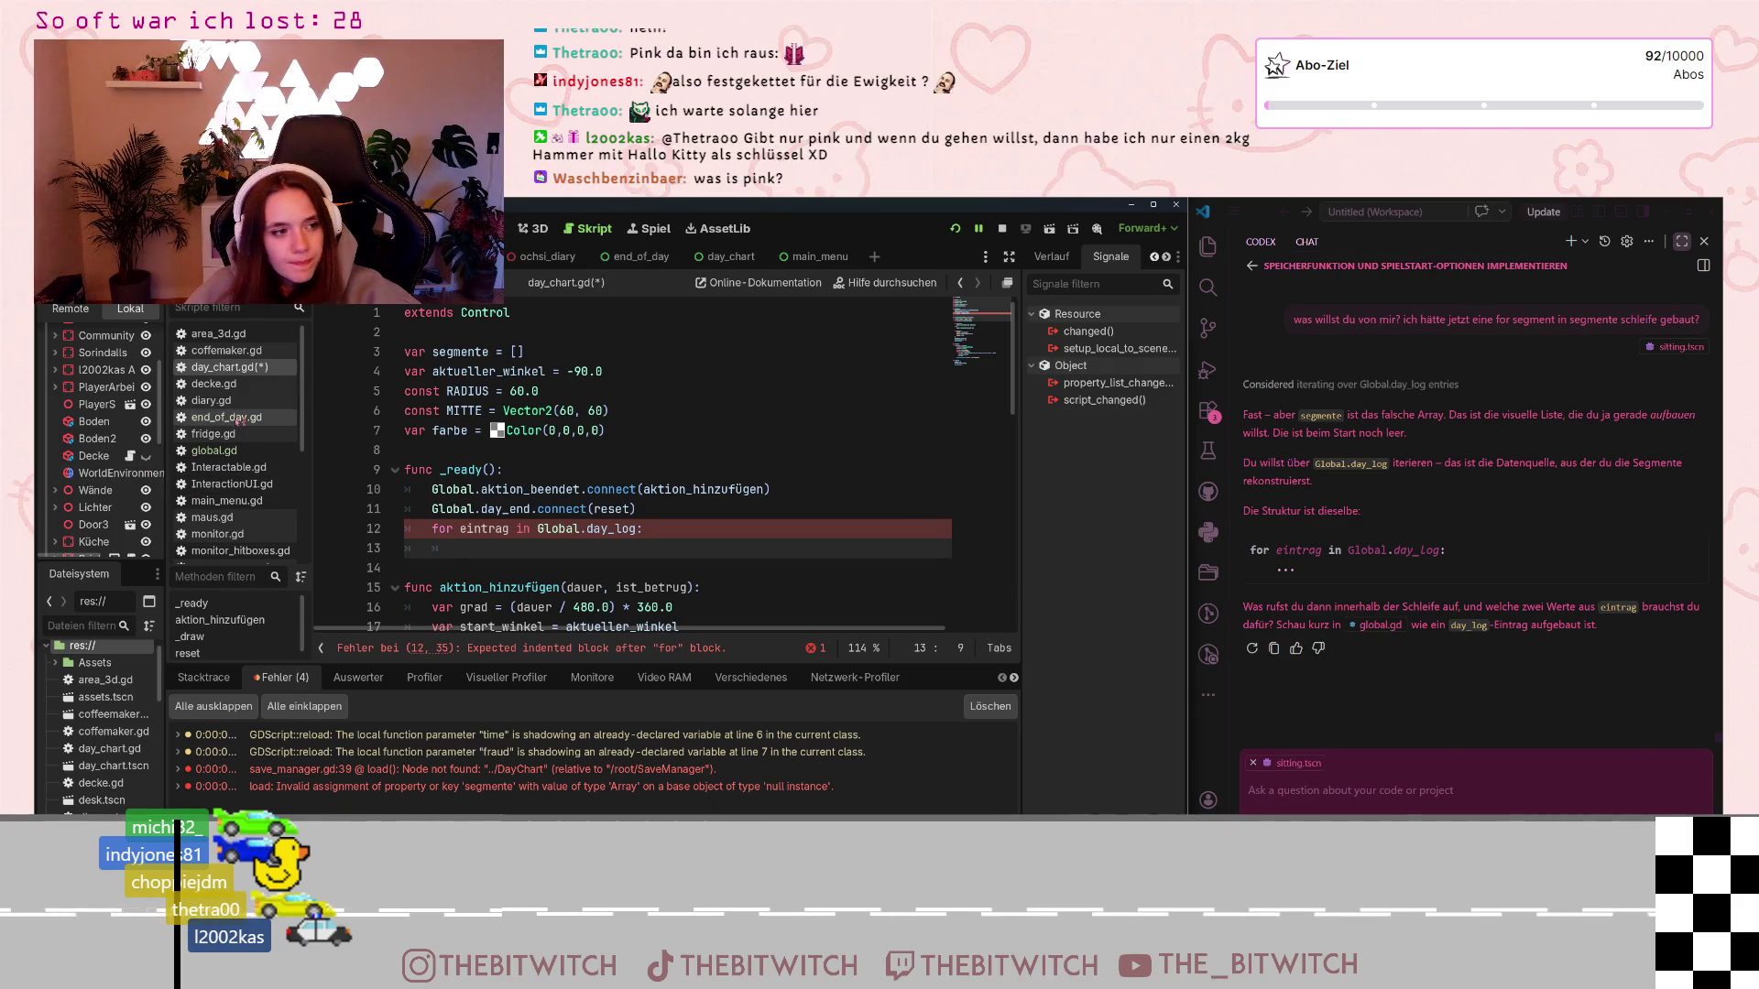
scroll(238, 366, "down", 3)
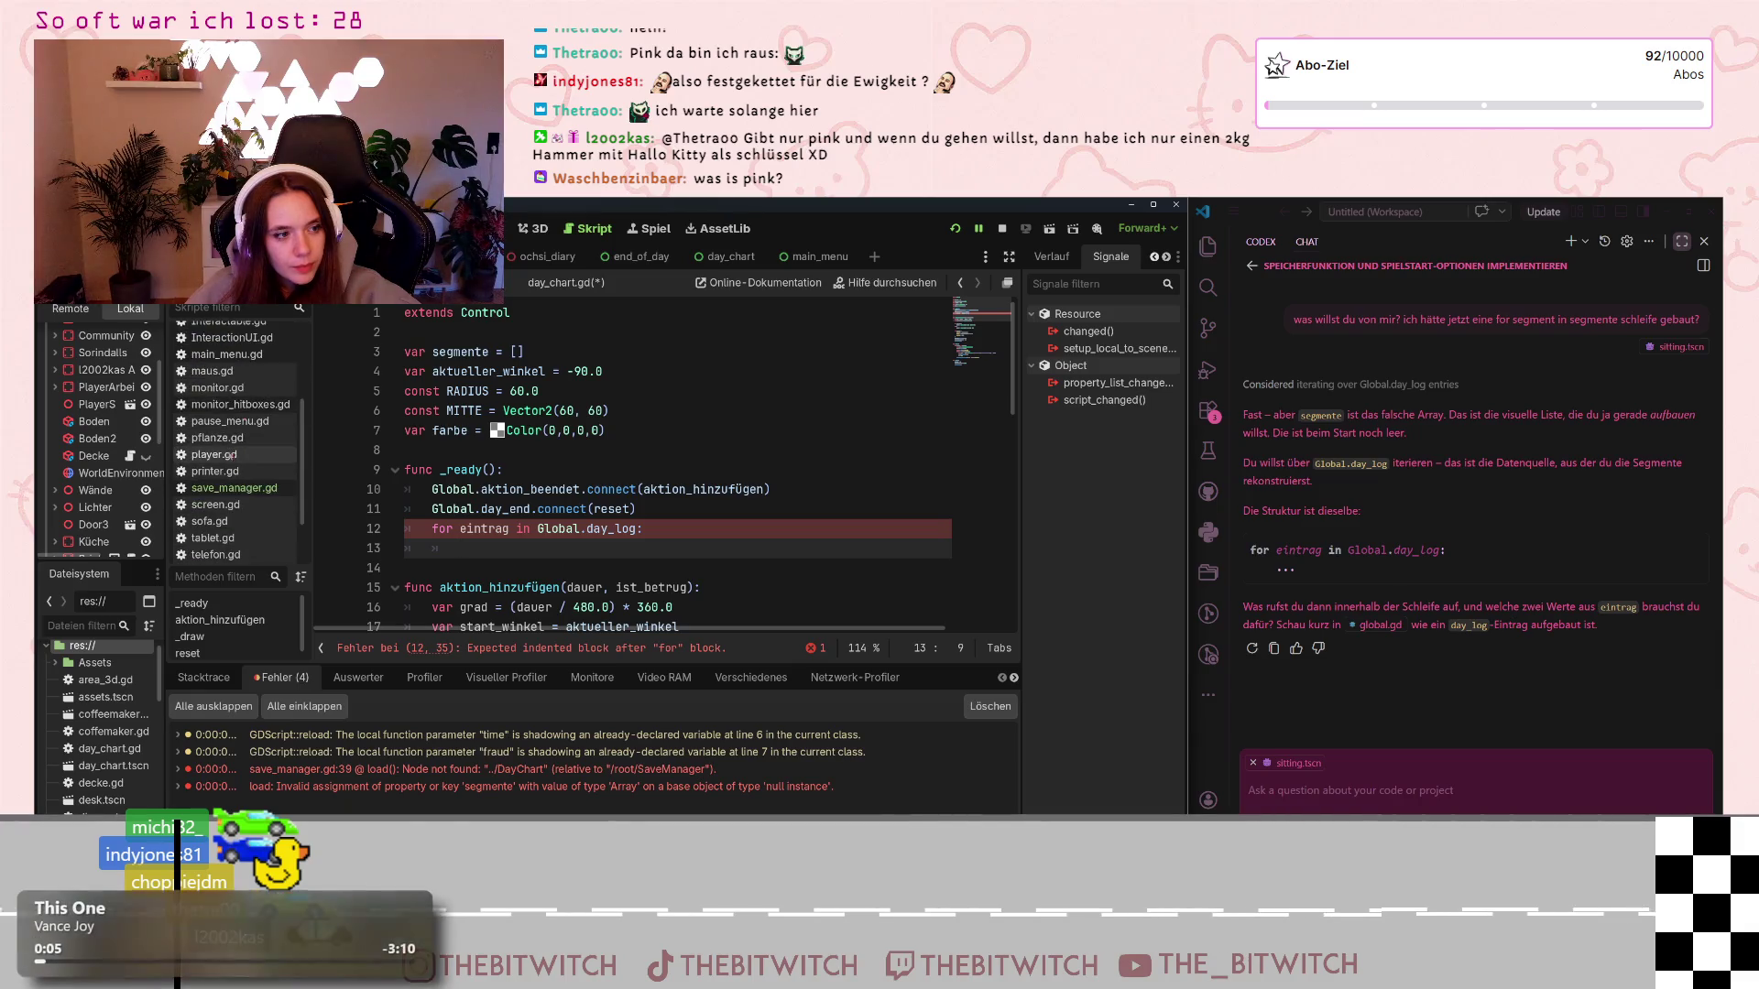
scroll(236, 454, "down", 2)
scroll(234, 458, "up", 3)
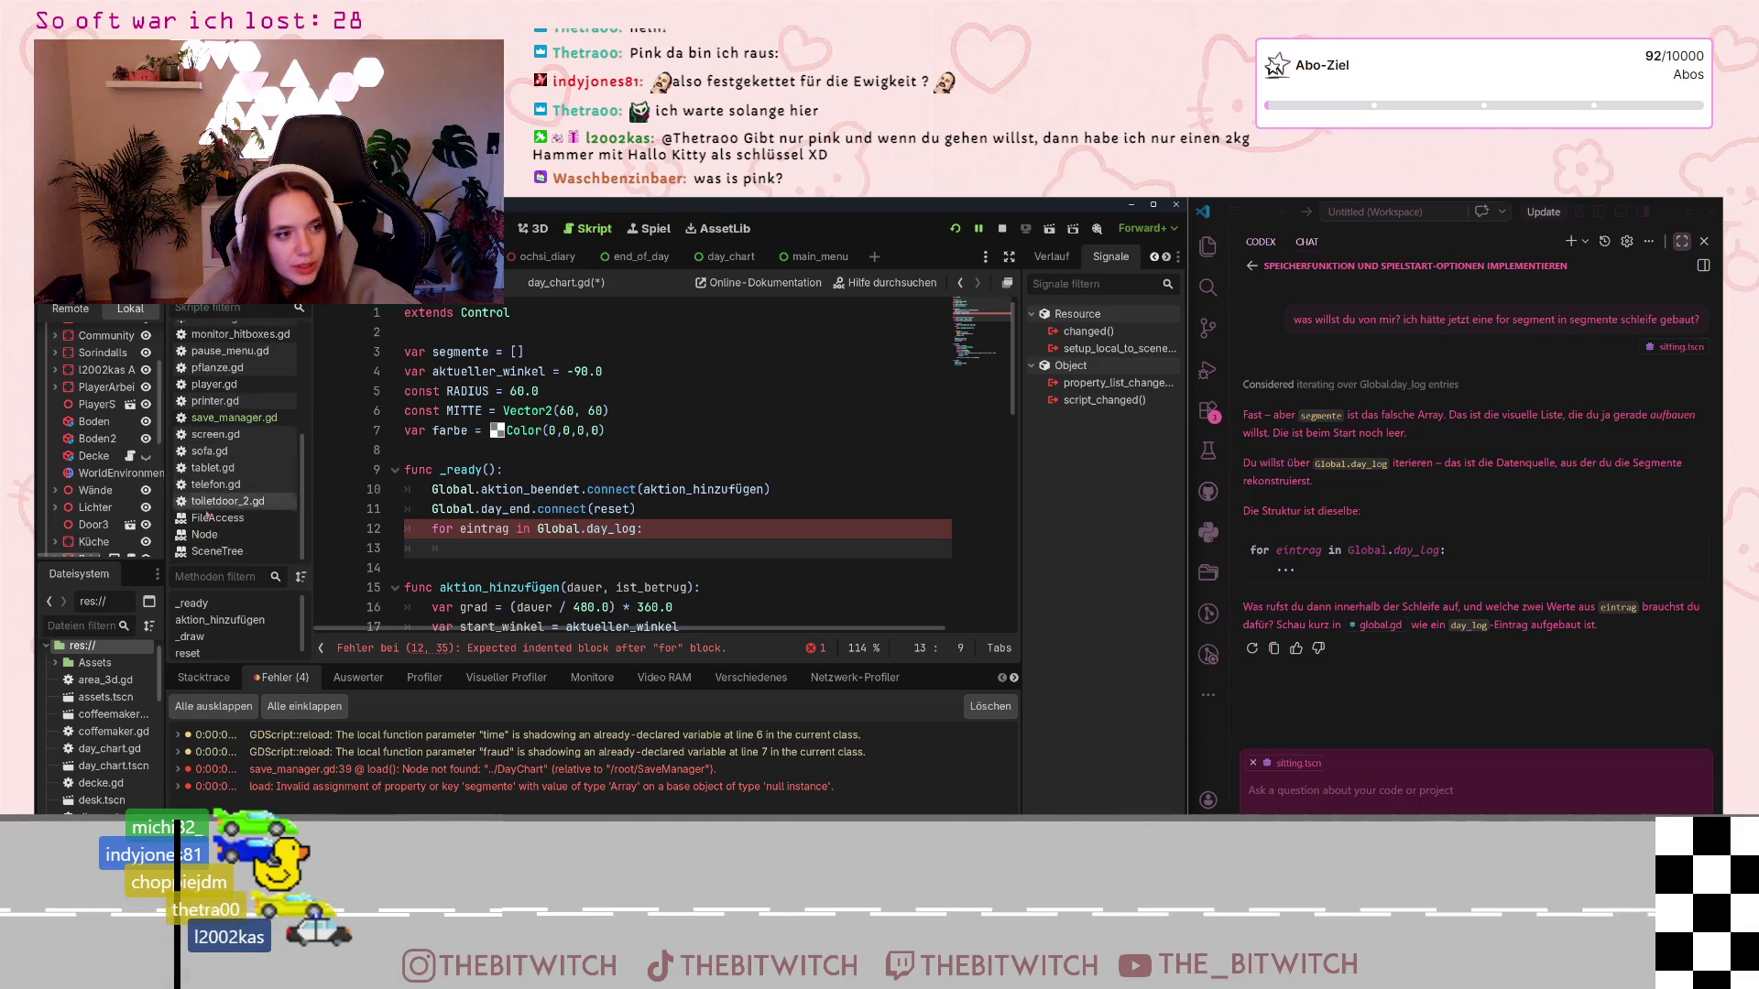
scroll(217, 497, "up", 2)
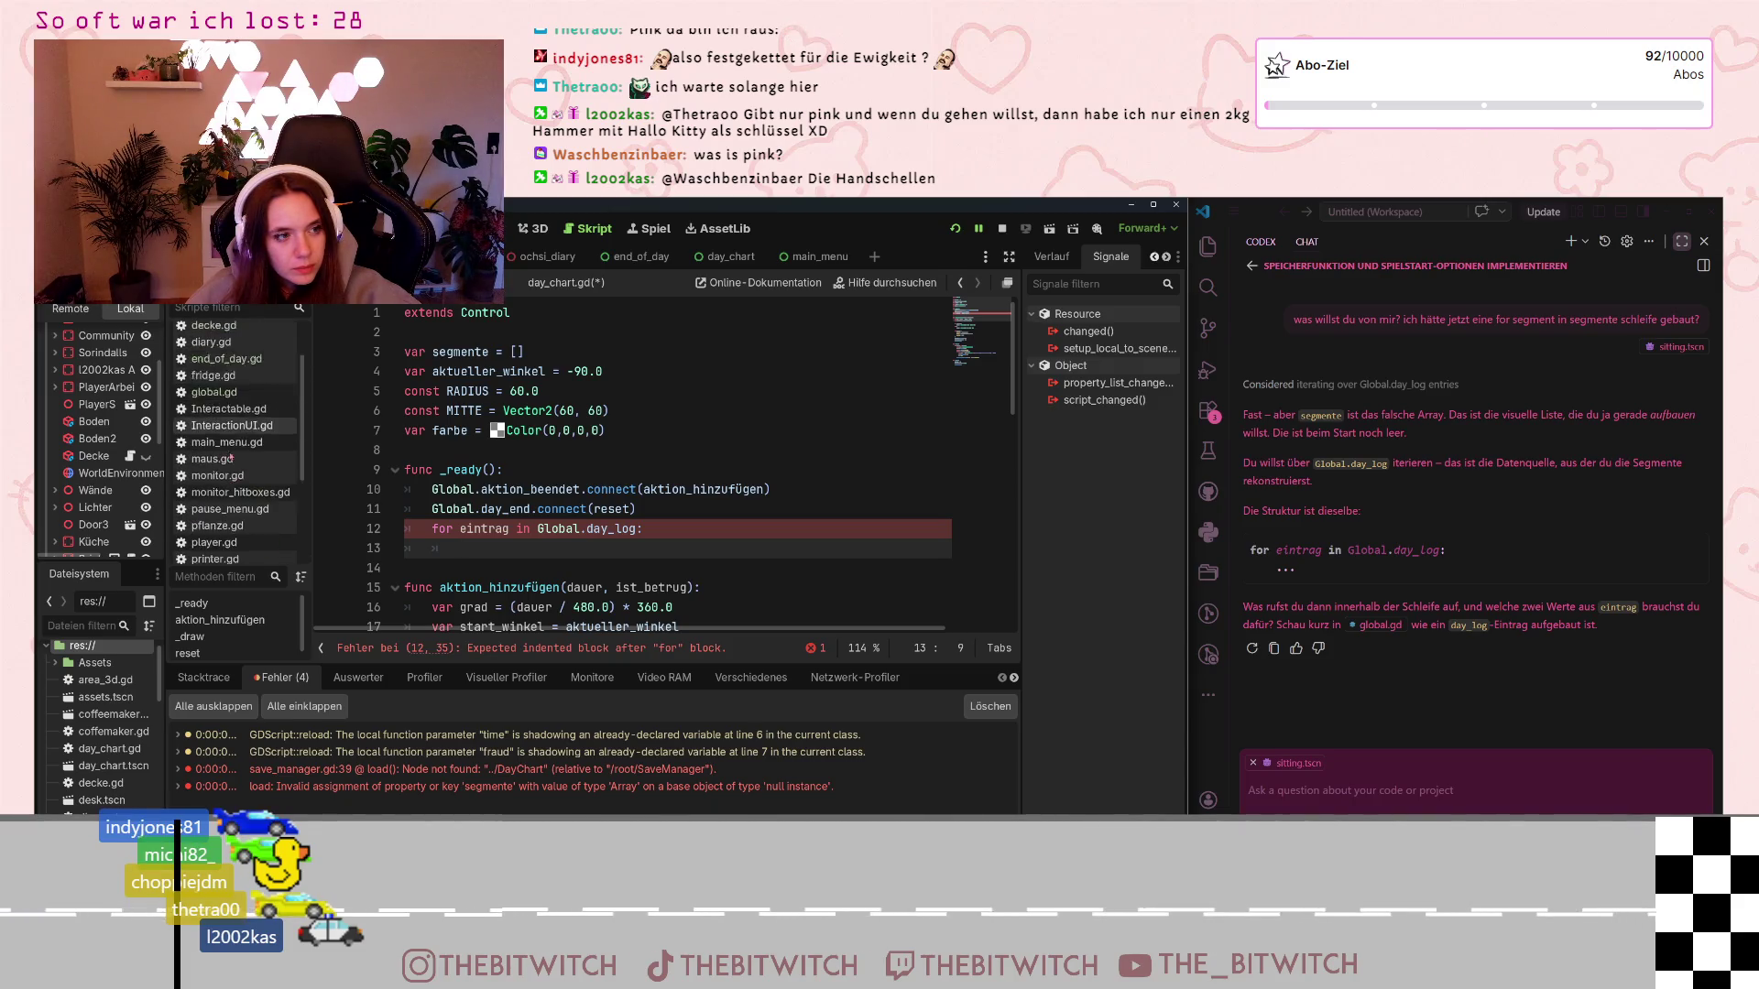
Open global.gd and scroll through time_management, checking variable tooltips
left_click(226, 450)
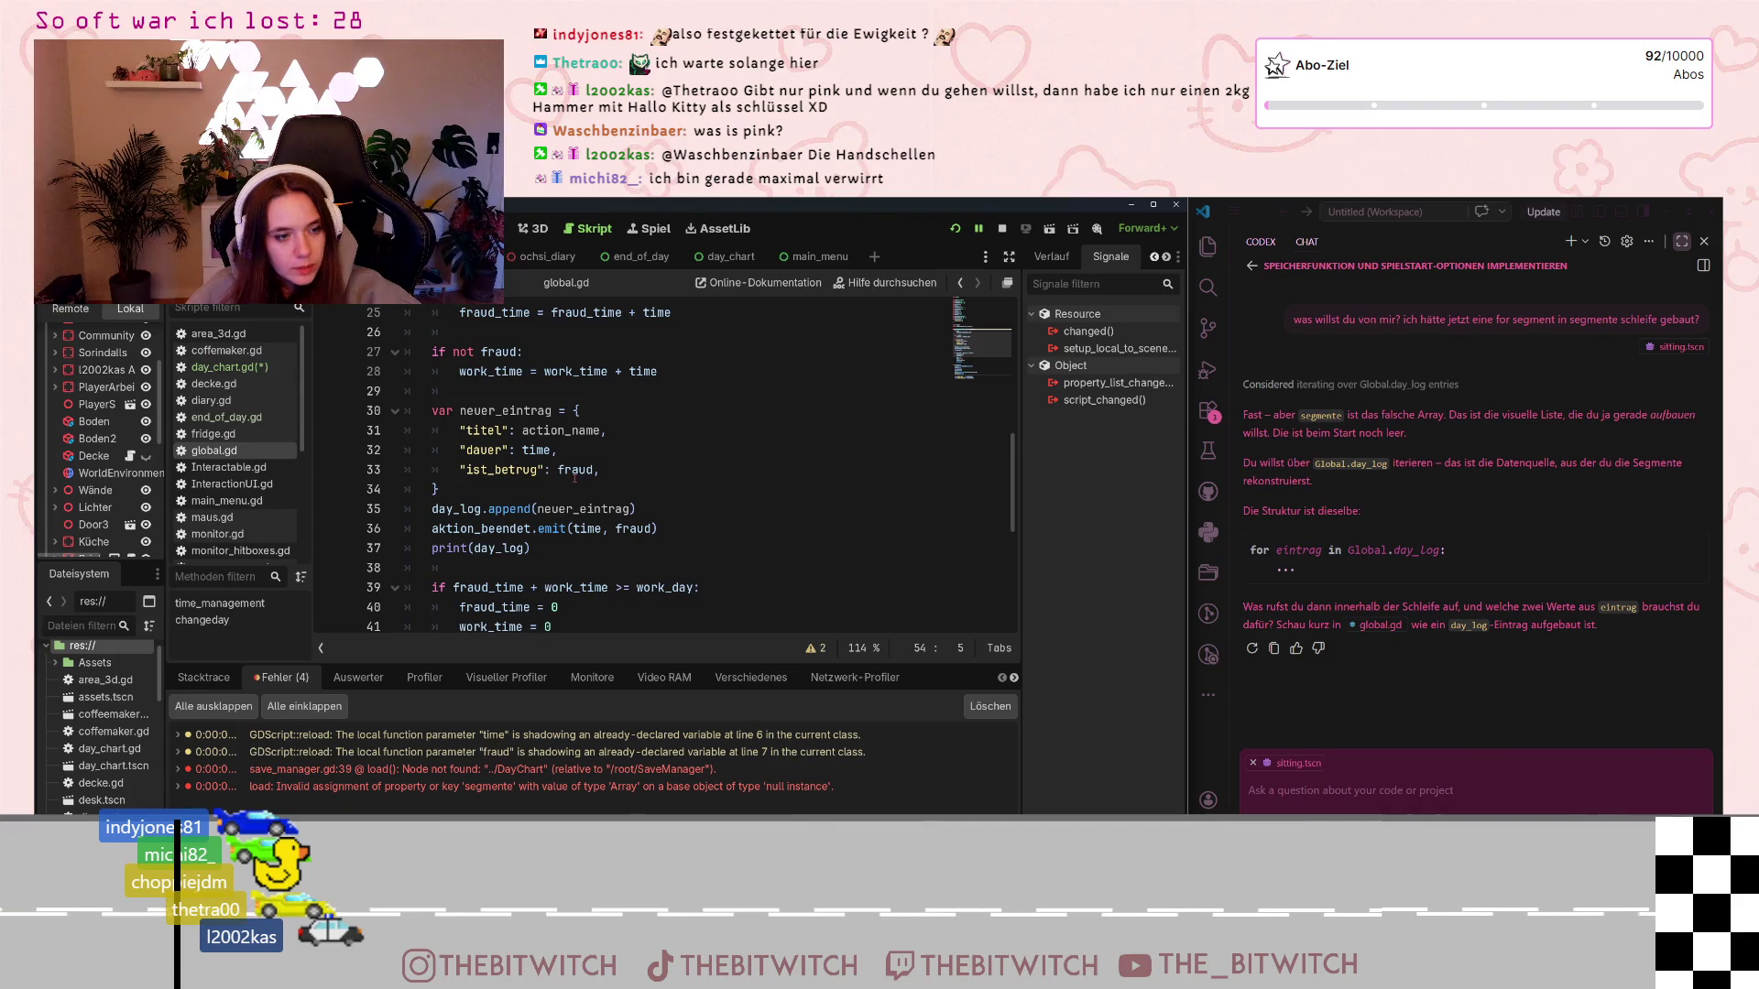
scroll(576, 475, "up", 8)
scroll(553, 470, "down", 6)
scroll(553, 470, "down", 5)
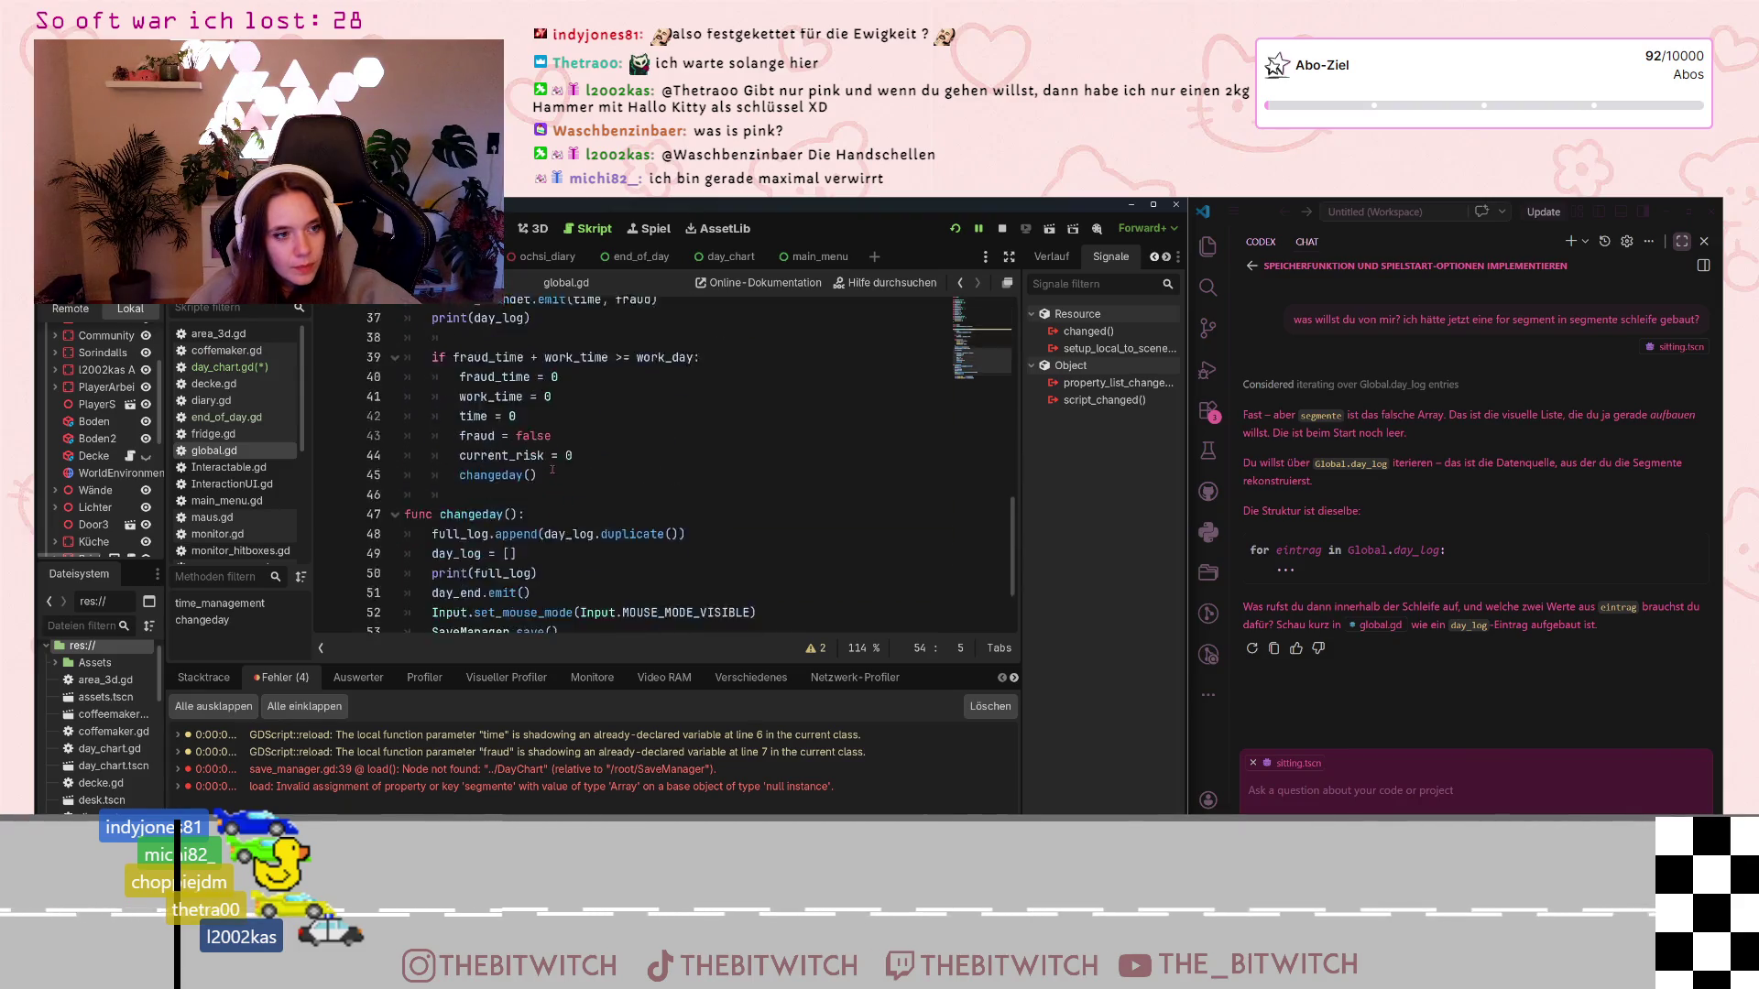
scroll(513, 500, "up", 12)
scroll(465, 542, "down", 9)
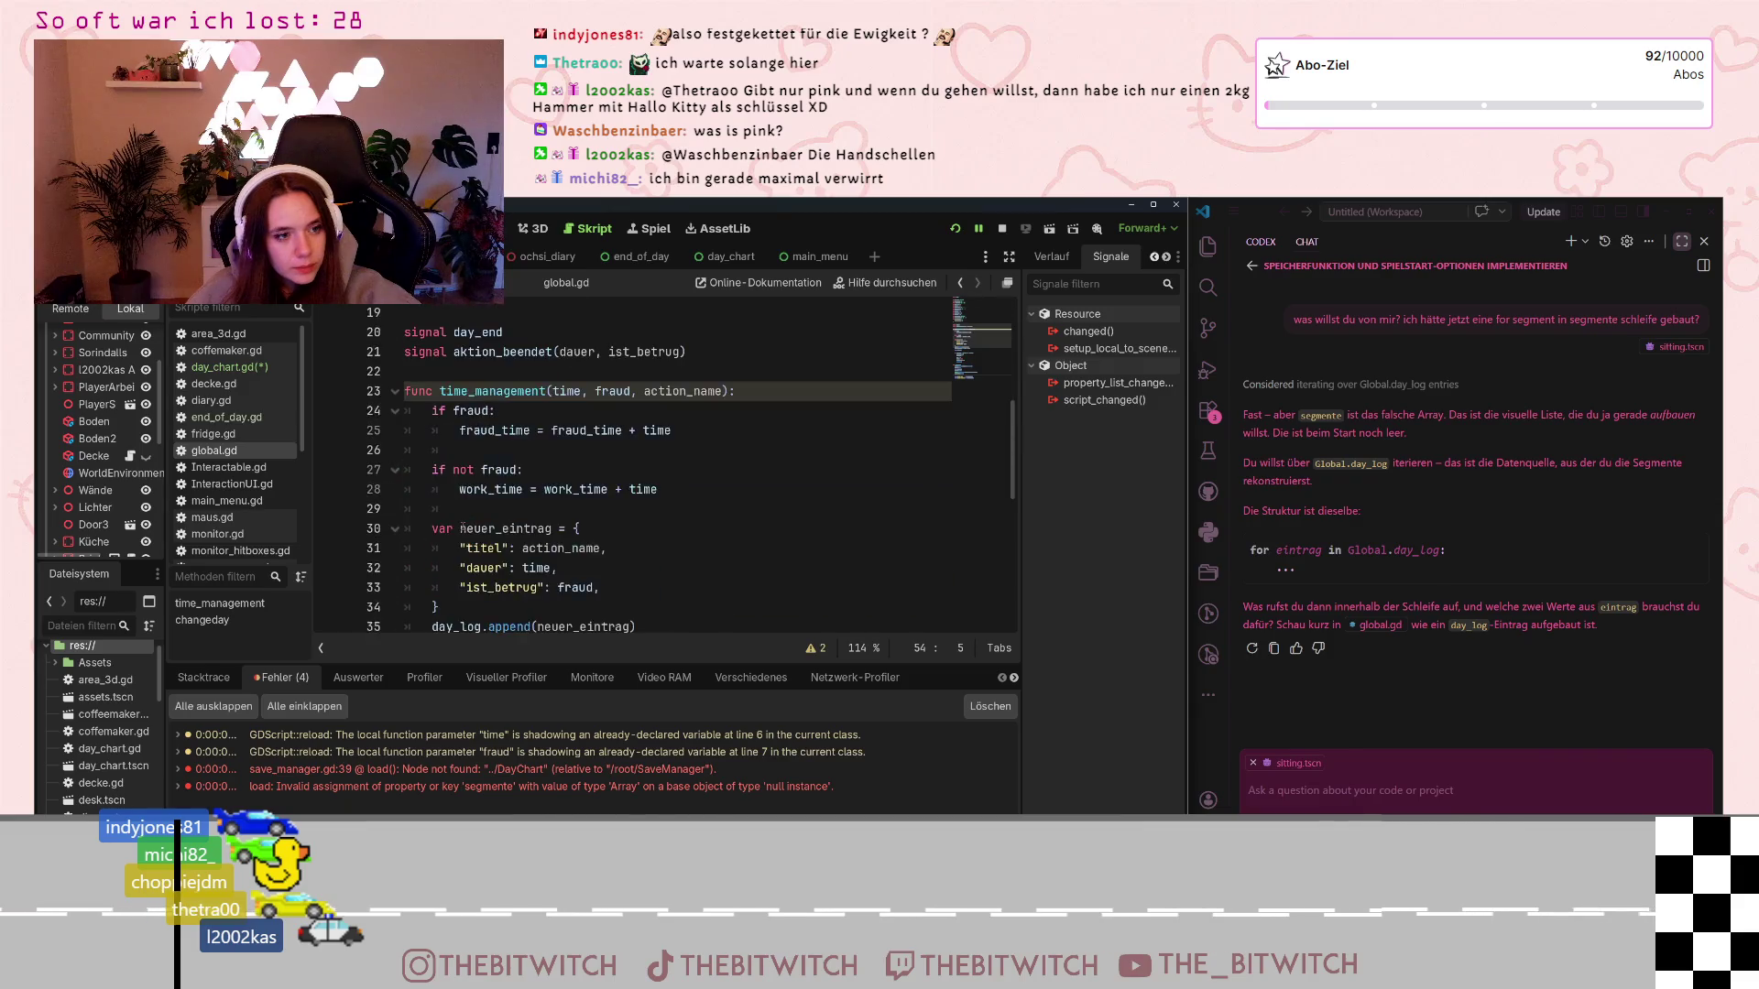
mouse_move(464, 526)
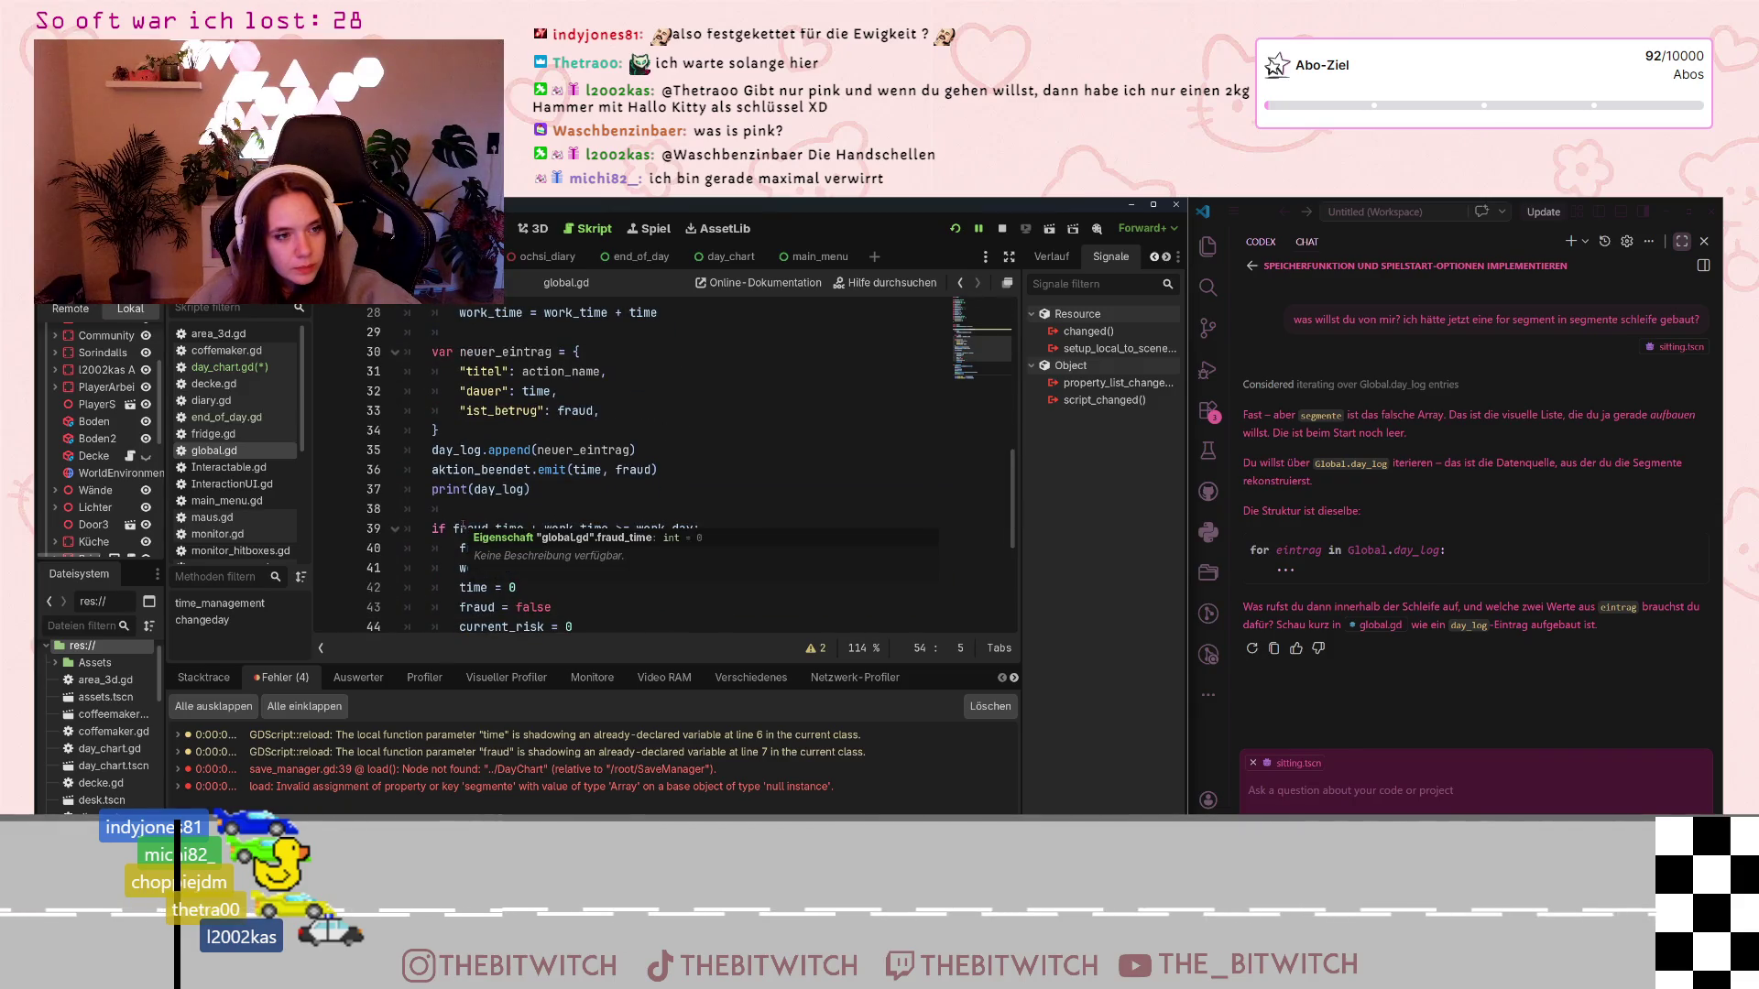
scroll(463, 526, "up", 1)
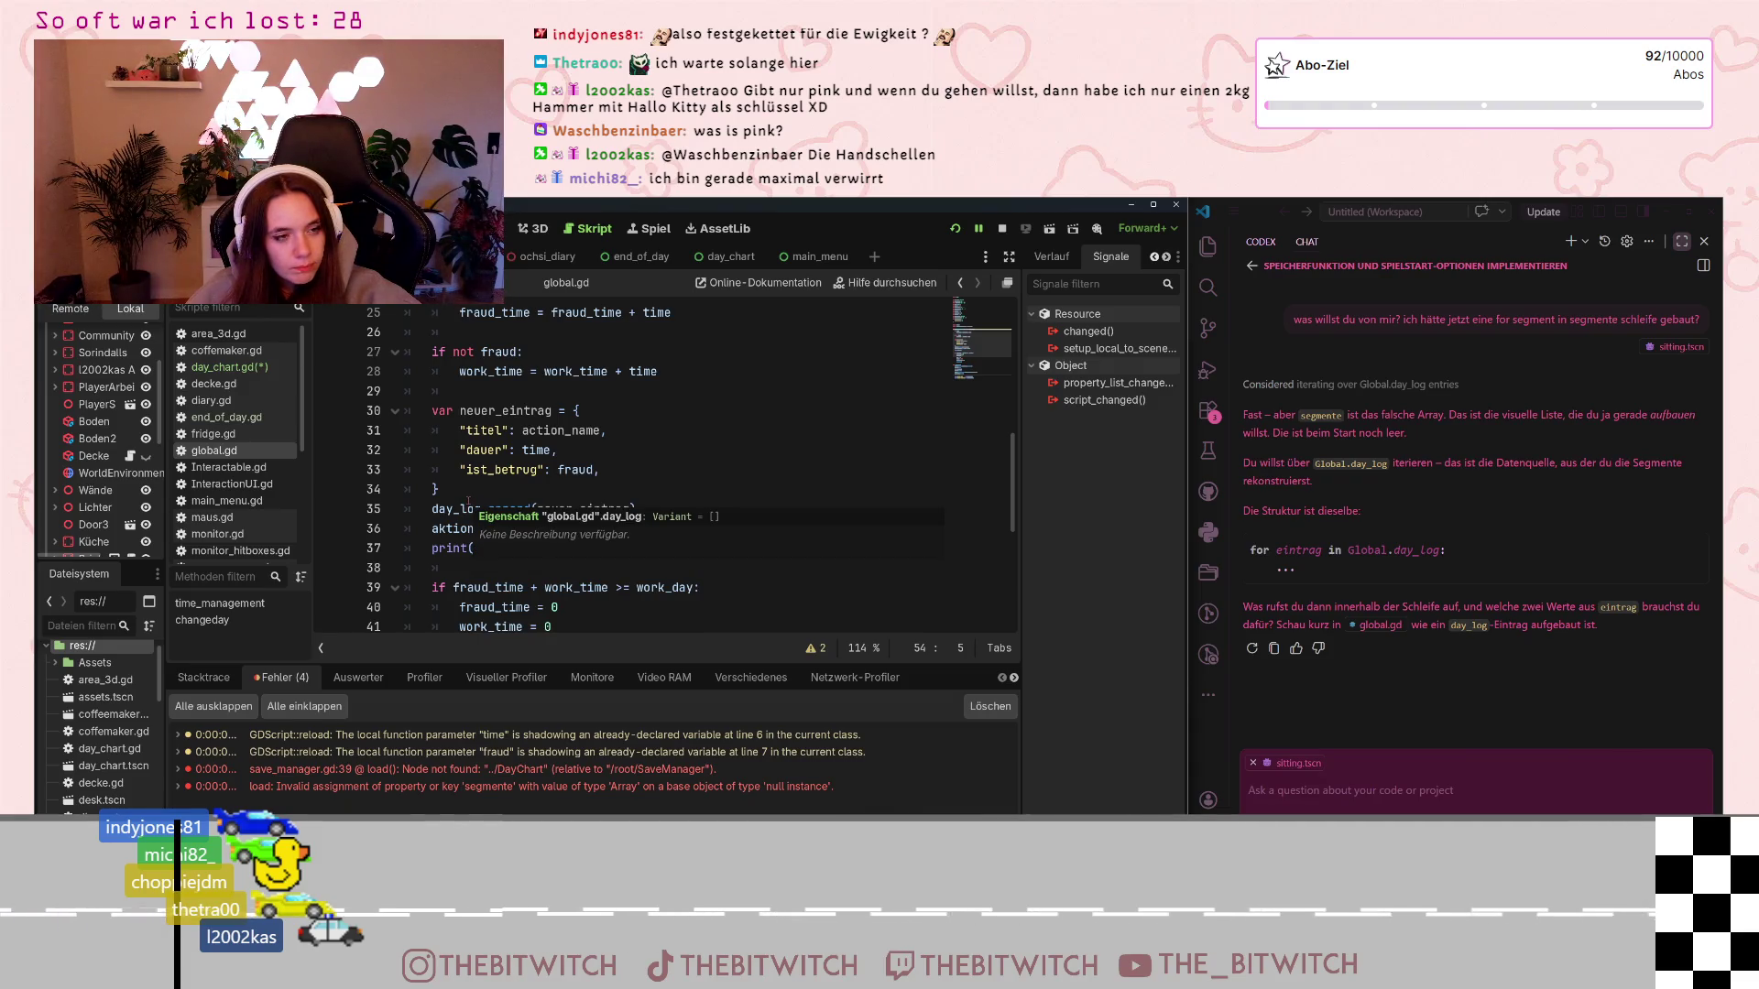
scroll(468, 502, "down", 2)
scroll(468, 501, "down", 3)
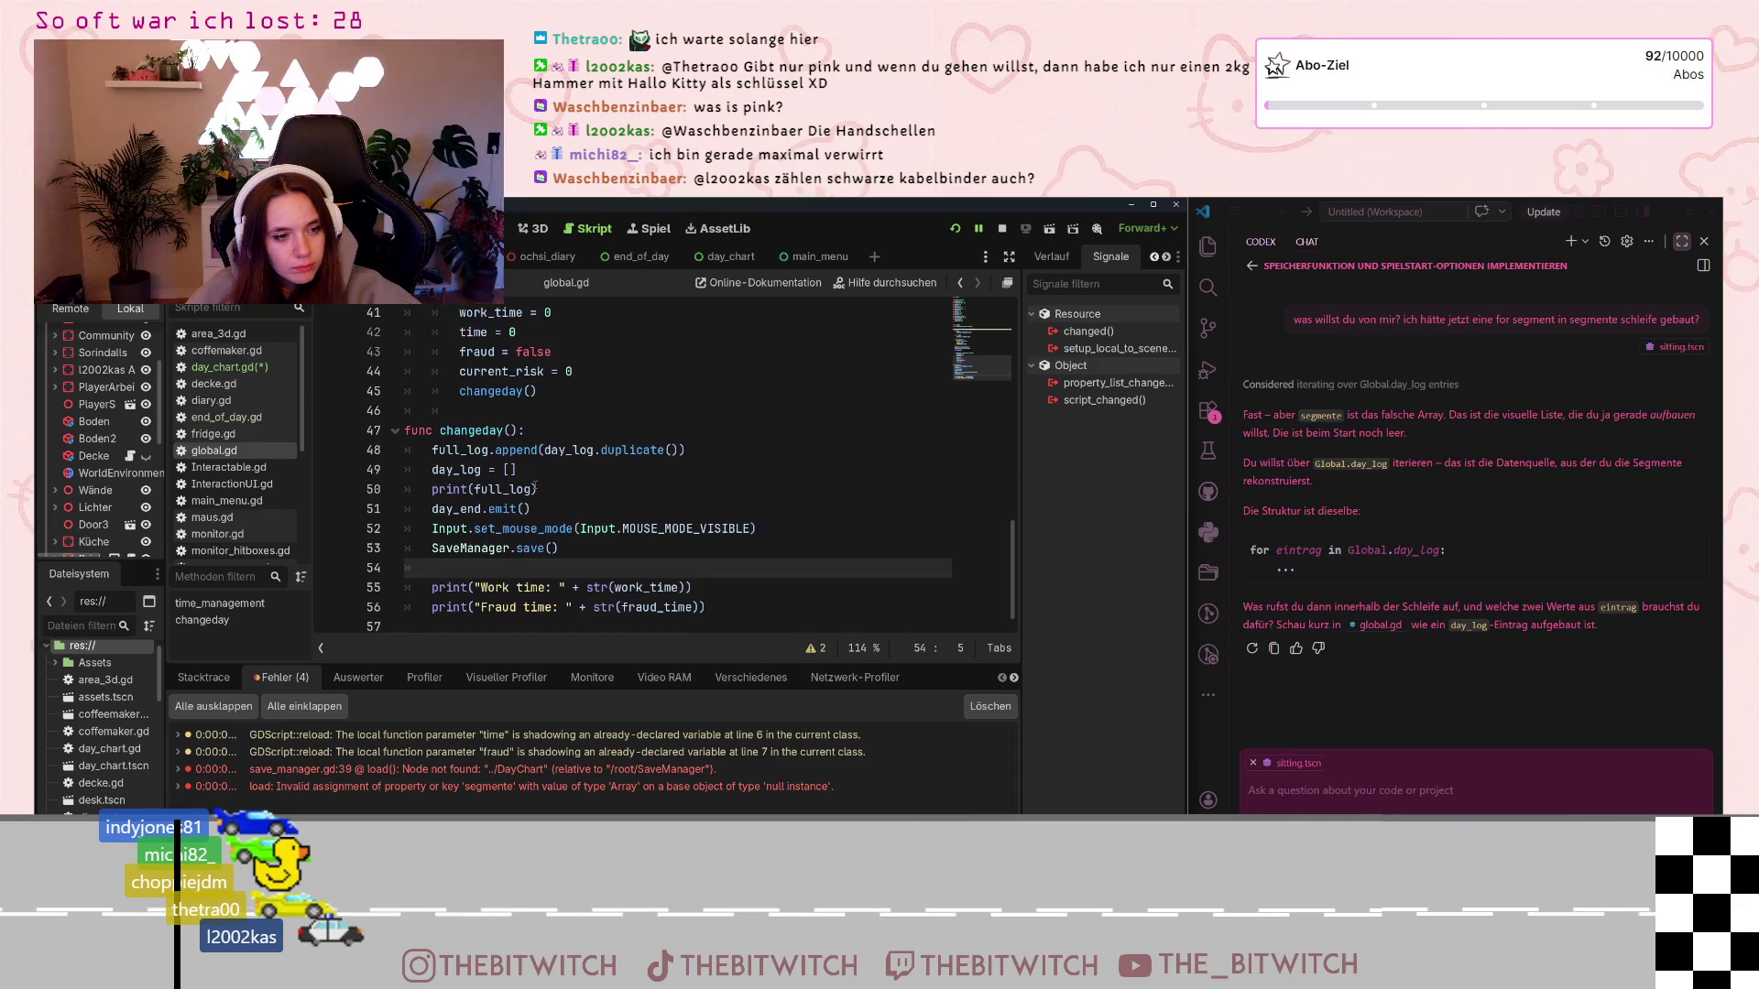
scroll(528, 471, "up", 11)
scroll(504, 472, "down", 3)
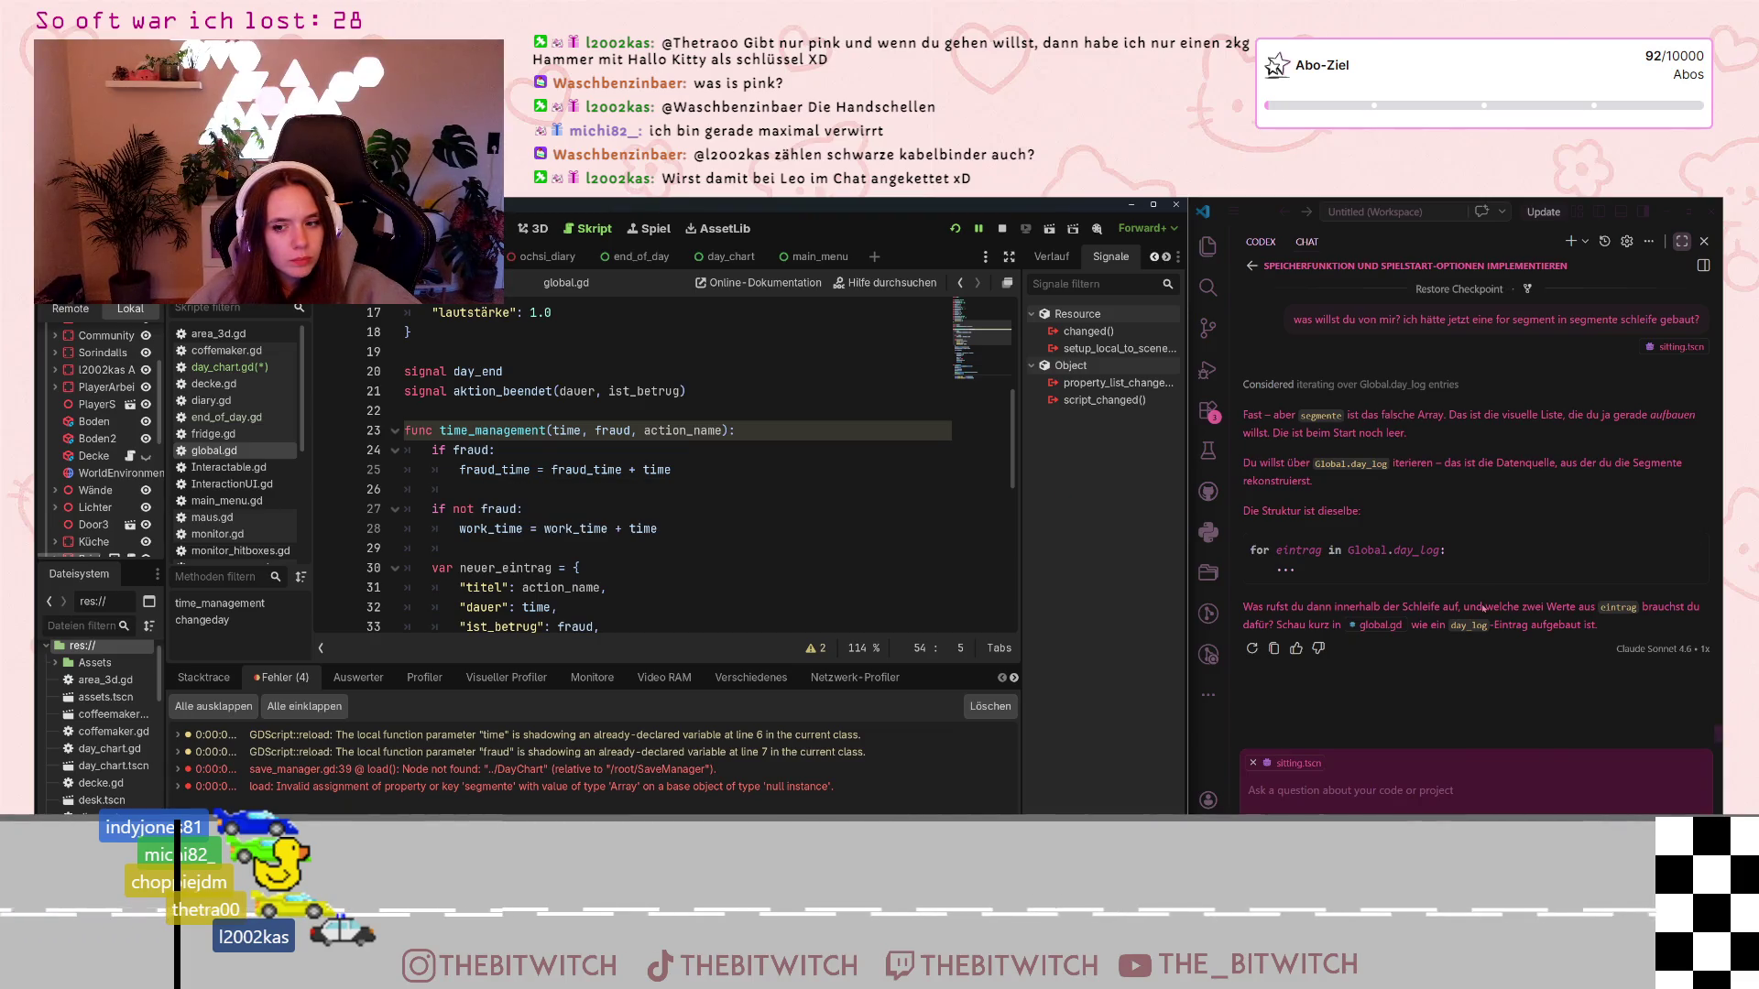
scroll(588, 466, "up", 2)
scroll(588, 466, "down", 4)
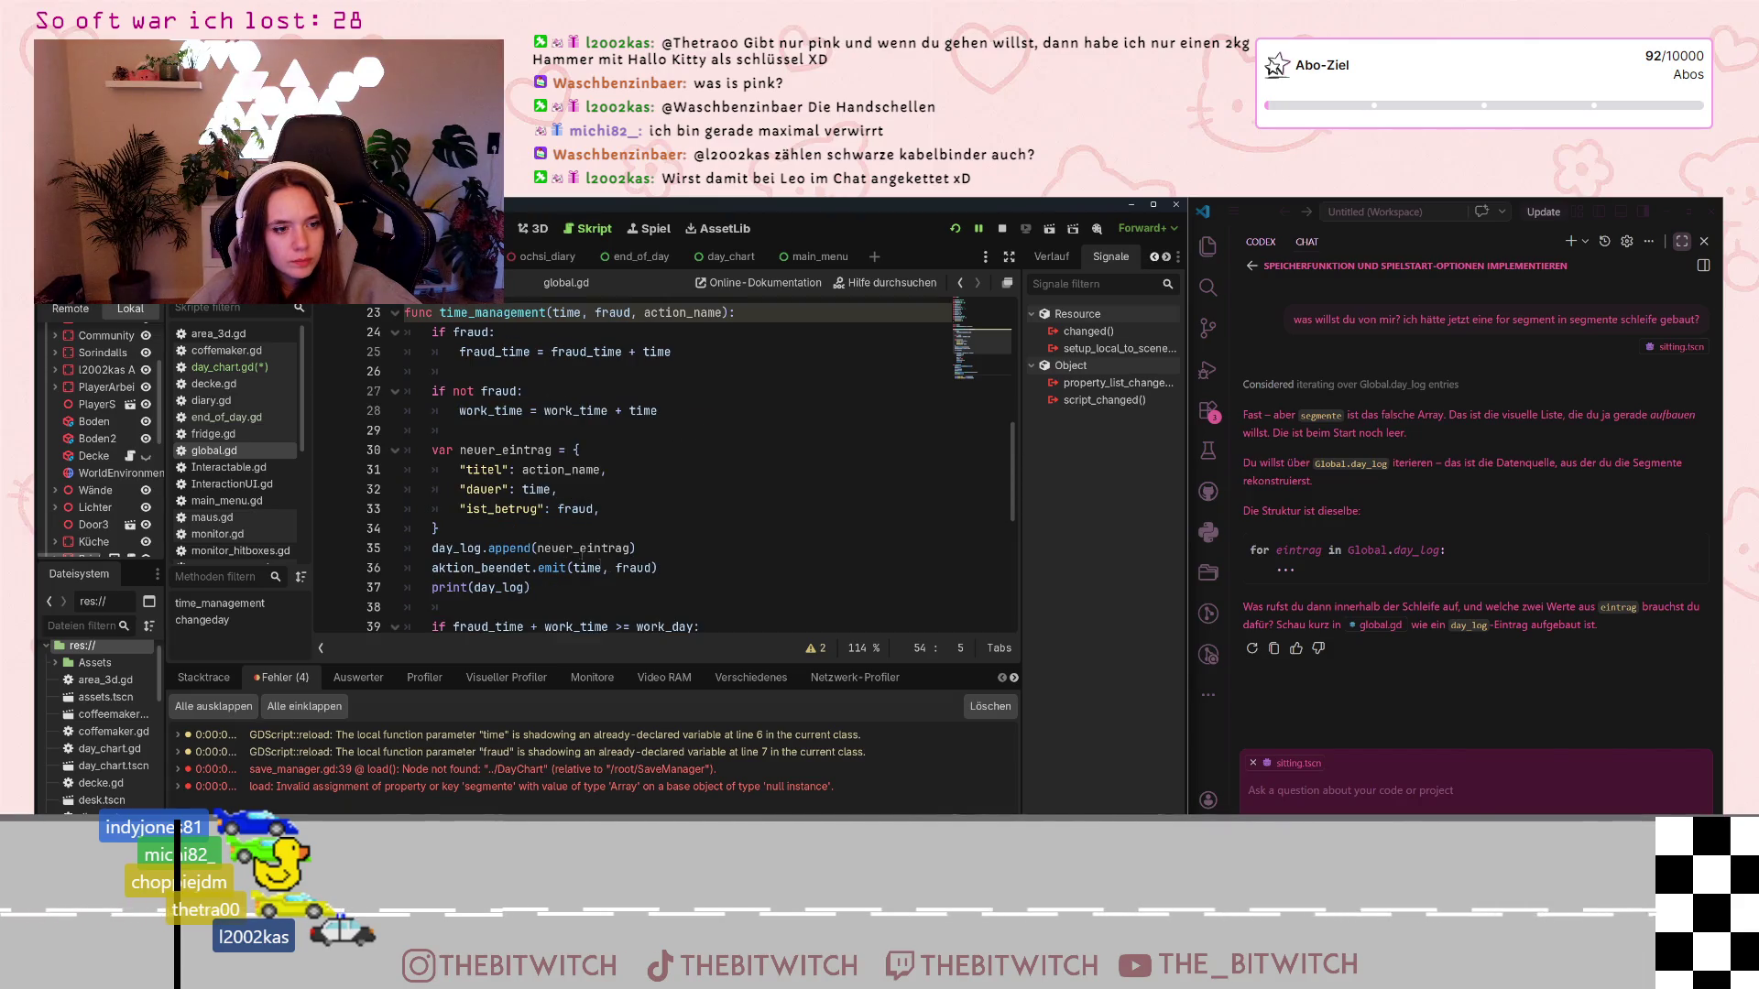
Mark neuer_eintrag on line 35, then scroll down through changeday
double_click(573, 548)
left_click(676, 528)
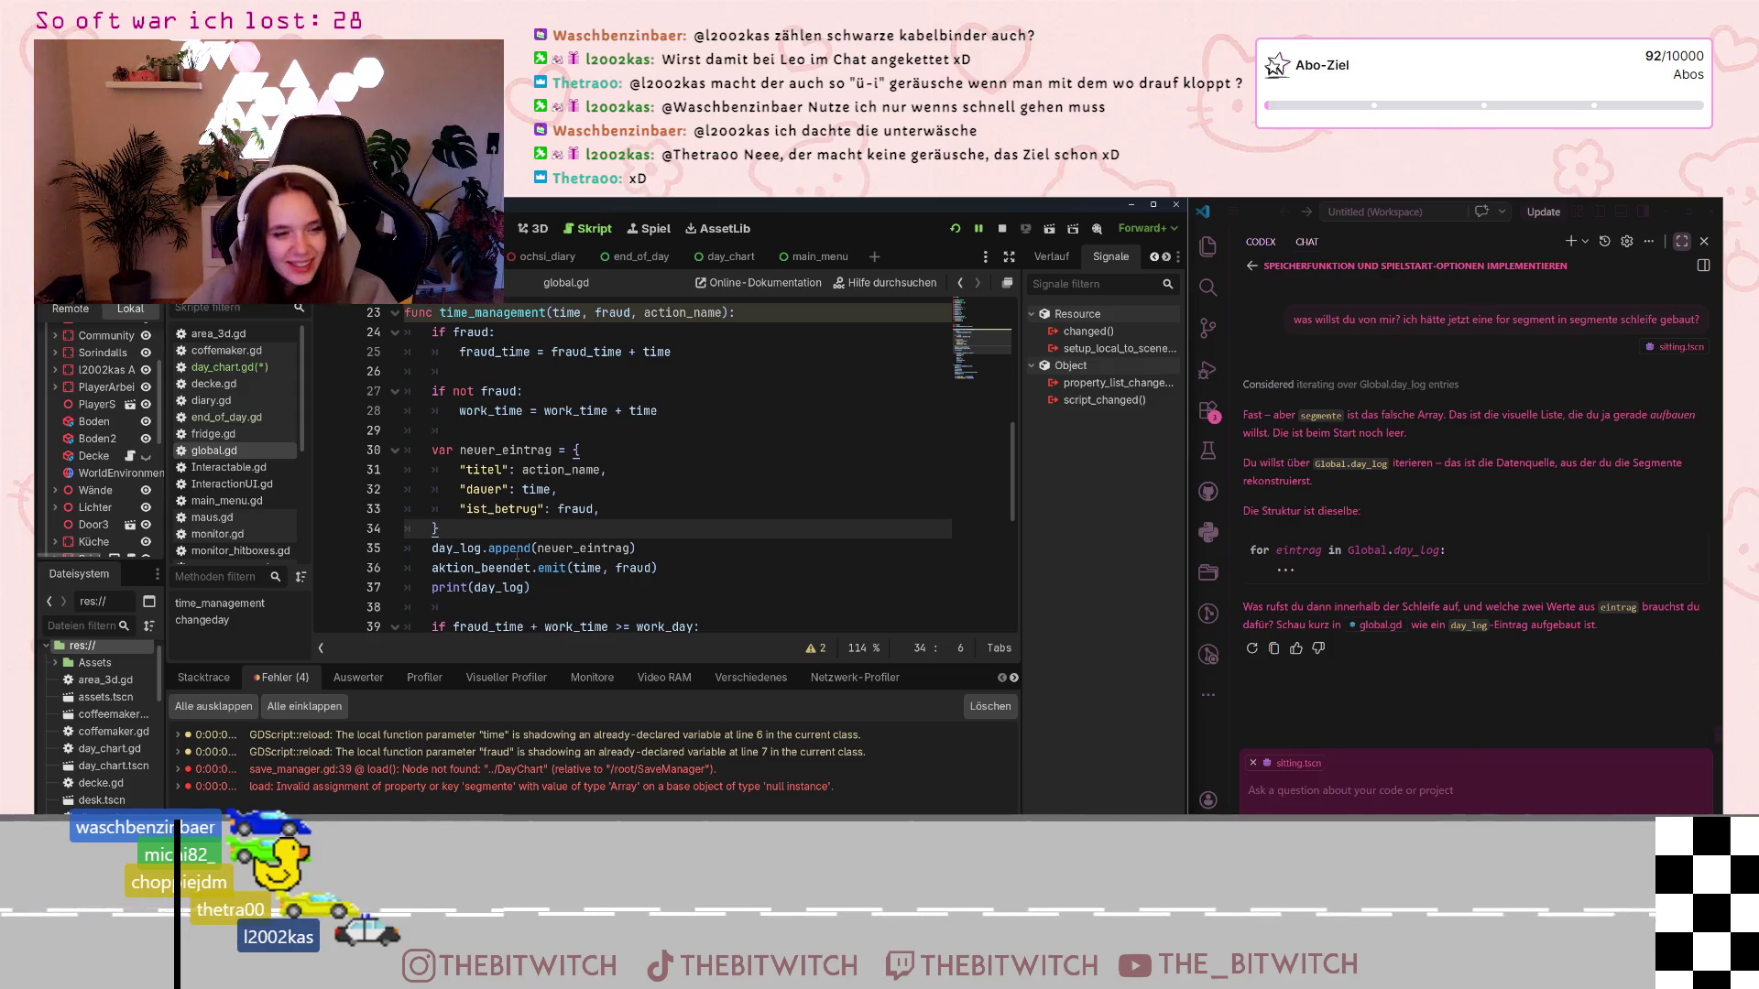
scroll(542, 516, "down", 1)
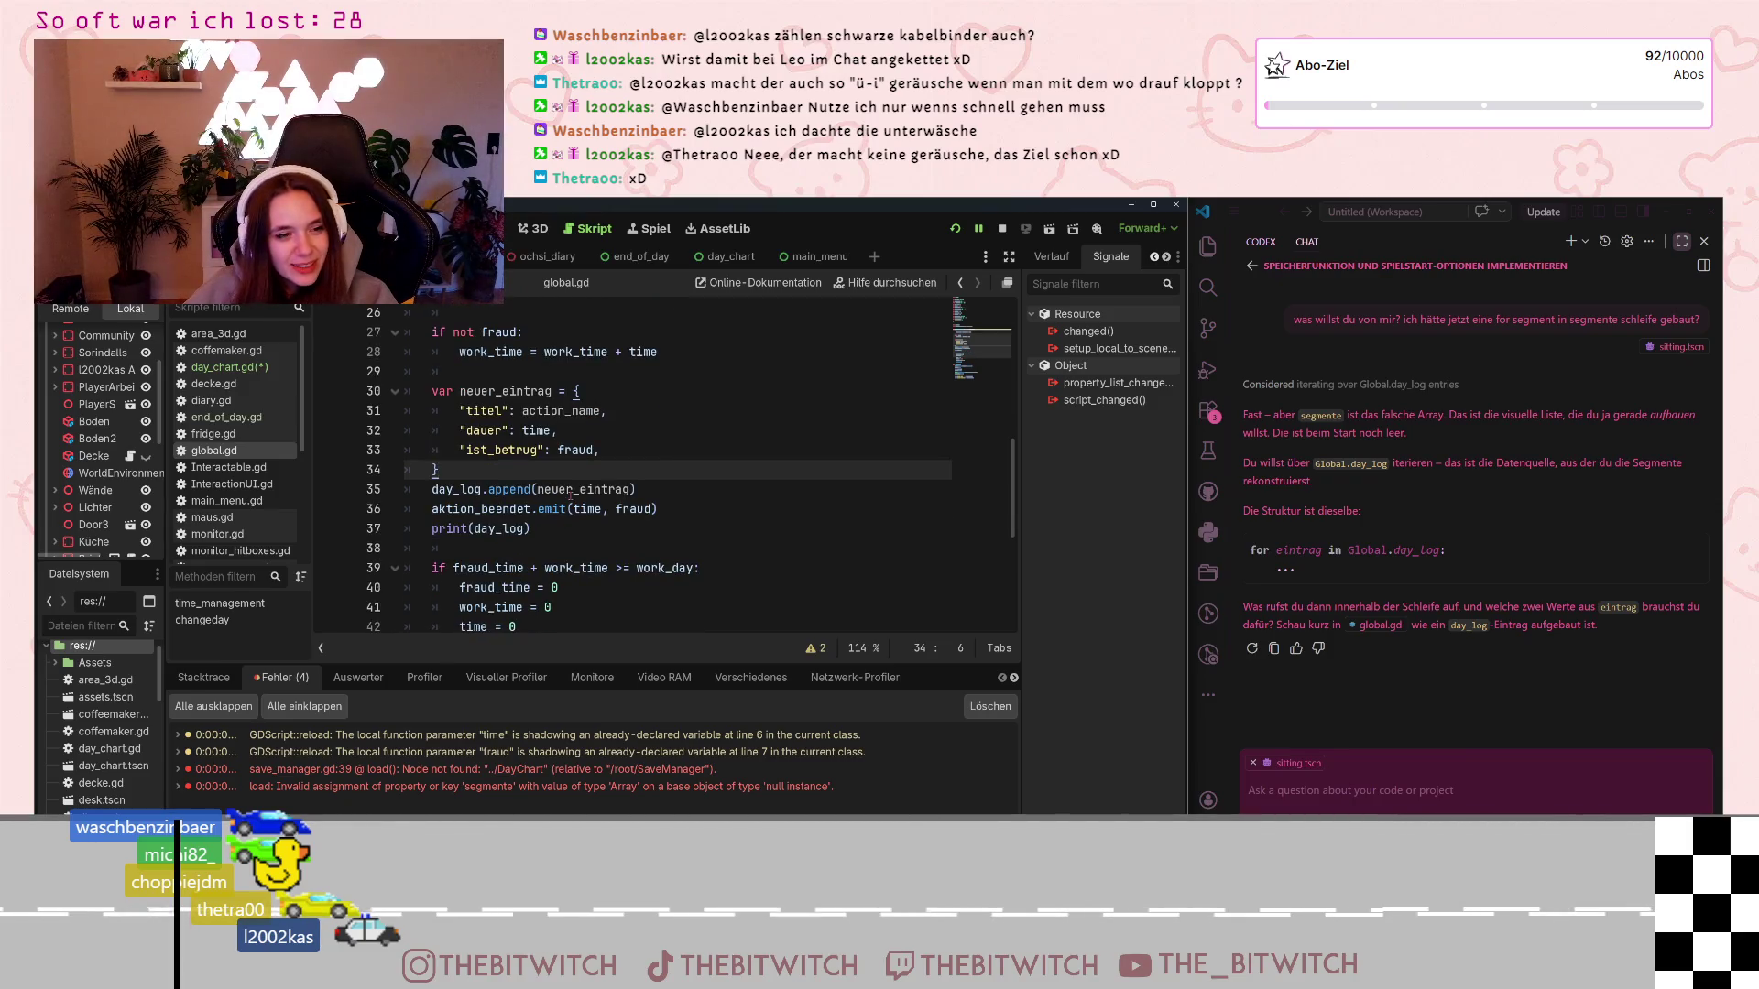
scroll(550, 470, "down", 2)
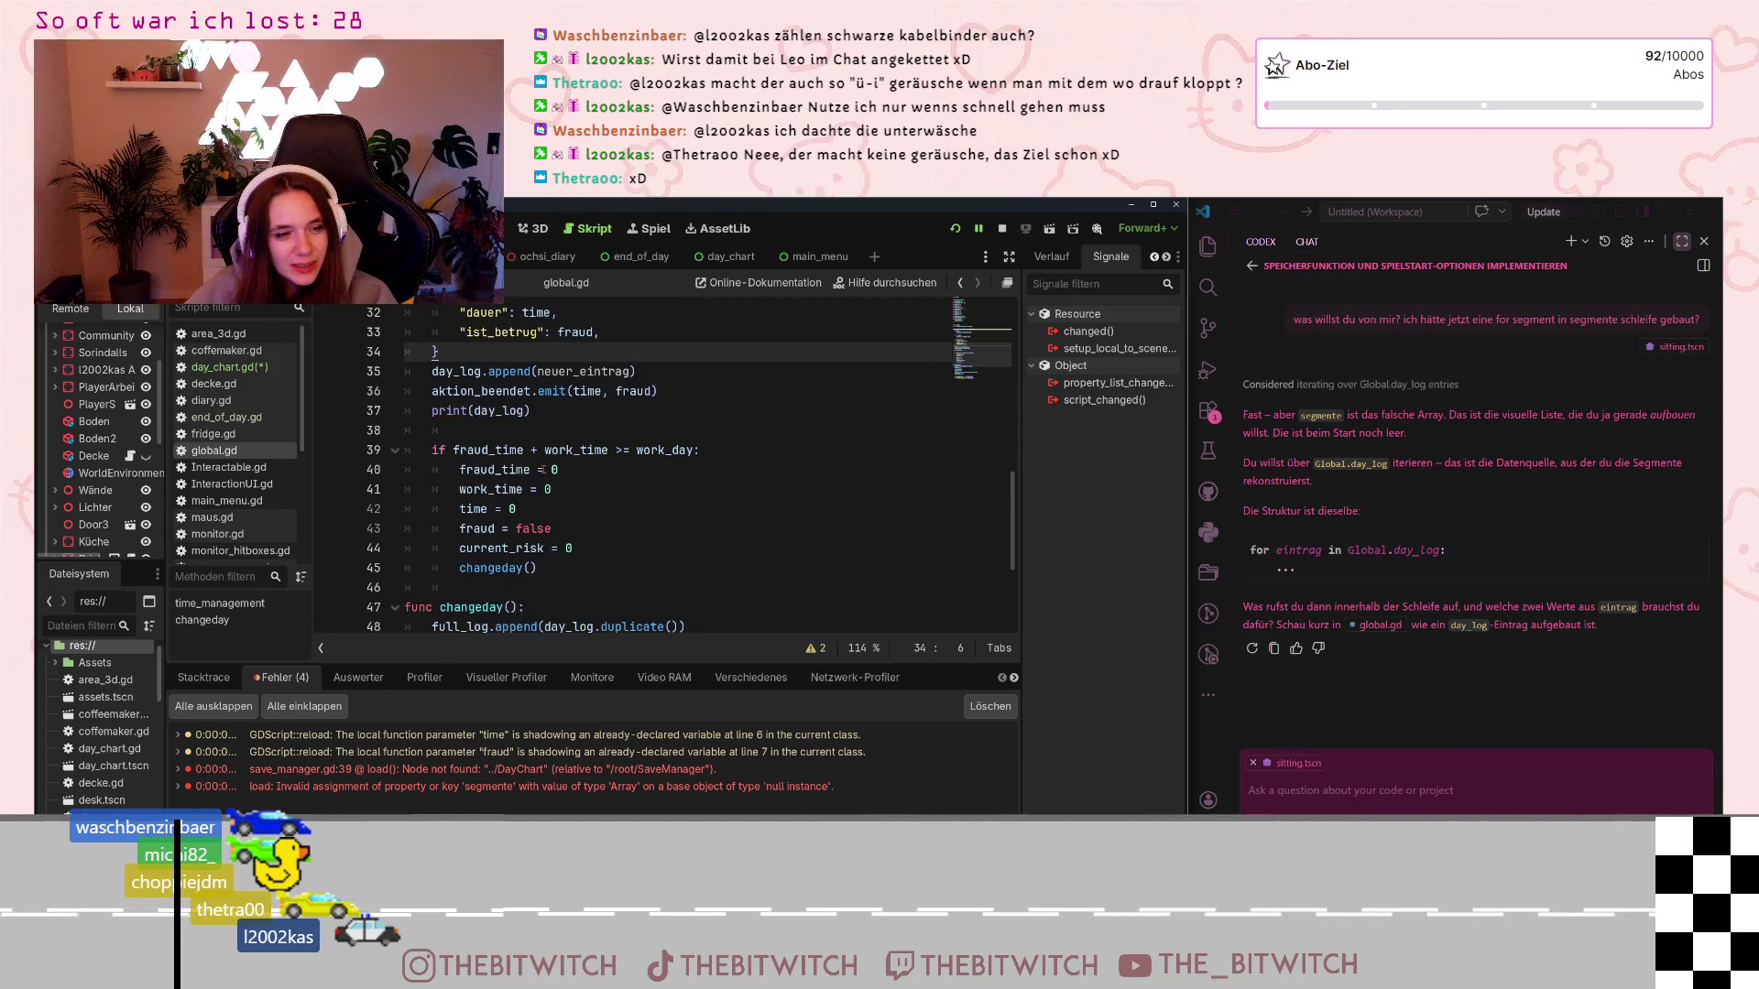
scroll(541, 469, "down", 3)
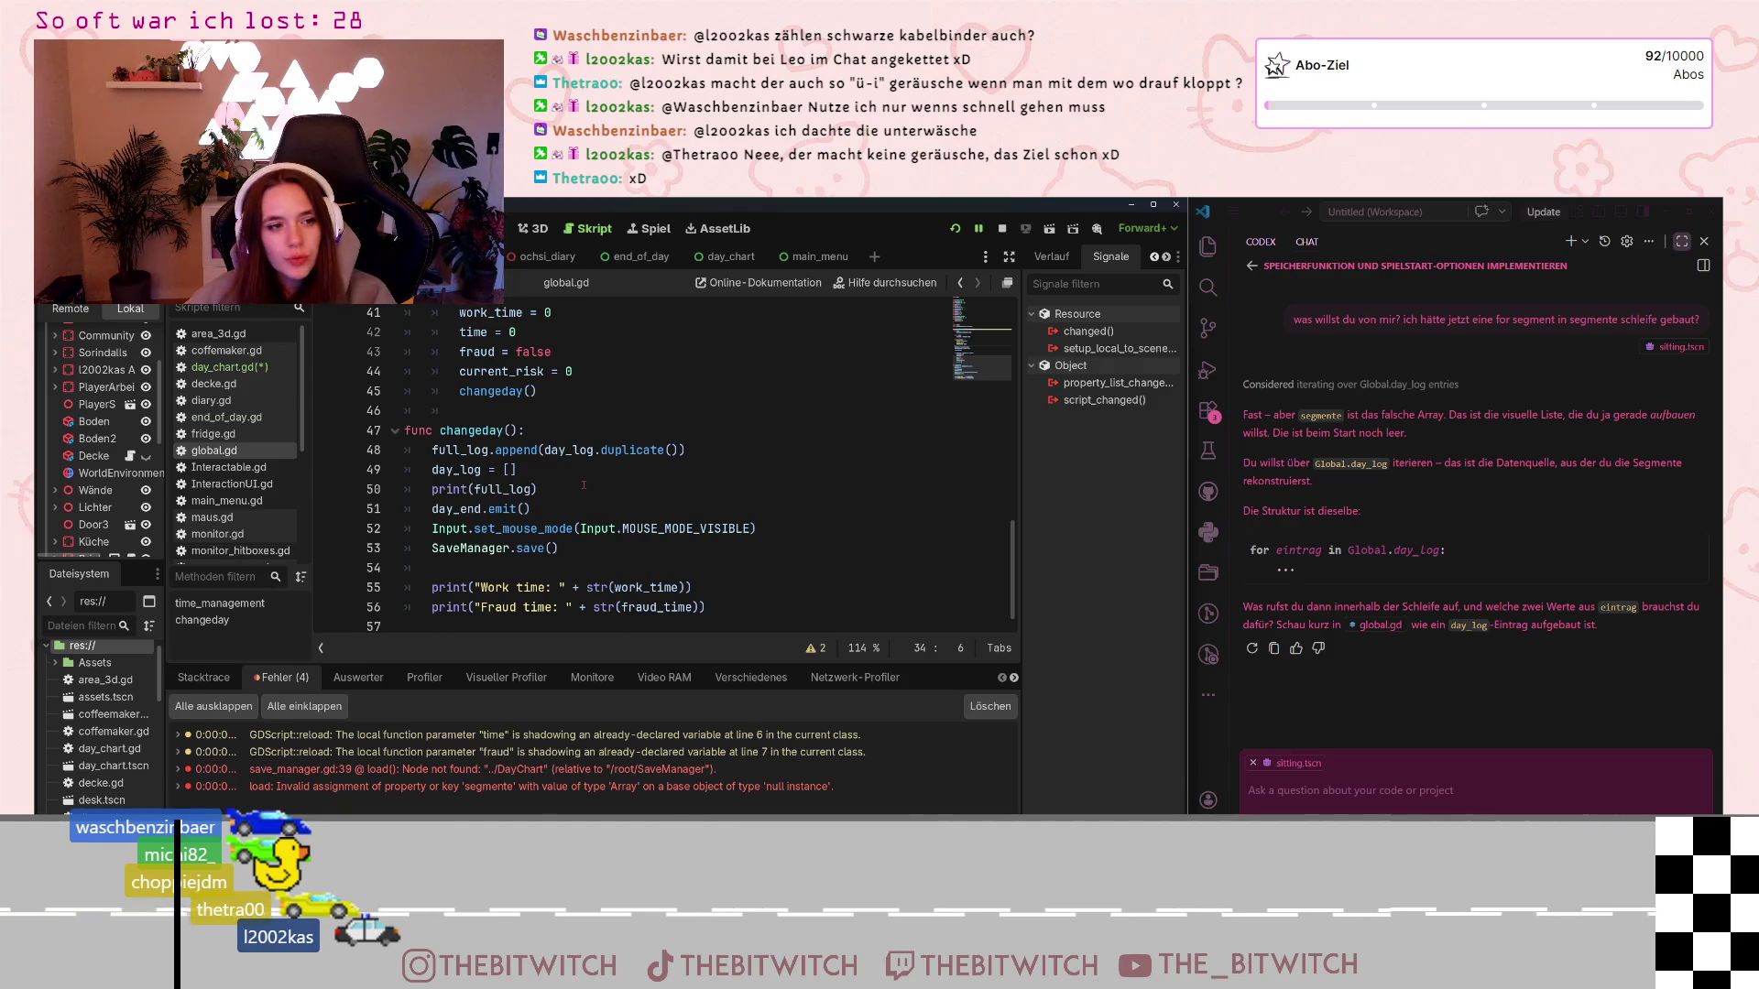
scroll(584, 485, "up", 7)
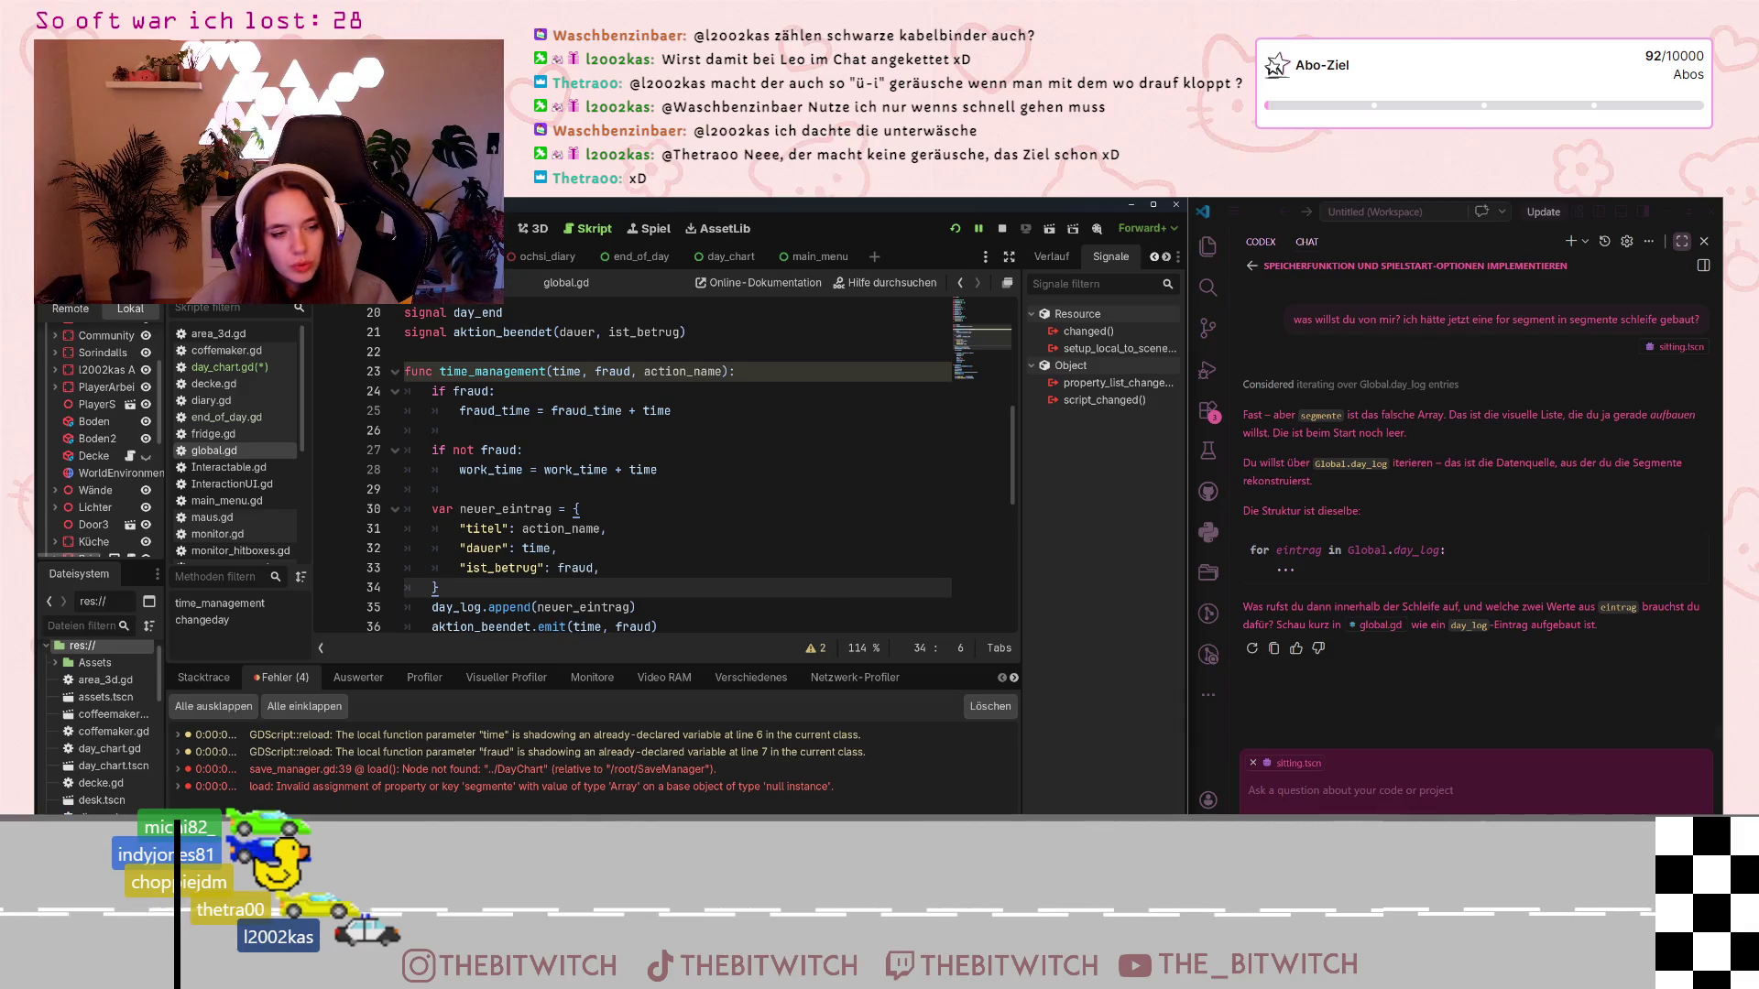
left_click(1500, 751)
type("dauer")
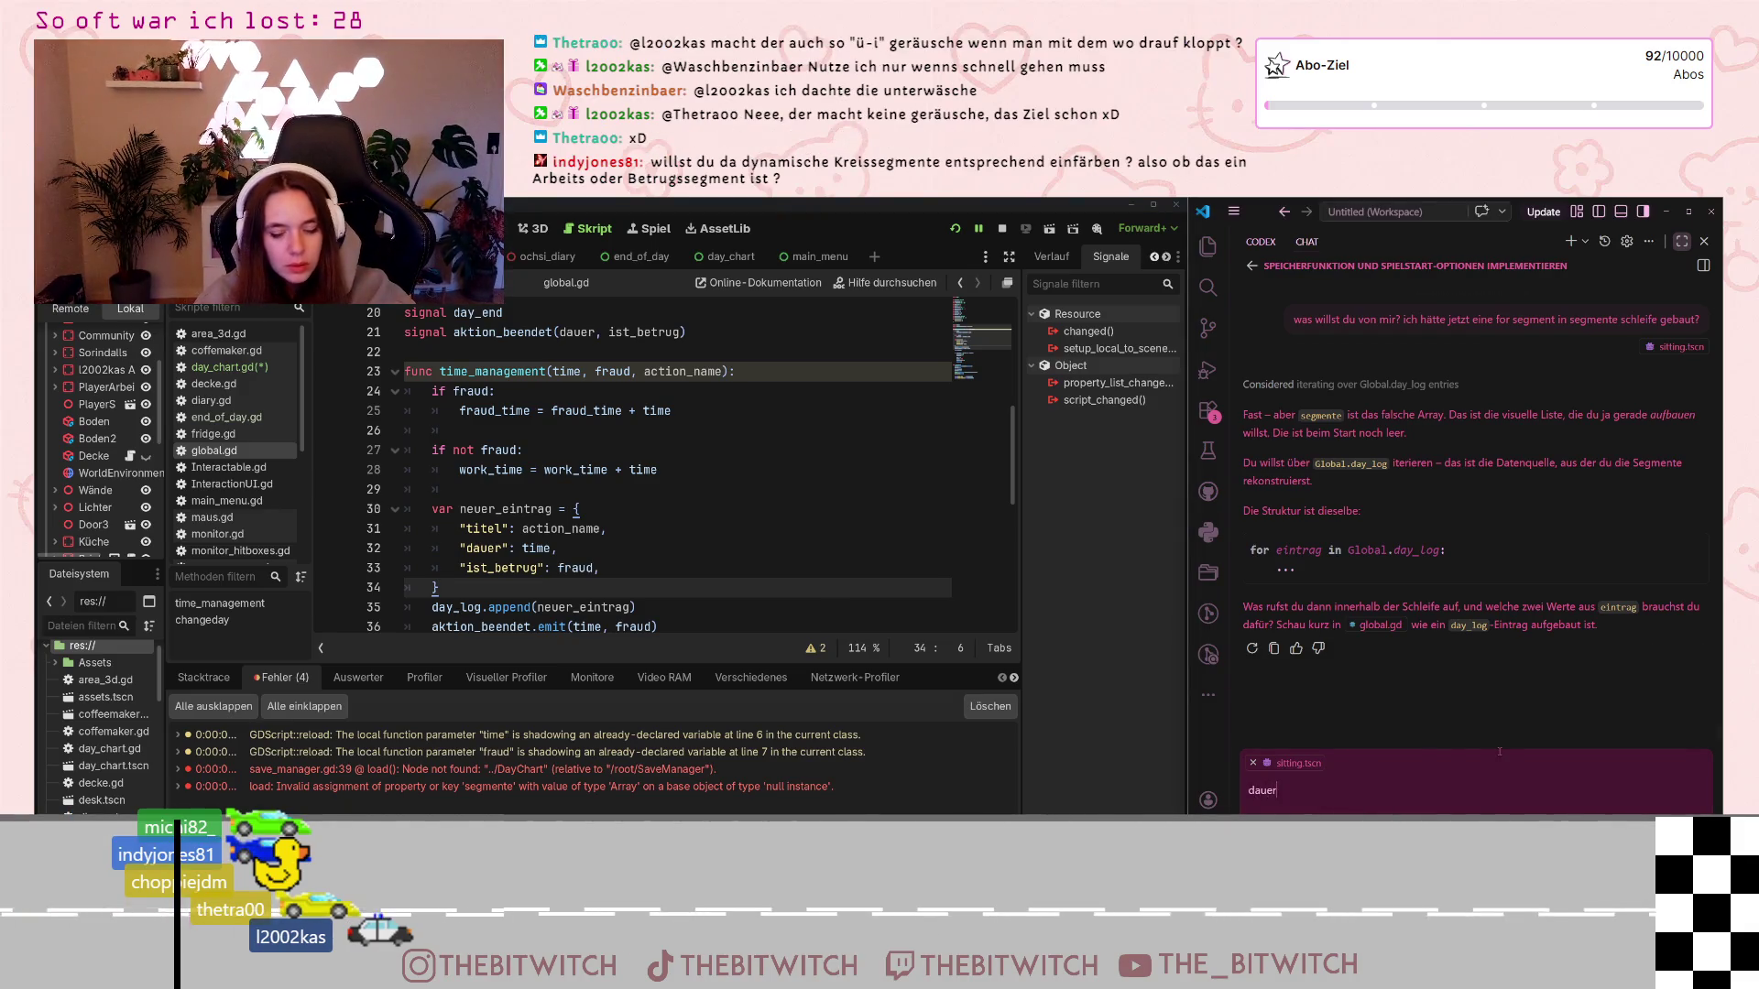
type(" und ist_betrug")
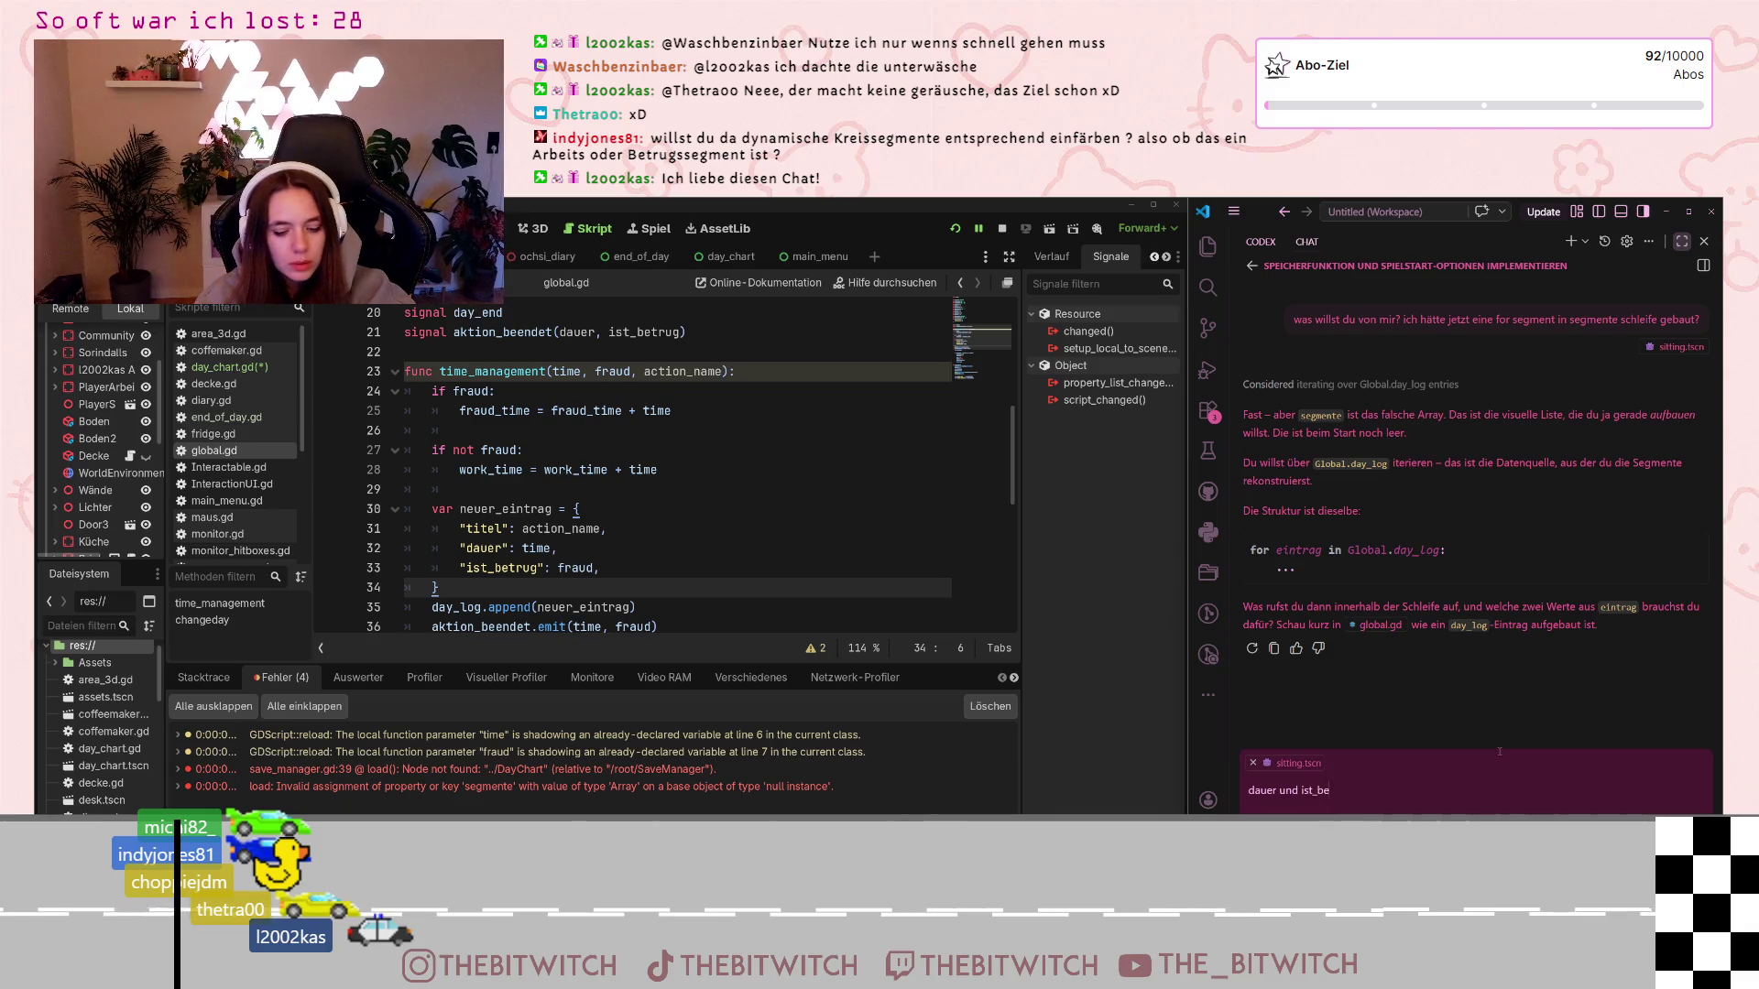
key("Return")
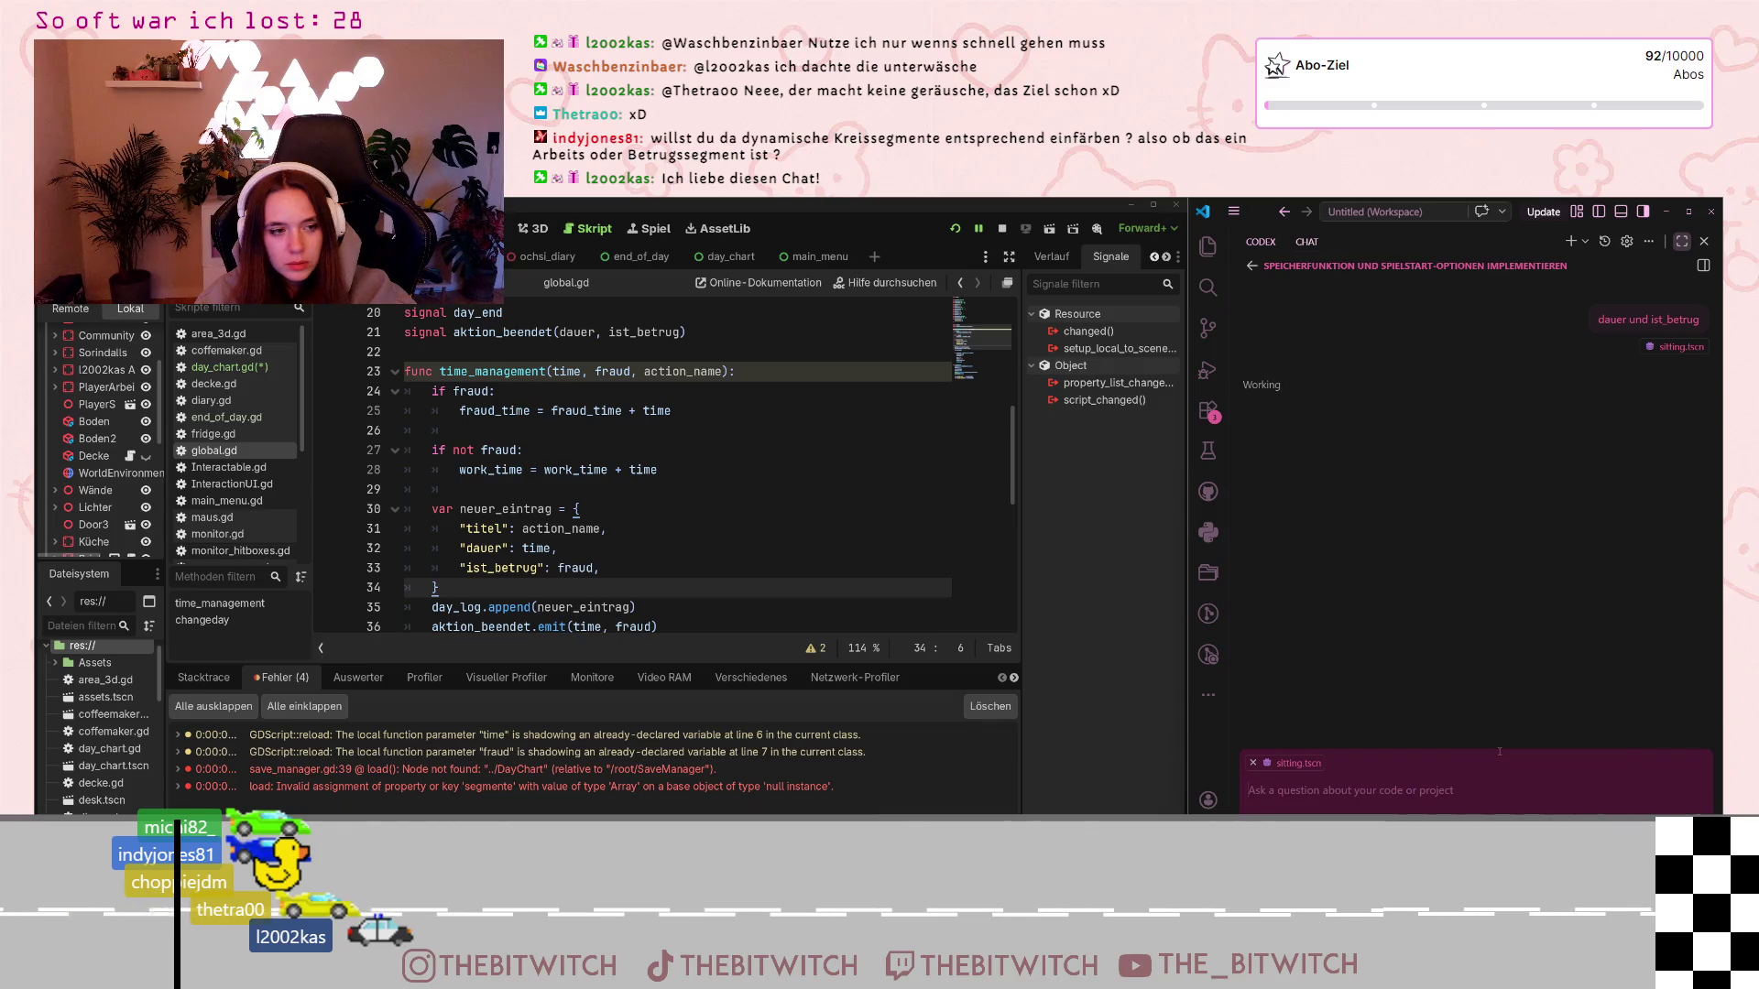
left_click(229, 367)
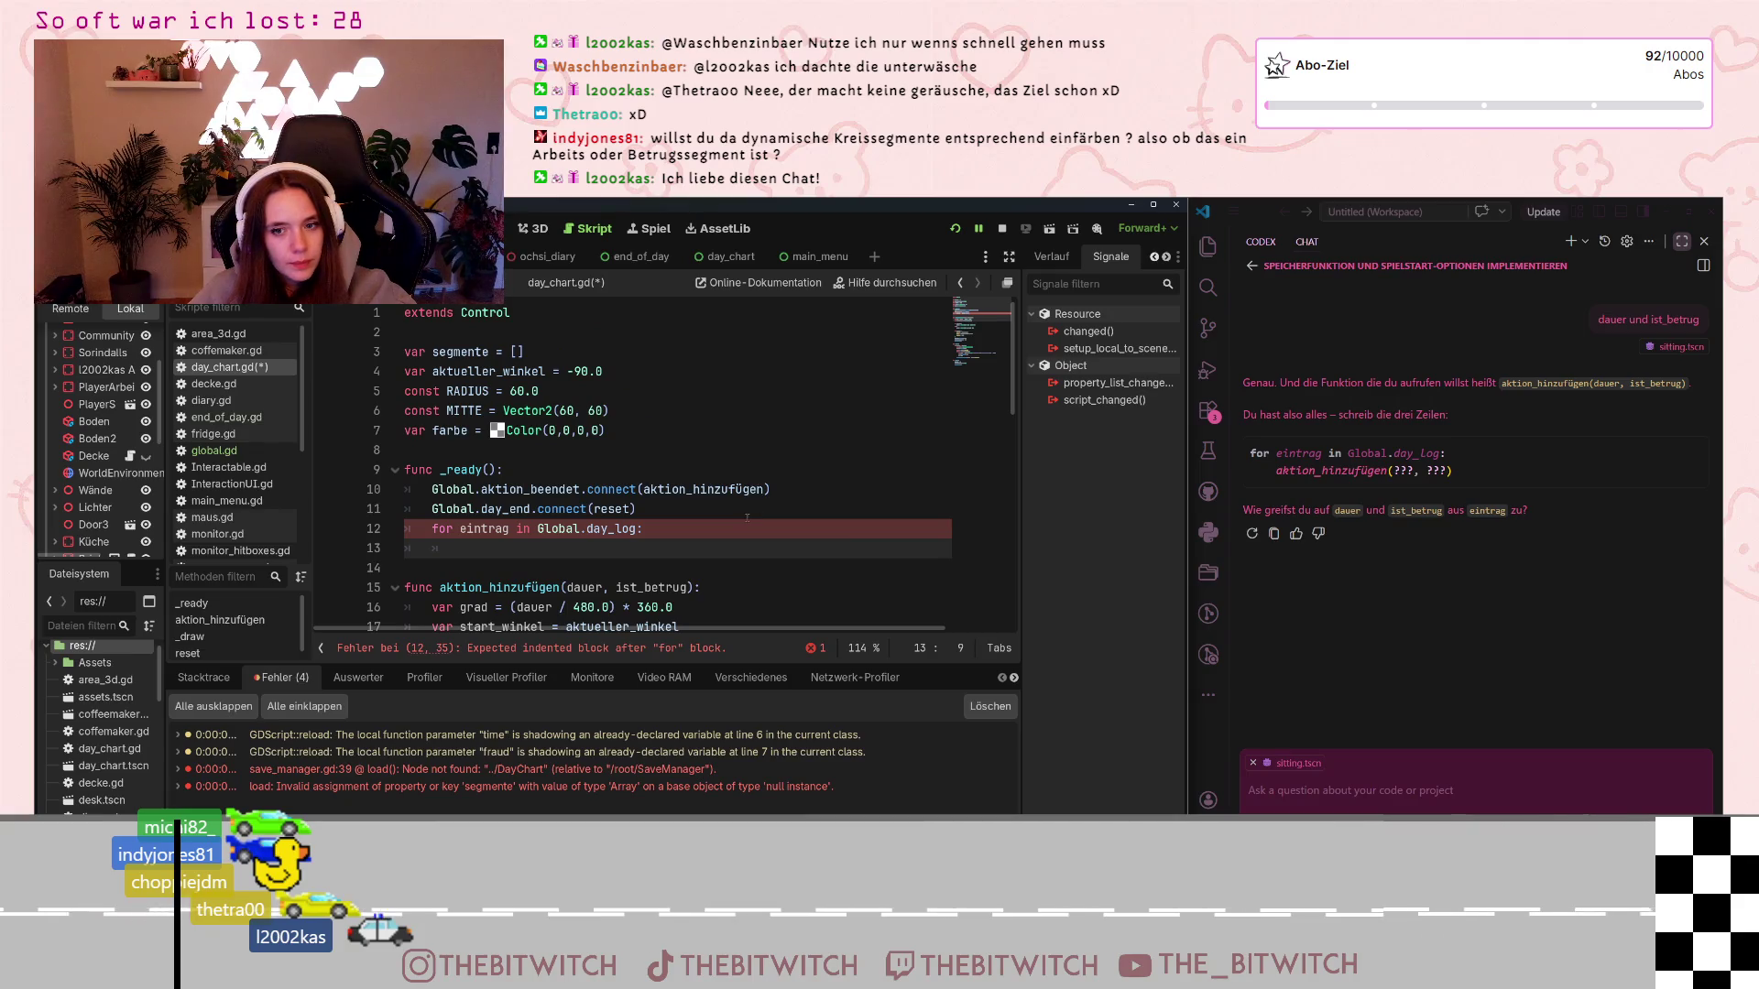
scroll(810, 524, "down", 1)
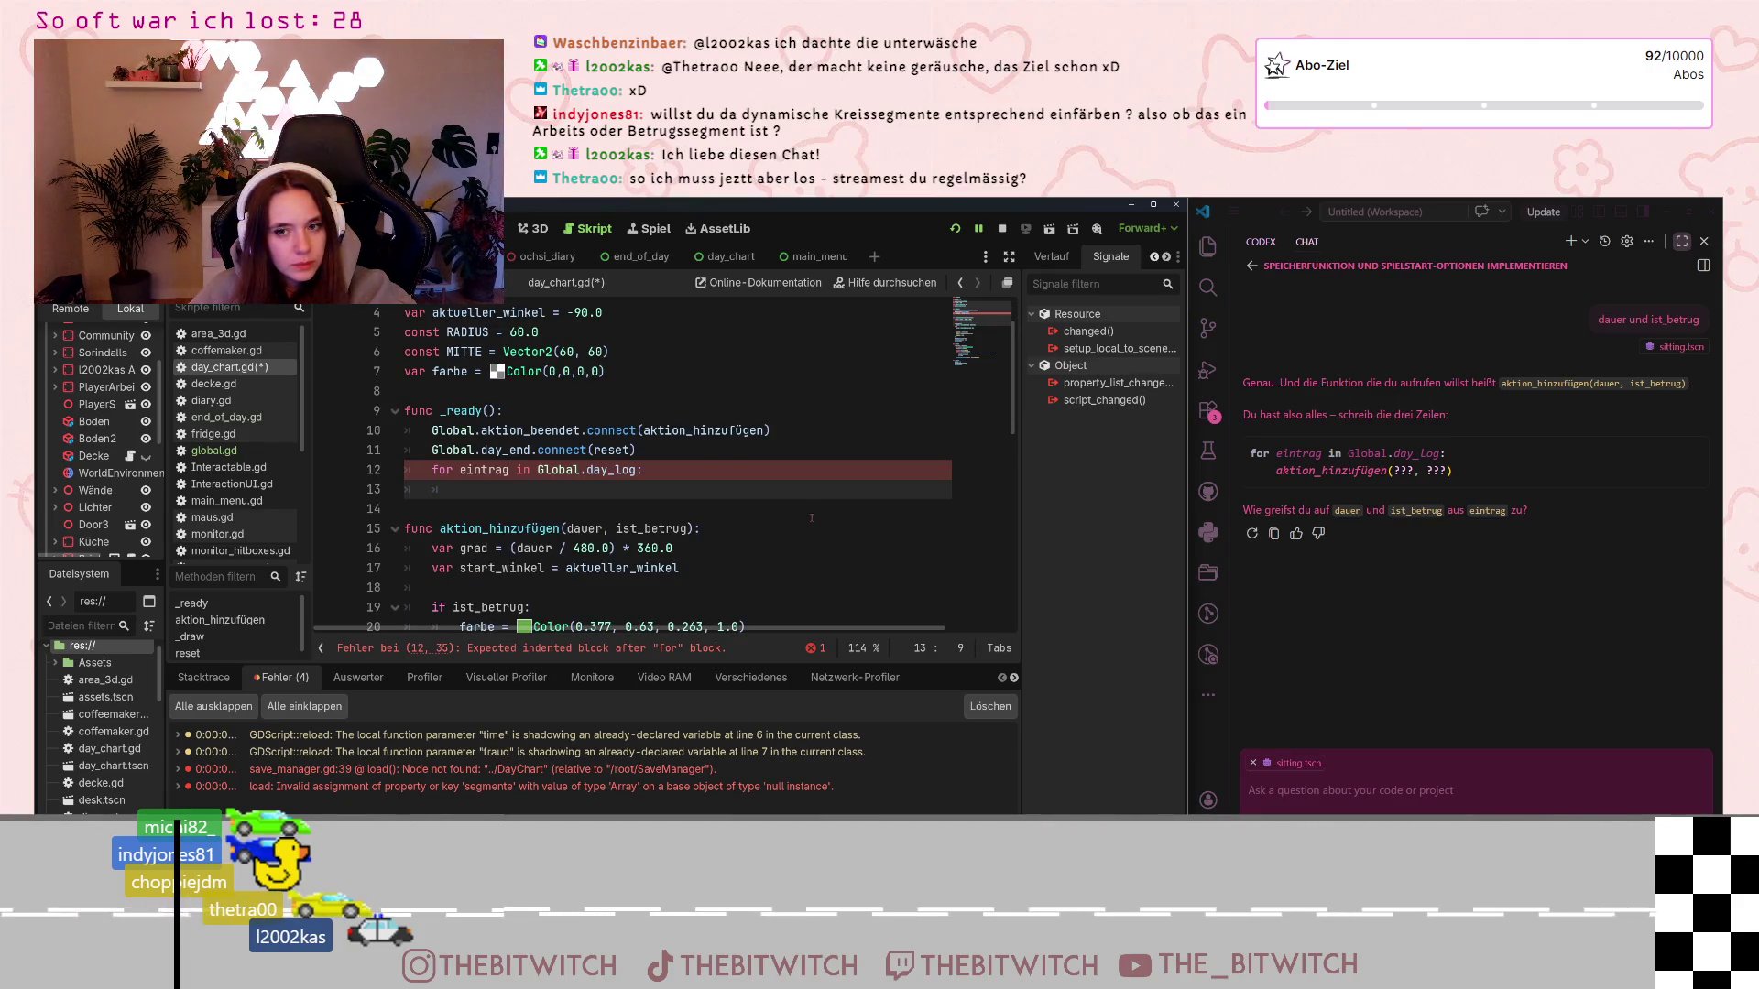
scroll(810, 523, "down", 1)
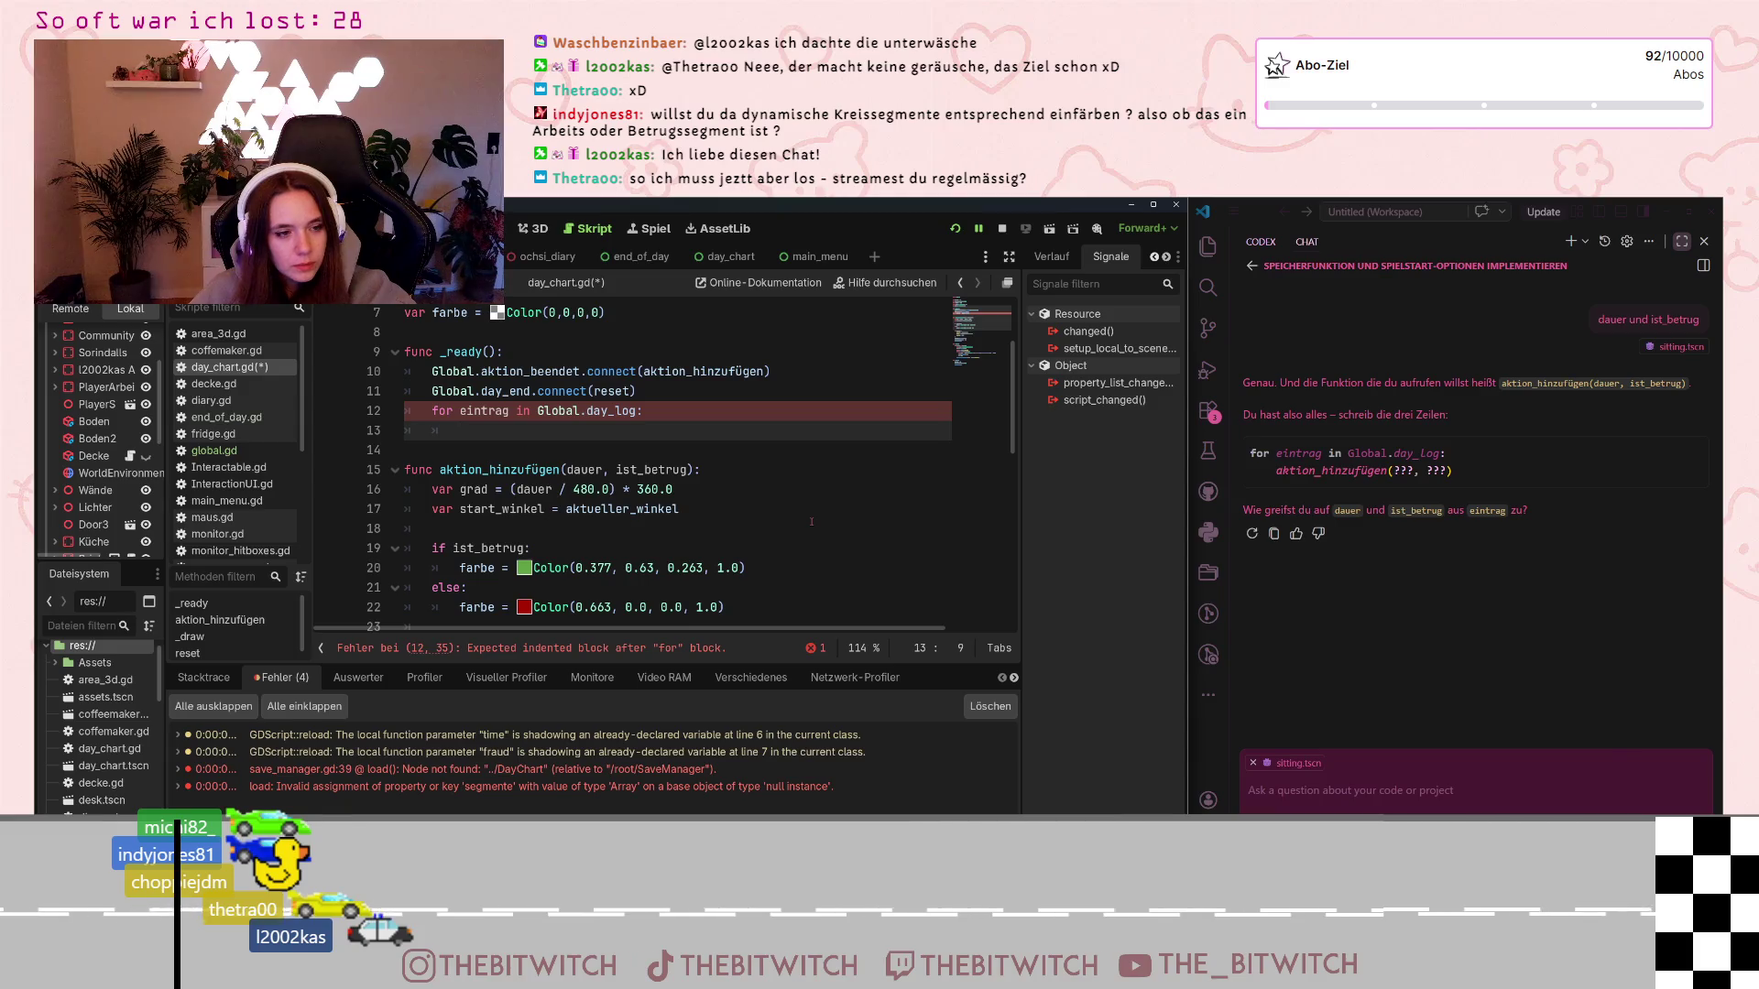
scroll(811, 523, "up", 1)
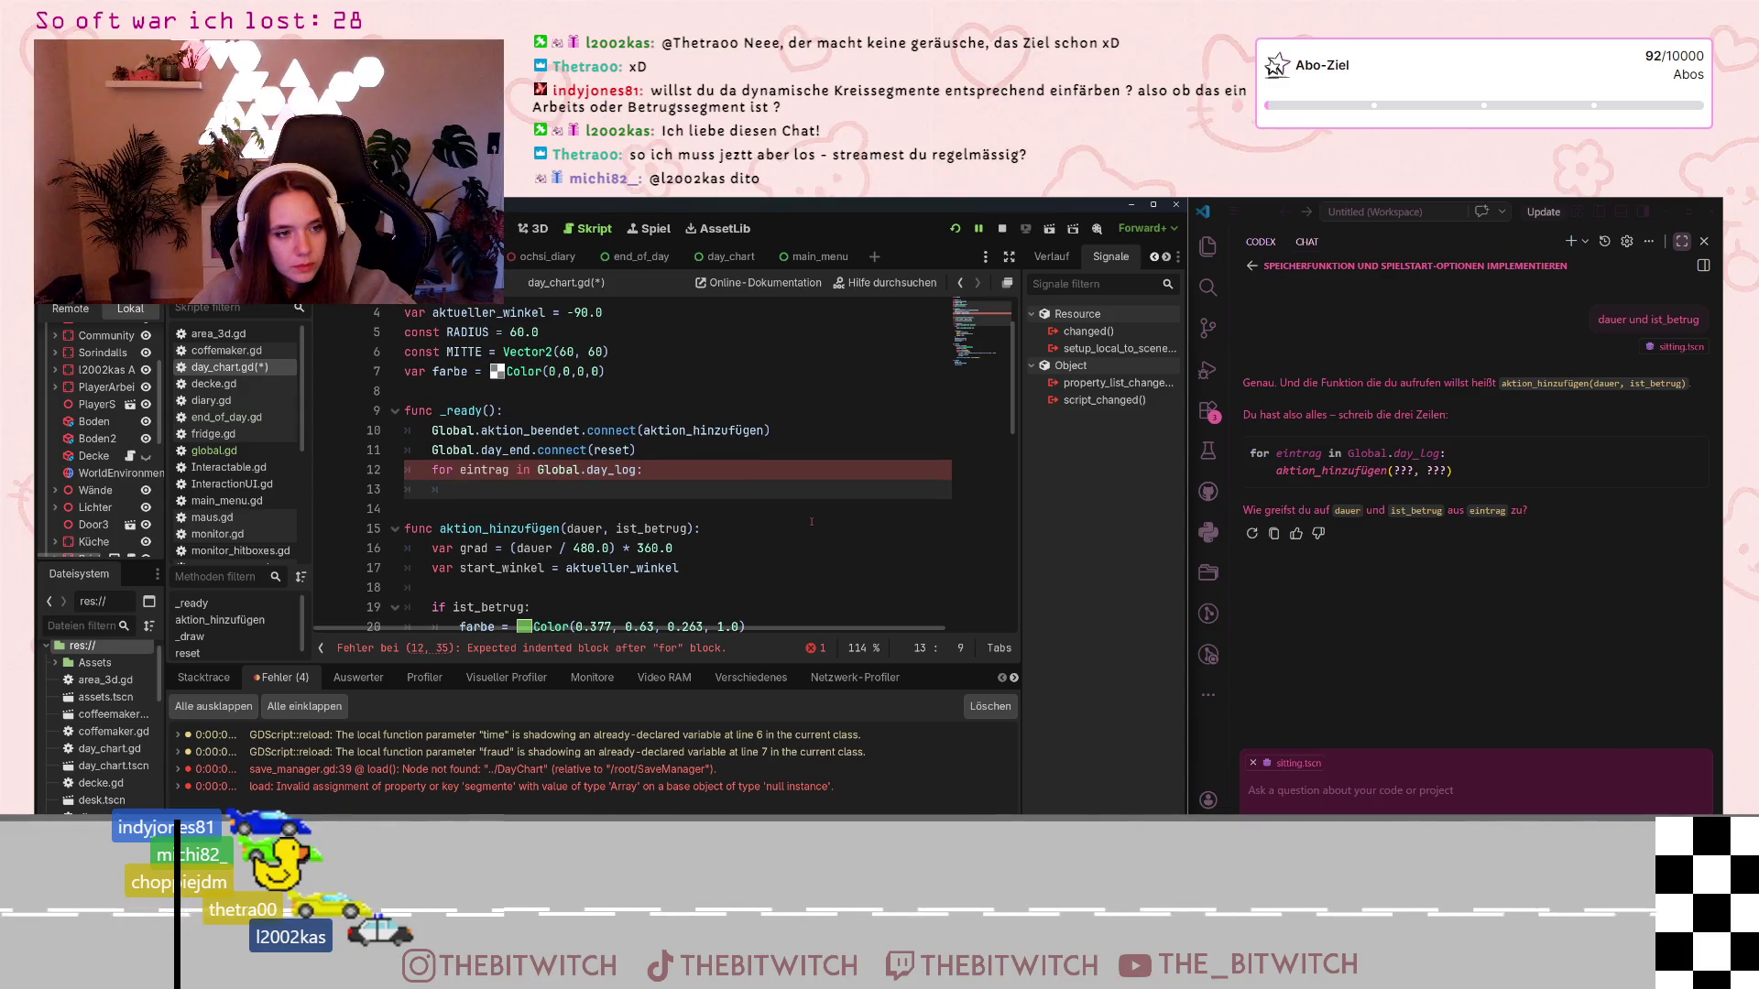
On line 13, insert an aktion_hinzufügen call with dauer, ist_betrug as its arguments
type("aktion")
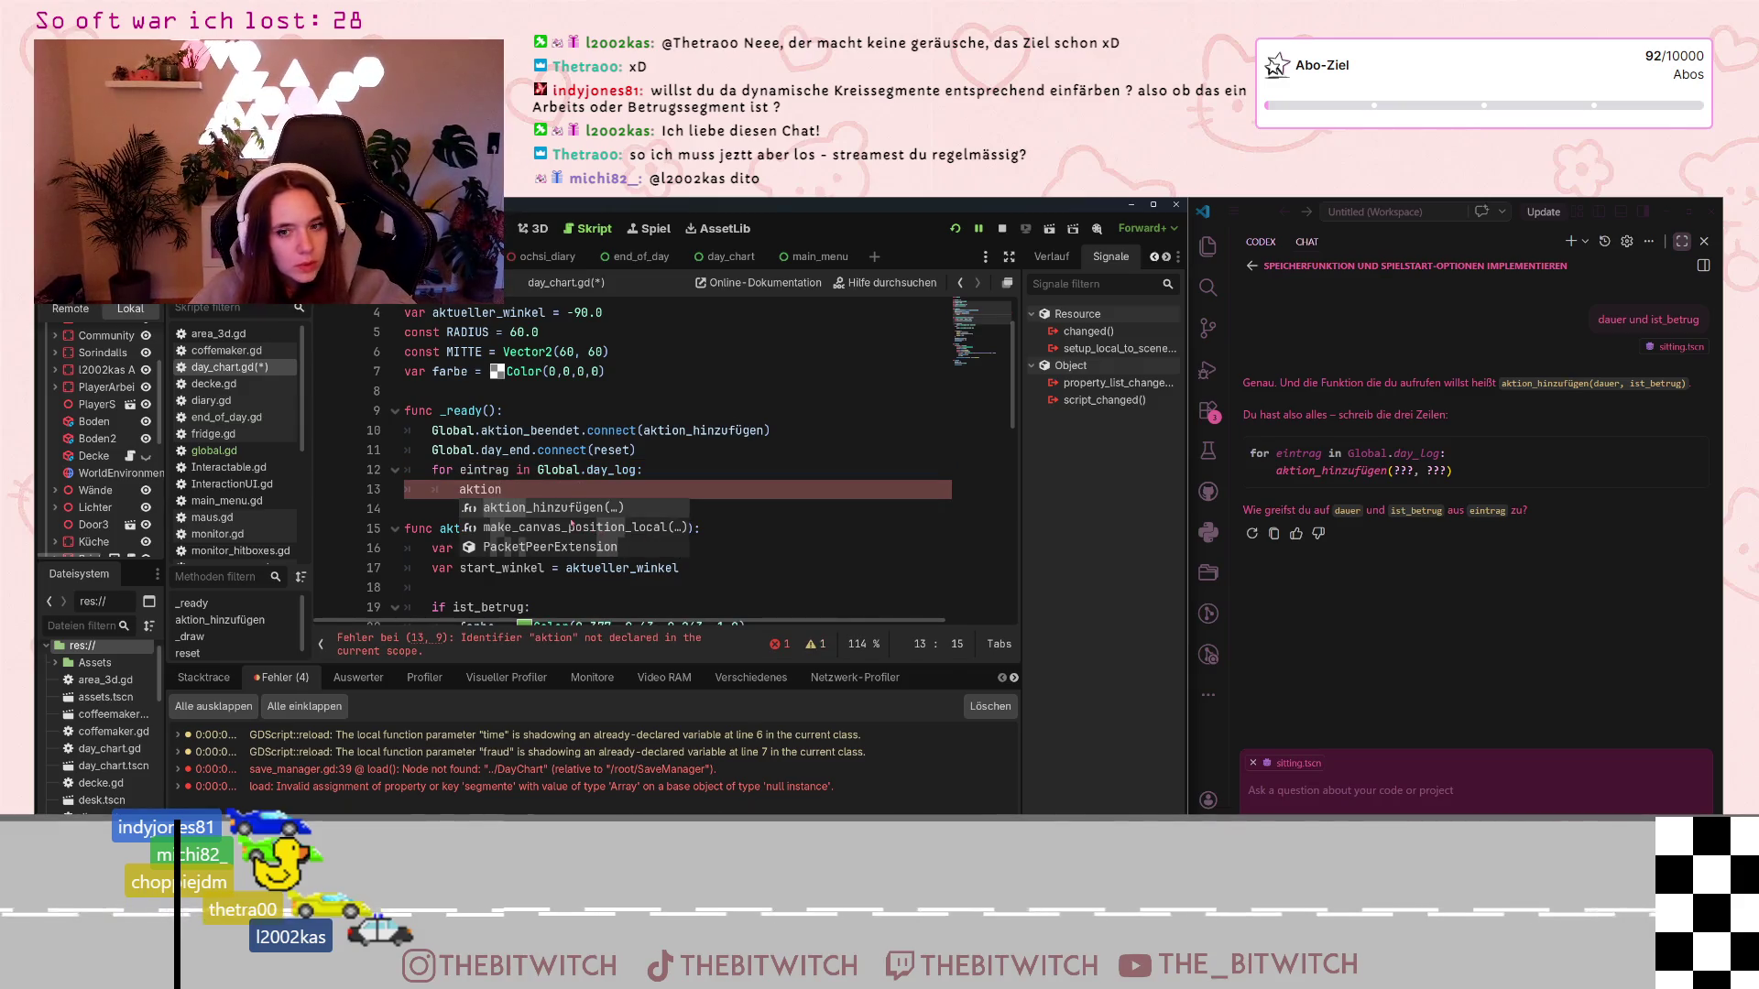
left_click(561, 509)
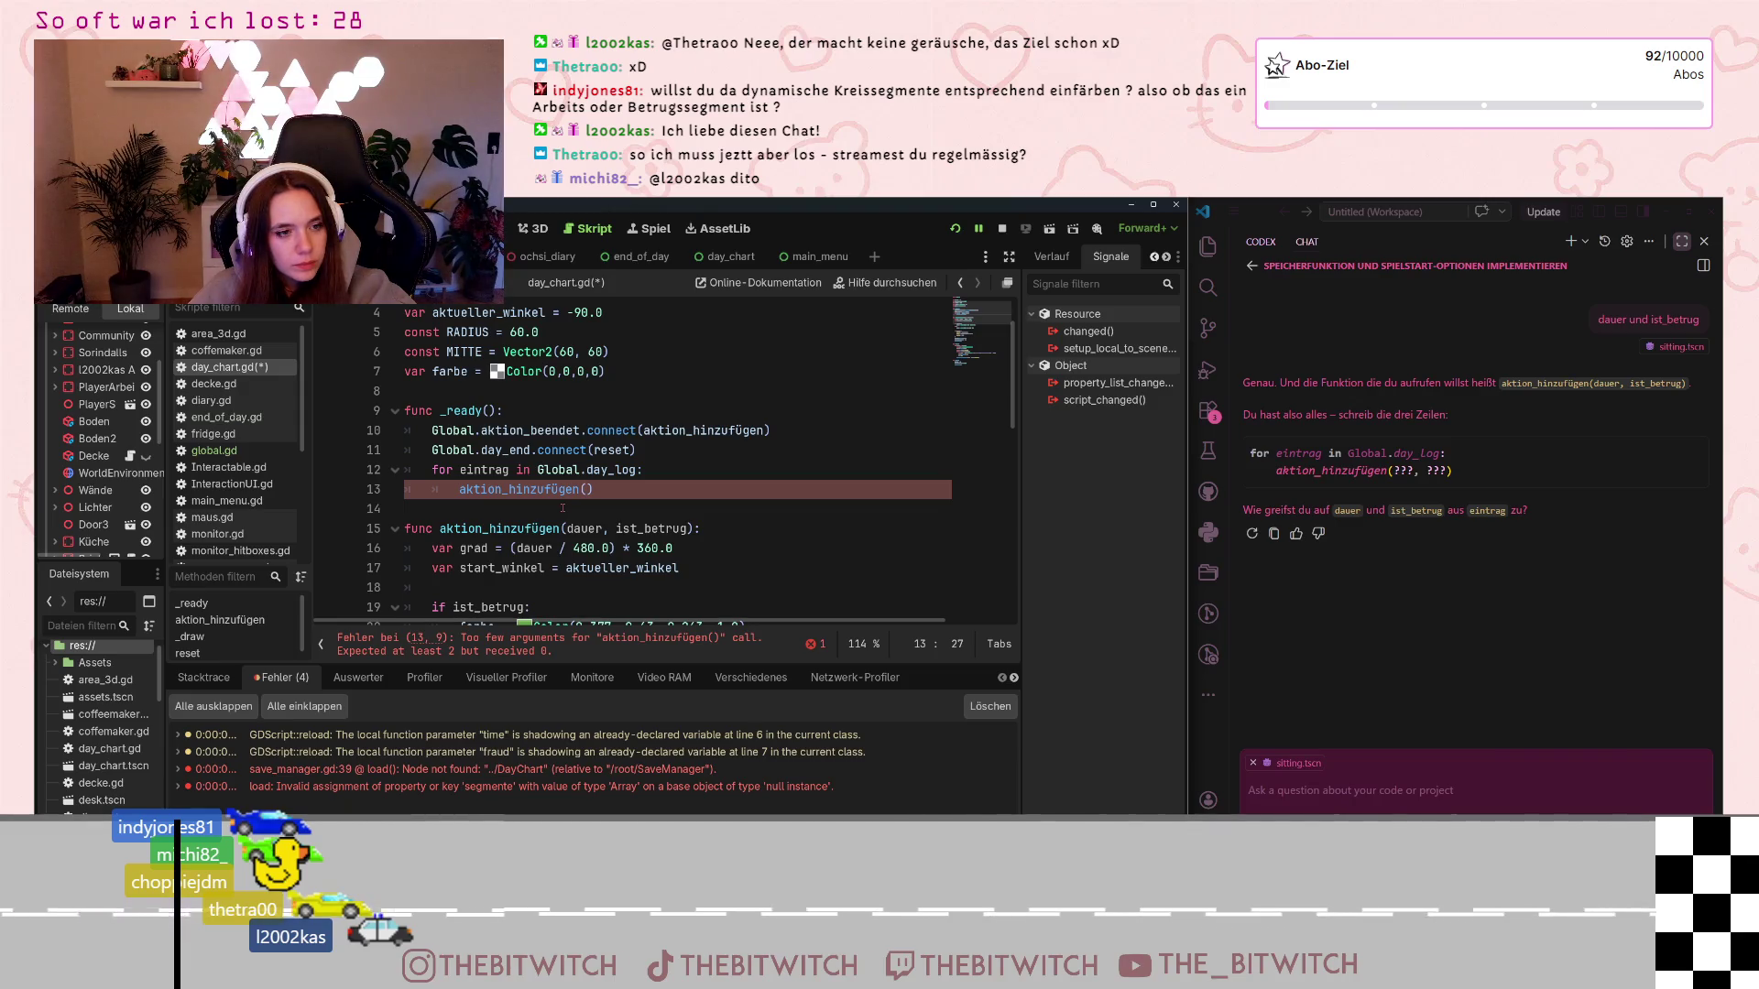
left_click_drag(567, 530, 688, 530)
key("ctrl+c")
left_click(593, 489)
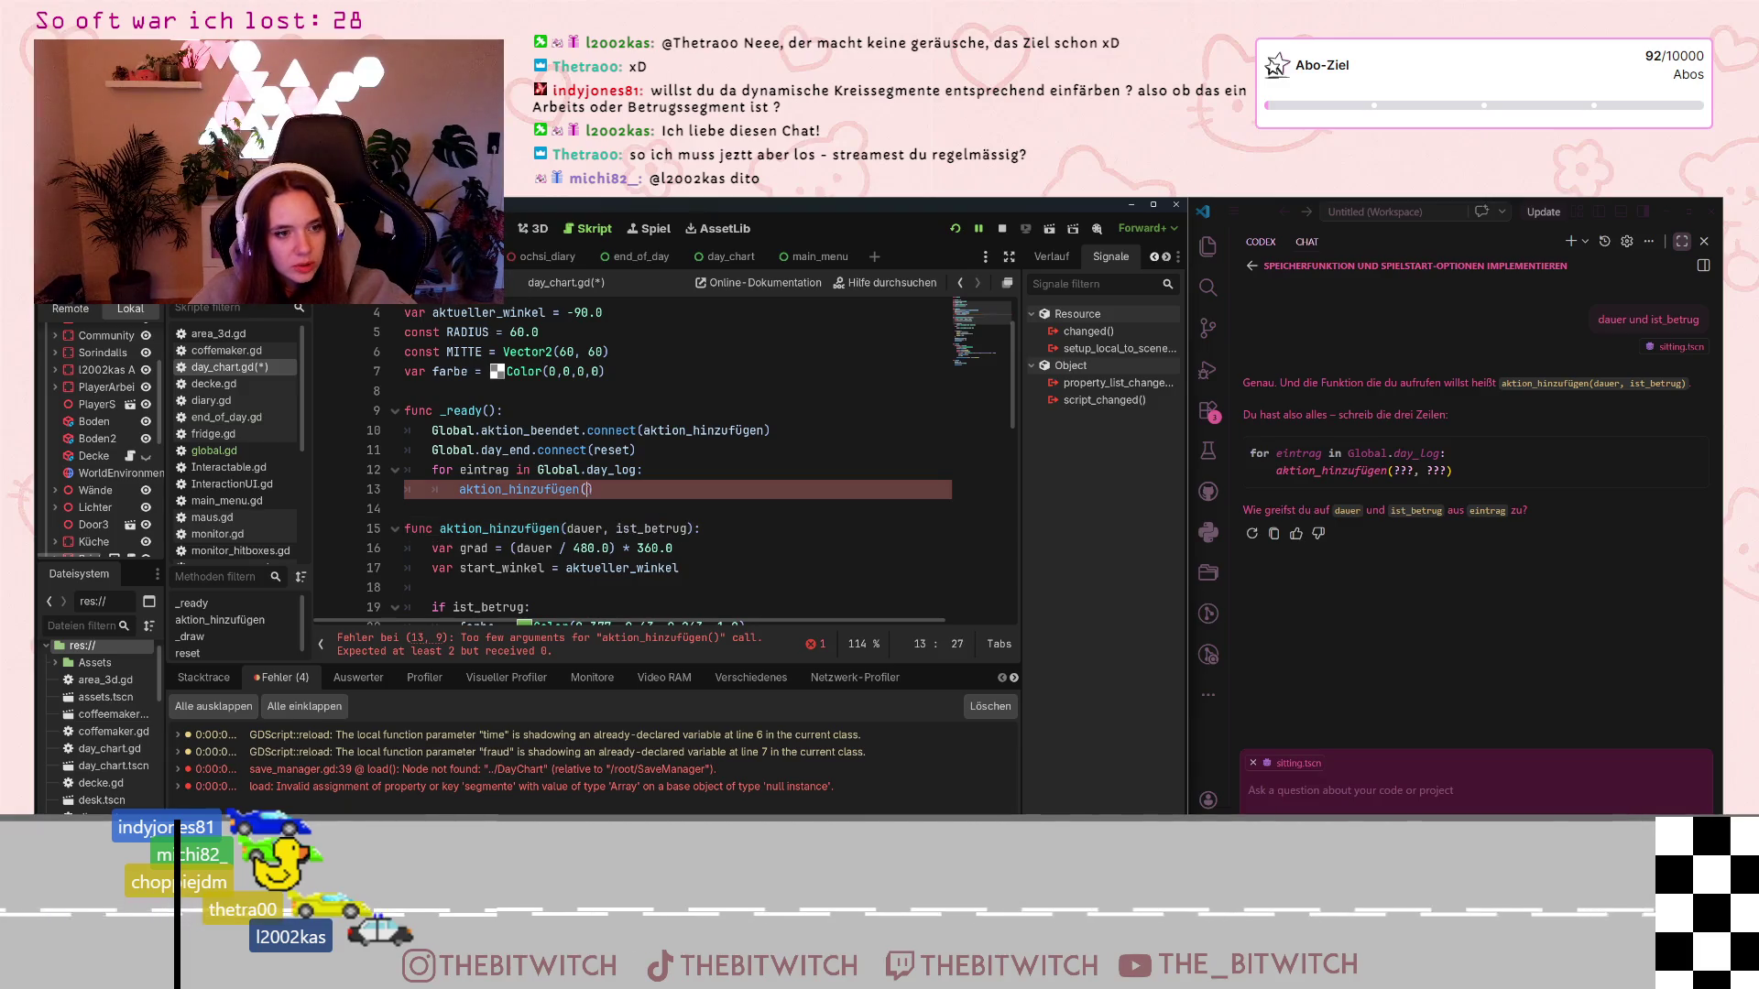
key("ctrl+v")
left_click(698, 454)
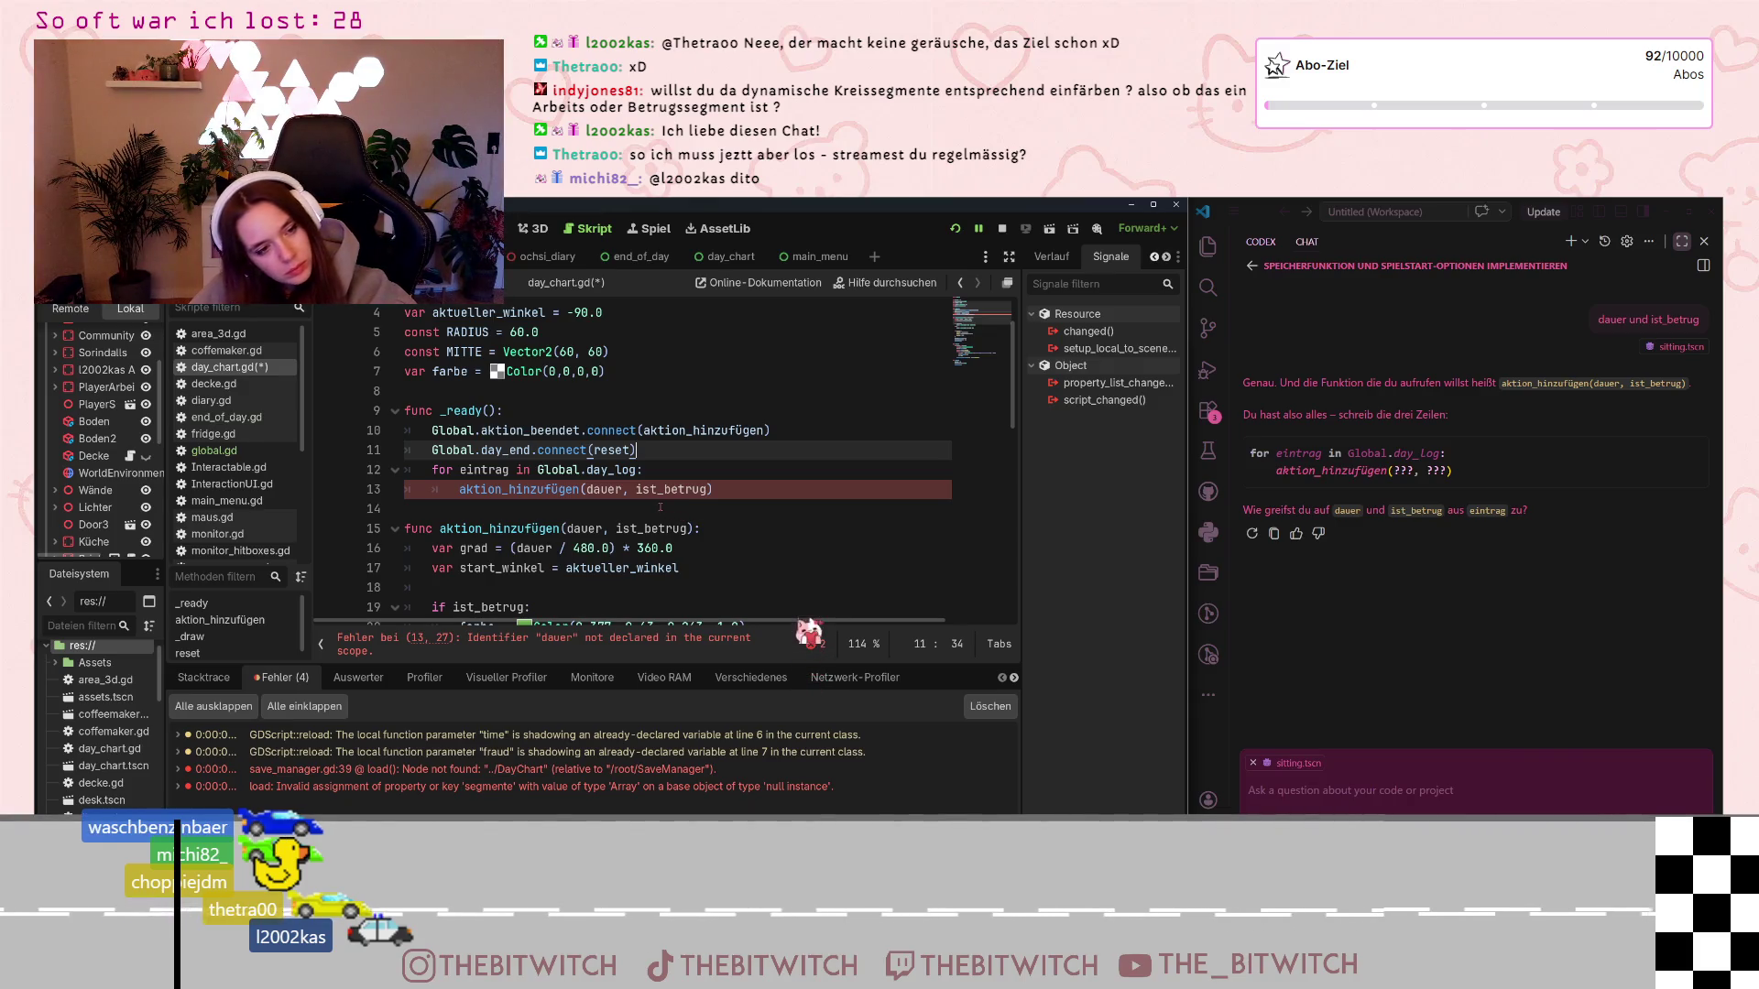
Prefix both arguments with 'Global.' and save day_chart.gd
scroll(681, 517, "down", 1)
scroll(652, 513, "down", 2)
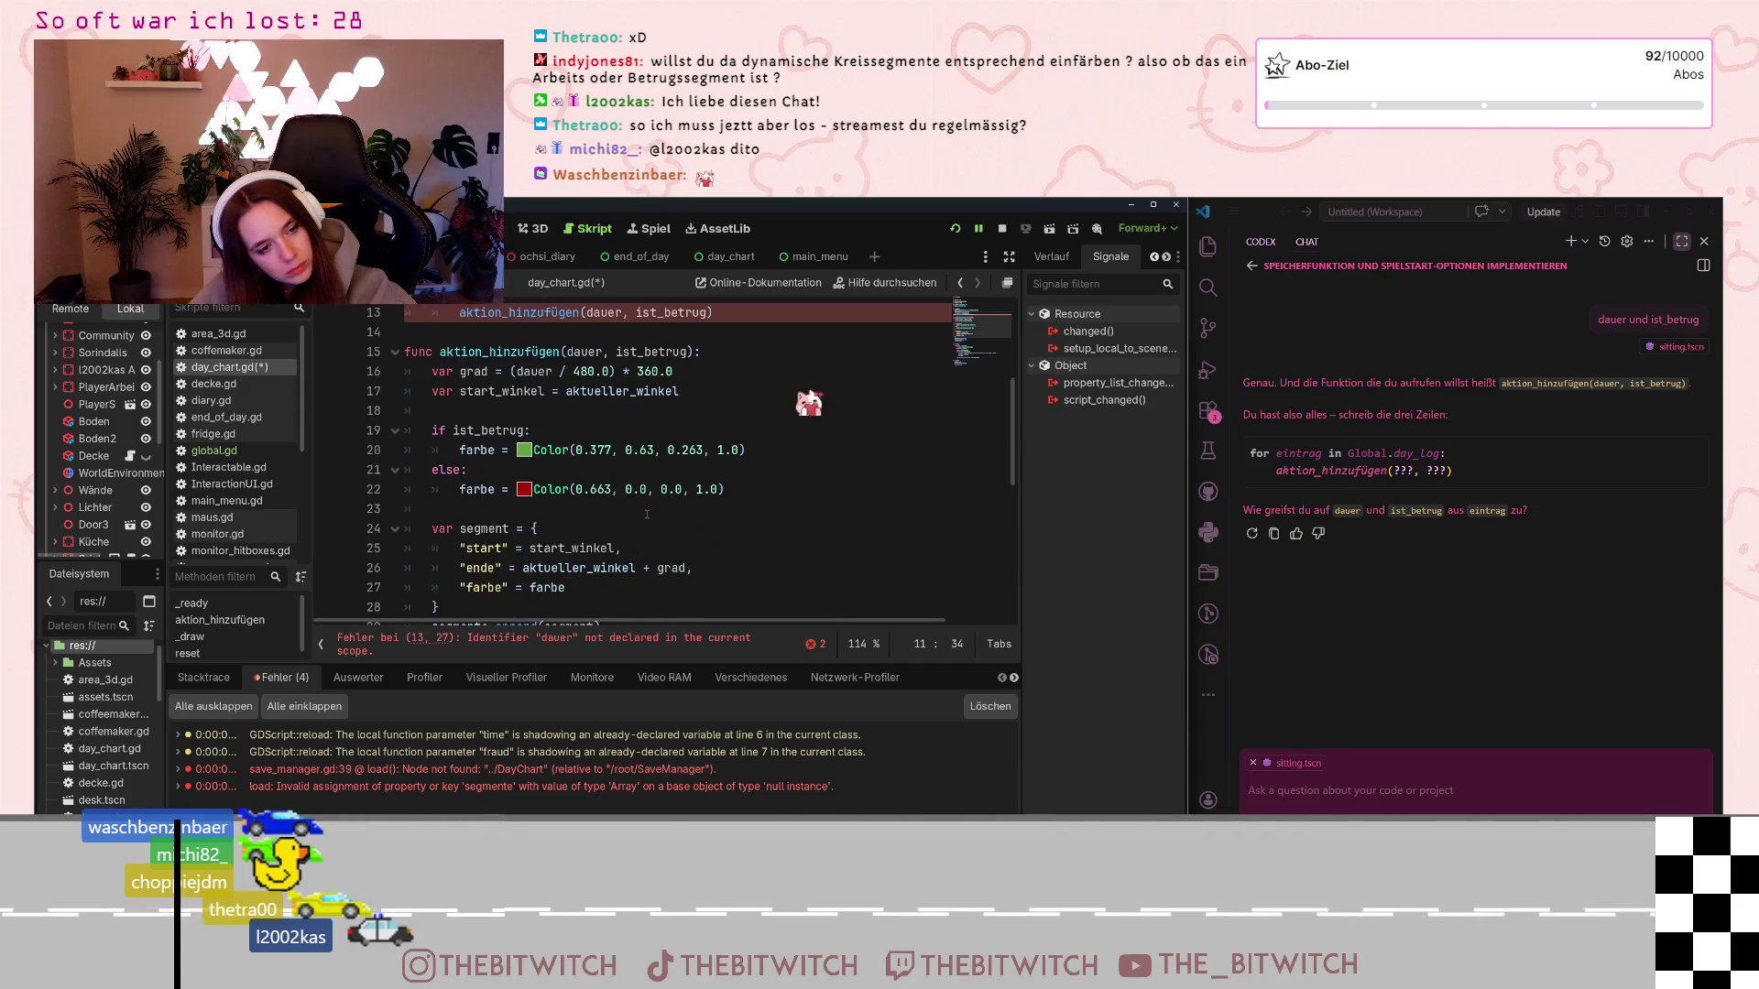
scroll(647, 514, "up", 4)
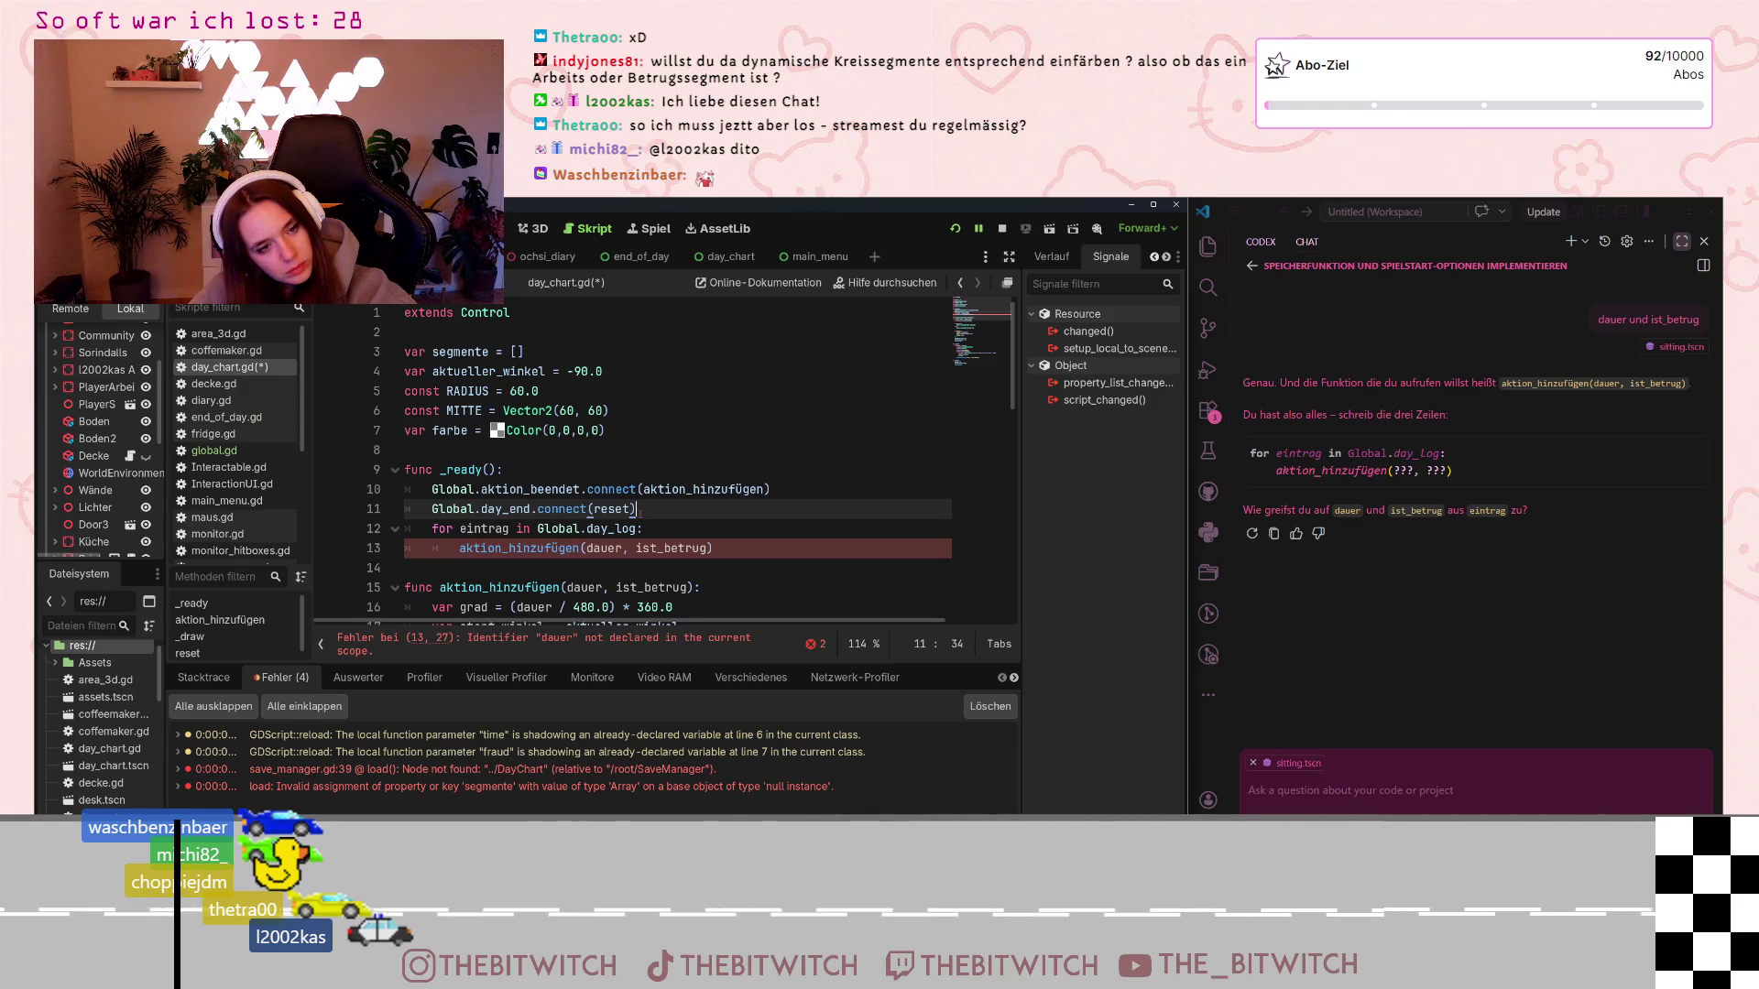
scroll(639, 512, "down", 3)
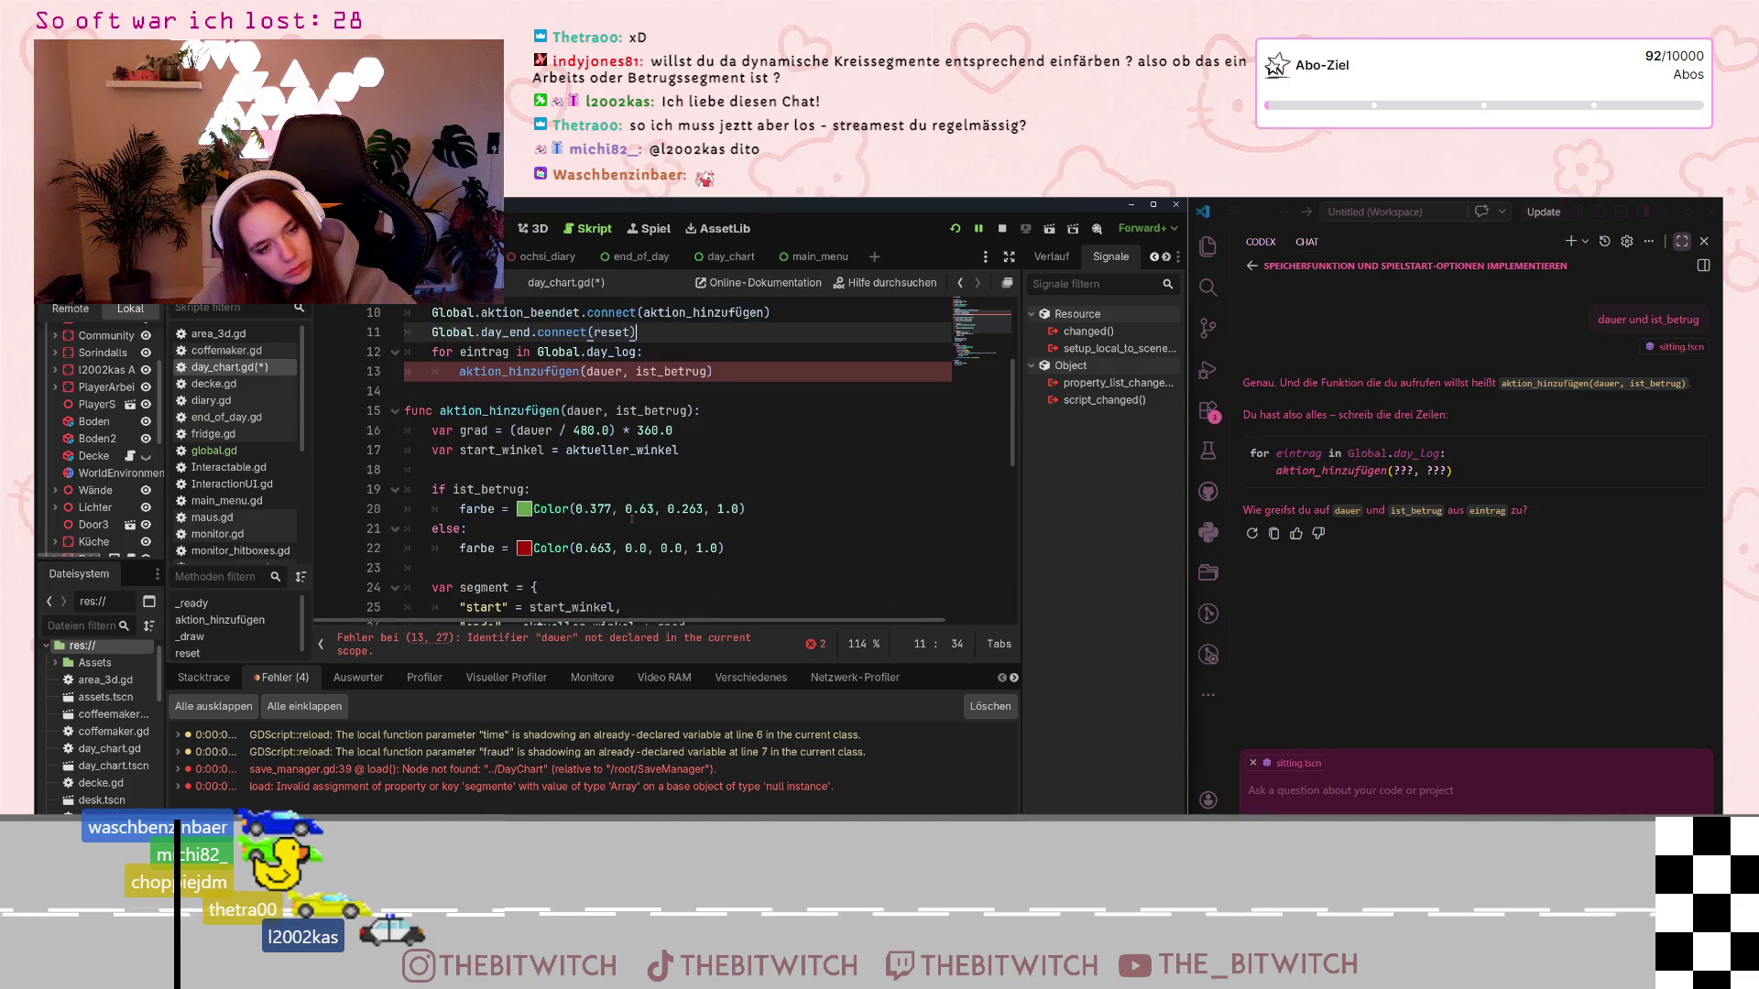
scroll(631, 518, "up", 3)
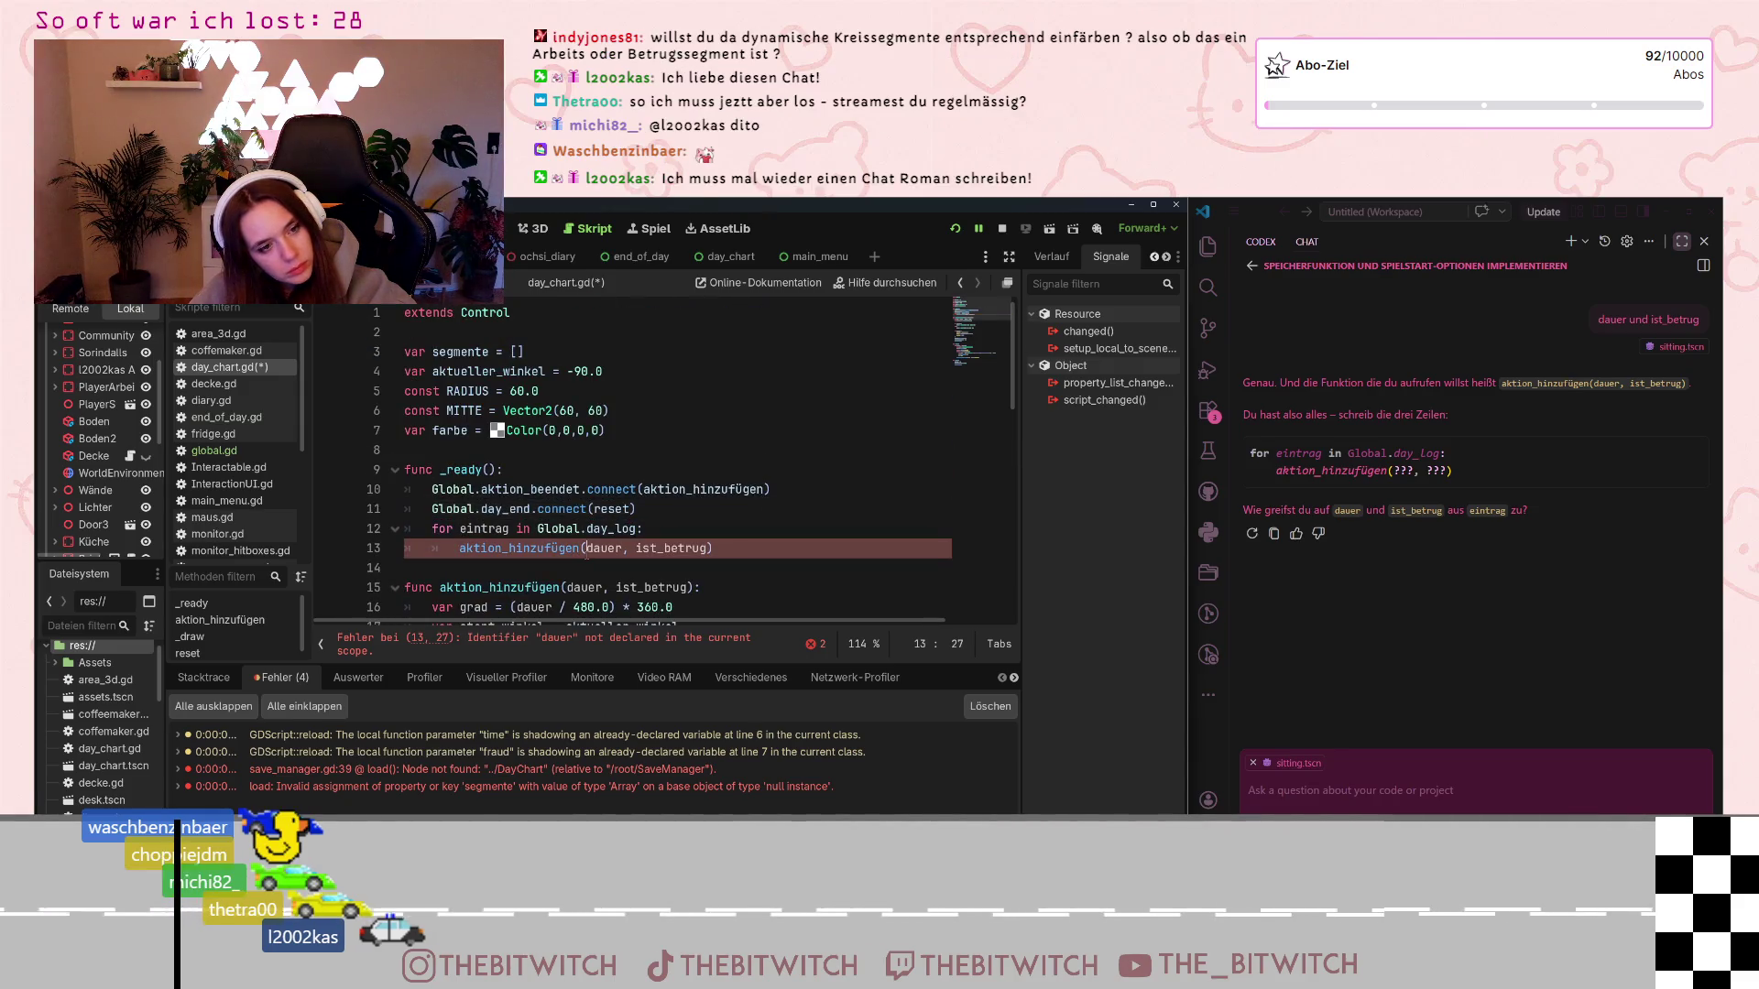
type("Globa")
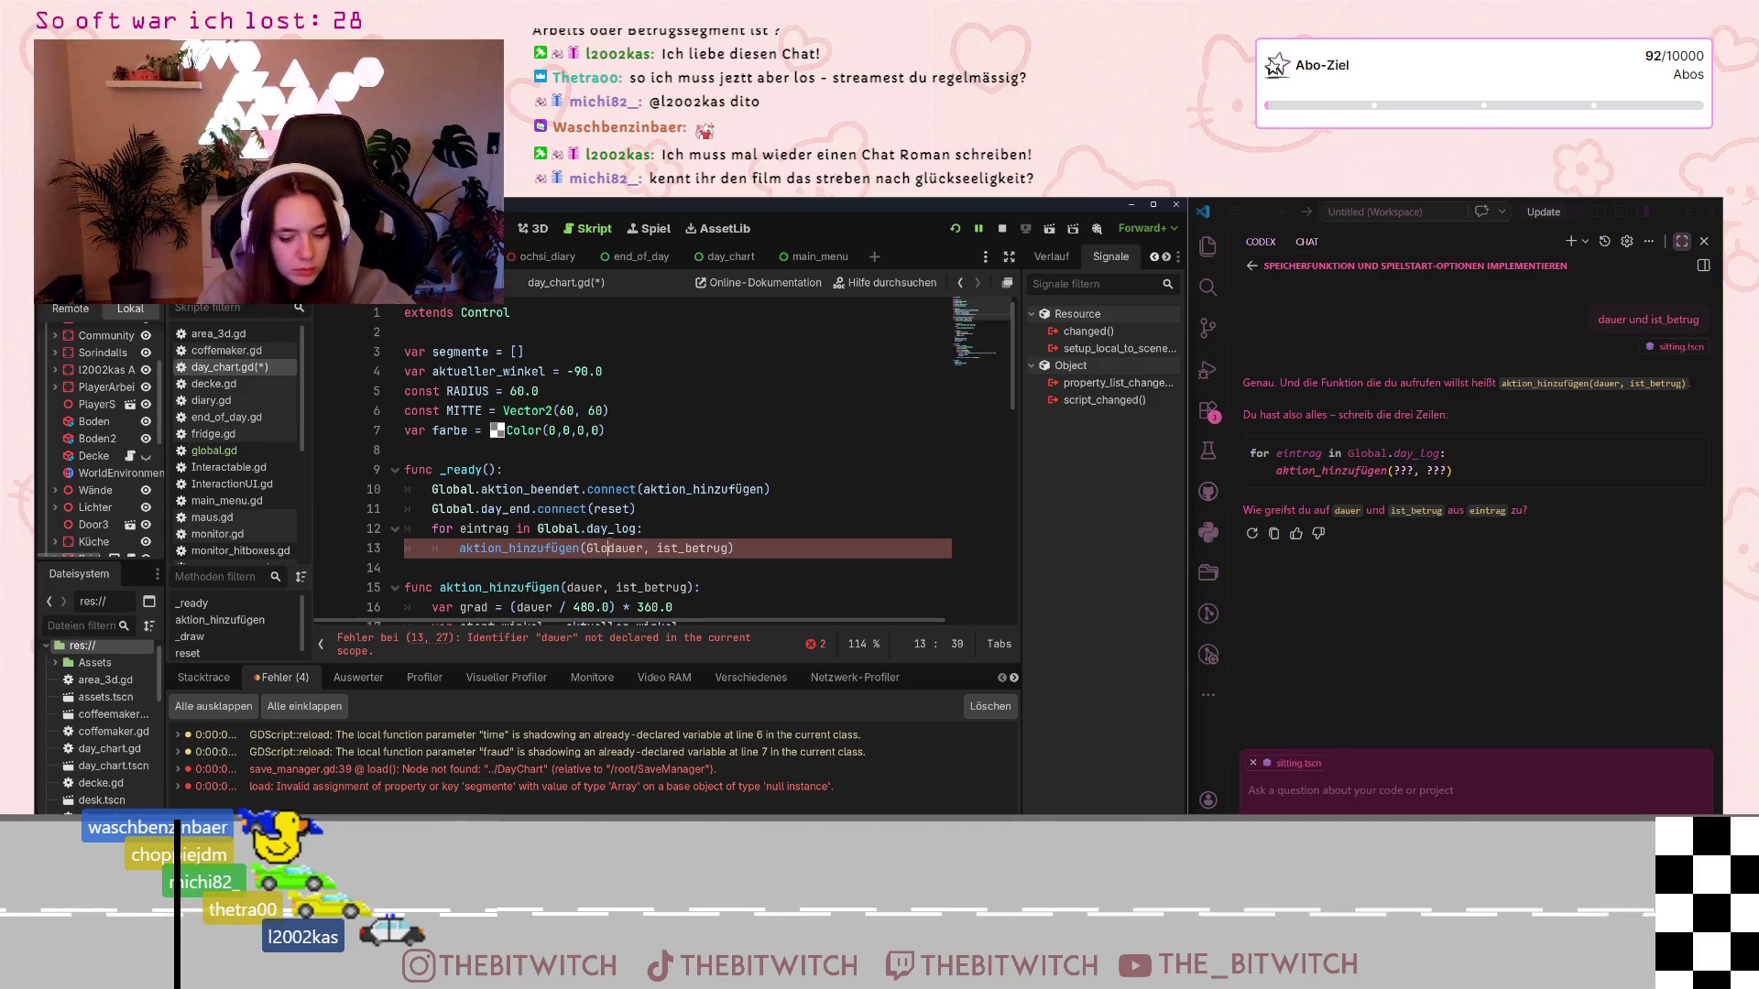
type(".")
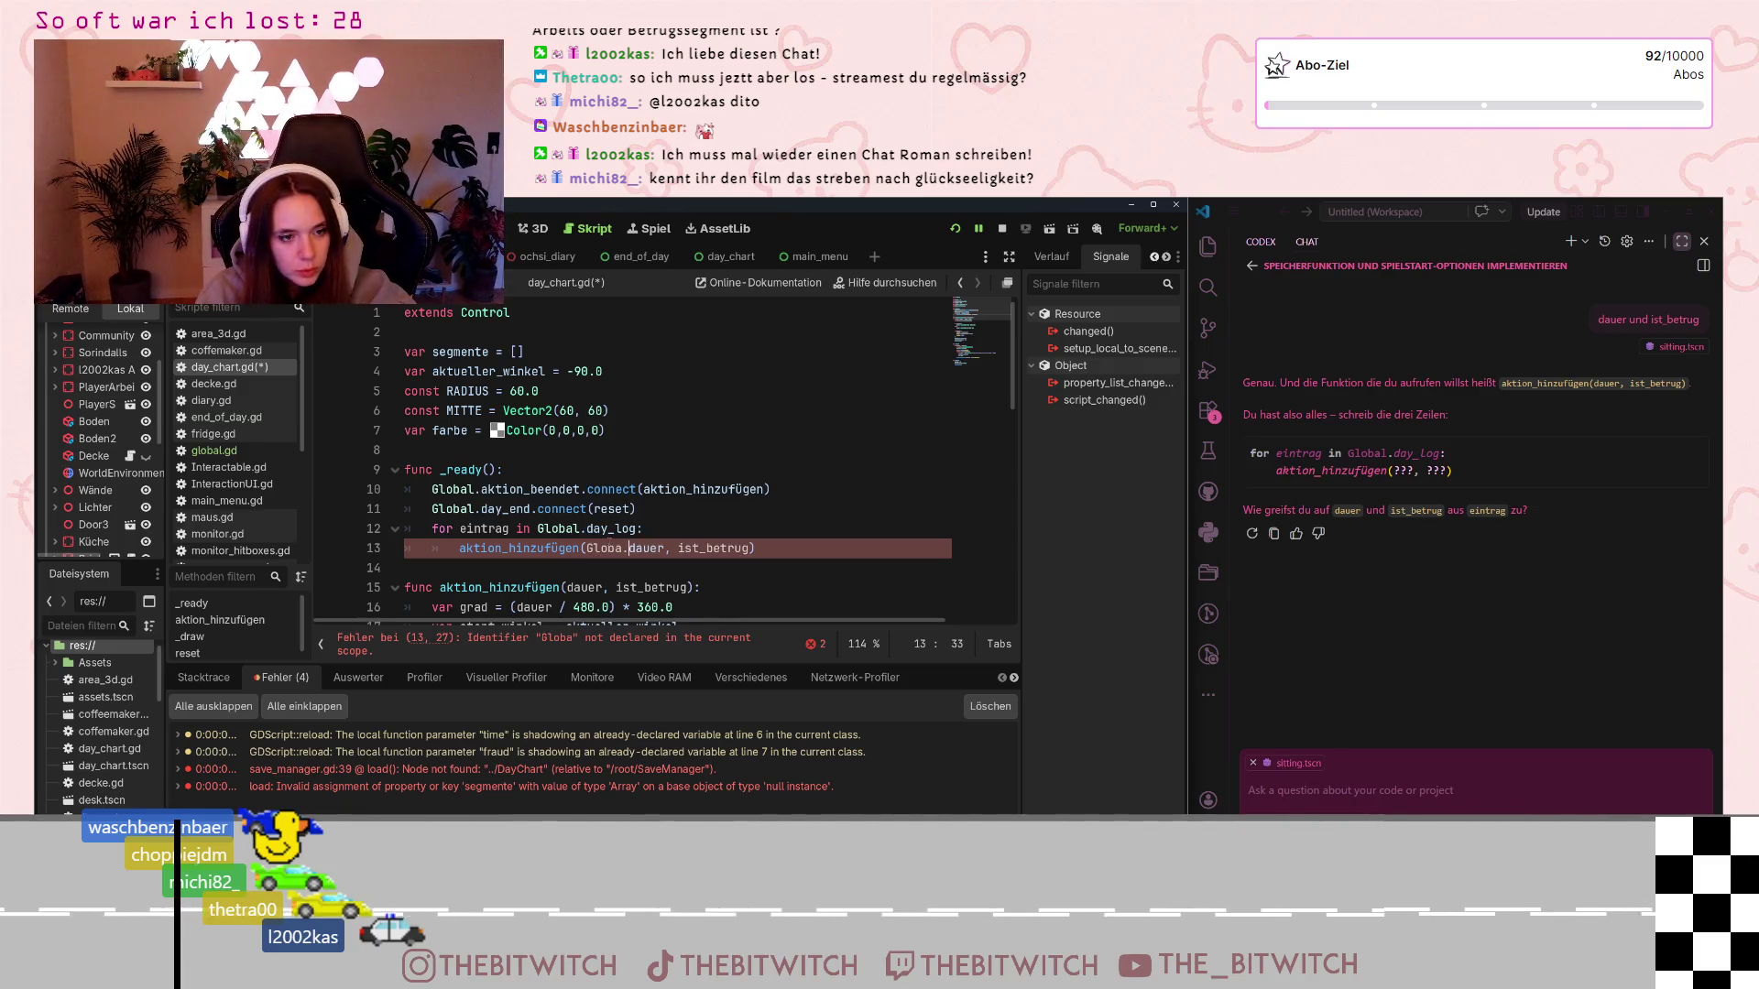
type("l")
key("Right")
key("Right")
key("Right")
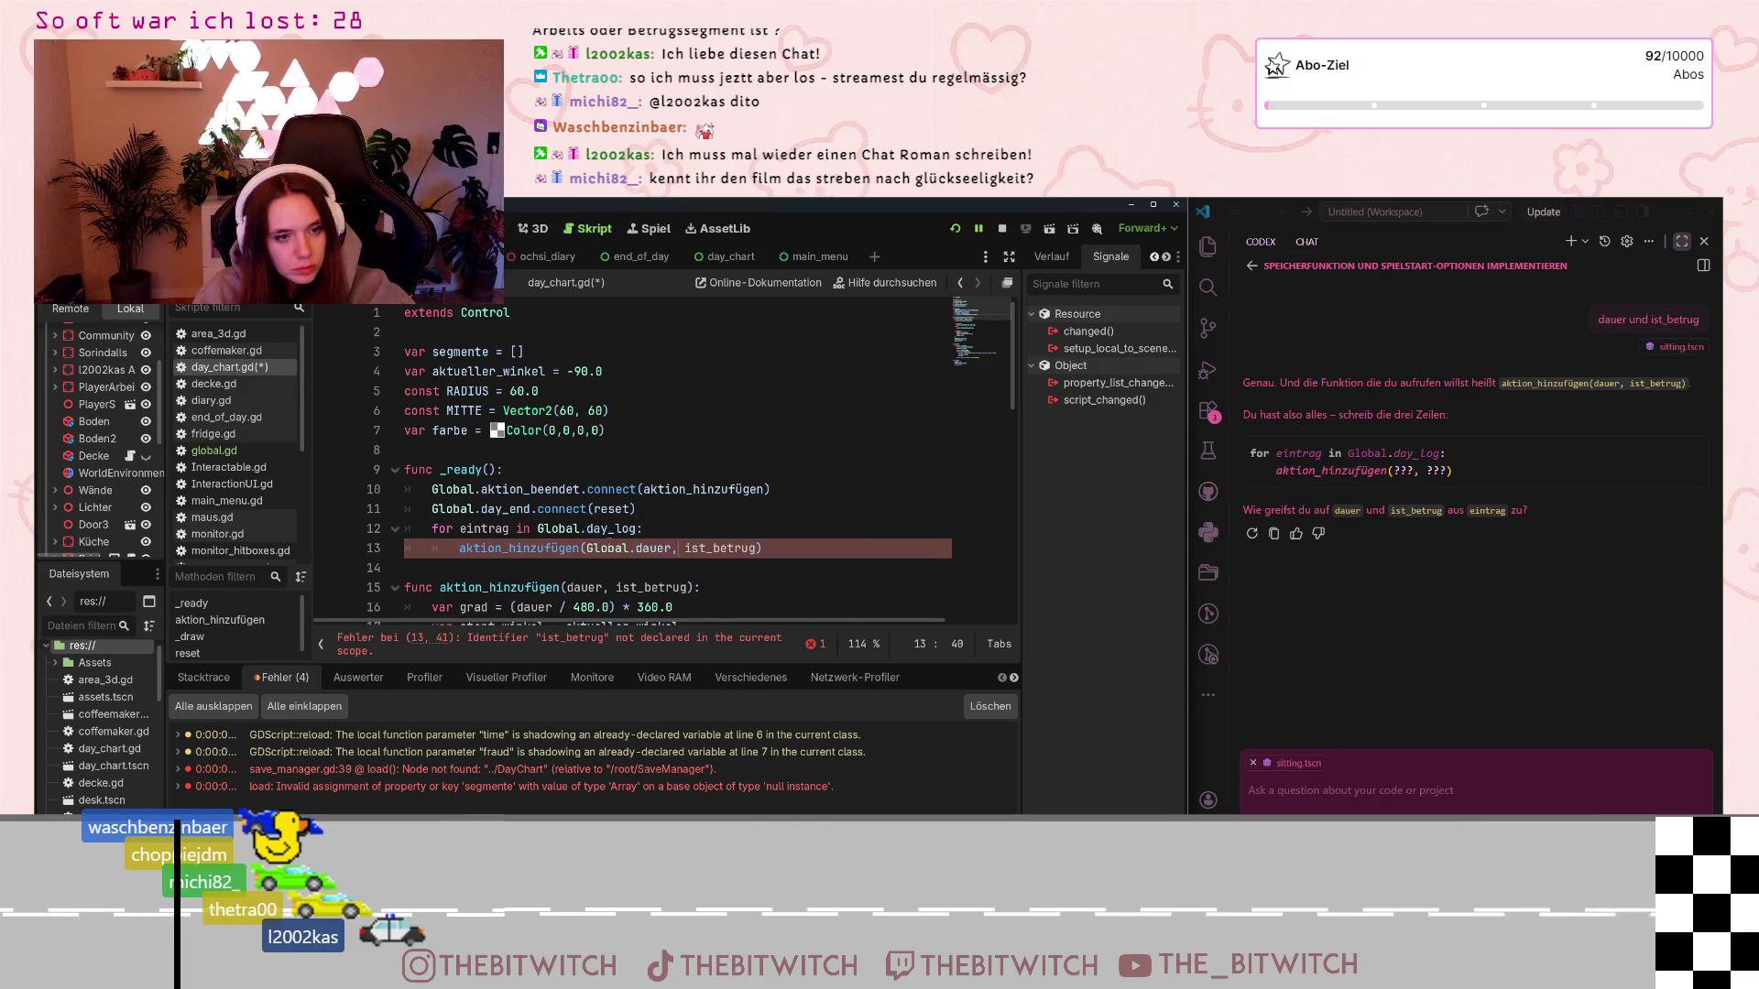
type("Global.")
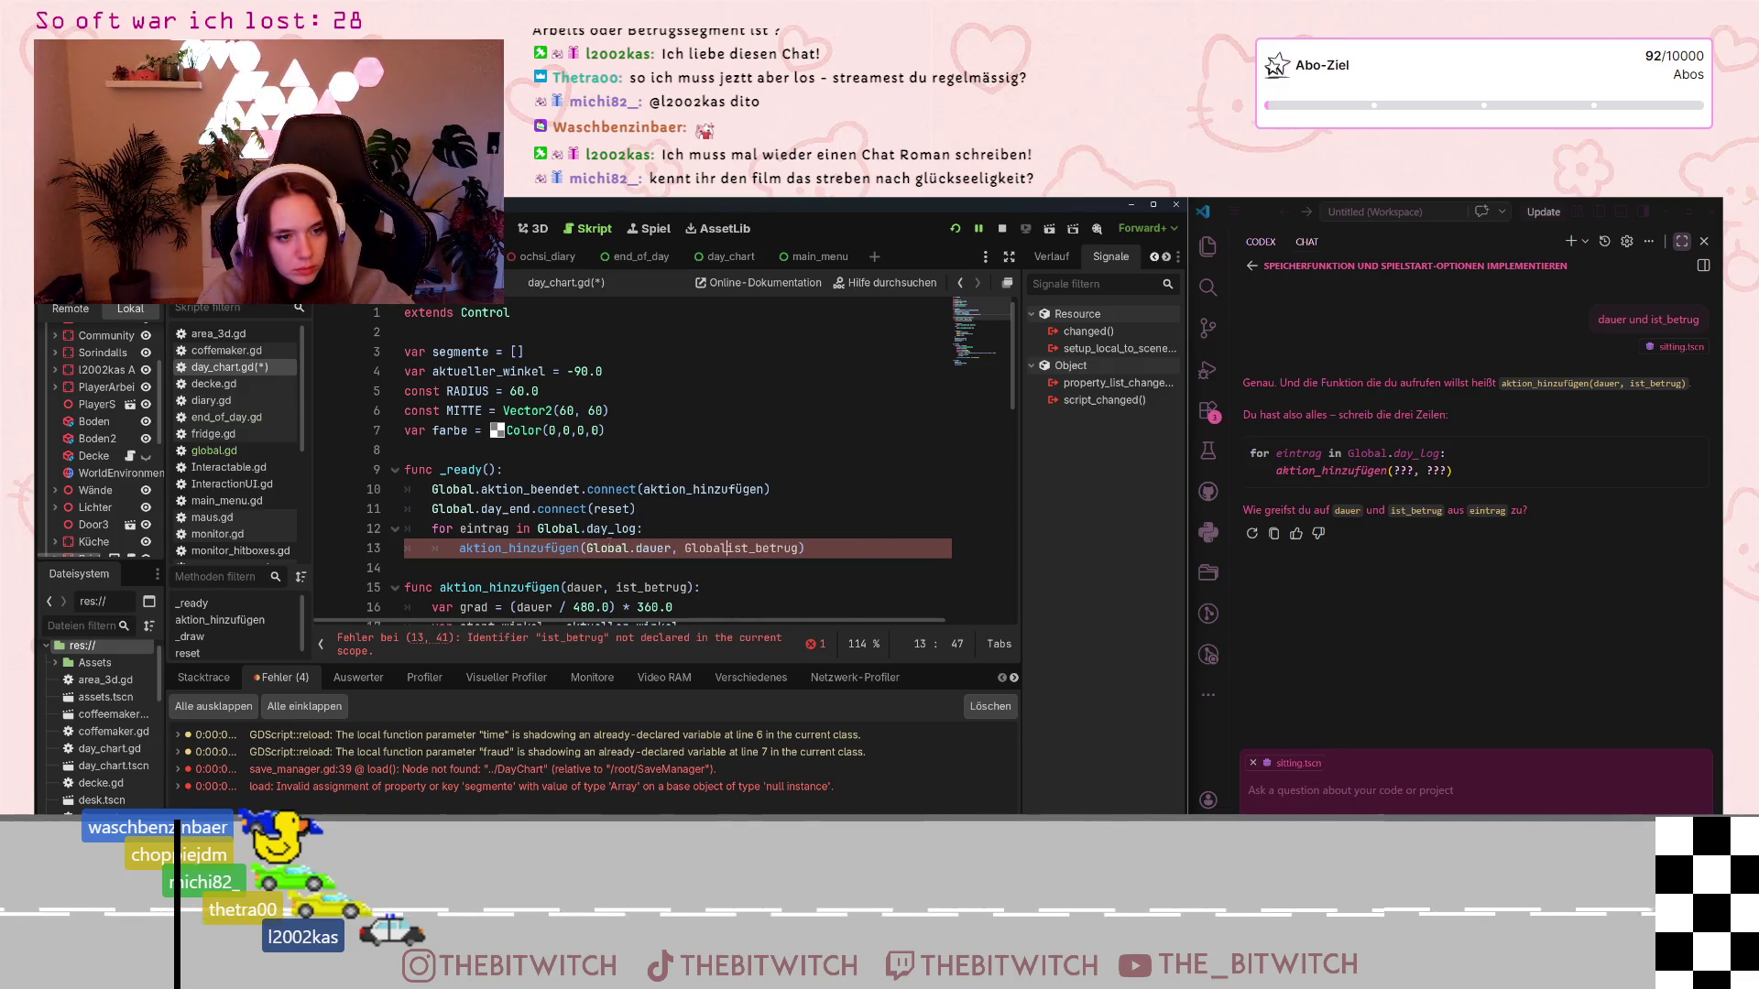
left_click(634, 489)
key("ctrl+s")
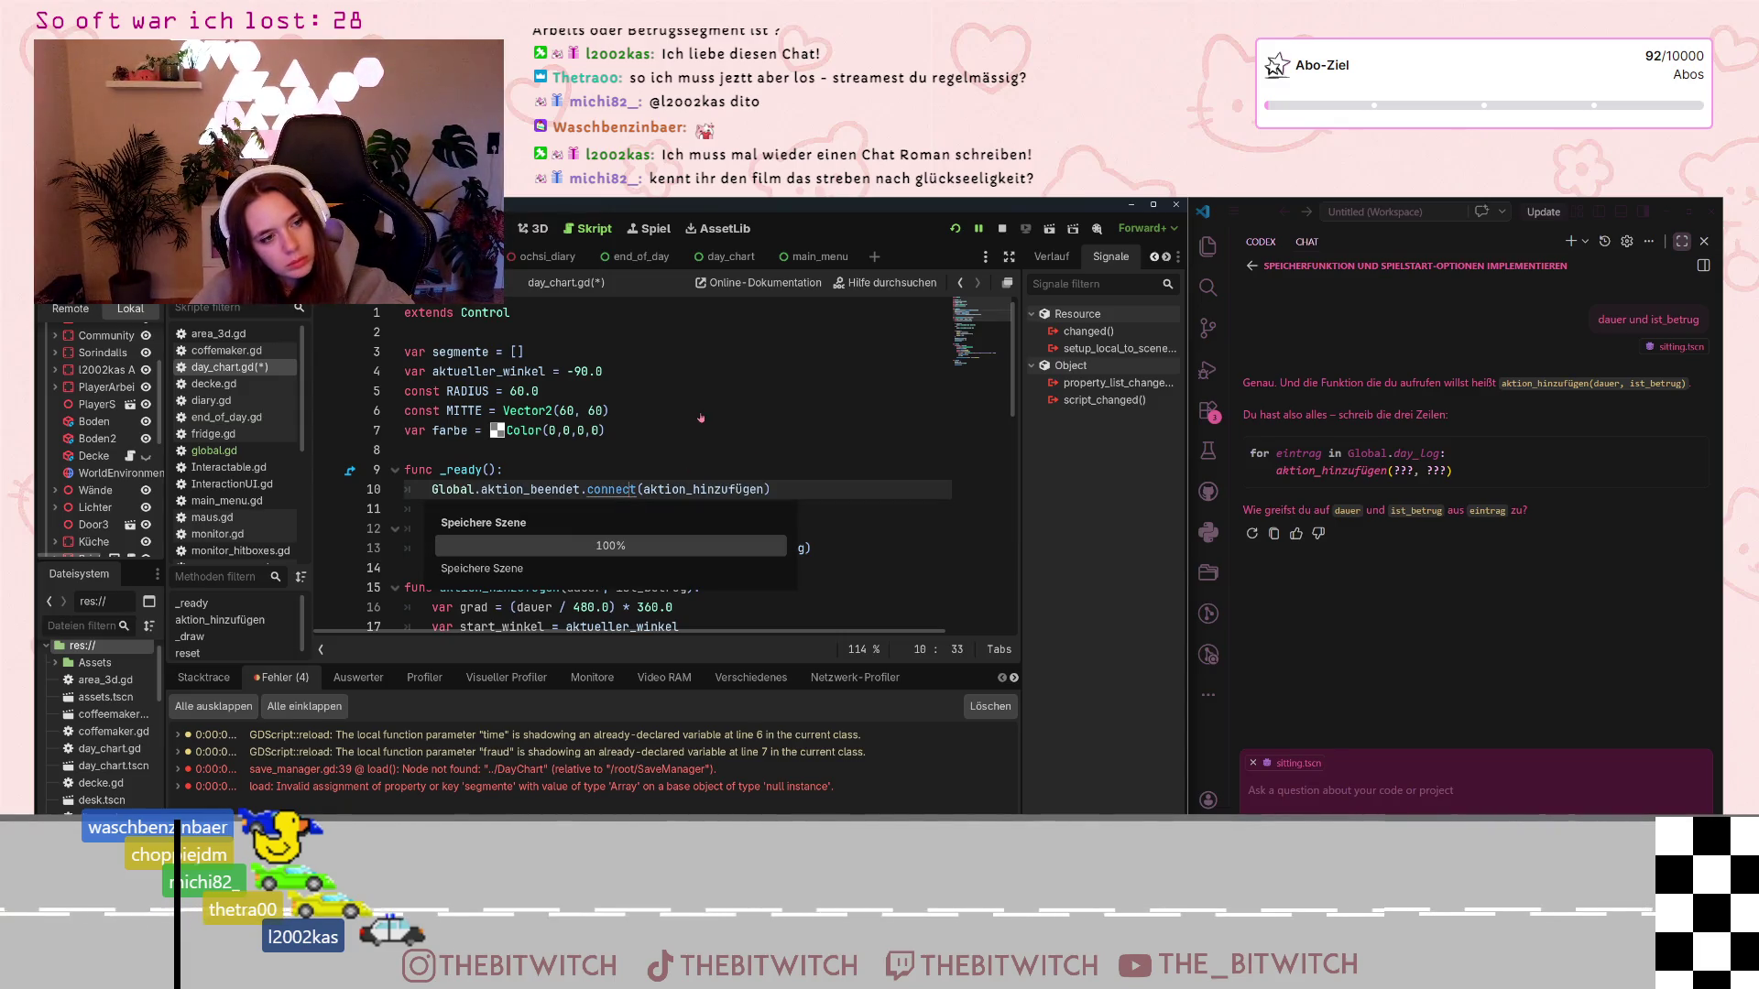
Ask Codex 'so?' and to check day_chart, then select its corrected eintrag arguments
left_click(1313, 790)
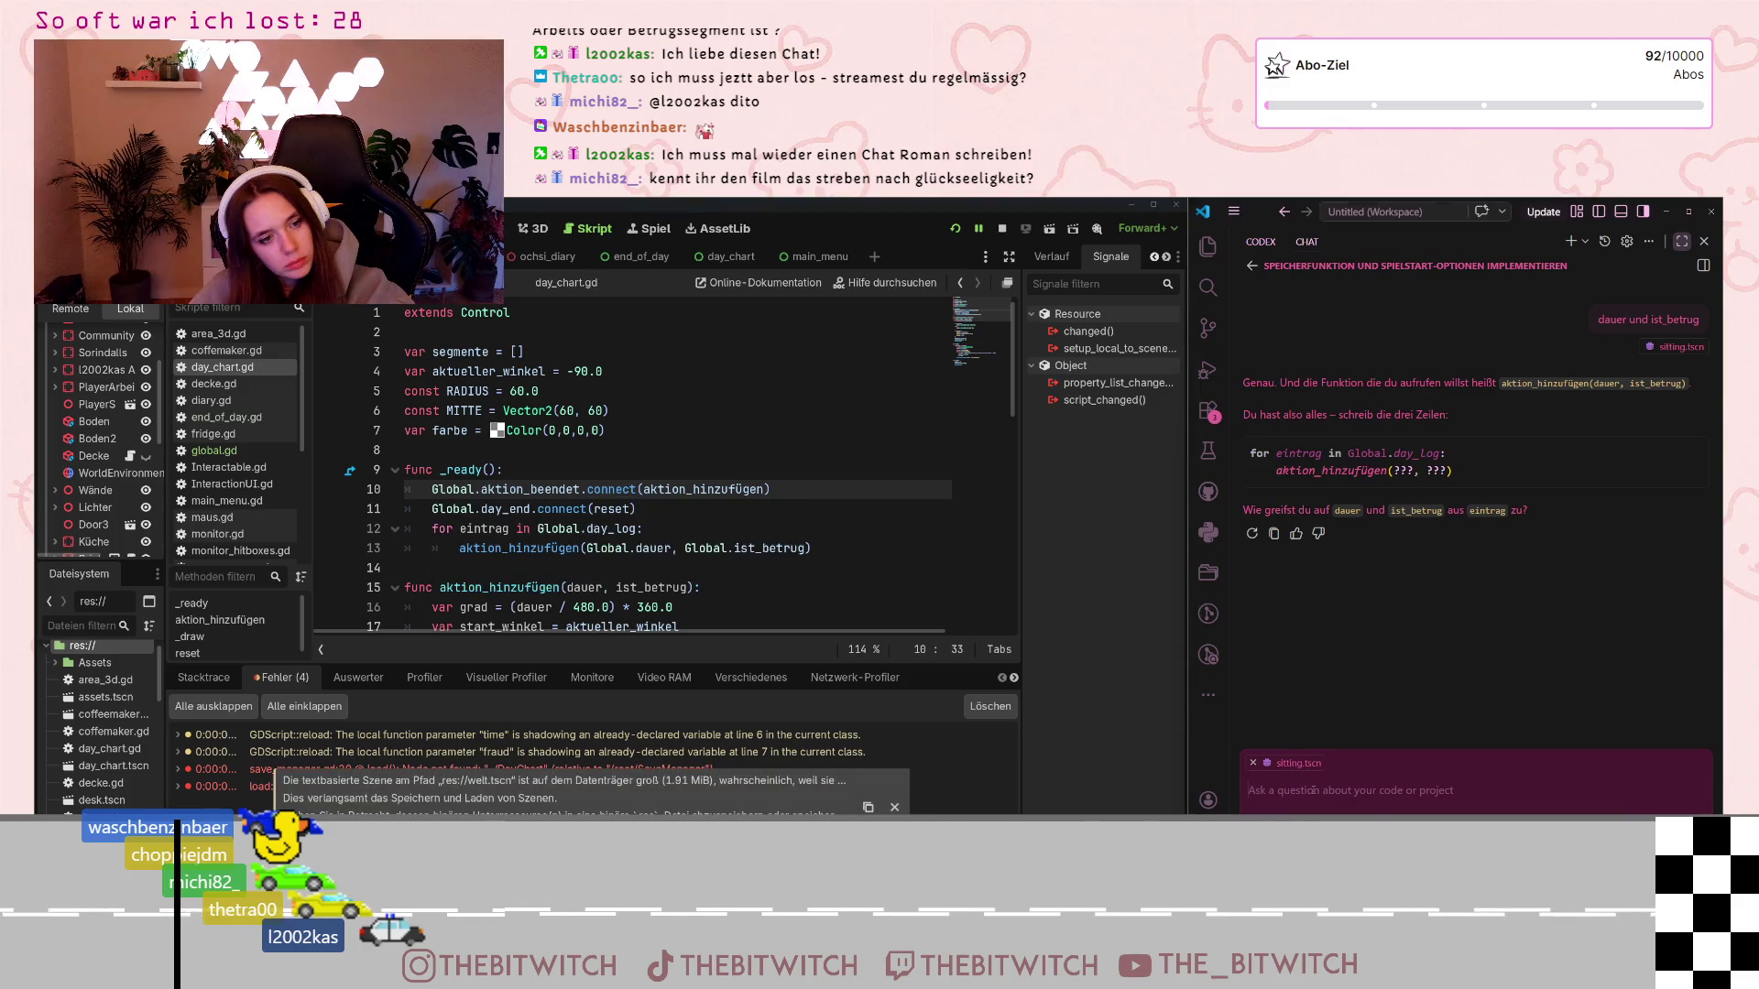
type("s")
key("Return")
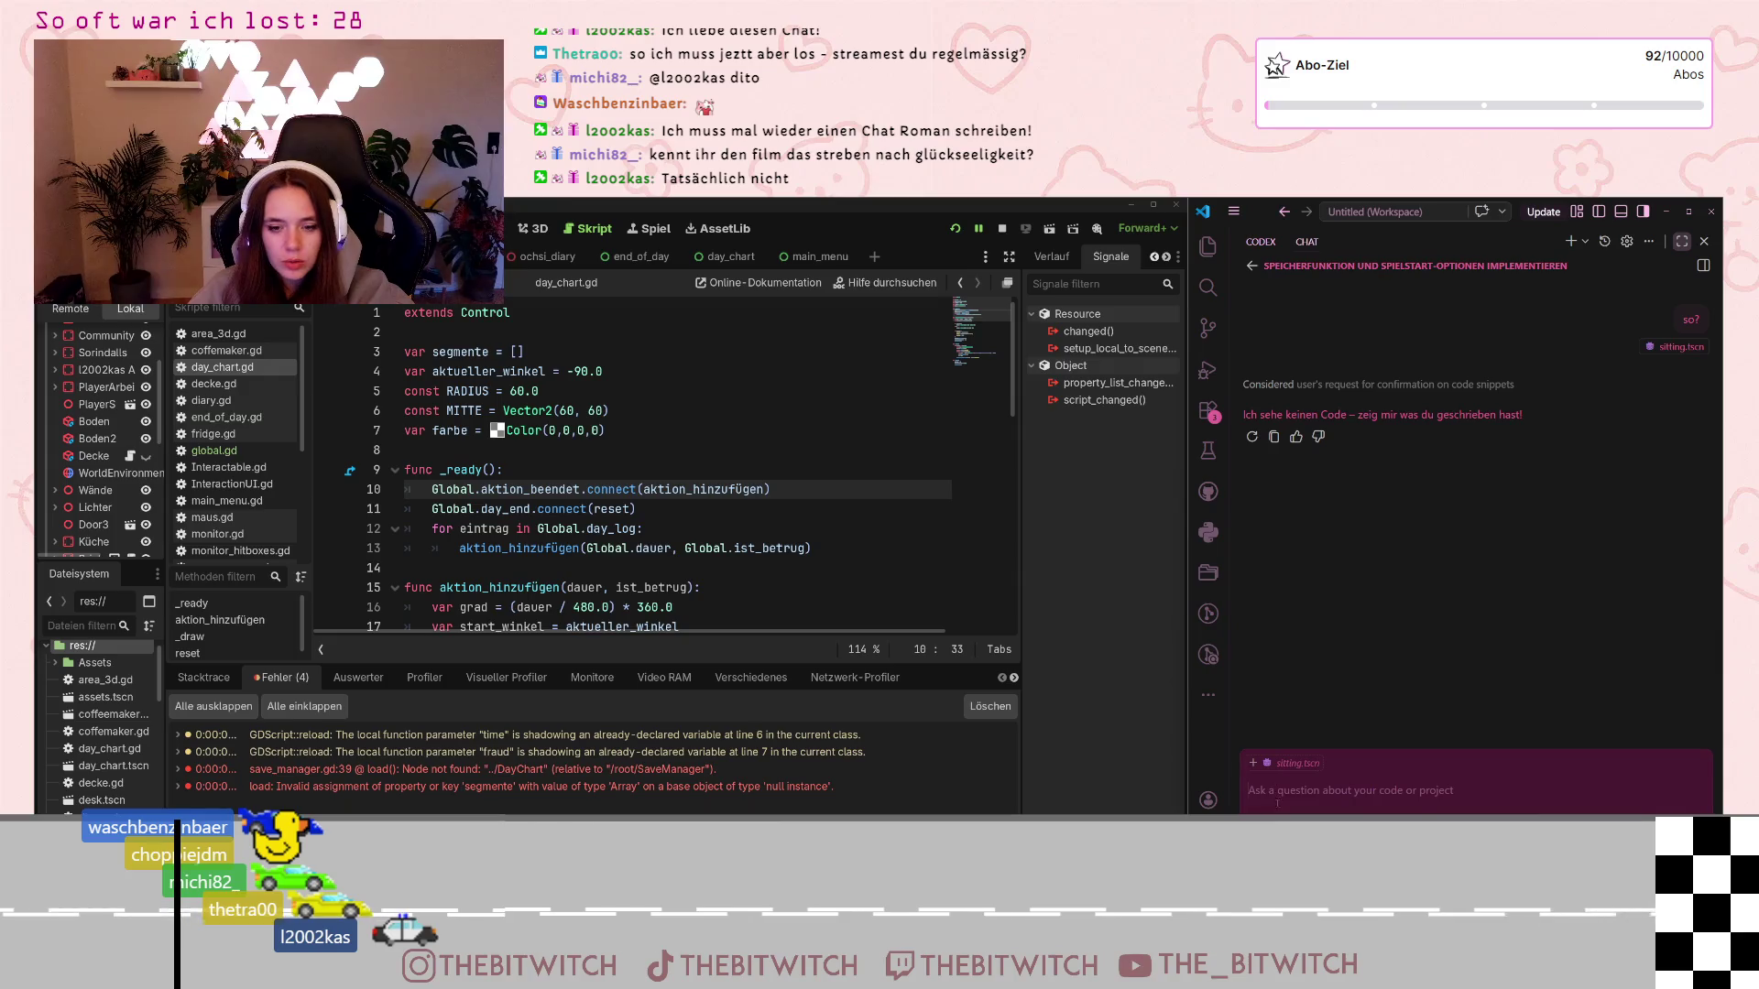
type("guck doch in day")
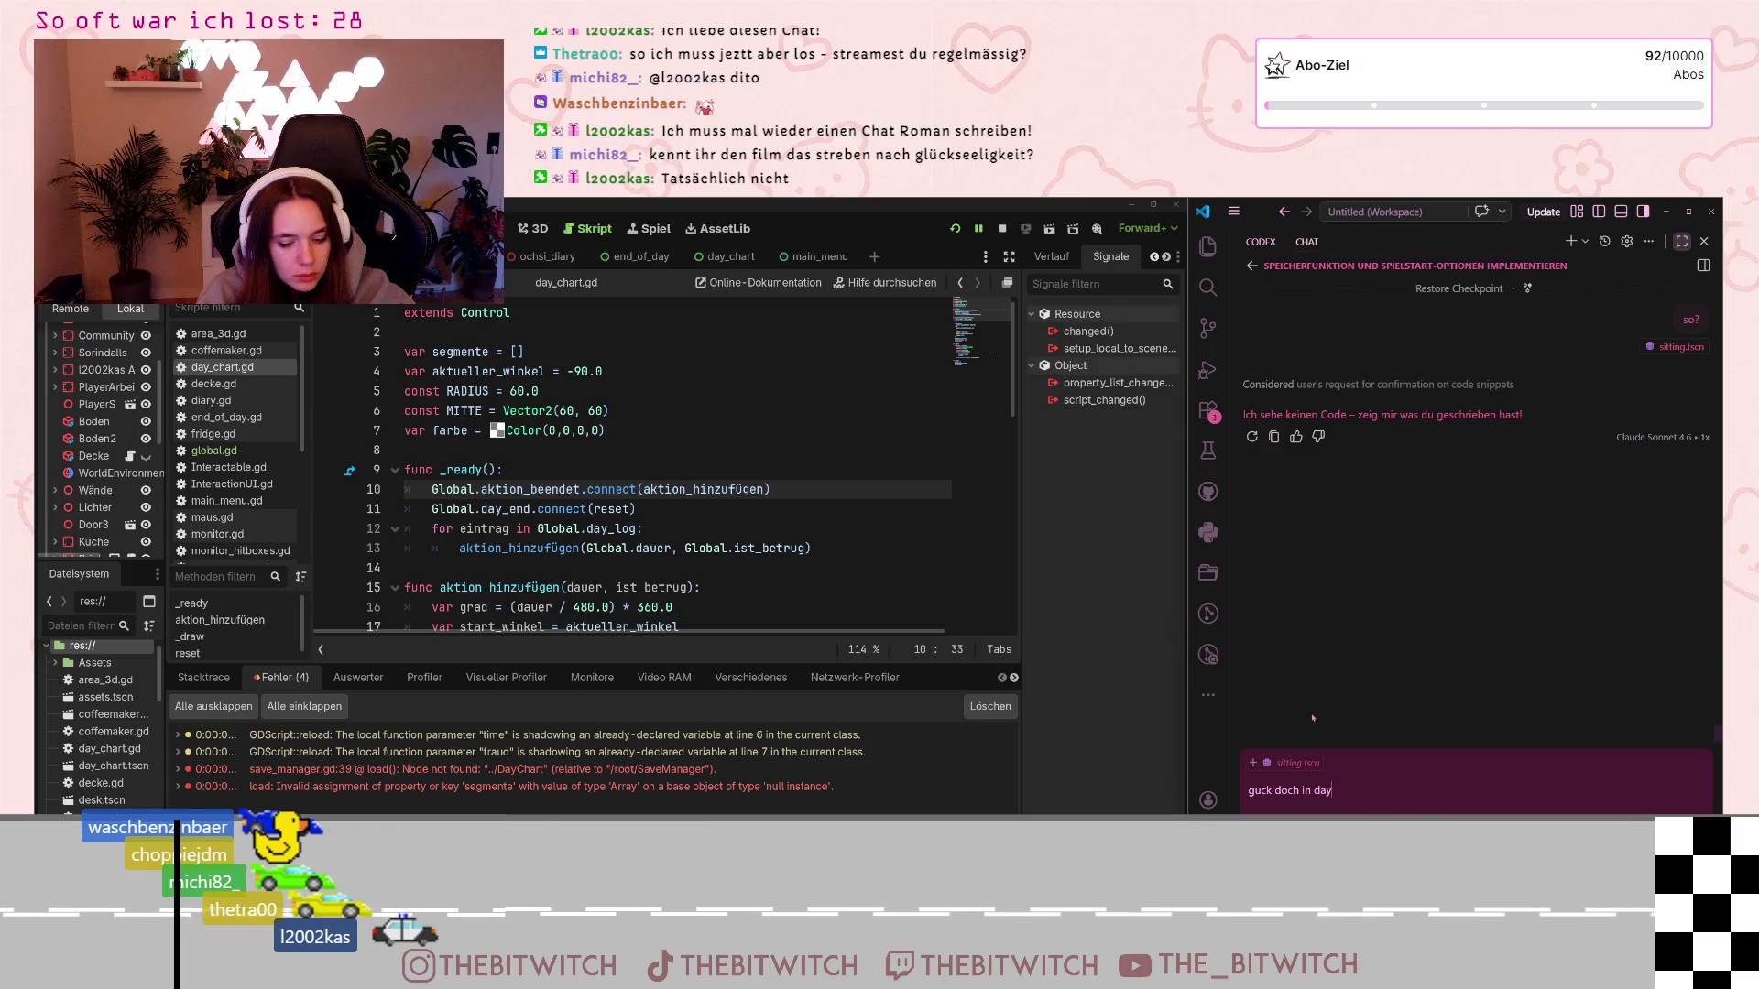
type(" man")
key("Return")
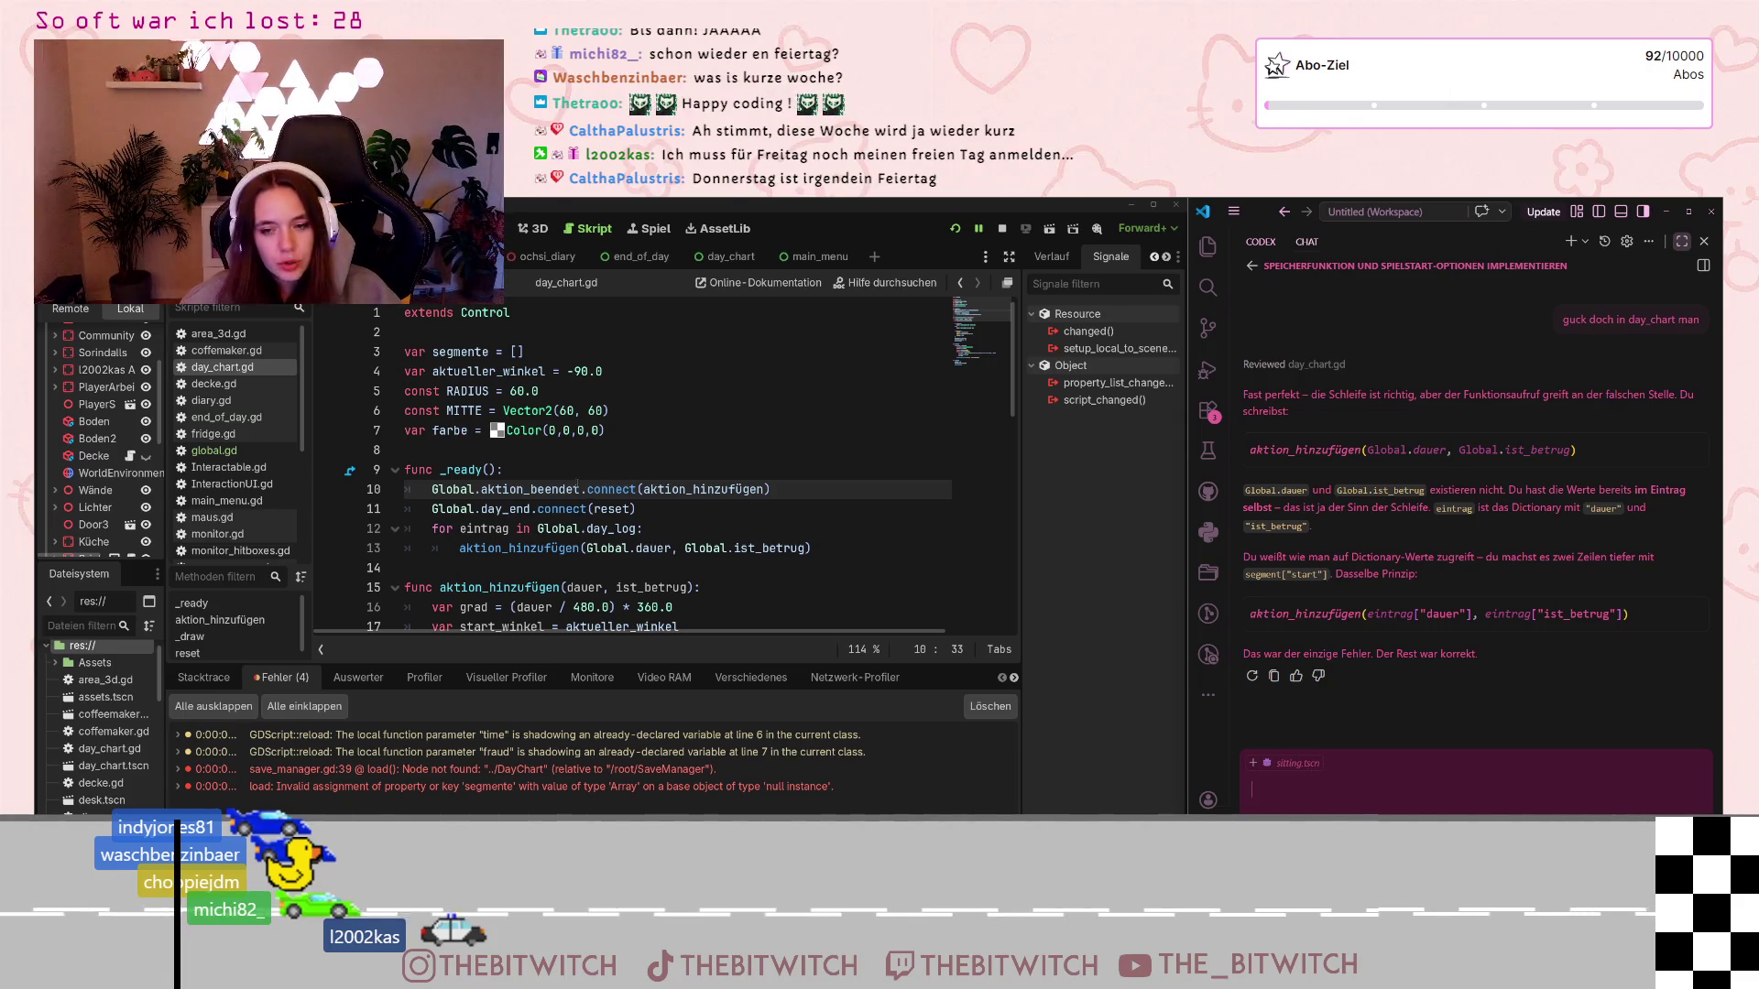
mouse_move(584, 506)
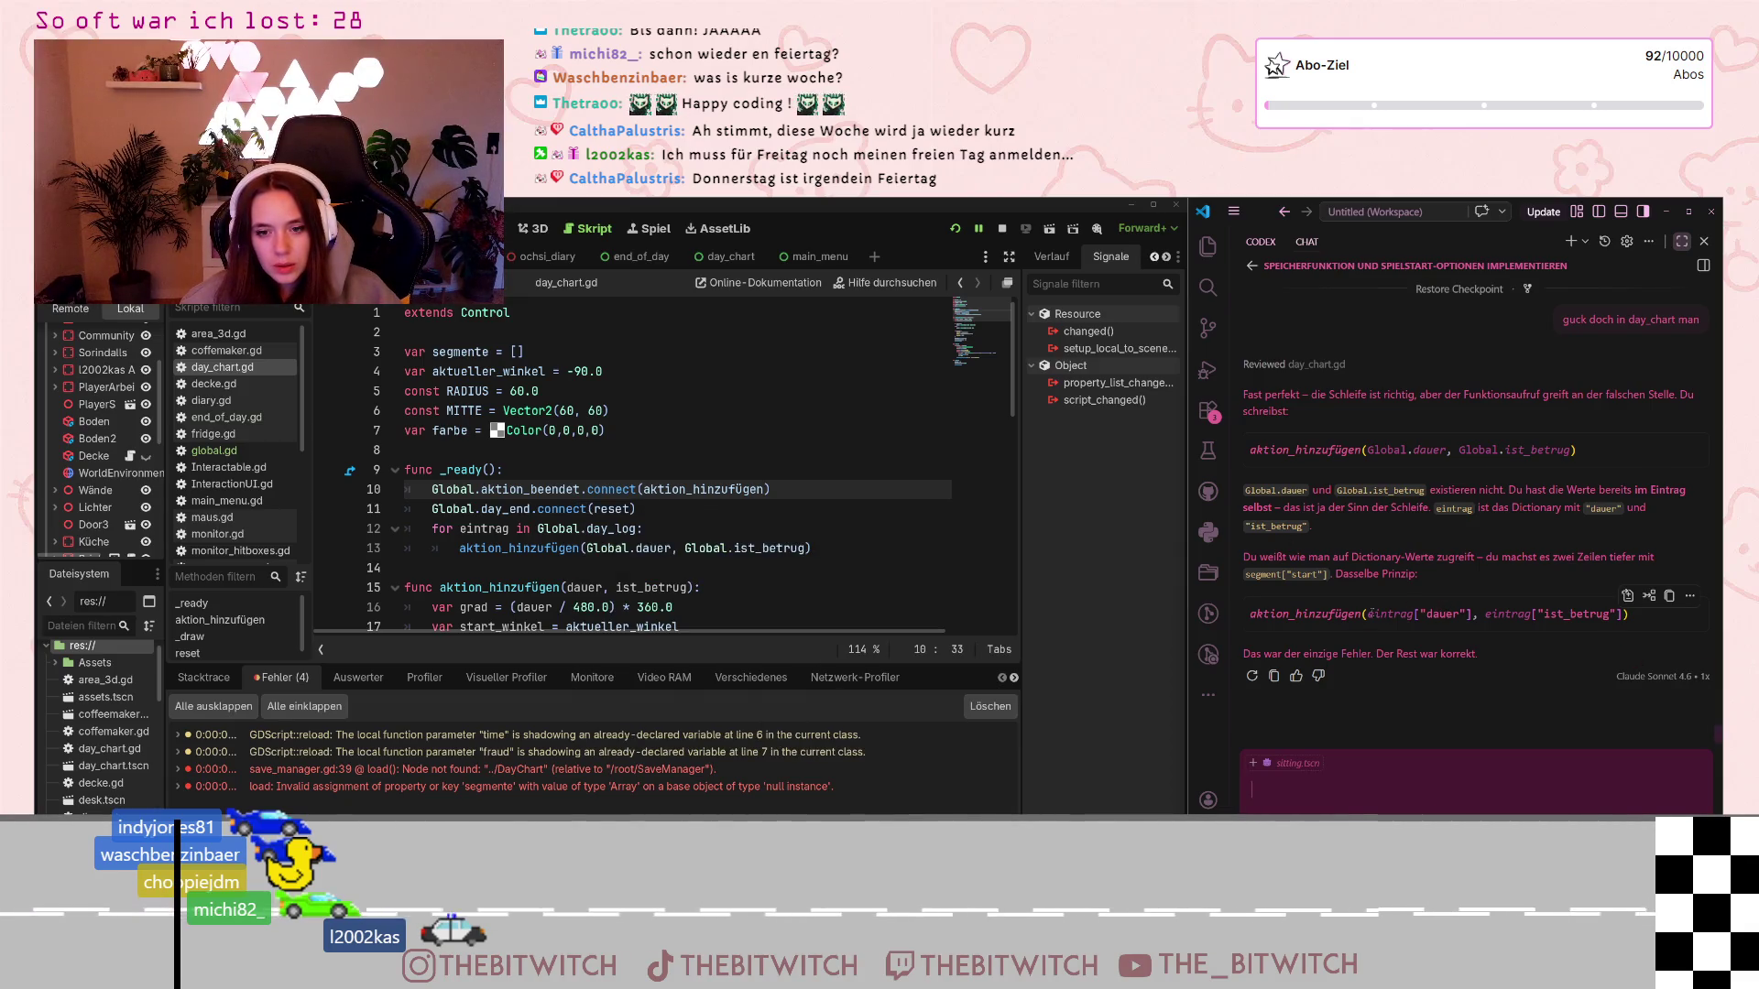
left_click_drag(1368, 614, 1627, 614)
key("ctrl+c")
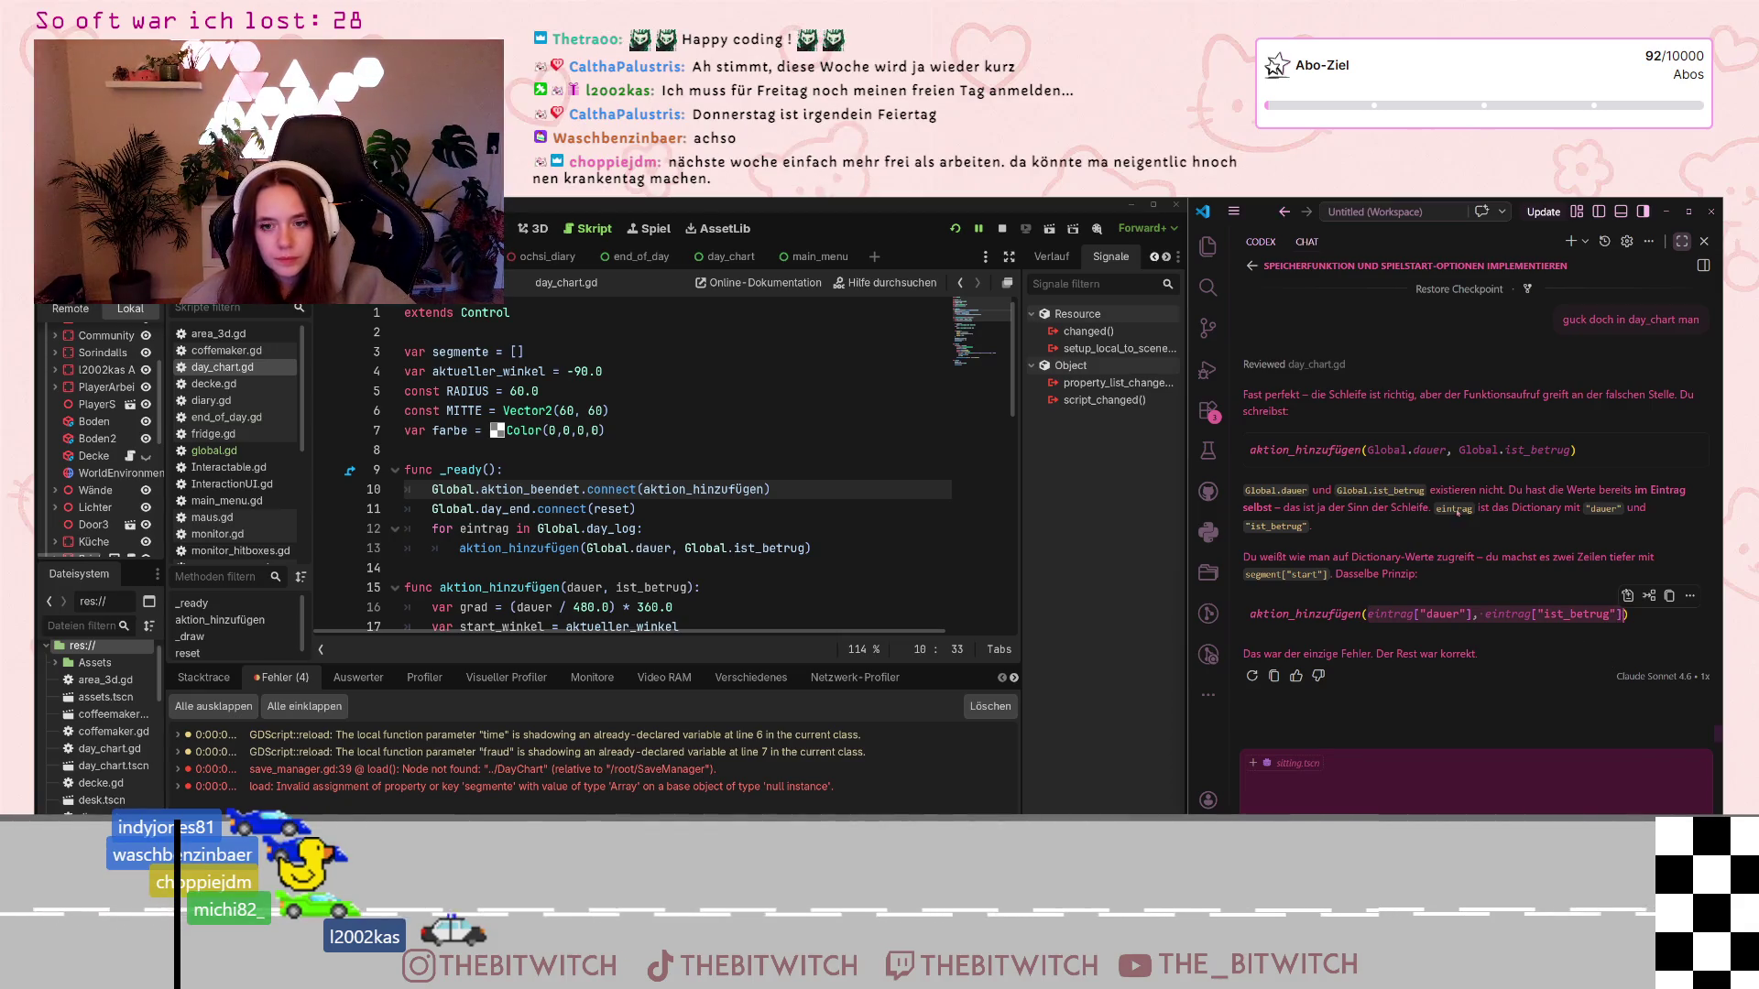
Replace Global.dauer, Global.ist_betrug on line 13 with the pasted eintrag["dauer"], eintrag["ist_betrug"]
scroll(575, 515, "down", 2)
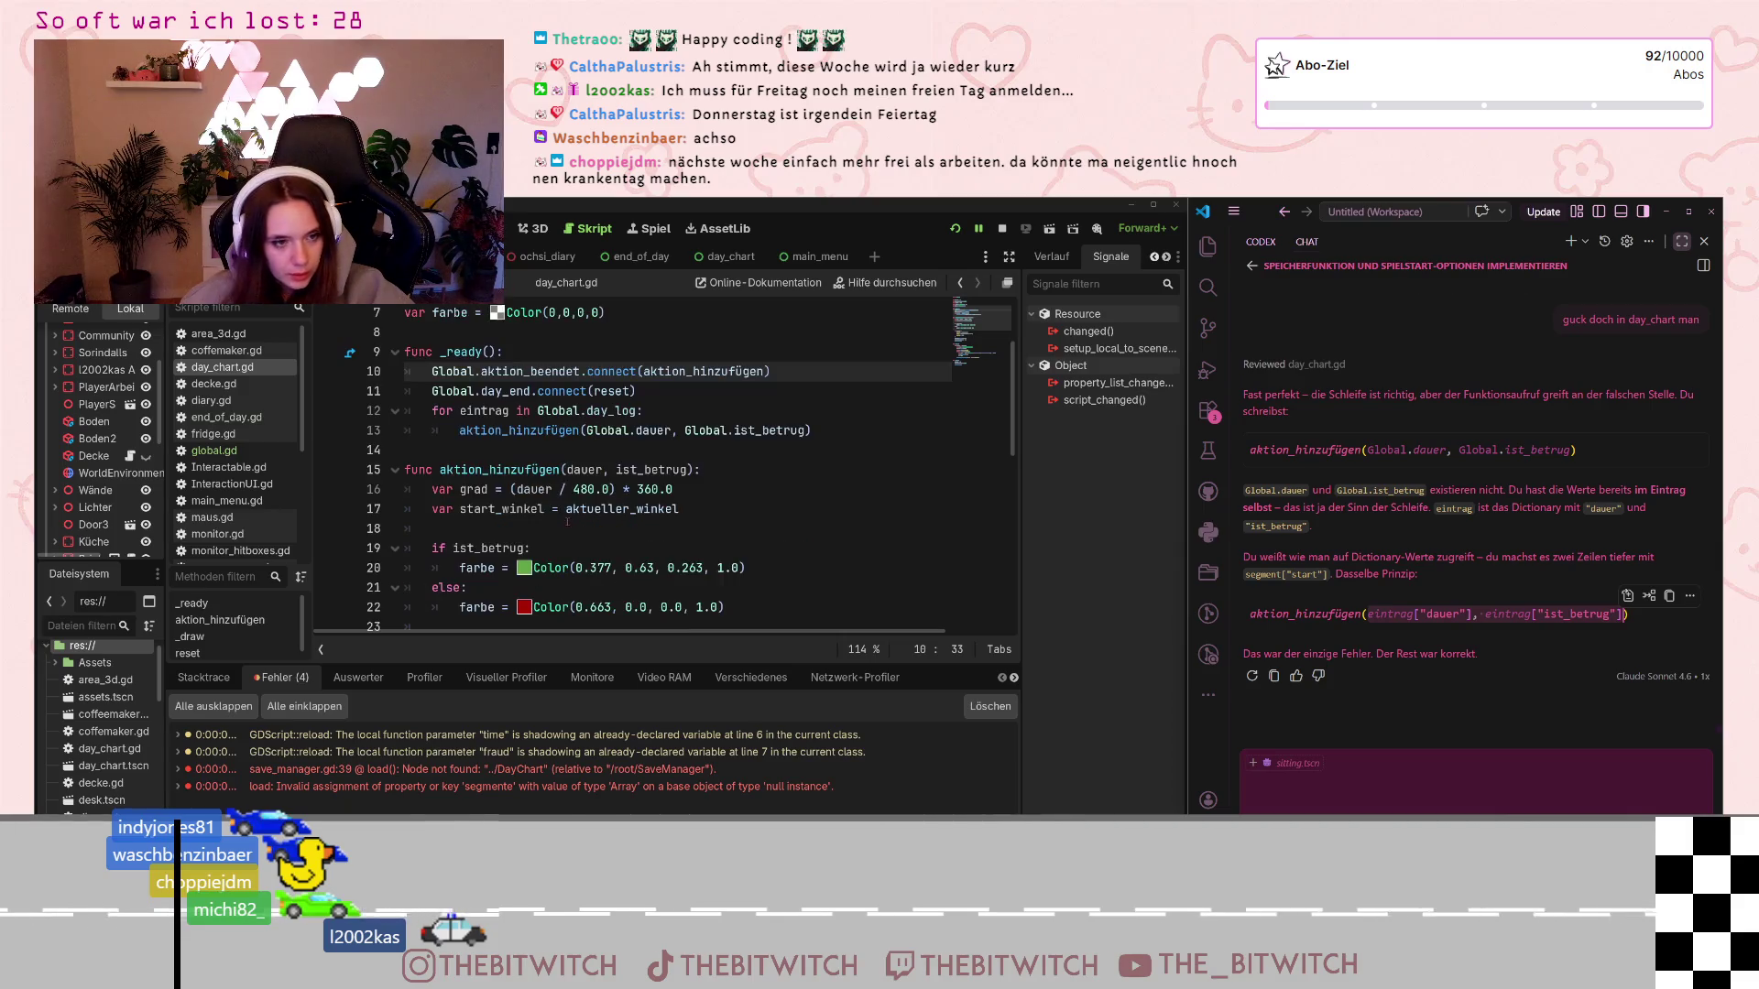
scroll(575, 515, "up", 2)
left_click_drag(586, 548, 805, 548)
key("ctrl+v")
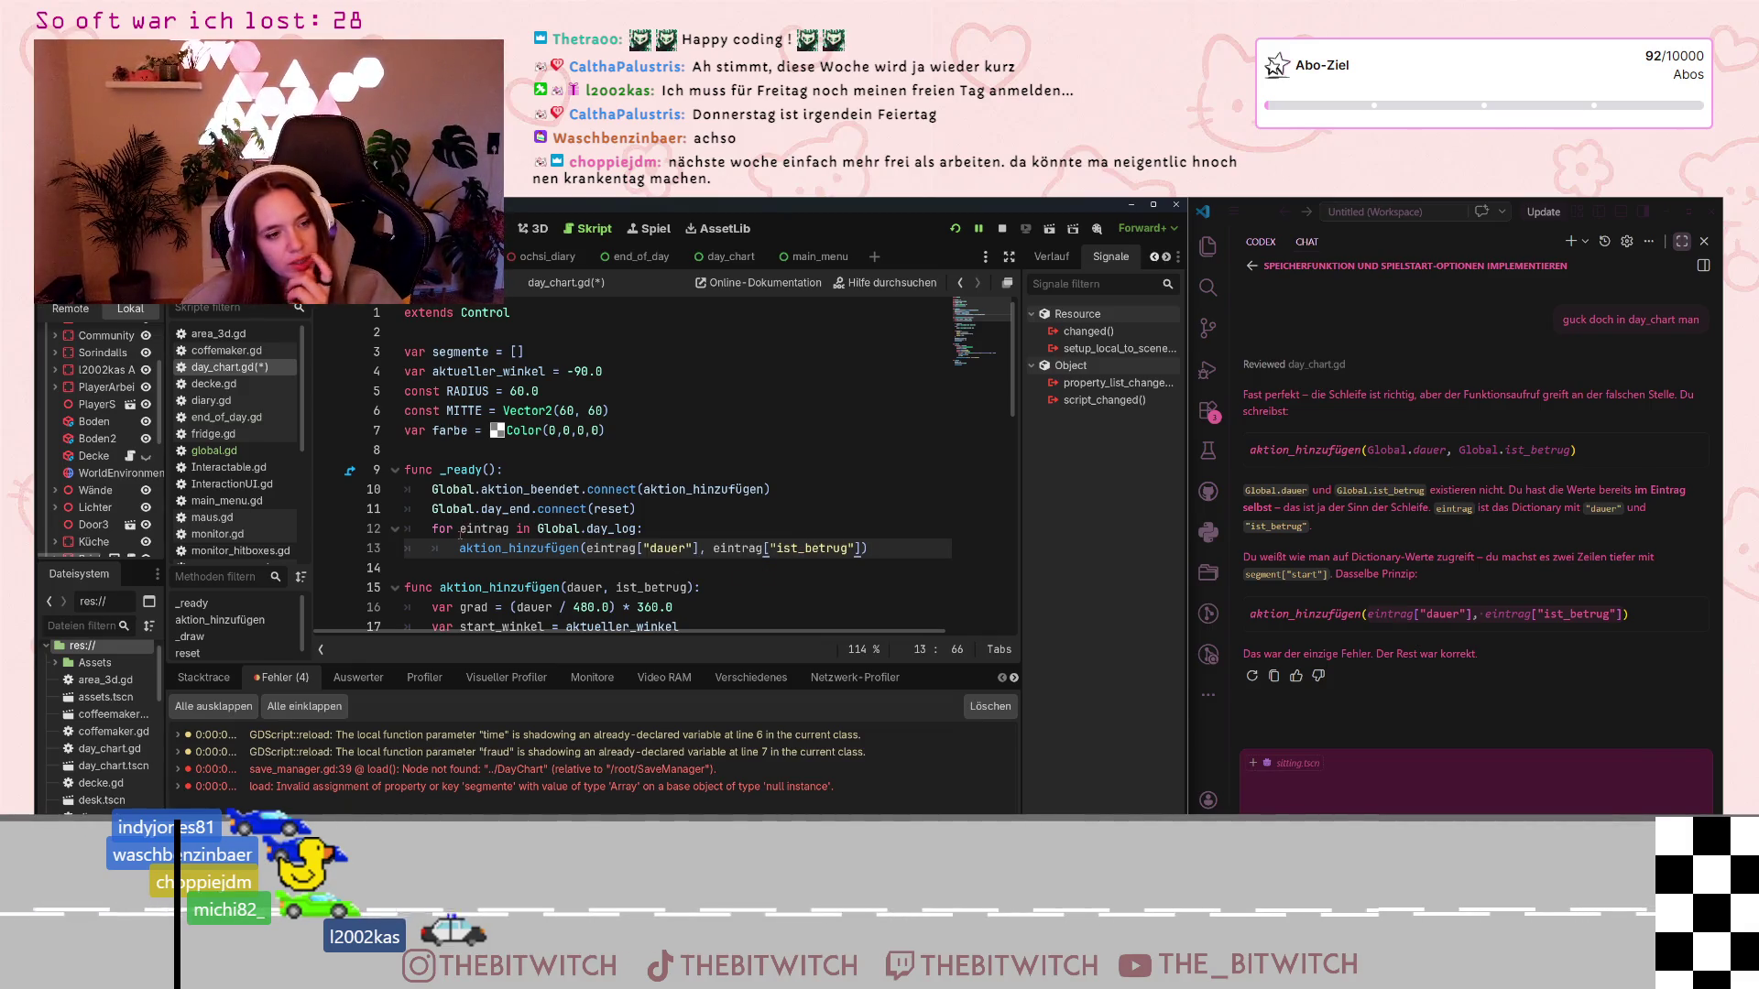
Ask Codex whether the loop variable should be neuer_eintrag as in global.gd, and read the reply
left_click(1331, 775)
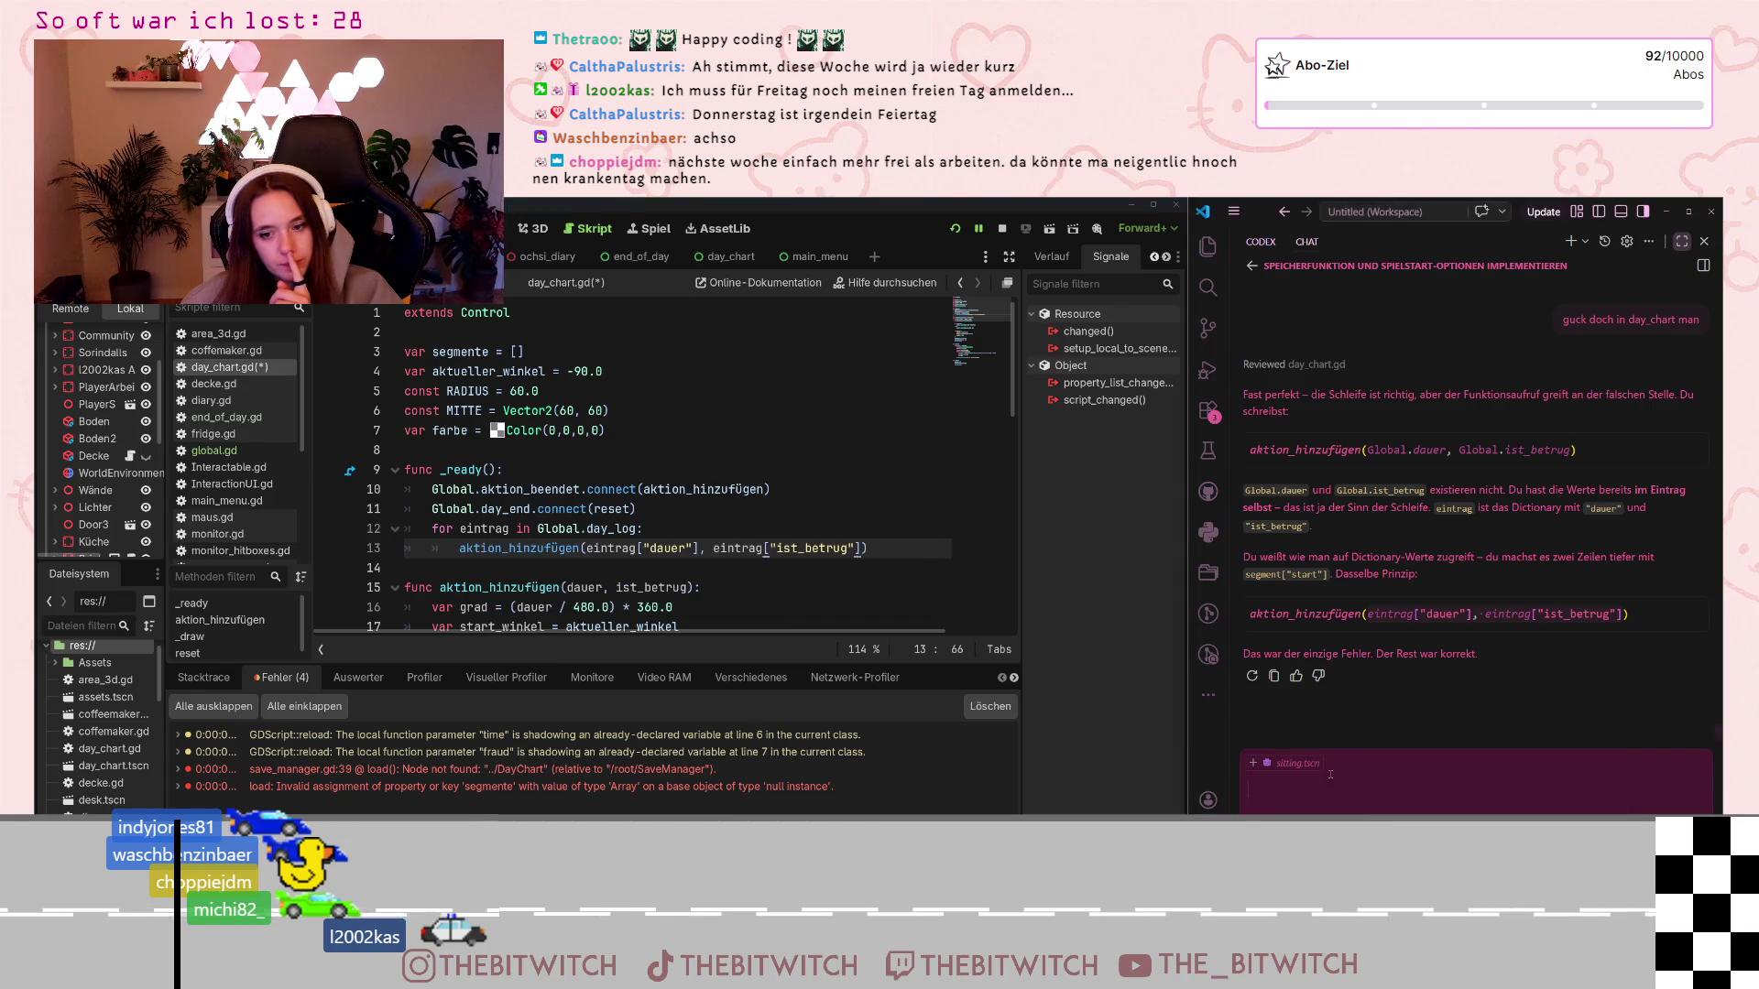
type("müsste das ")
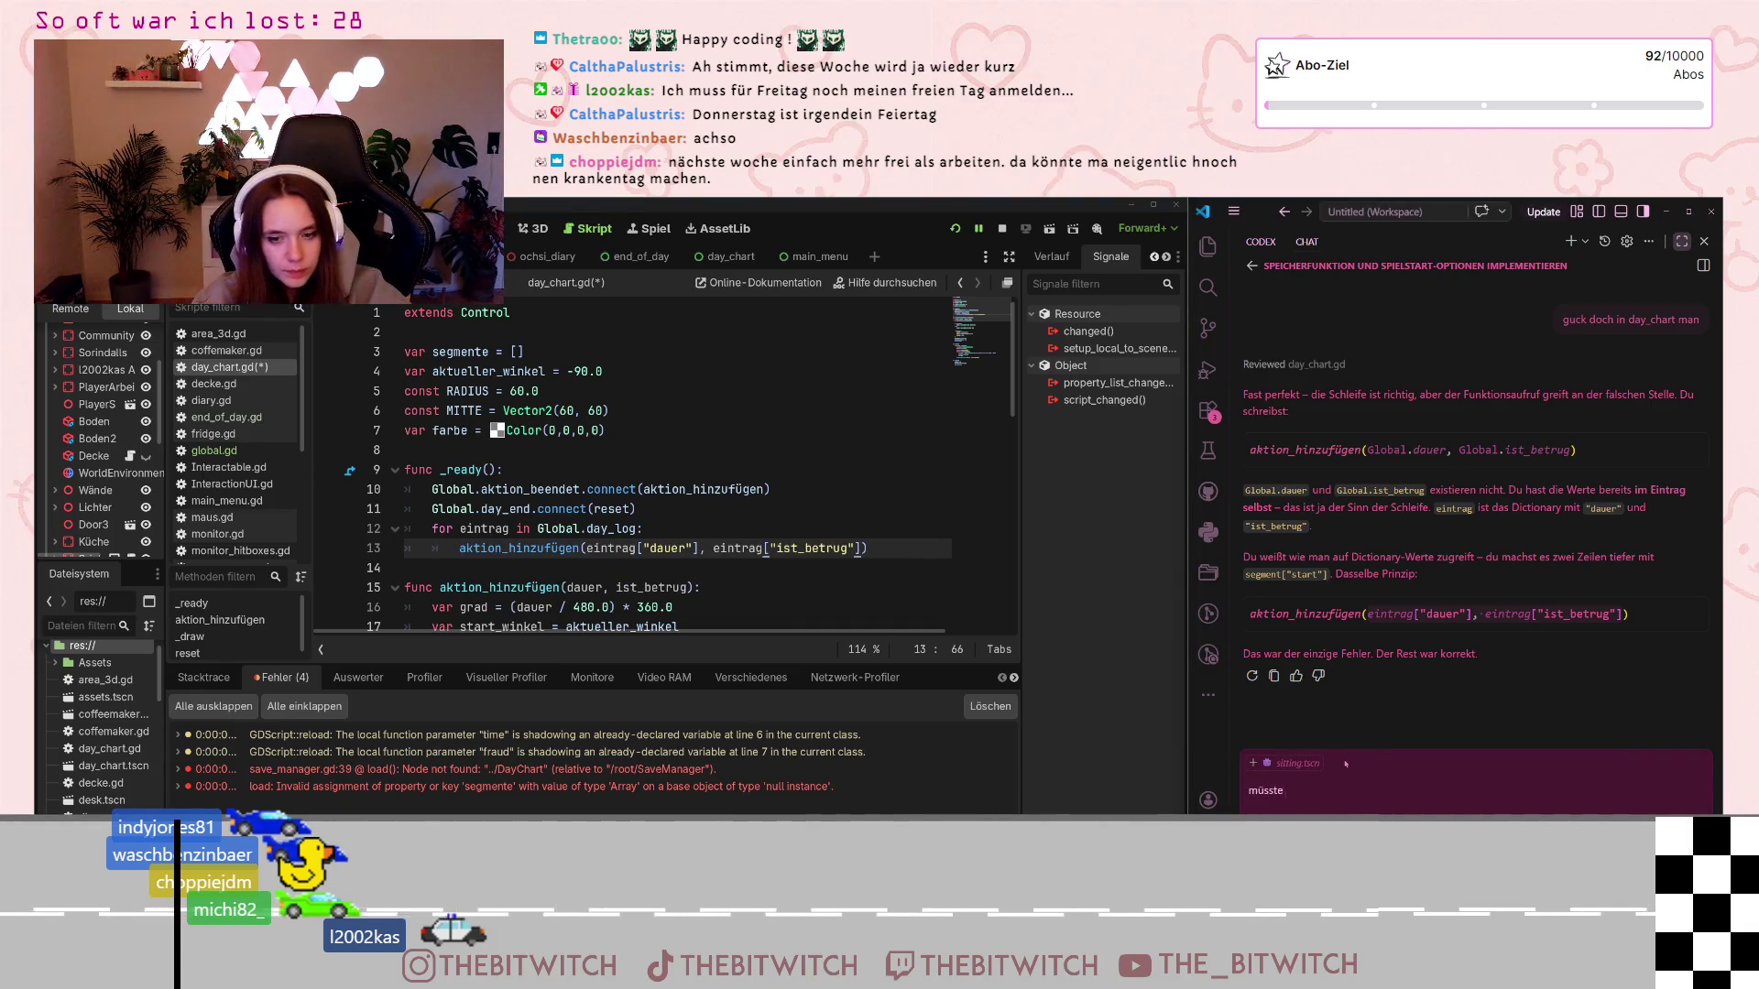
type("nicht neuer_eint")
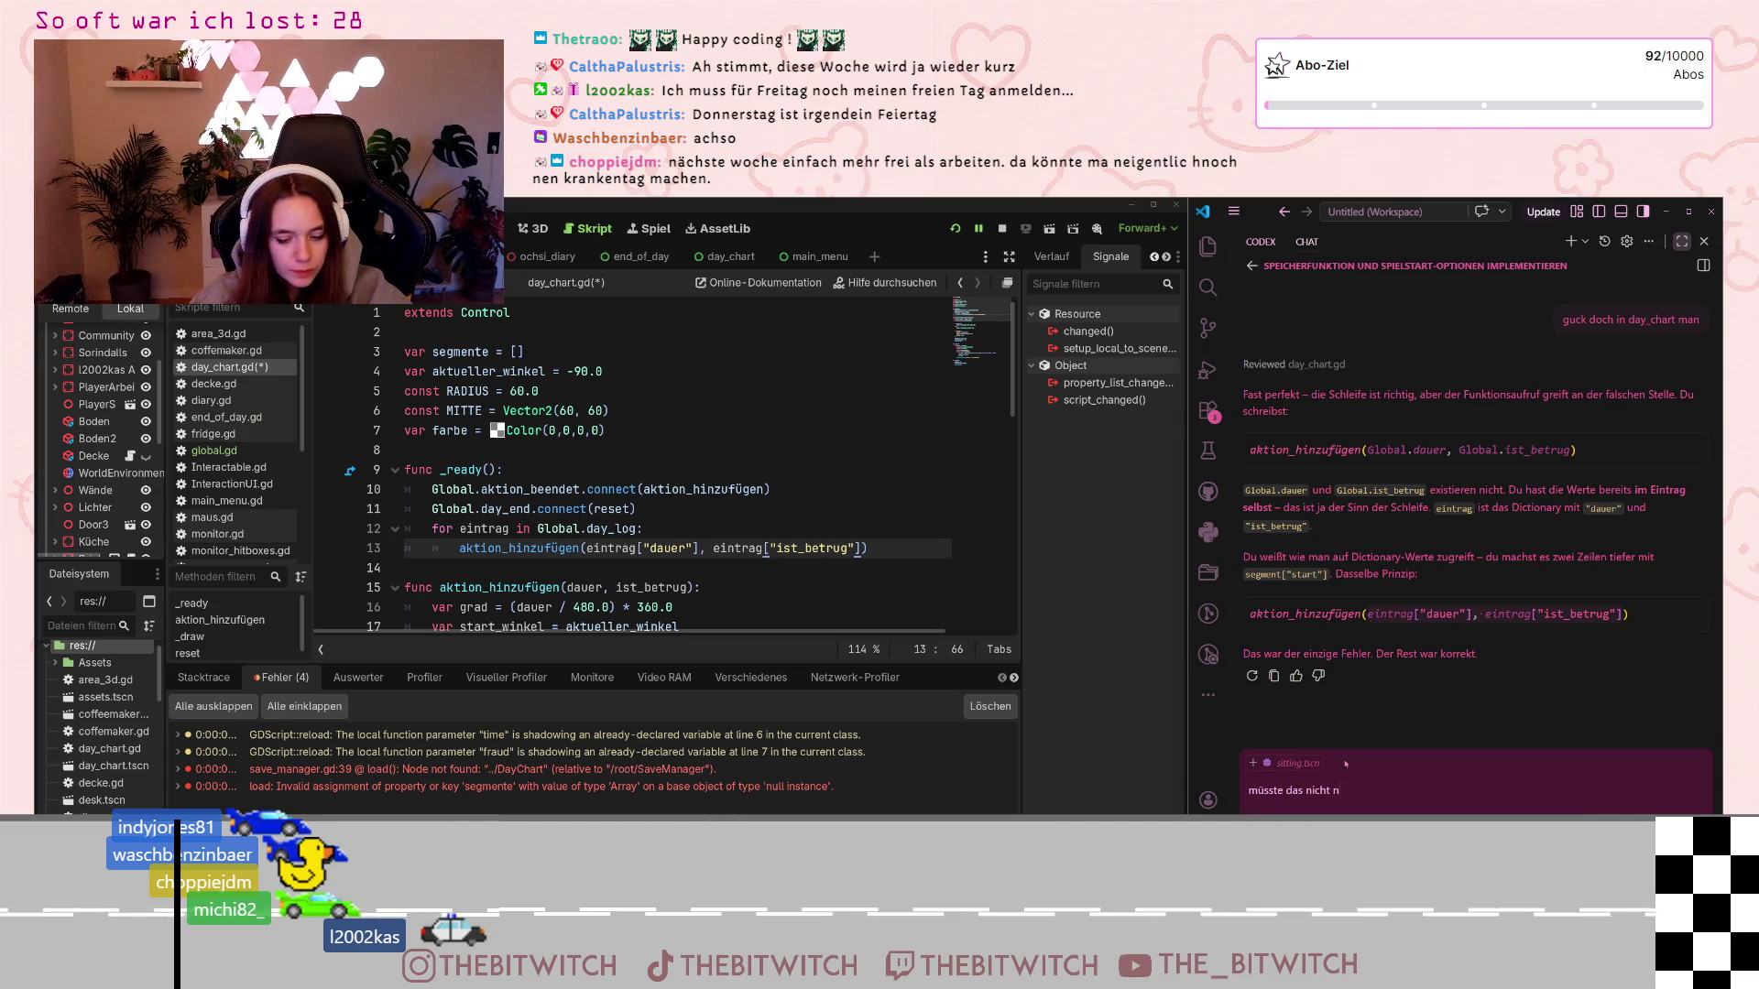
type("rag")
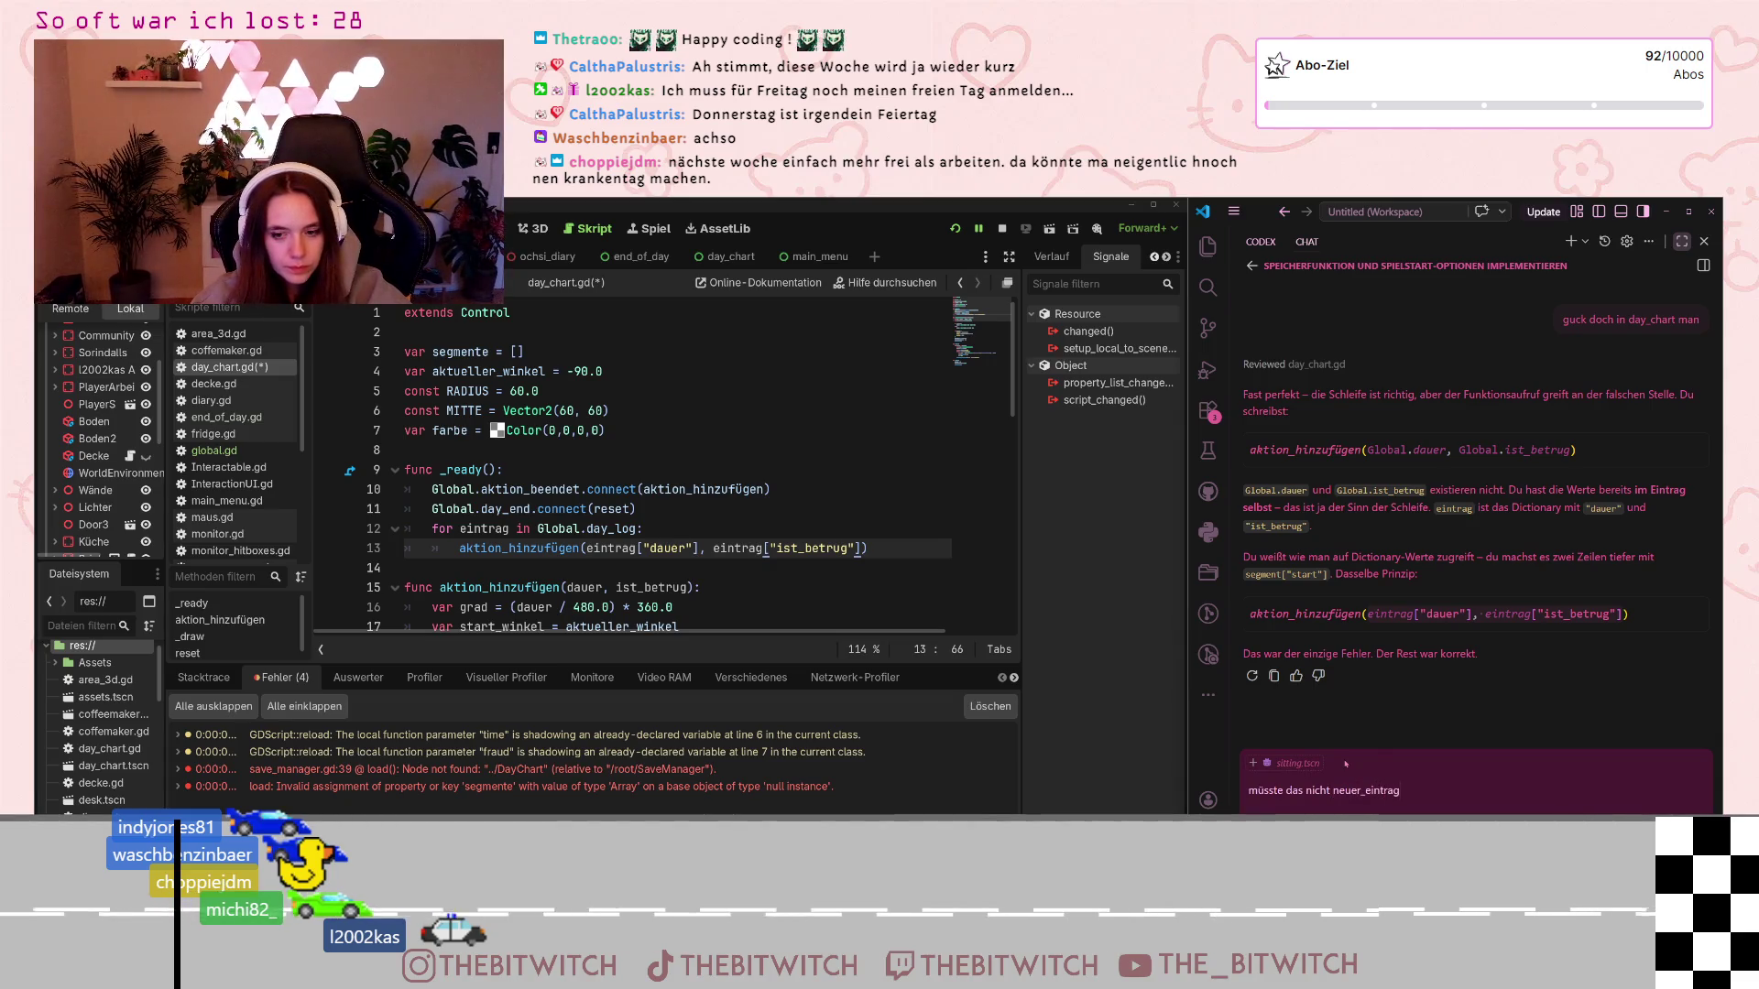
type(" sein, weil das in ")
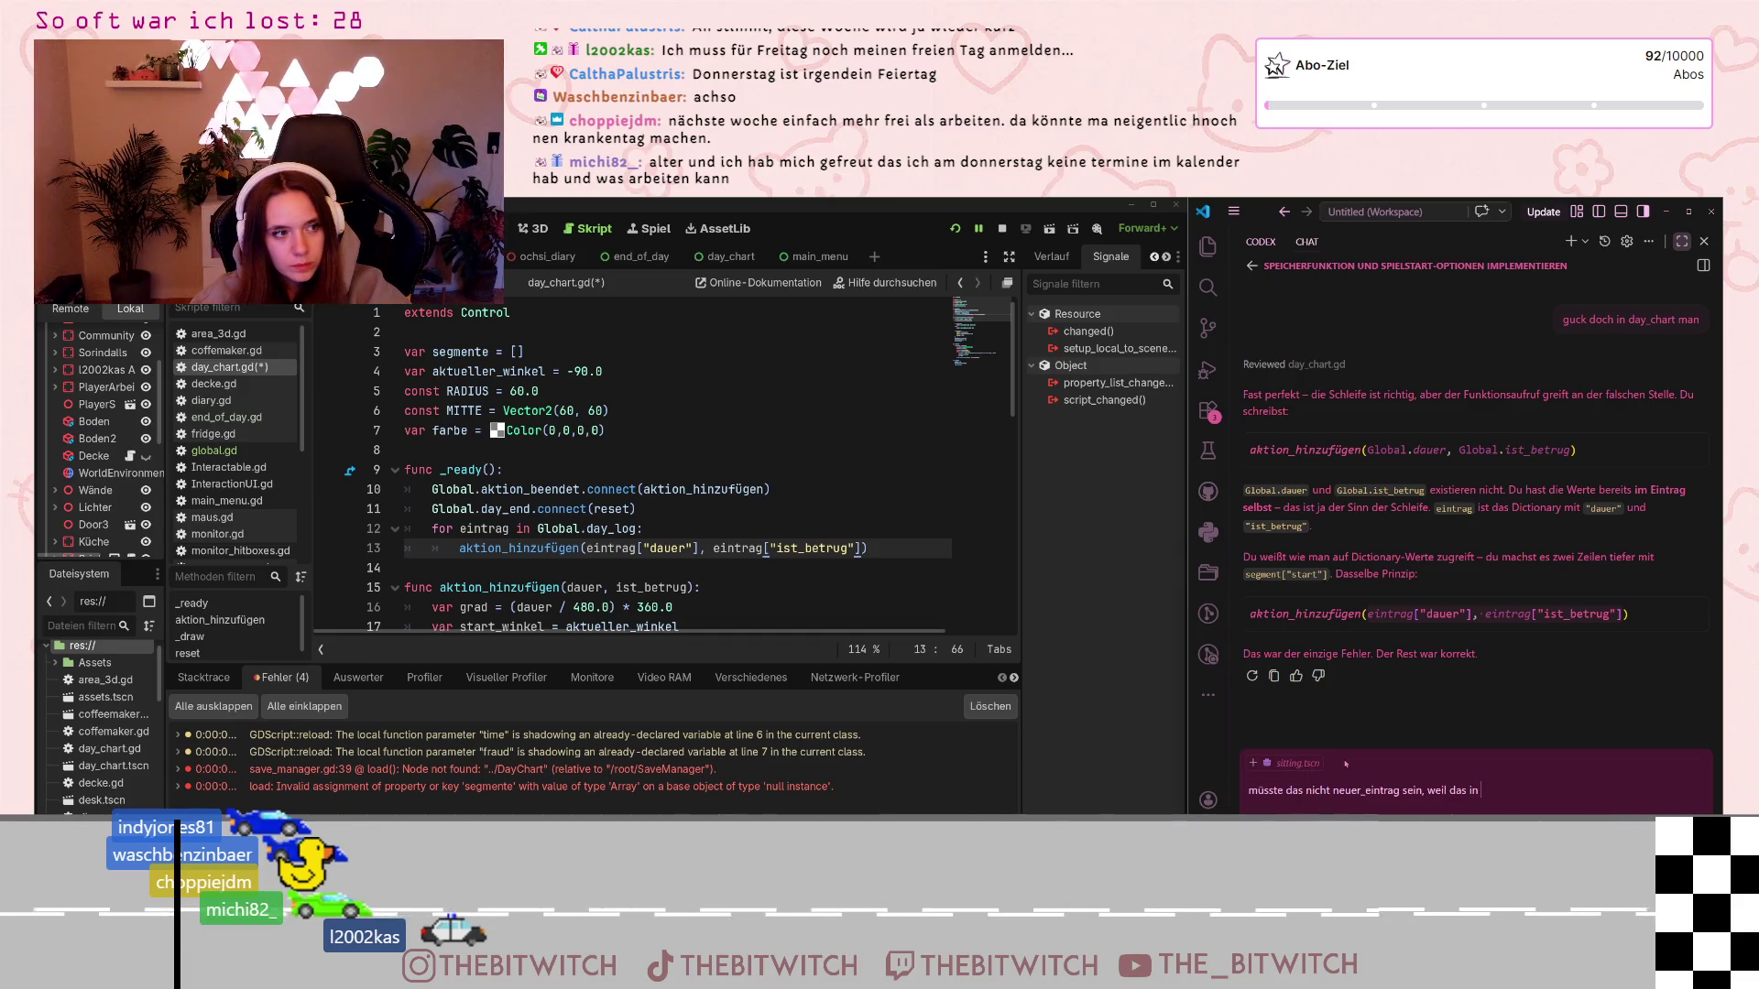
type("gl")
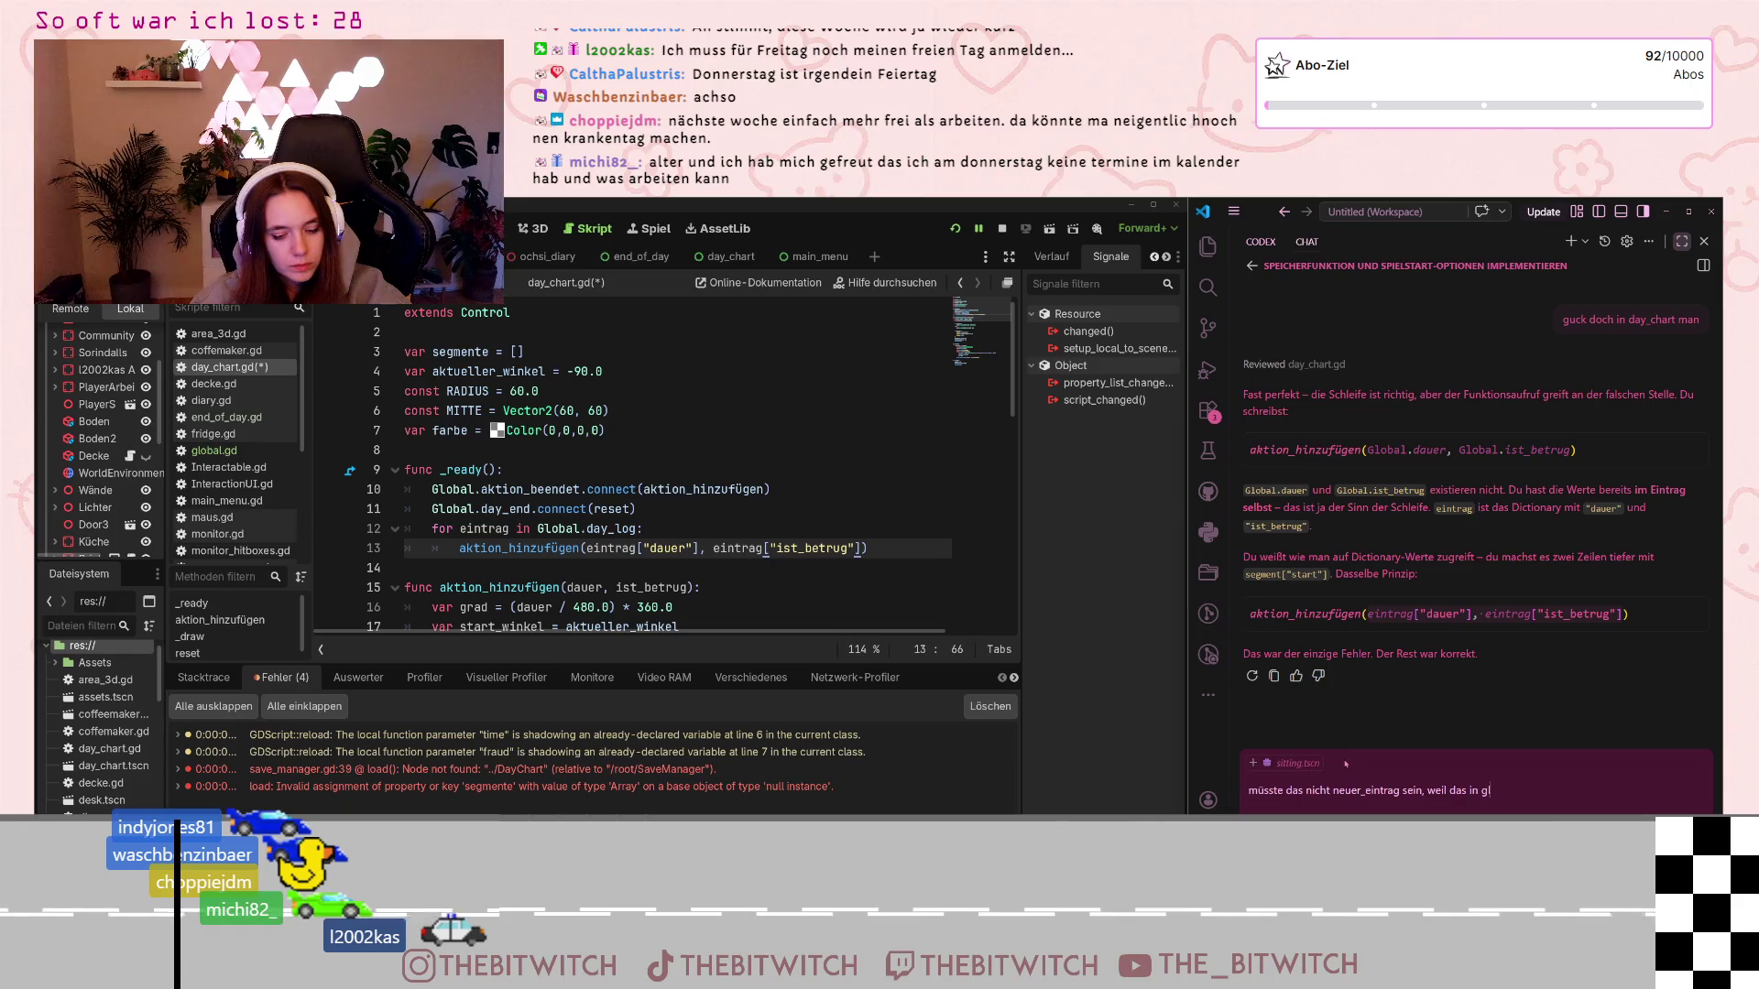
type("obal so hei")
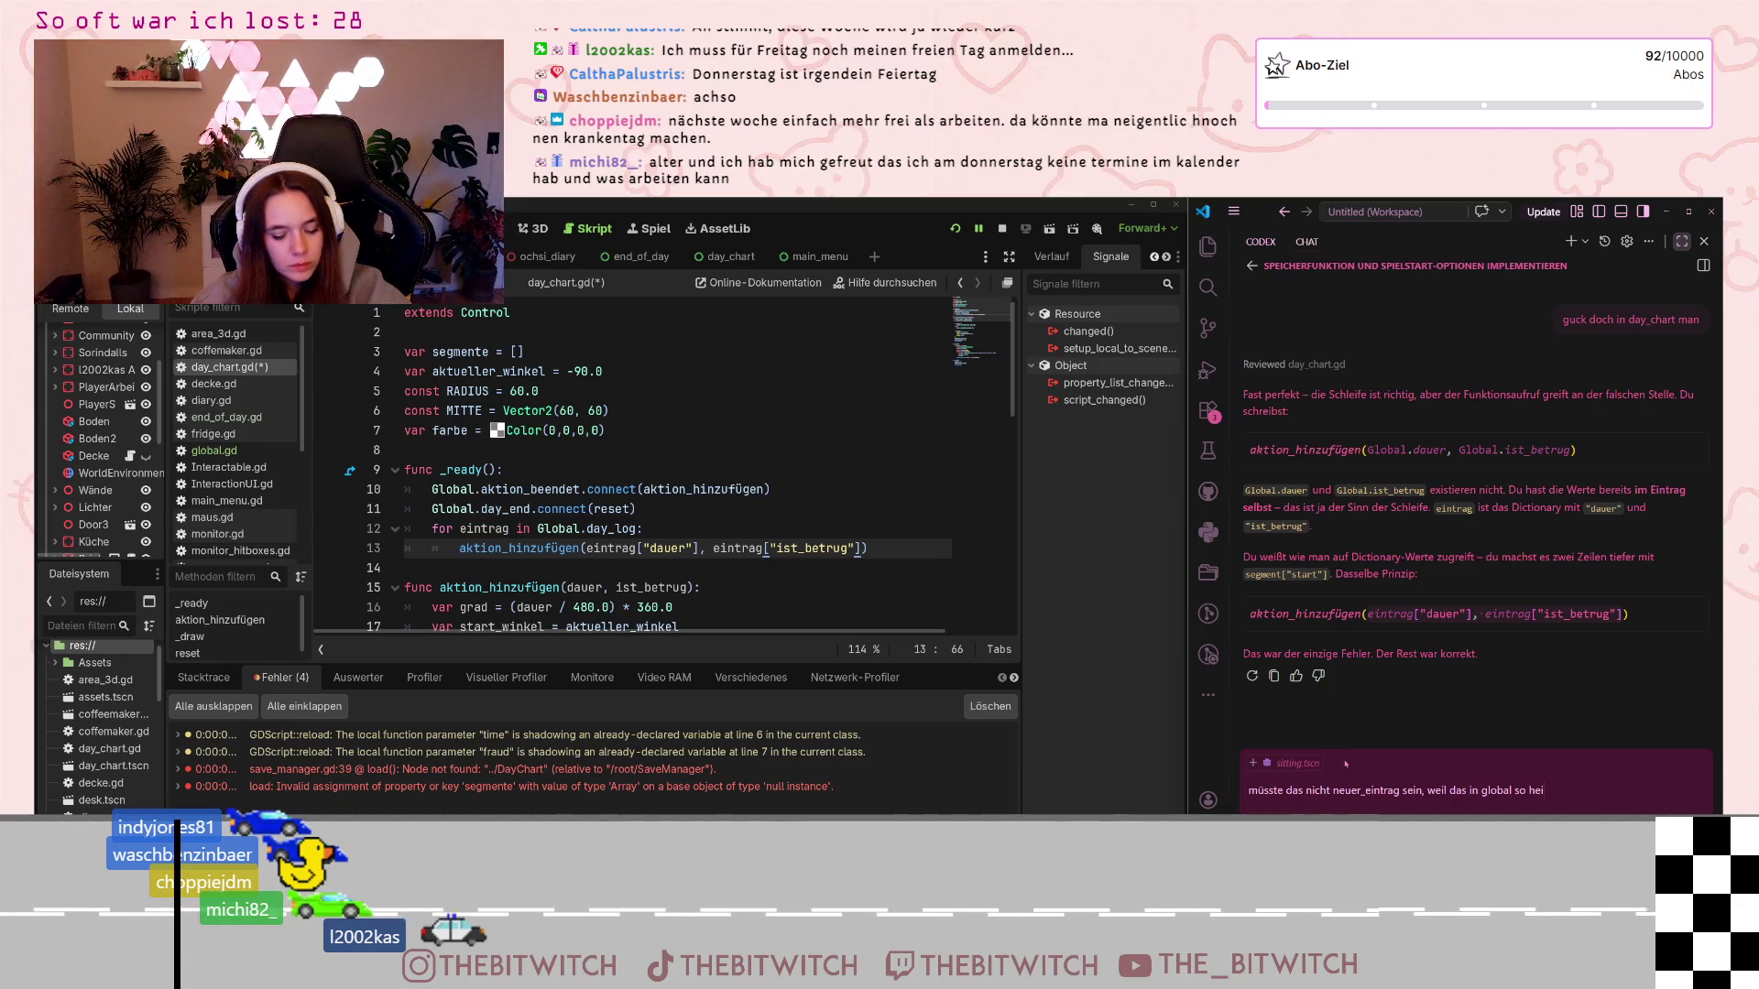
type("ßt?")
key("Return")
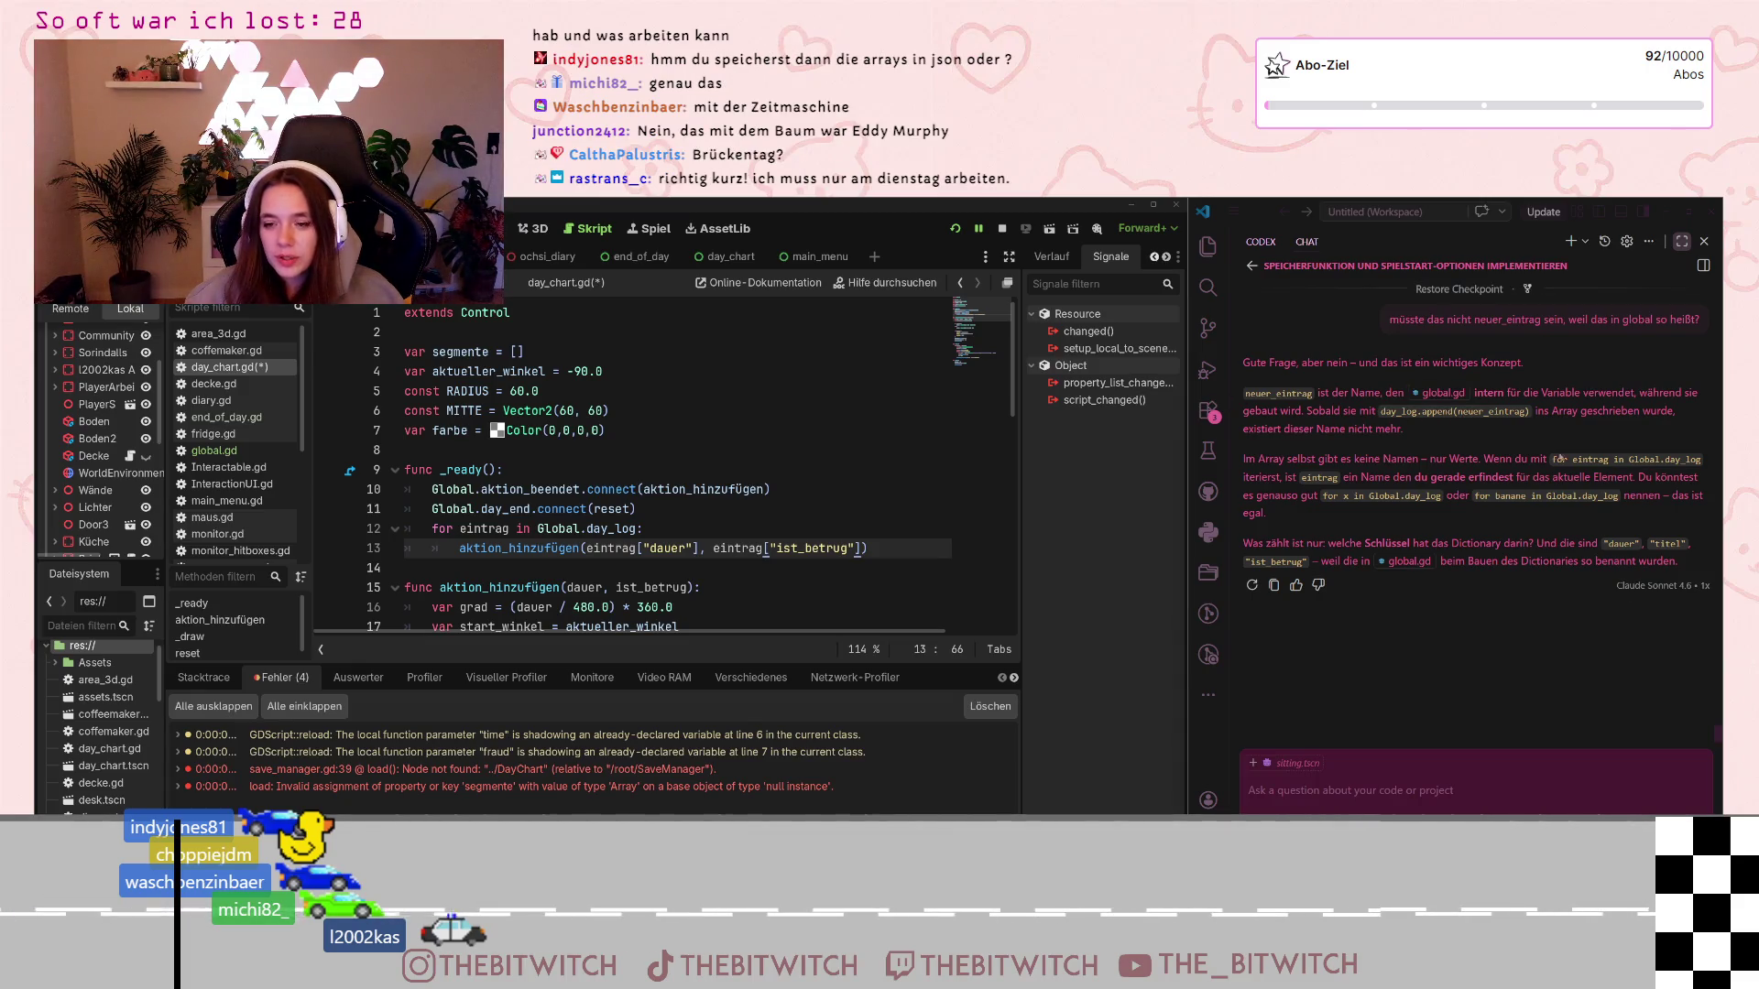
left_click(1483, 482)
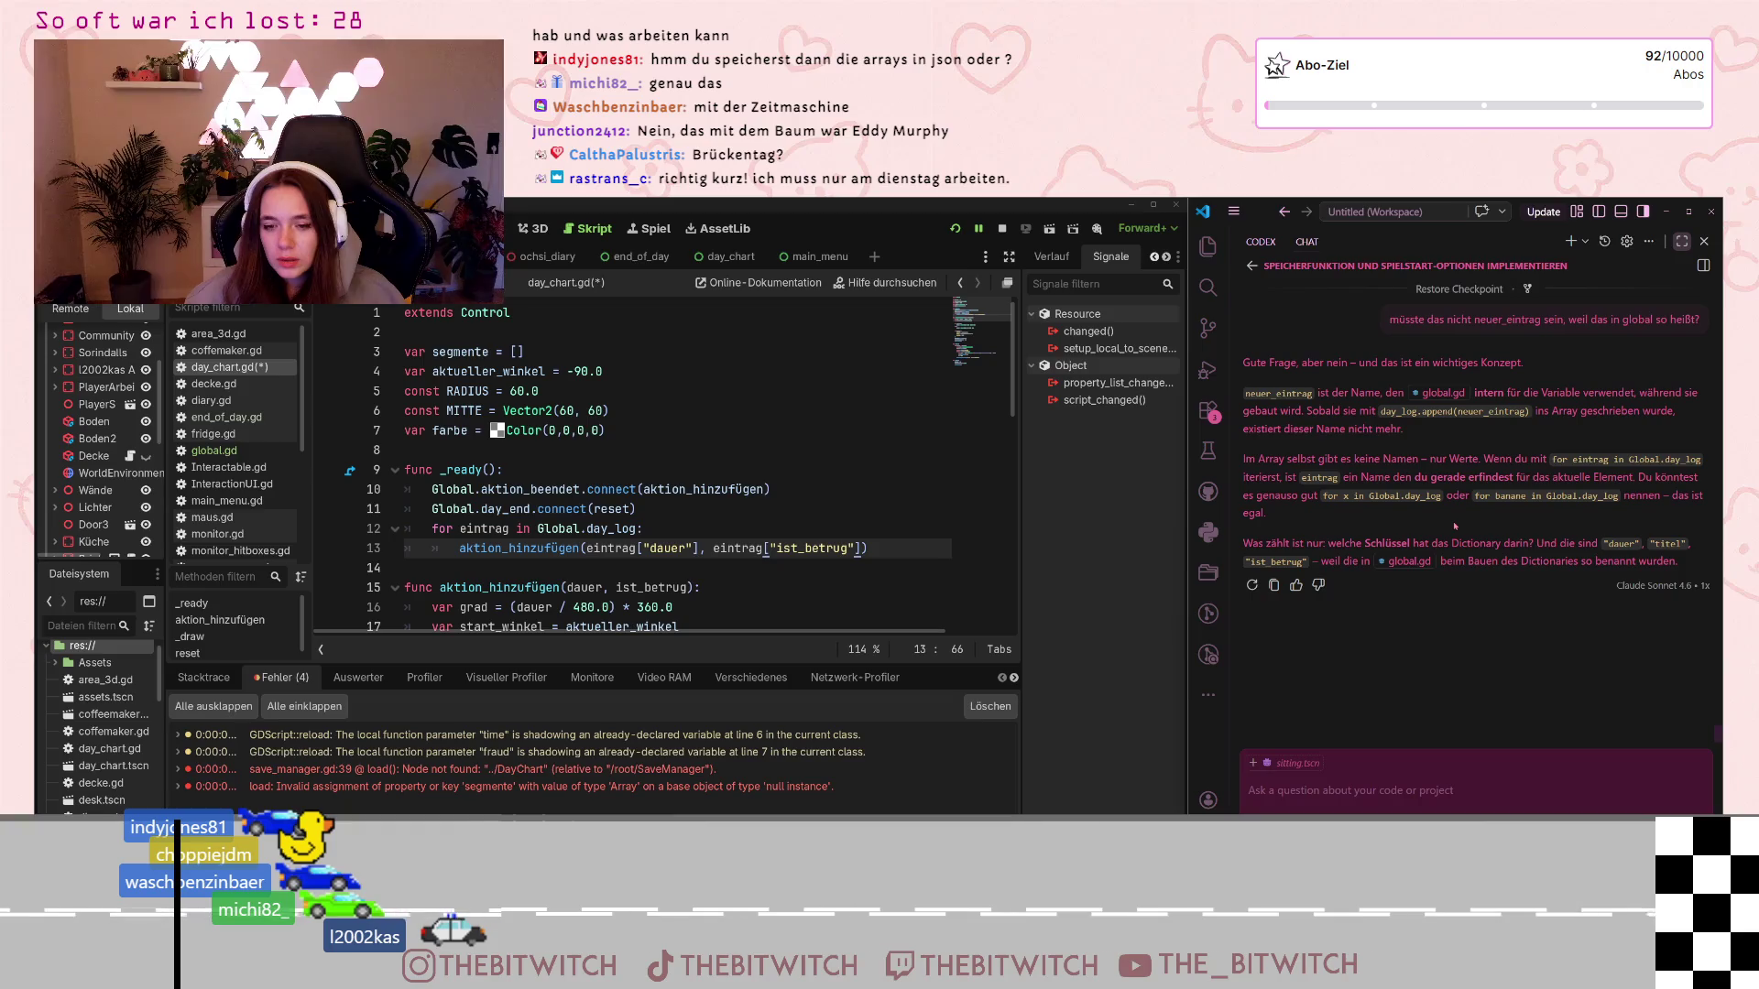
Save the scene, run the game and load the existing save (Spielstand laden)
key("Up")
key("Up")
key("Up")
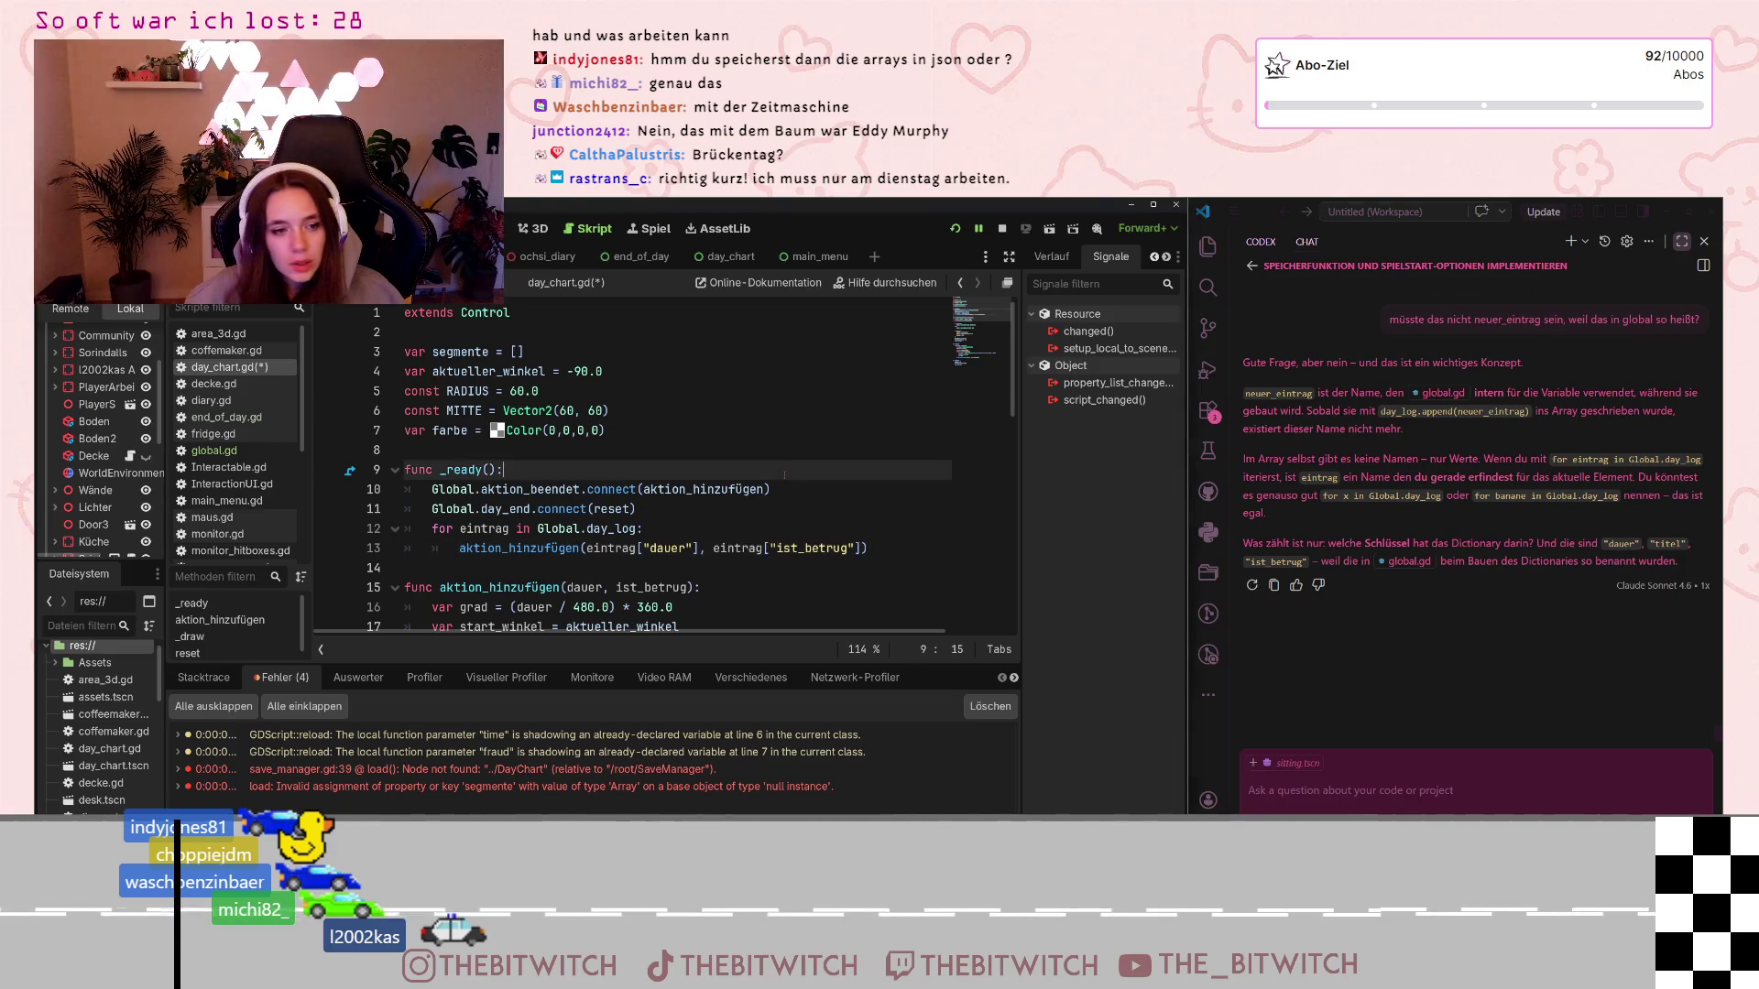
key("ctrl+s")
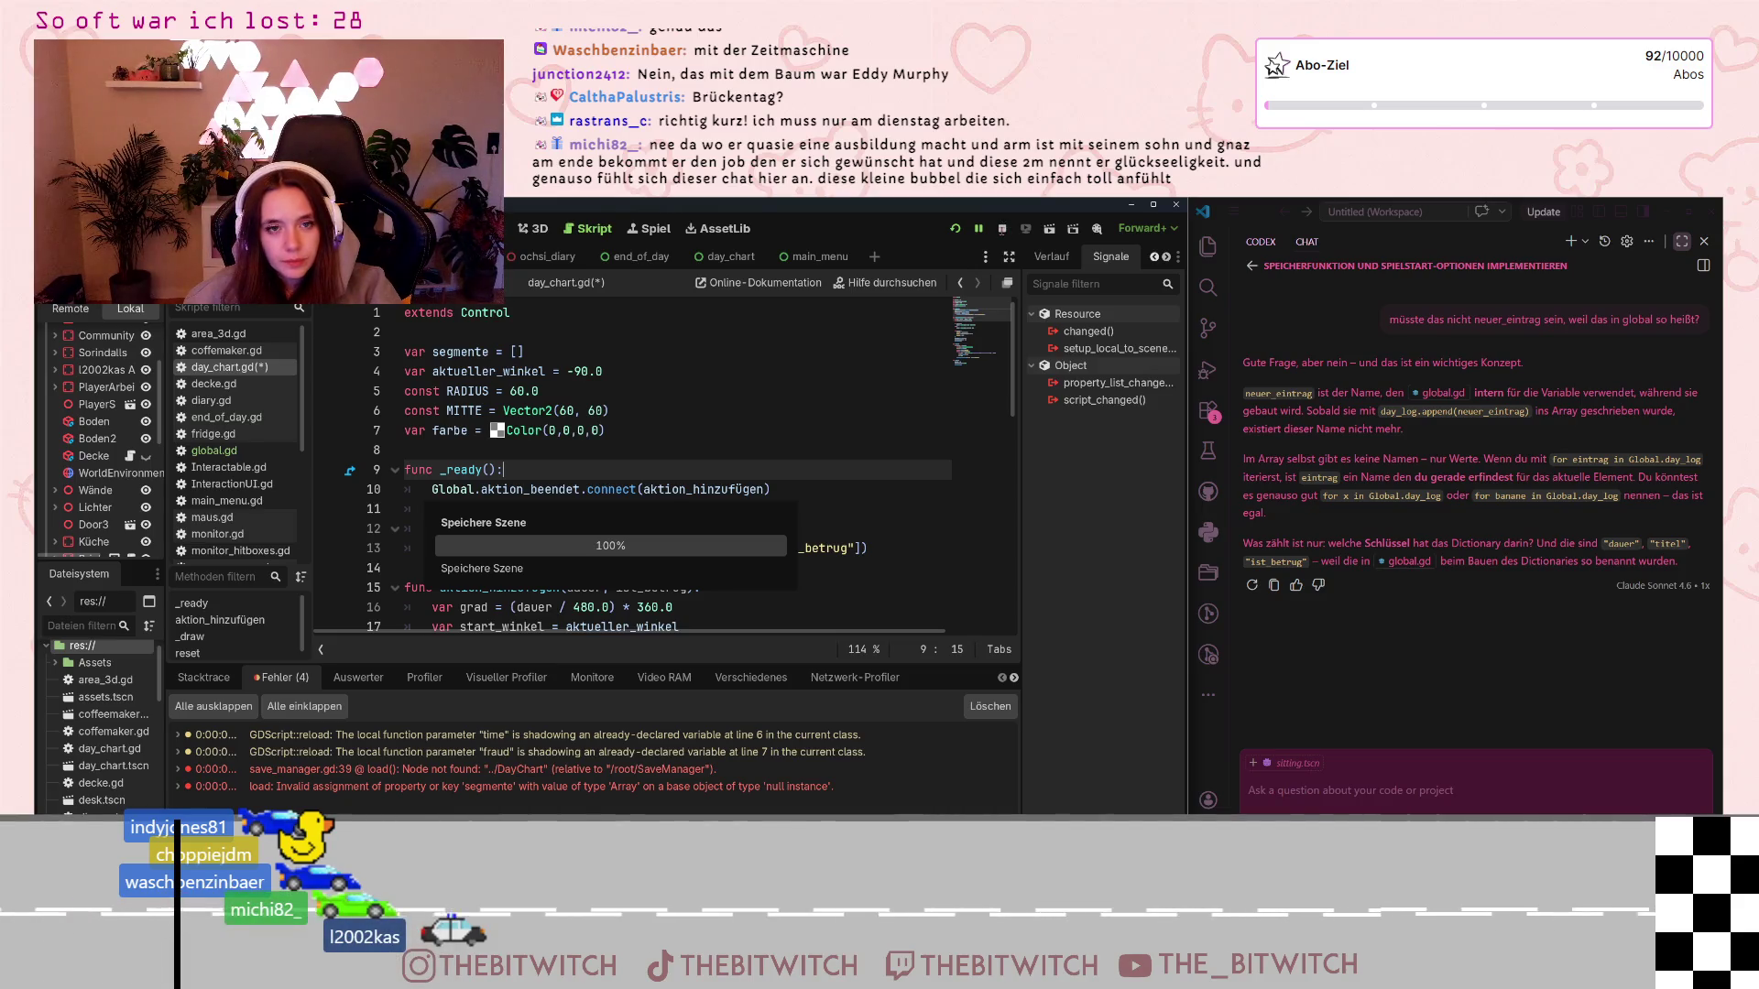
left_click(951, 229)
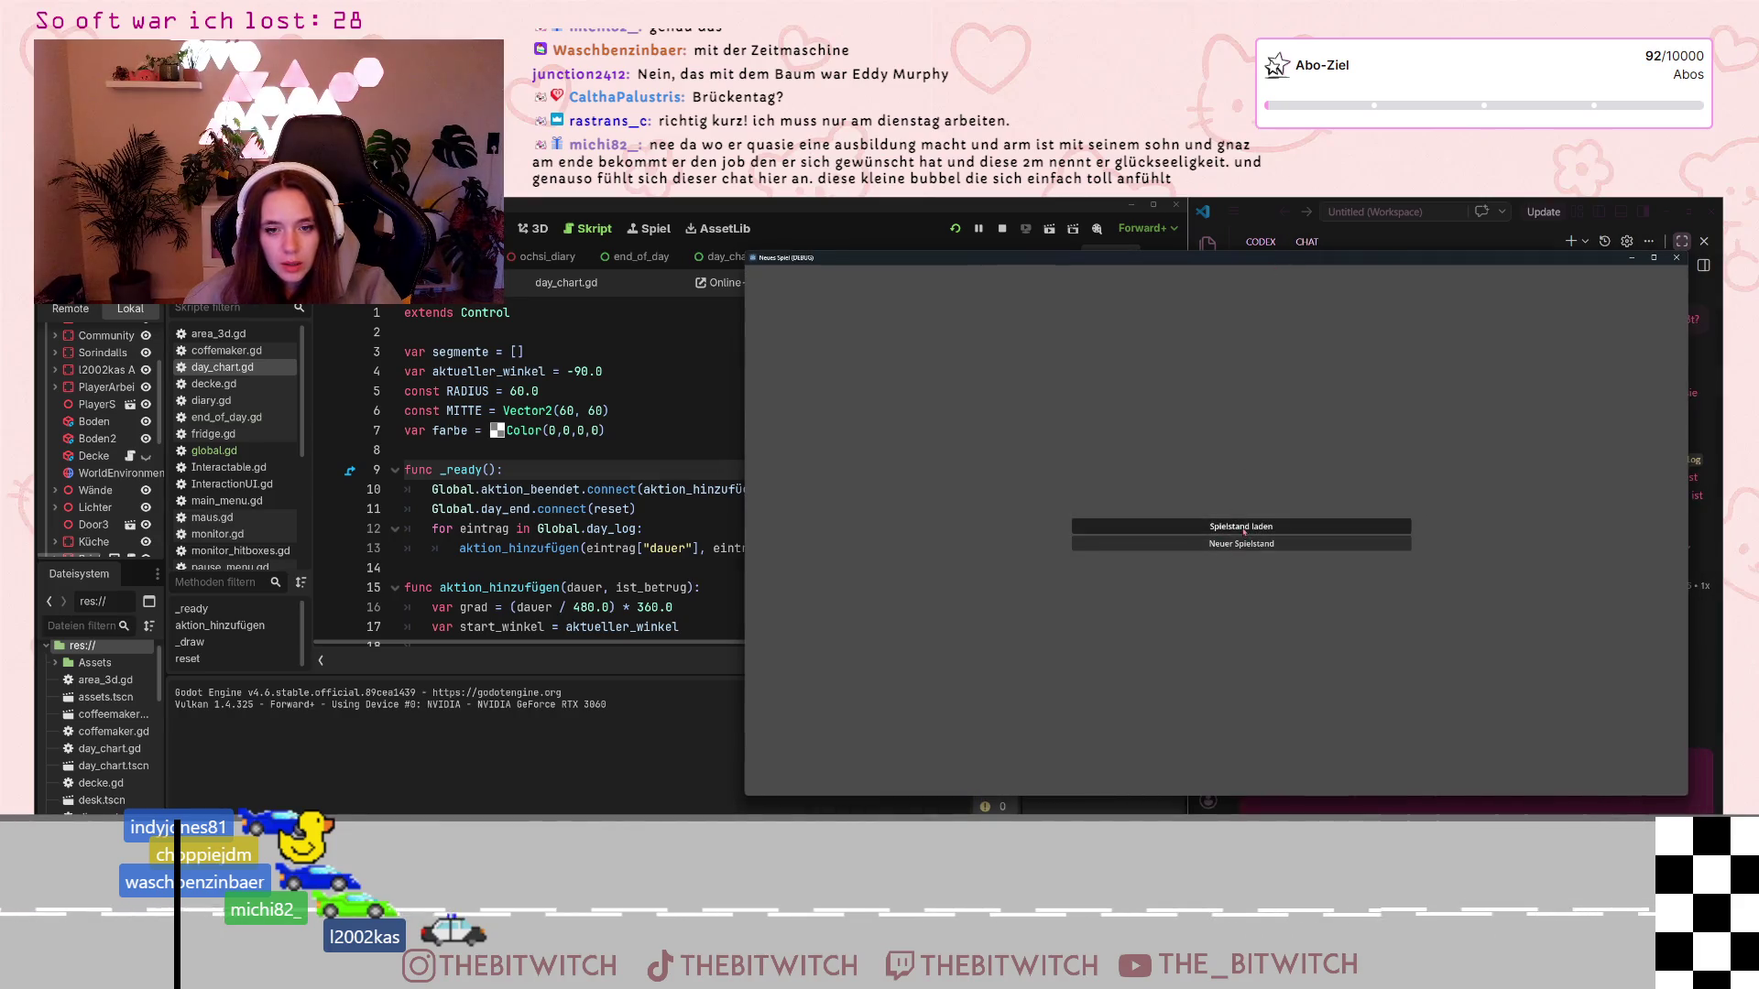
left_click(1242, 527)
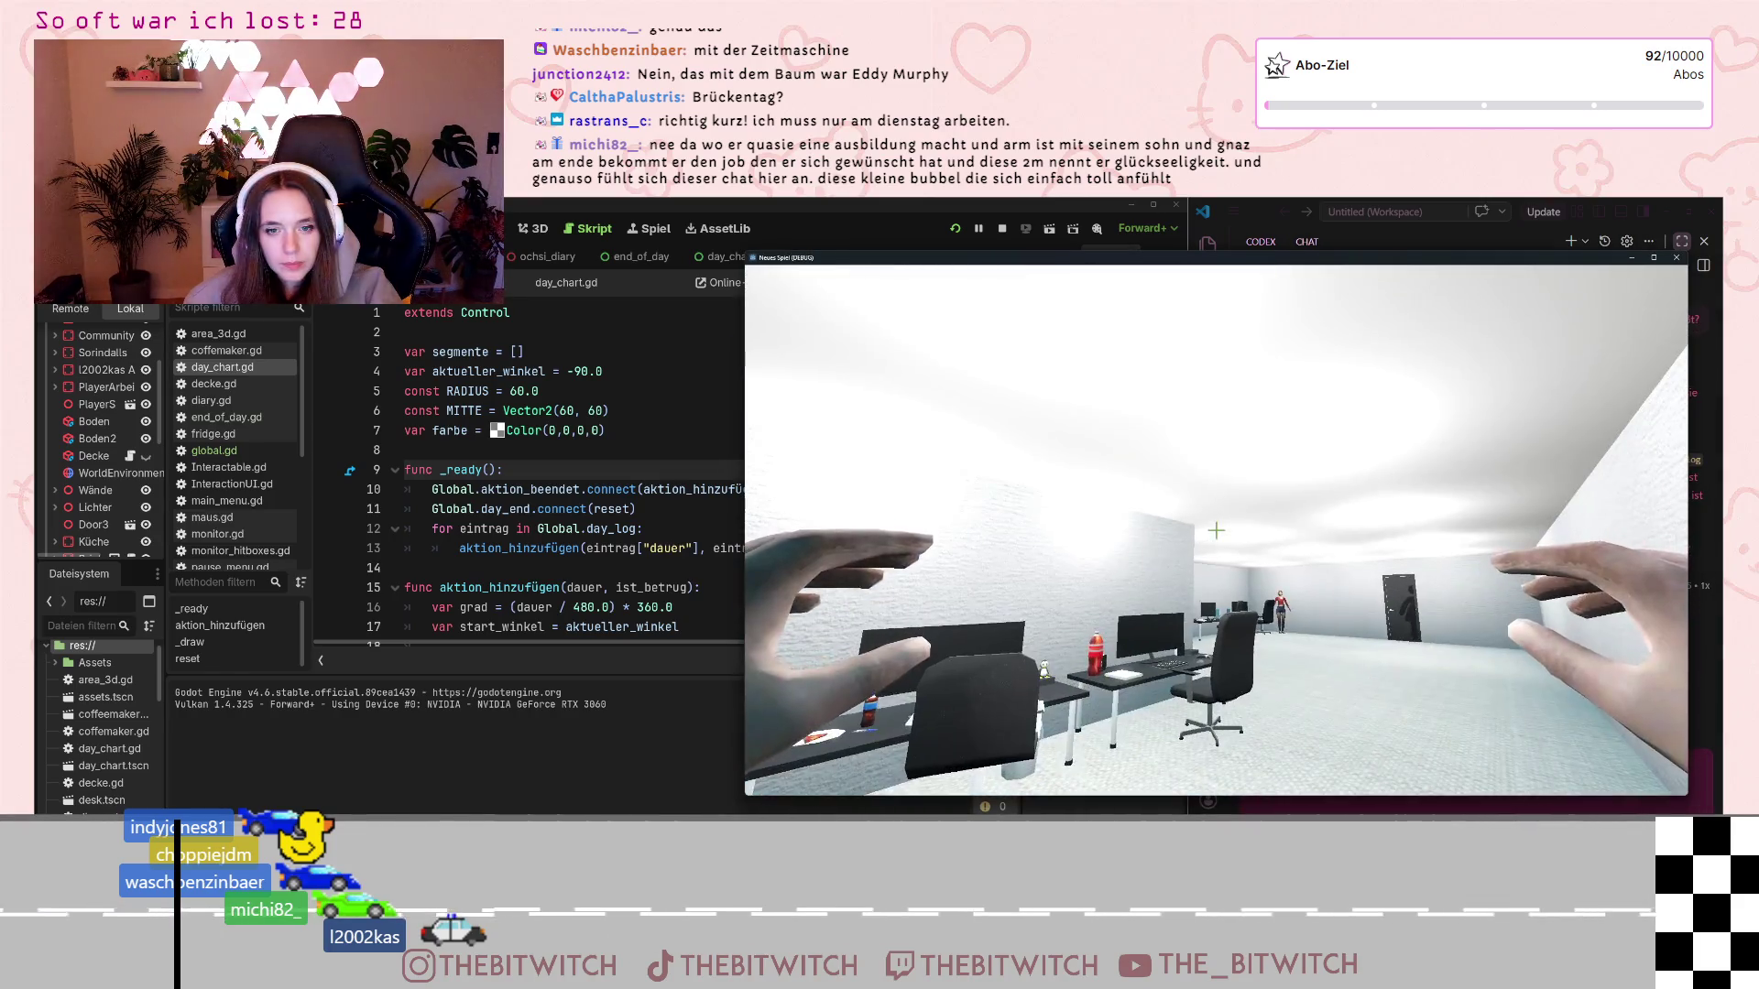
In-game, sleep on the sofa, start the next day, repair the printer, then quit via Spiel beenden
key("w")
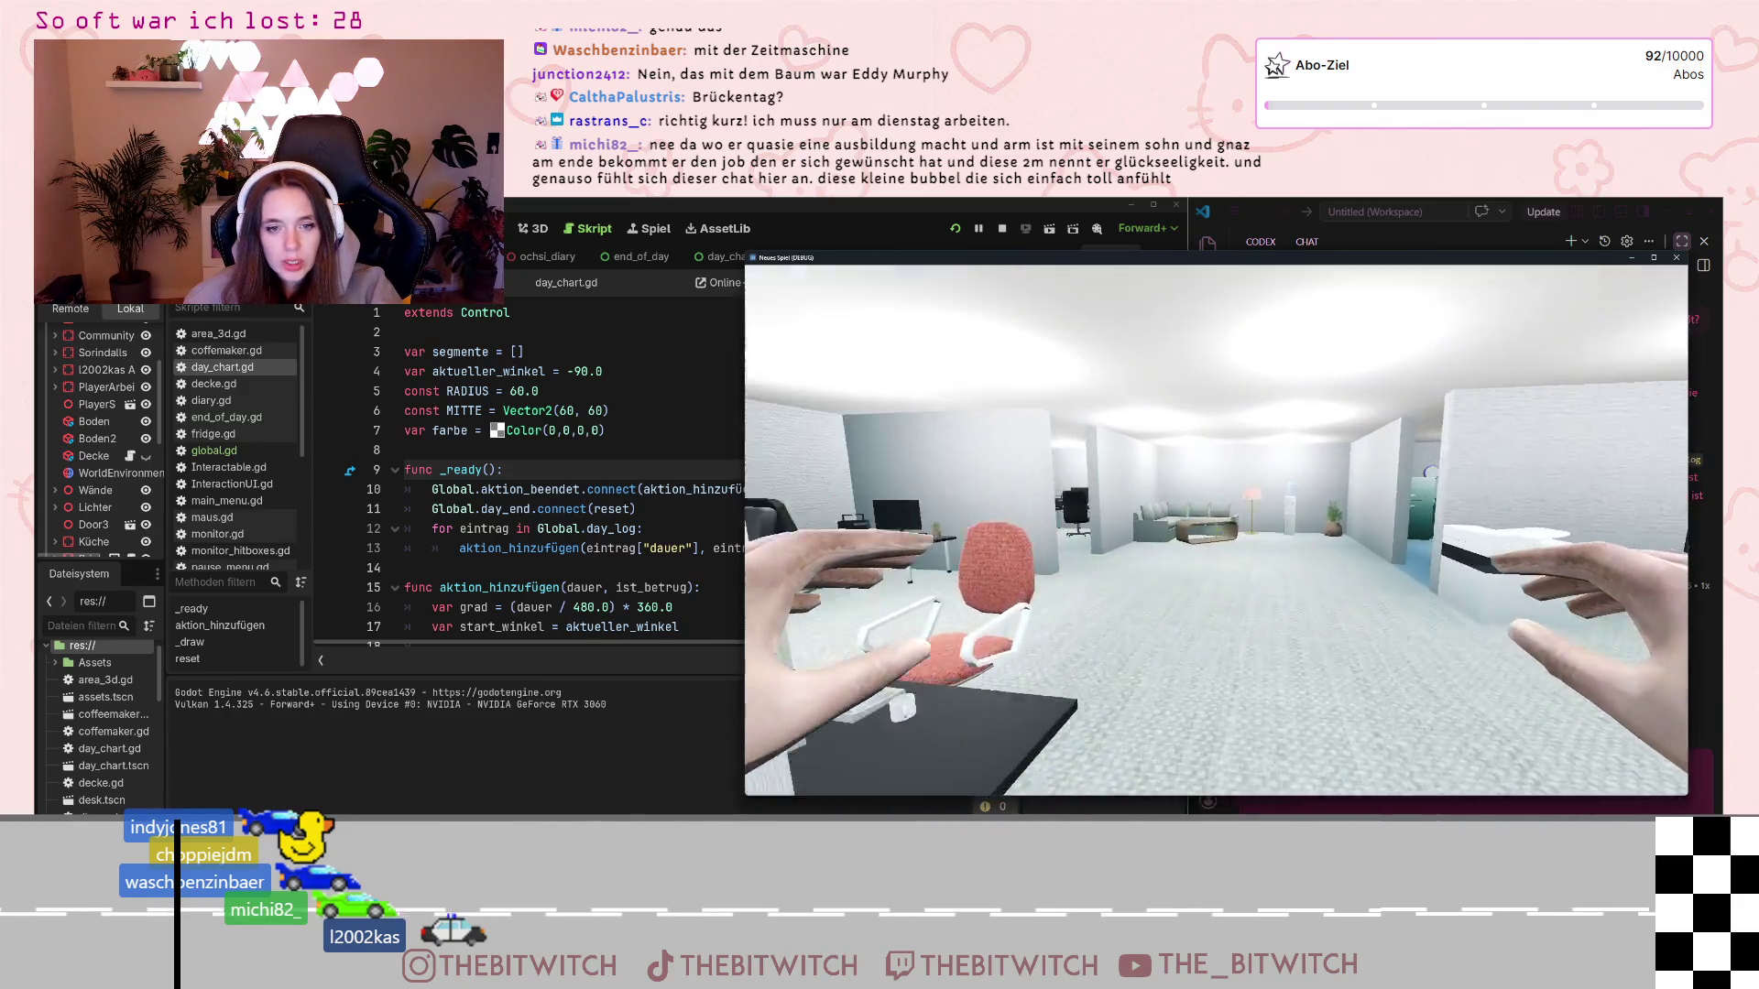
key("w")
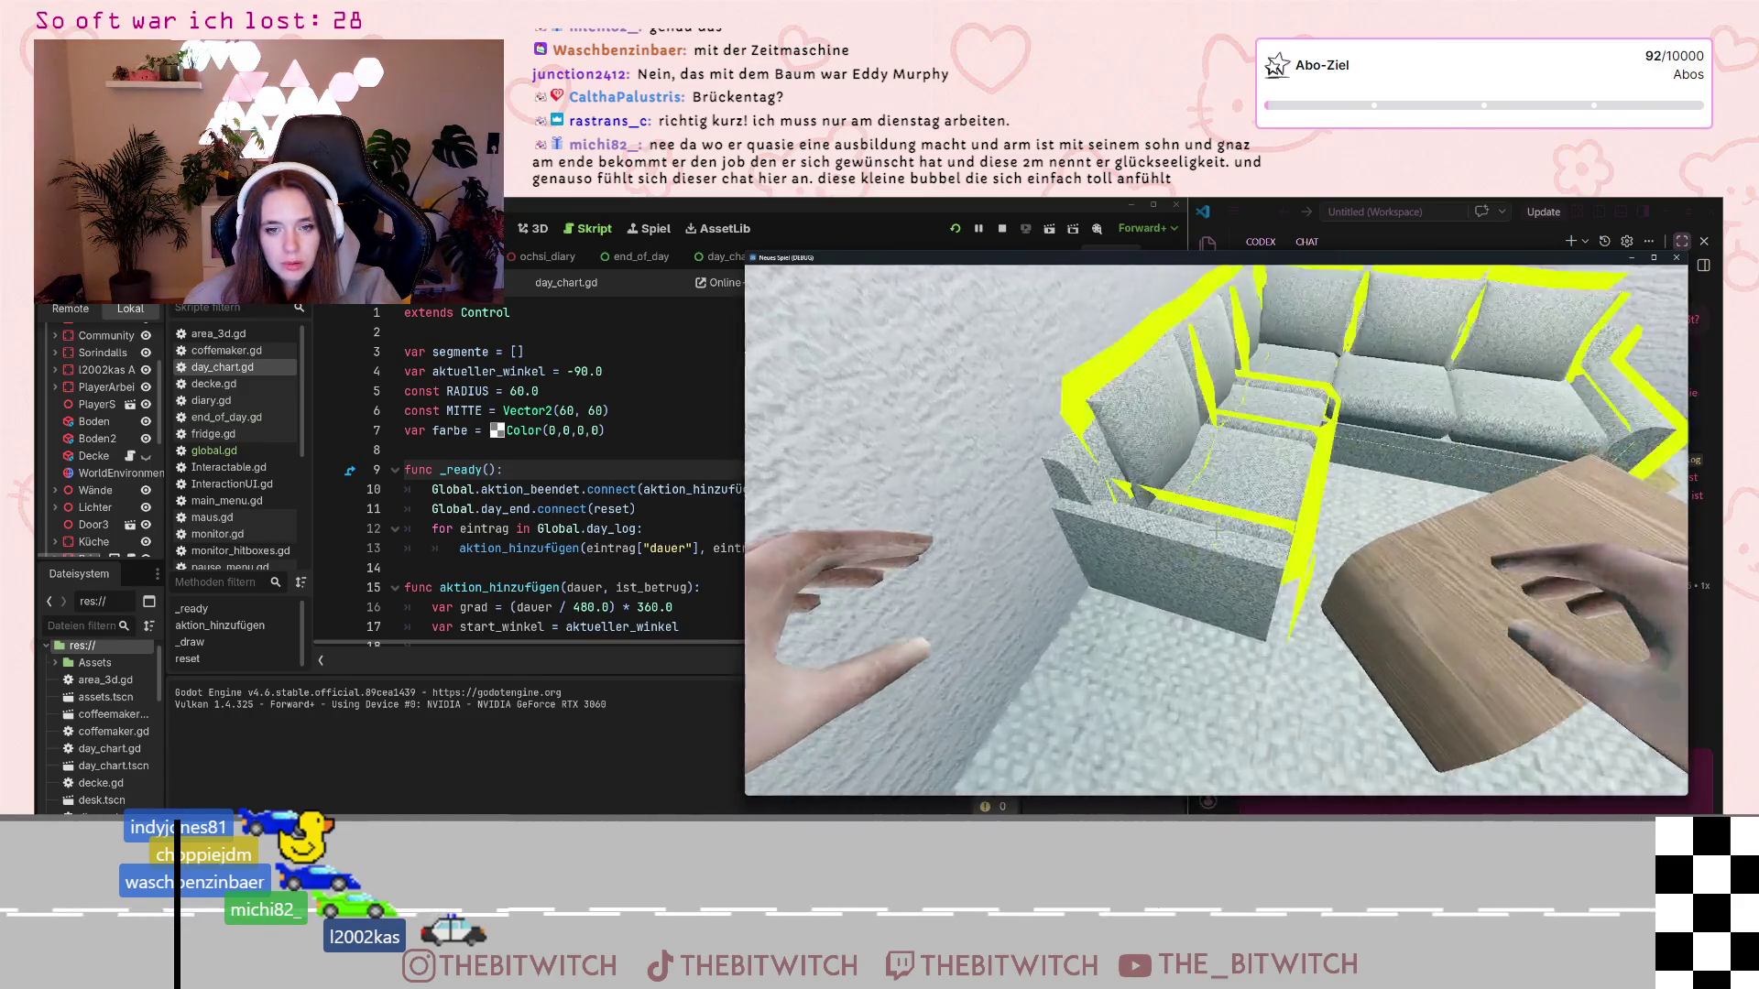
key("e")
key("e")
key("e")
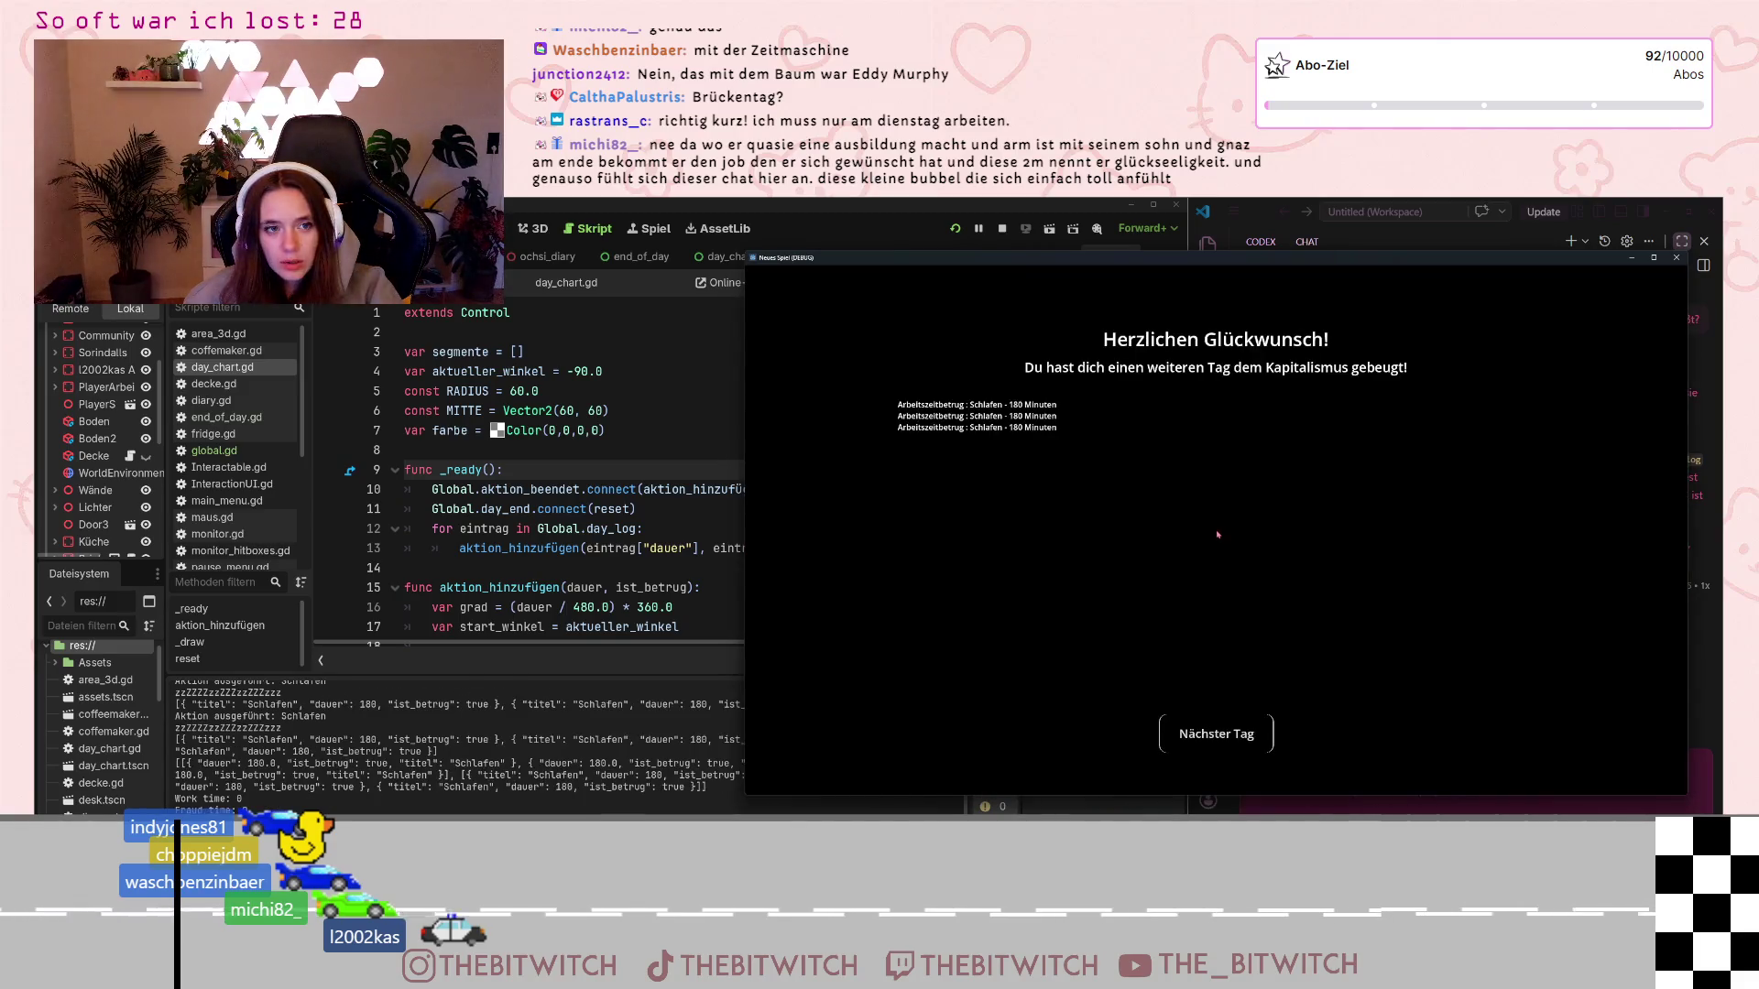
left_click(1193, 726)
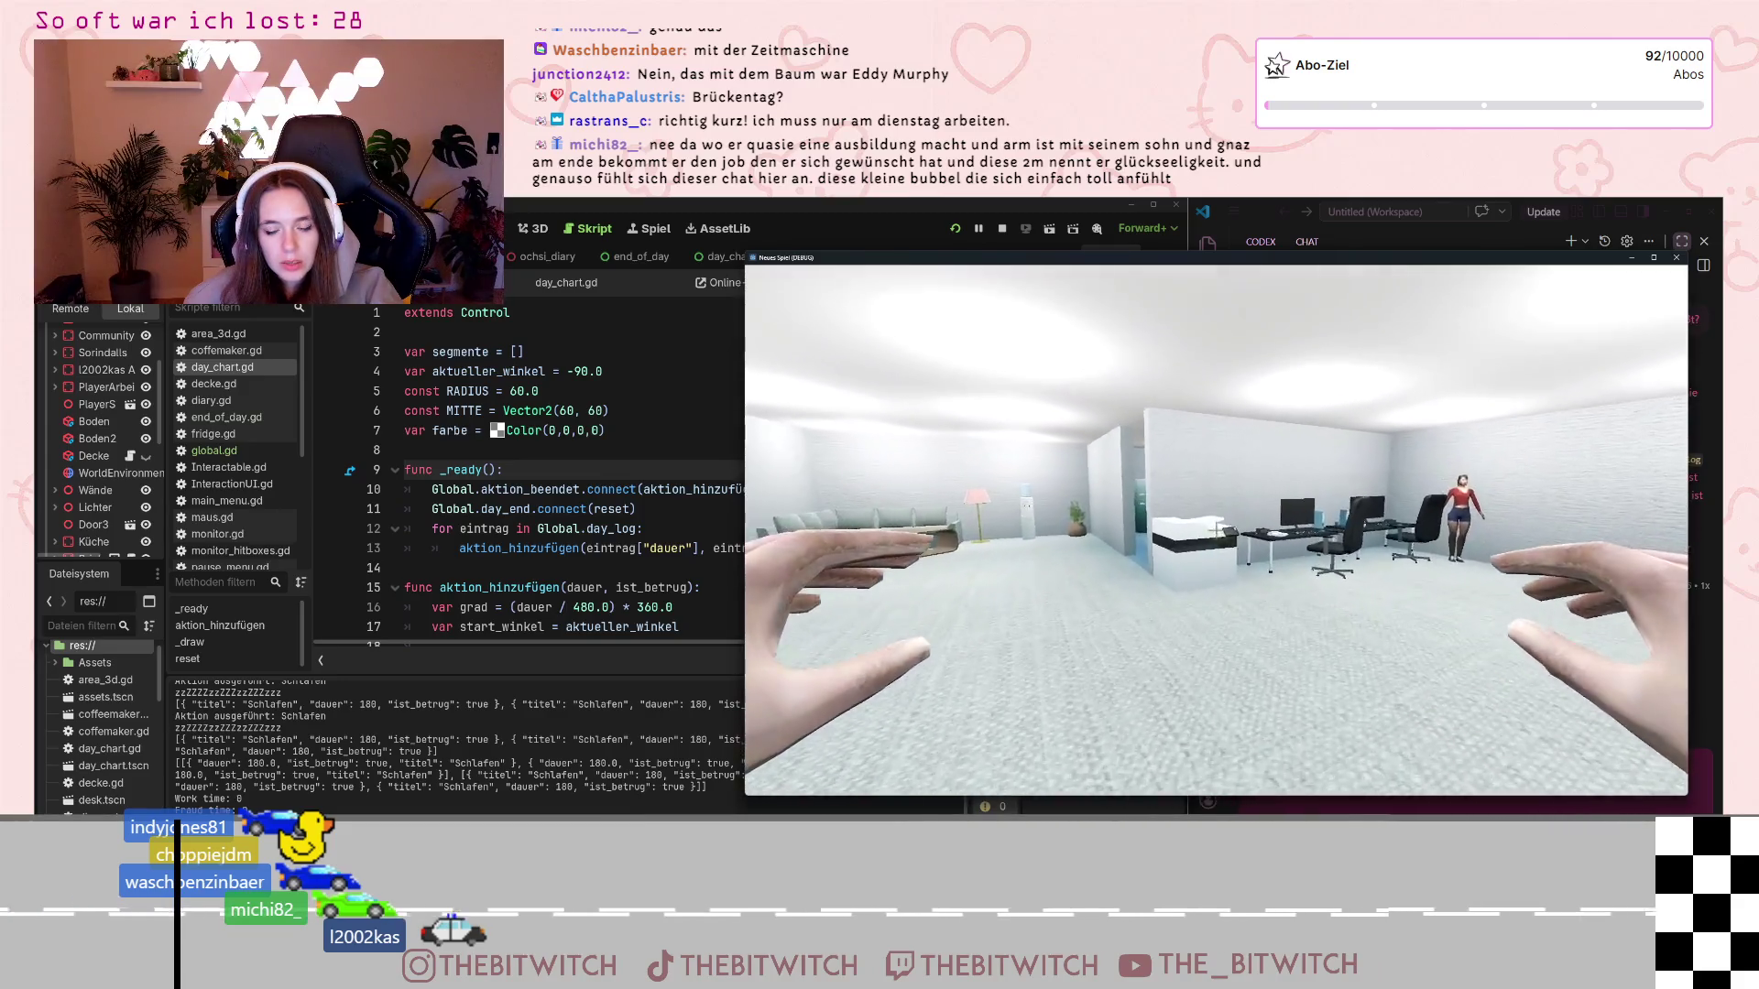
key("e")
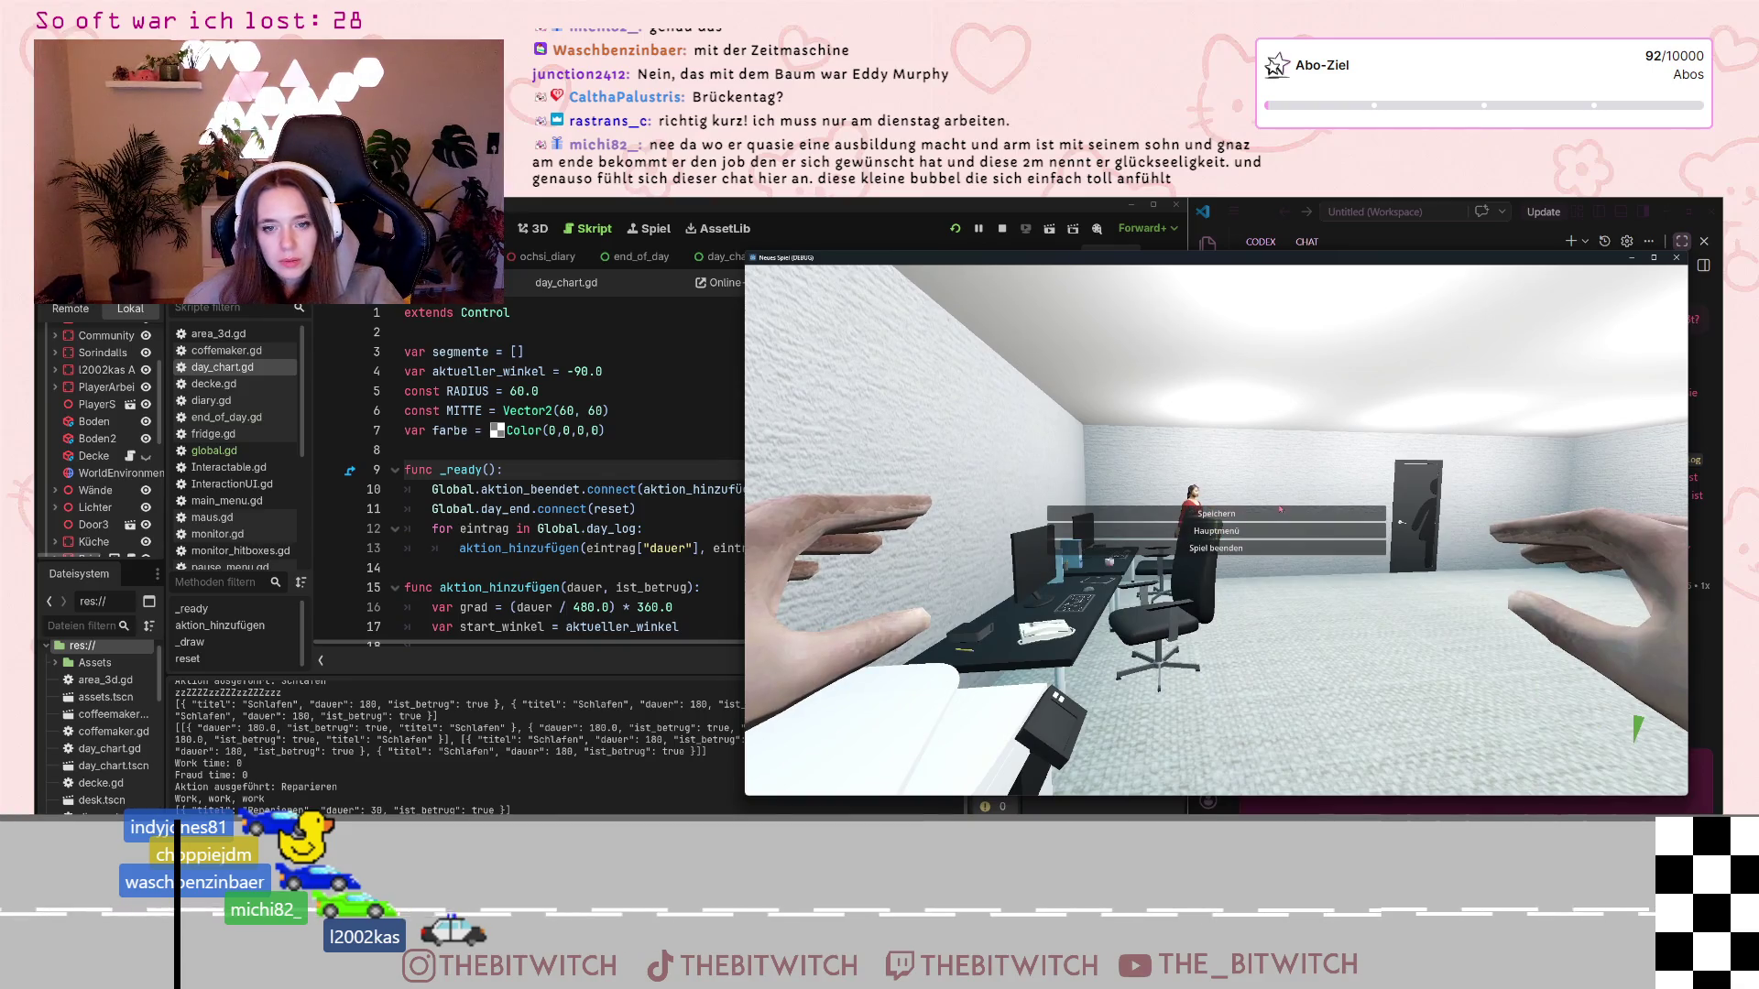
left_click(1677, 258)
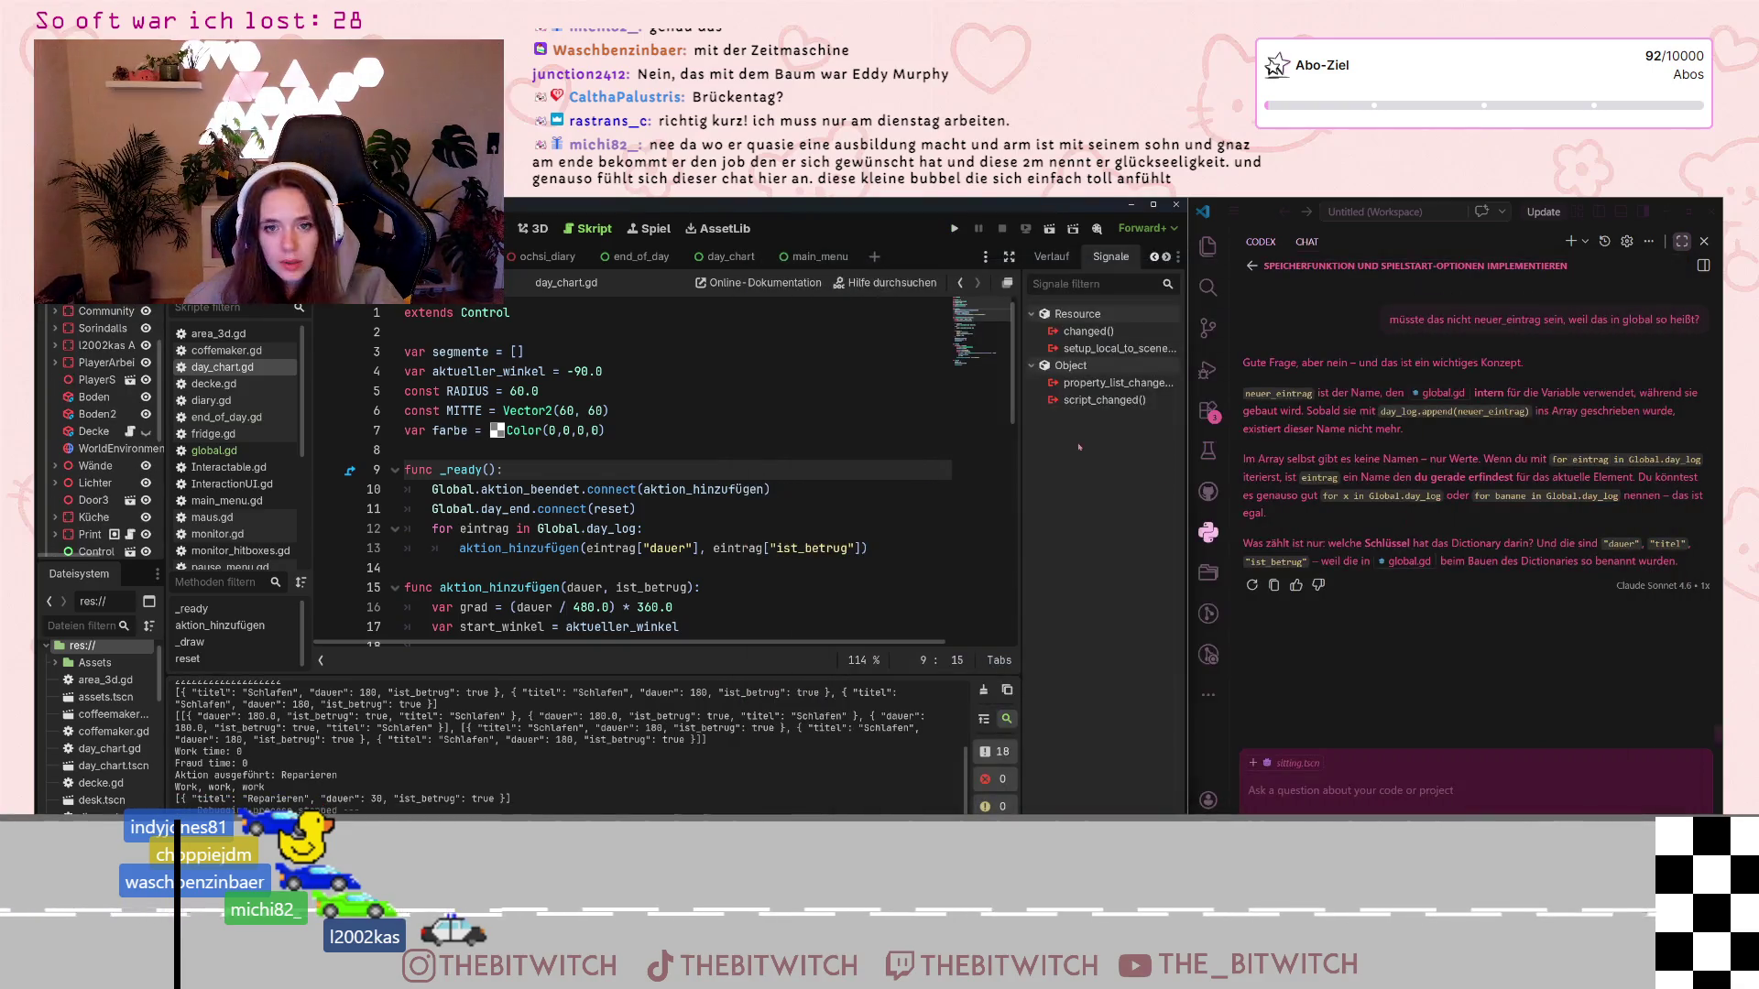
Run the game again, open its pause menu with Esc, then close the game window
left_click(955, 229)
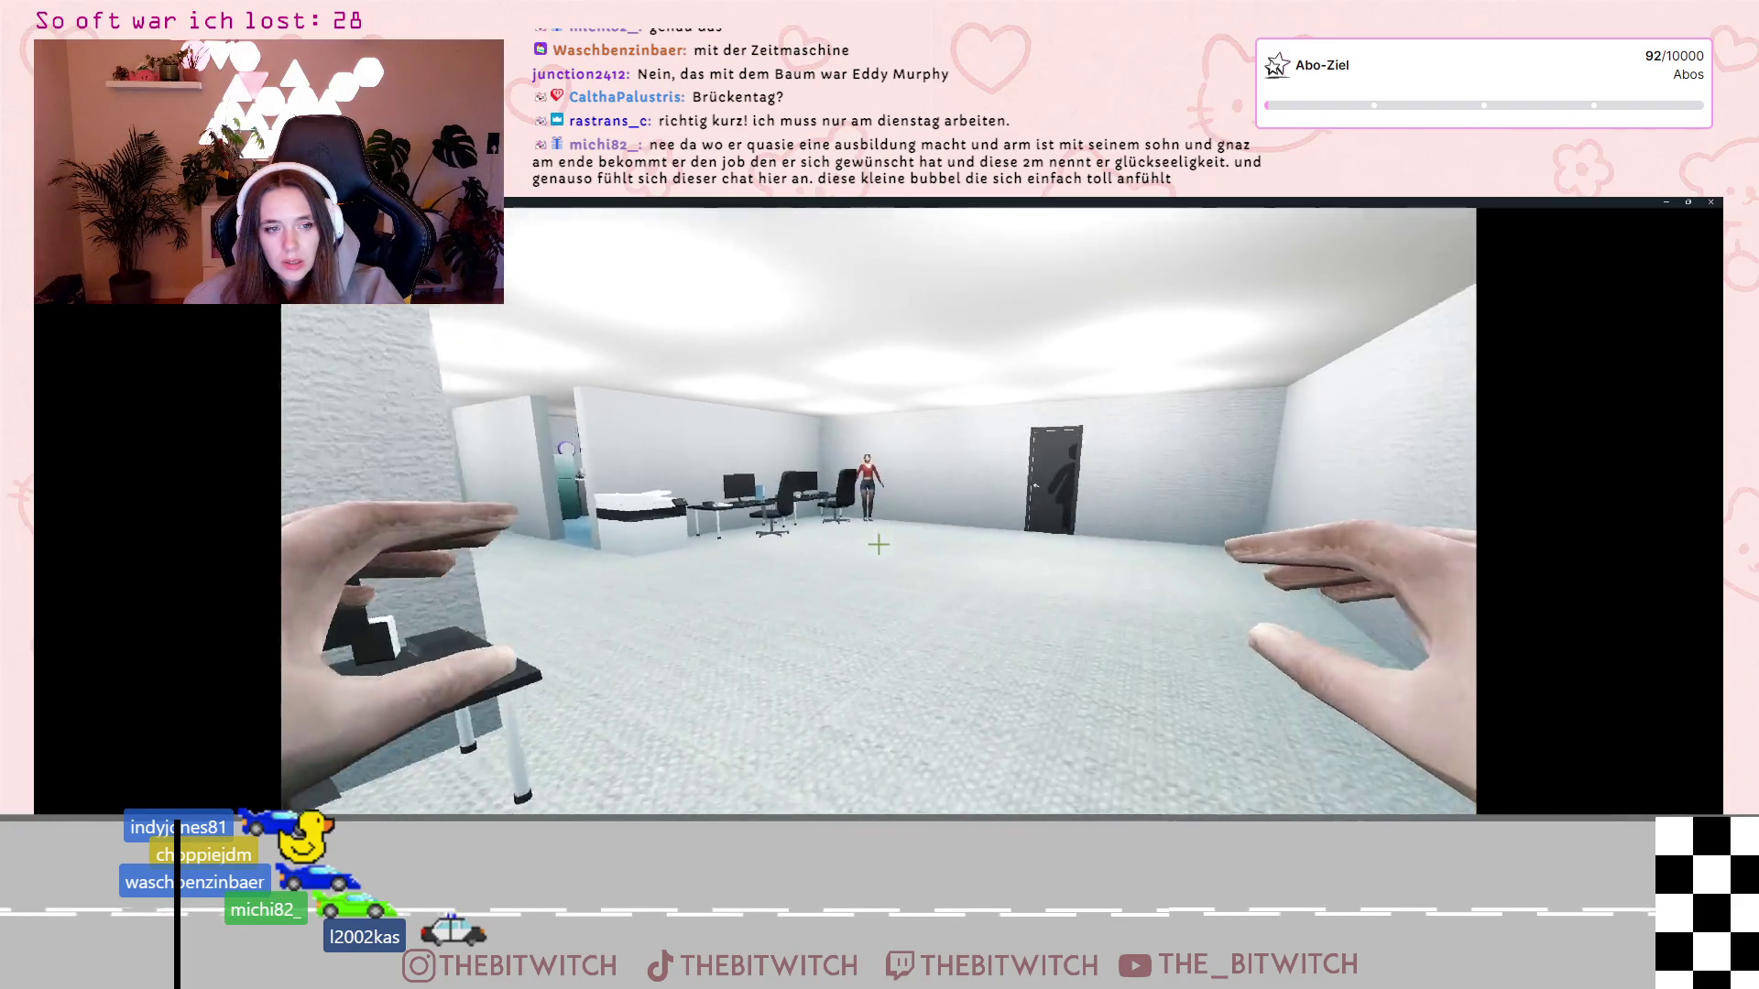
key("Escape")
left_click(844, 561)
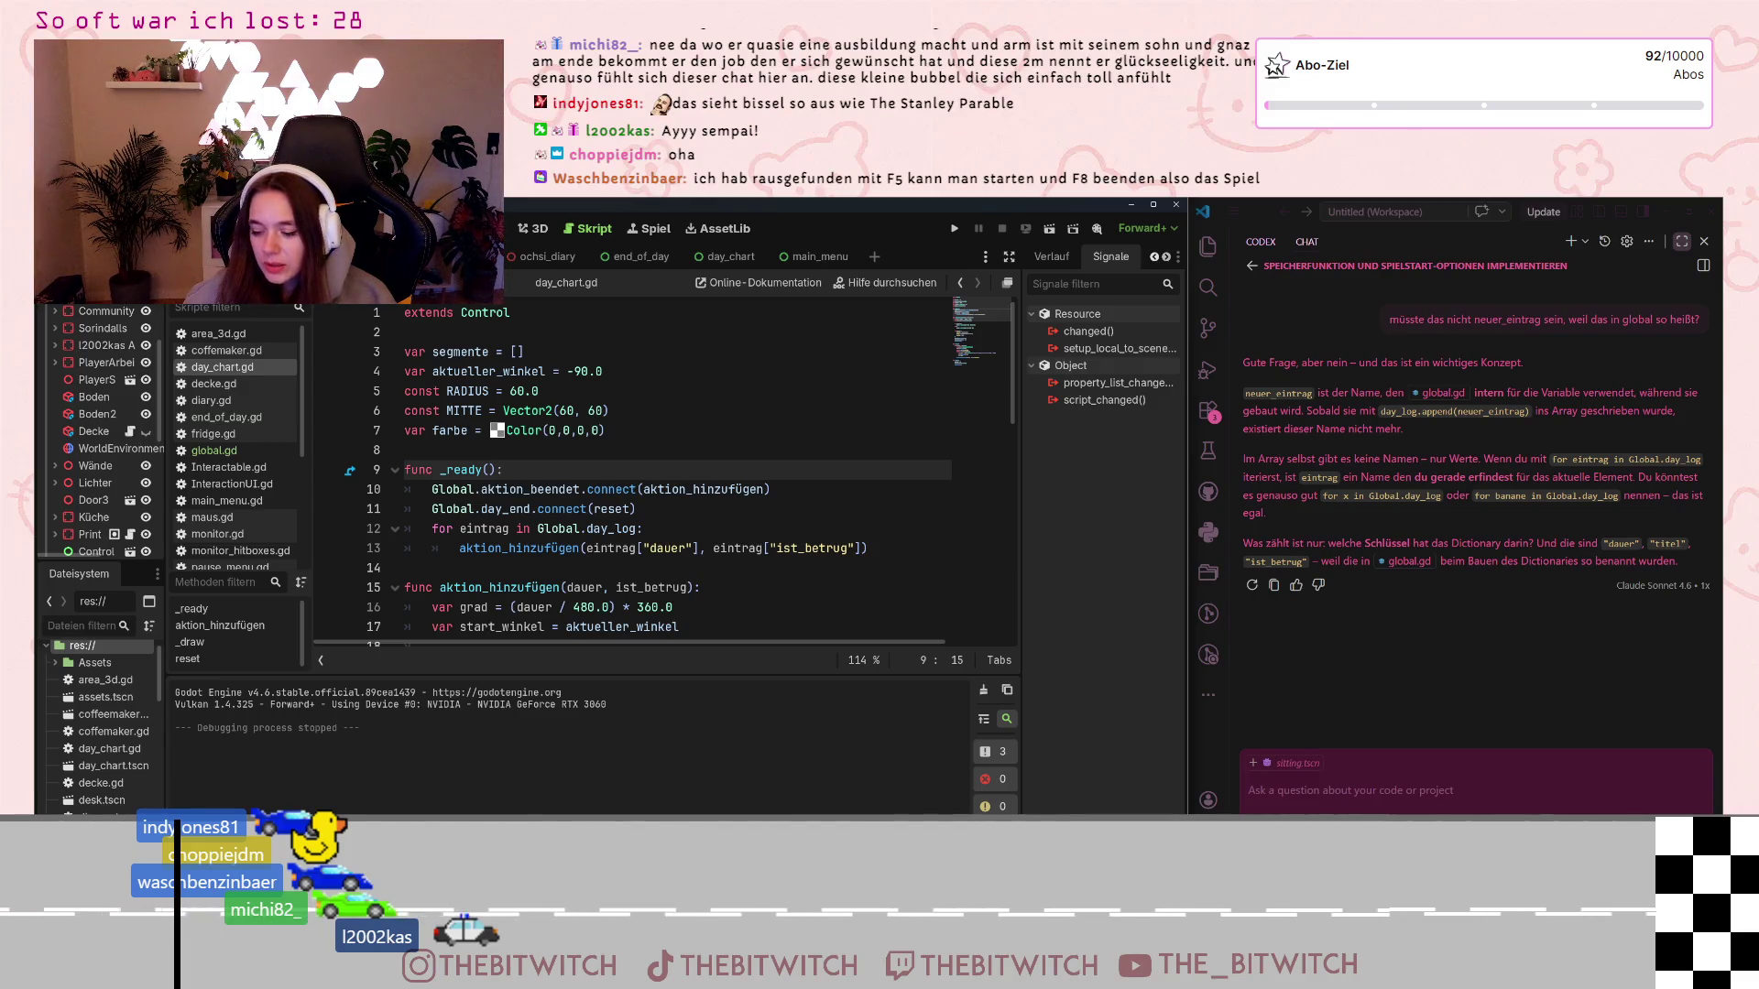
Draft a chat message: 'jetzt ist es noch so, dass bei esc zwar das pause menu angezeigt wird, aber nicht'
left_click(1375, 786)
type("jetzt ist es n")
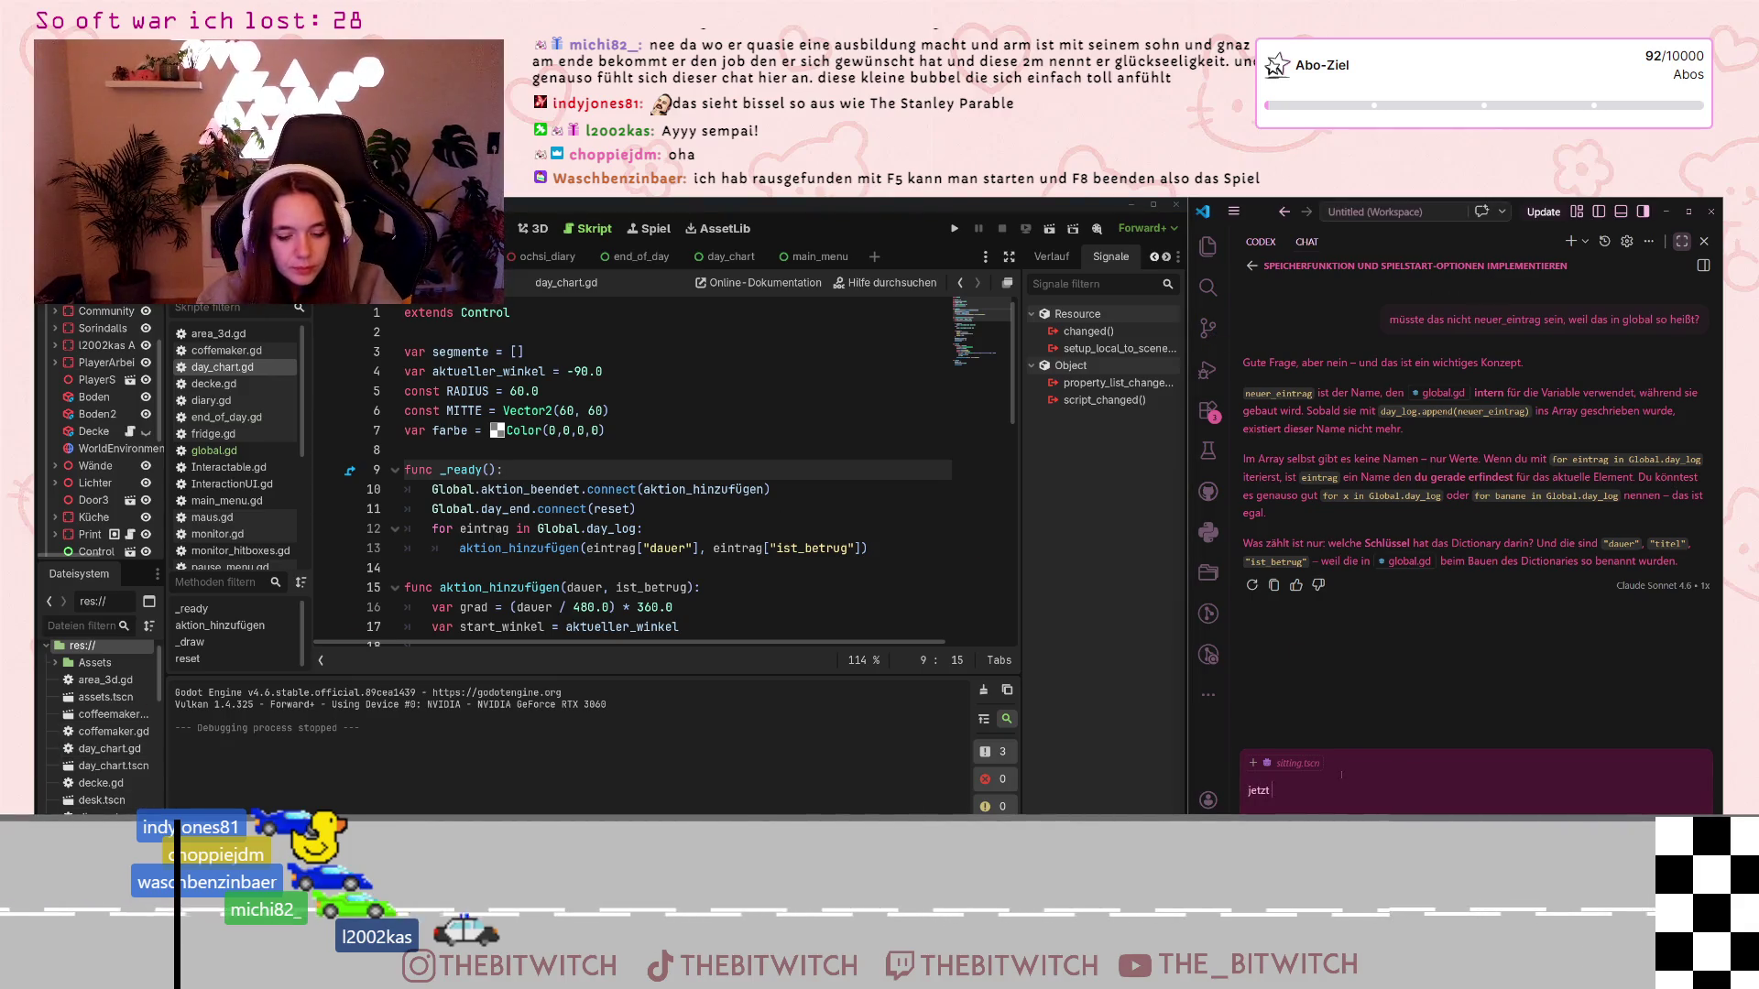
type("och so")
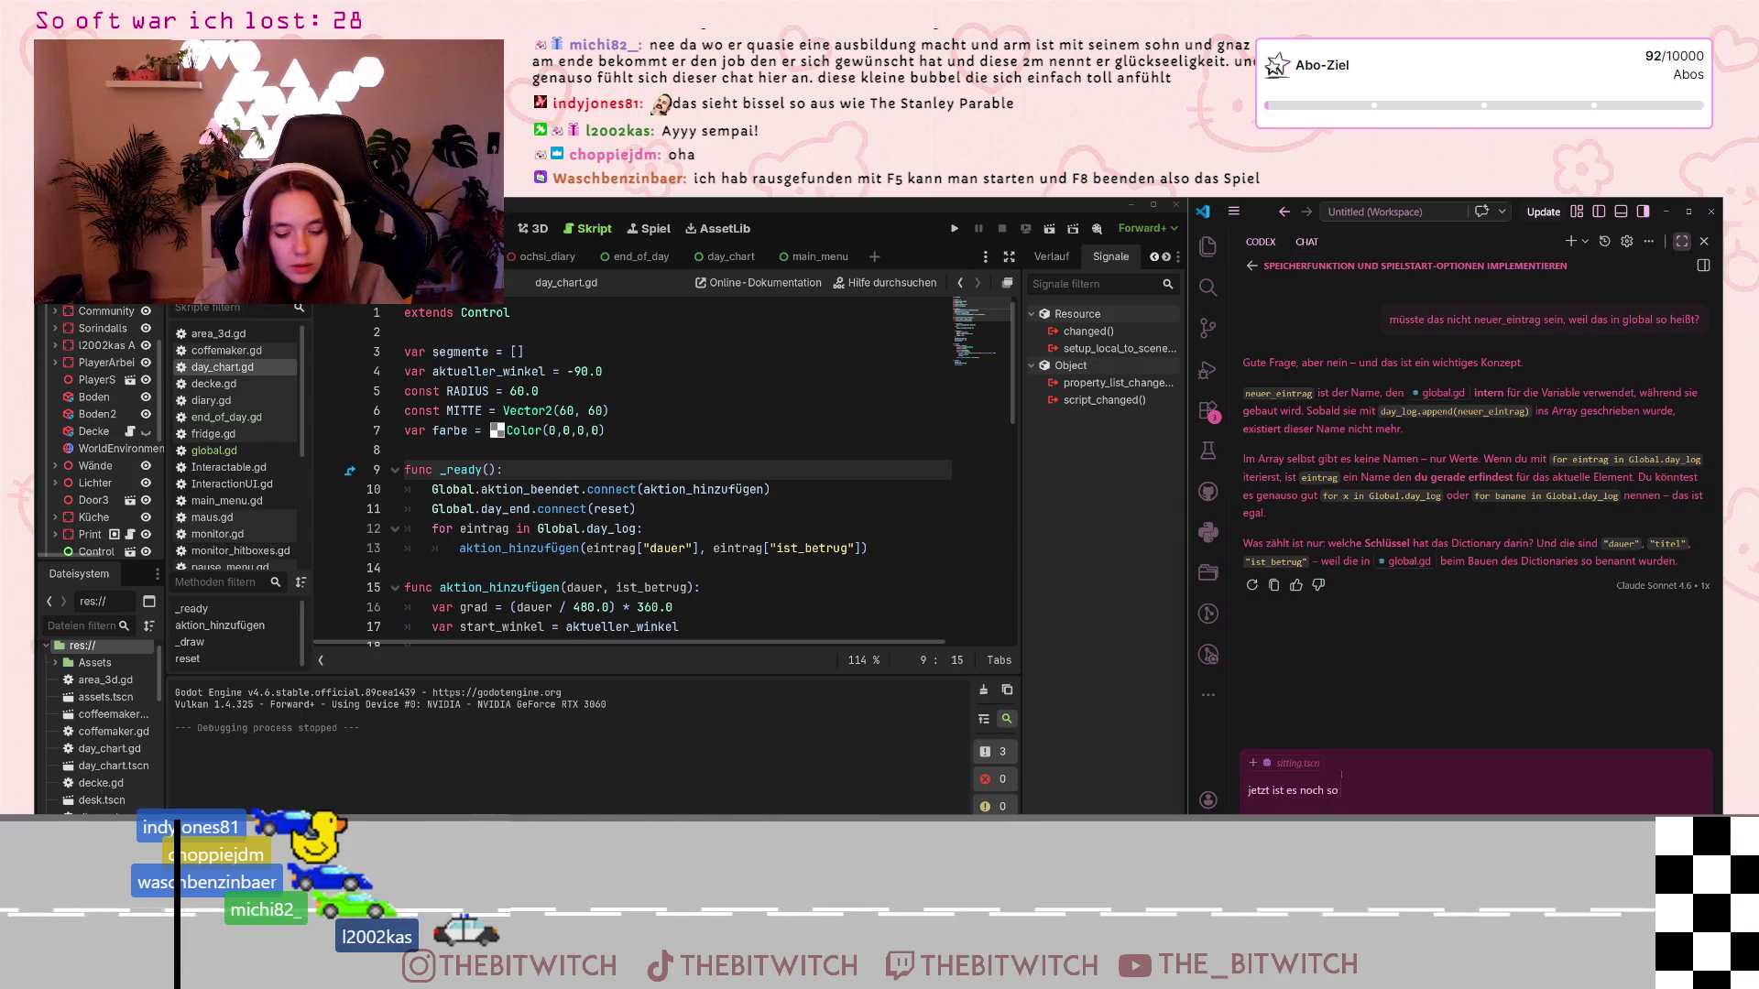
type(", dass bei es")
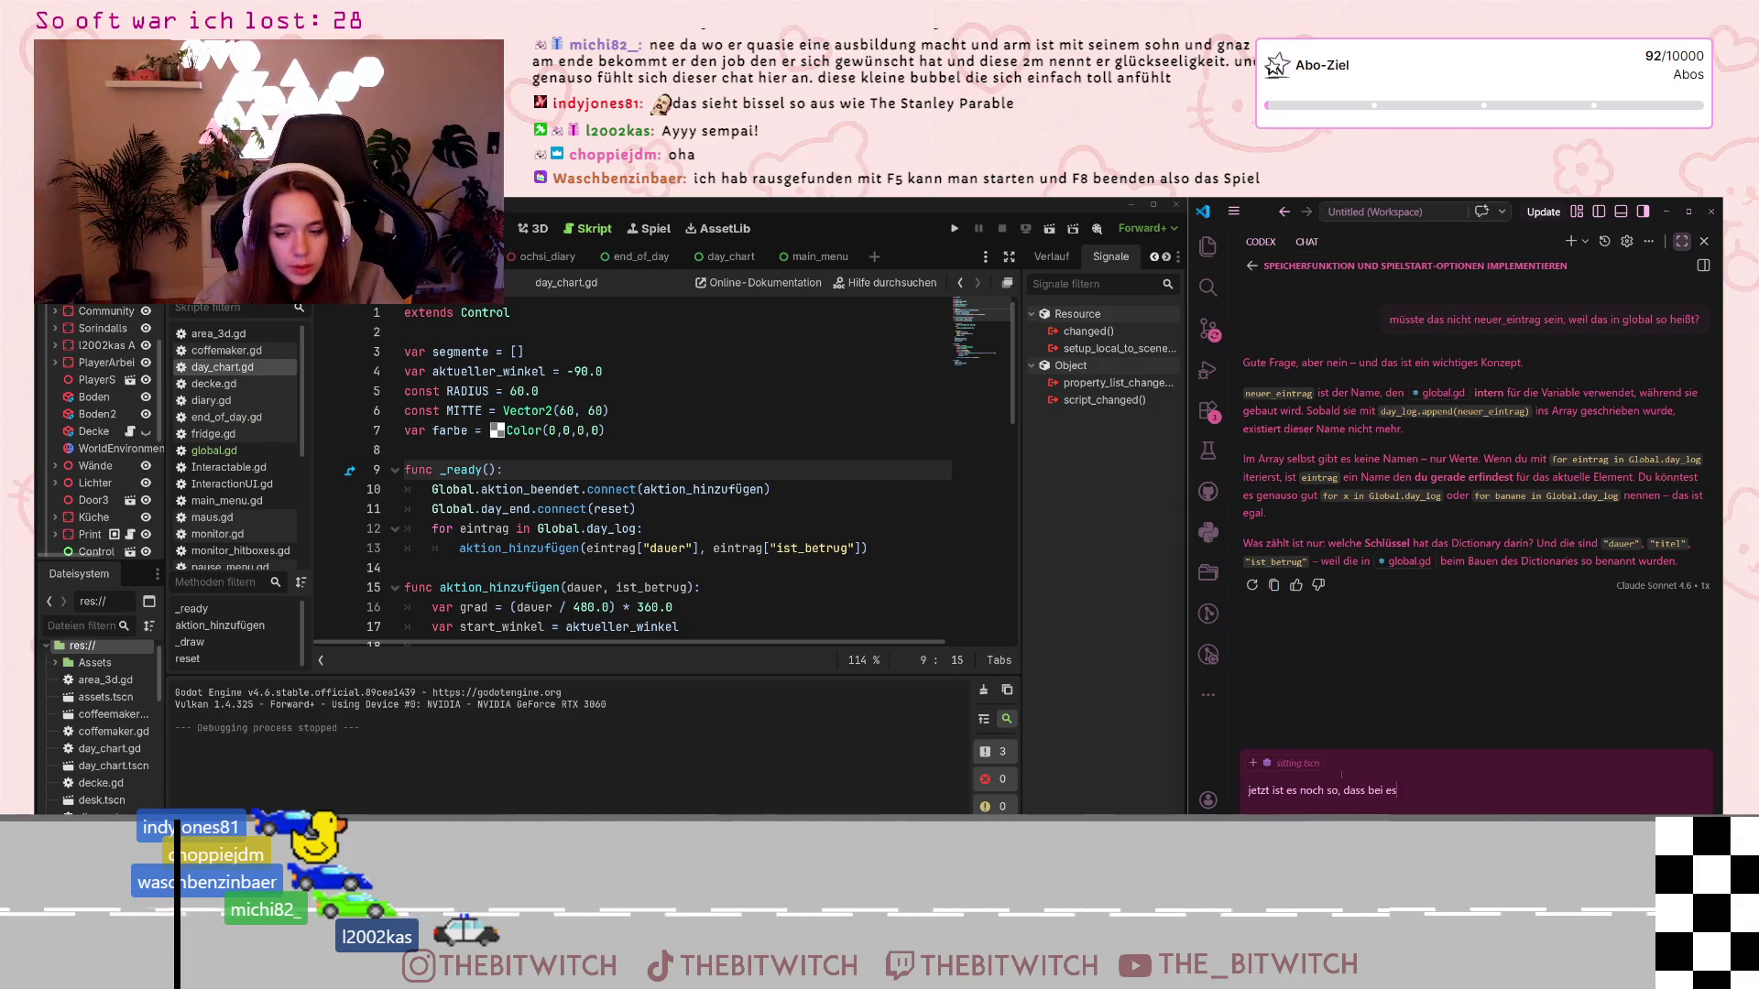
type("c zwar d")
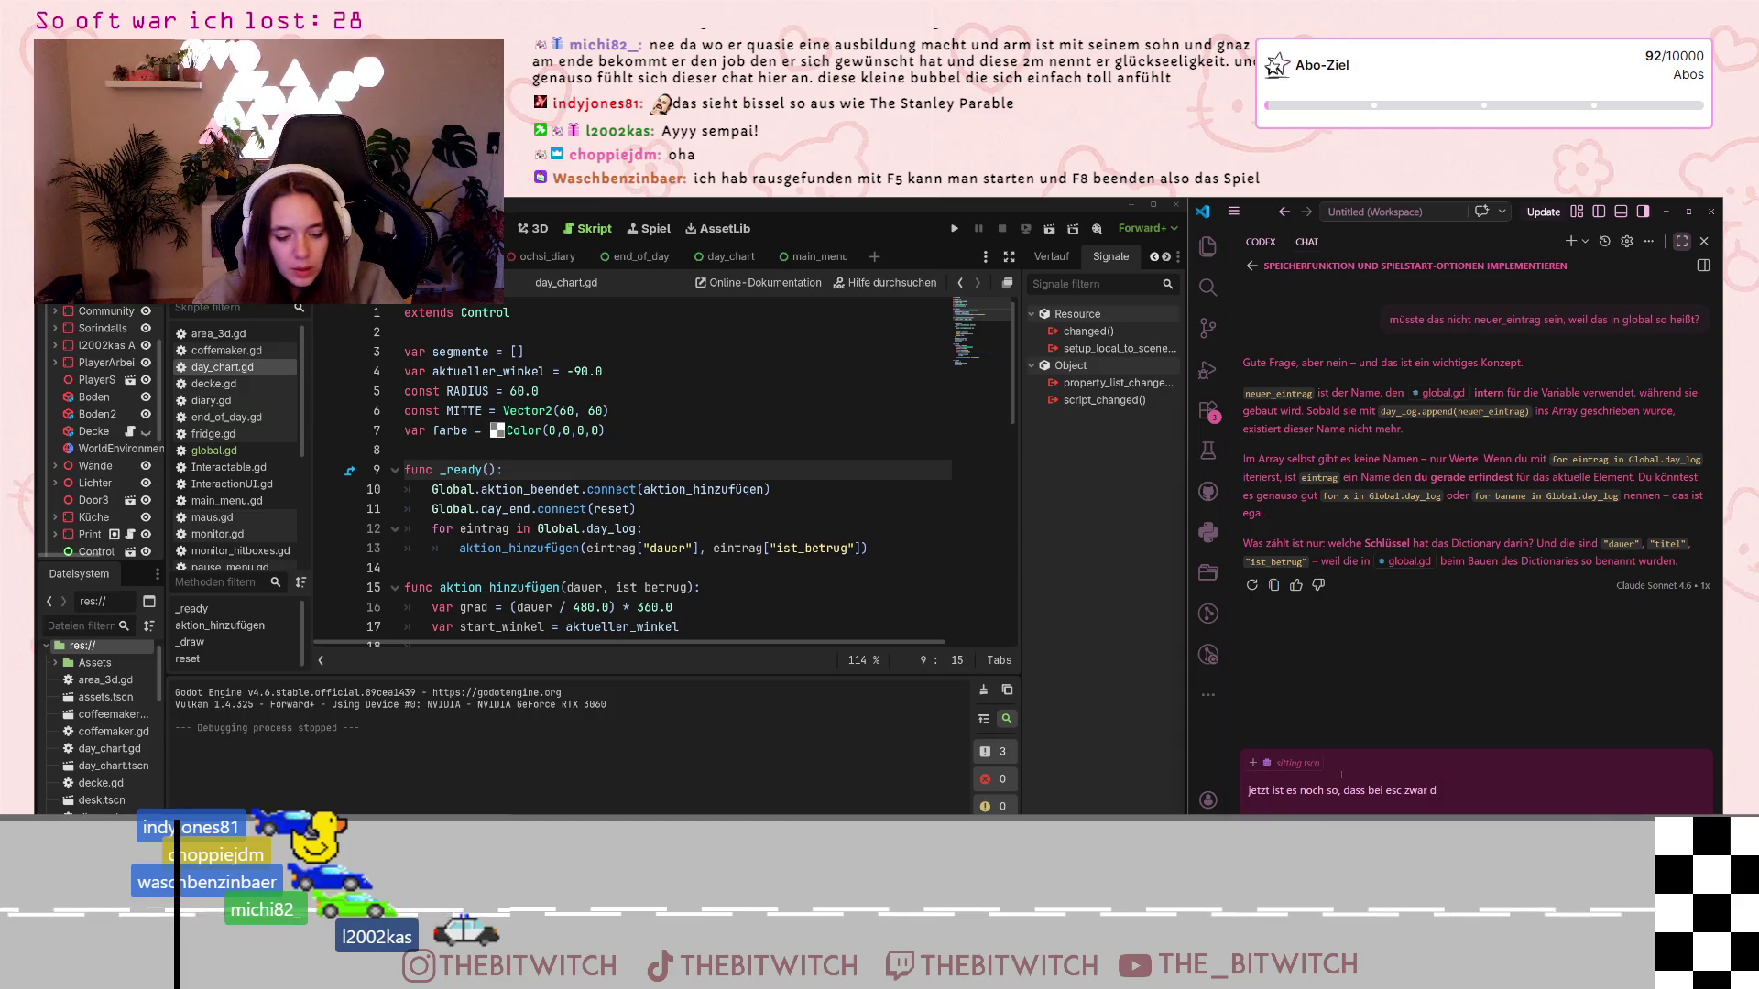
type("as pause menu ")
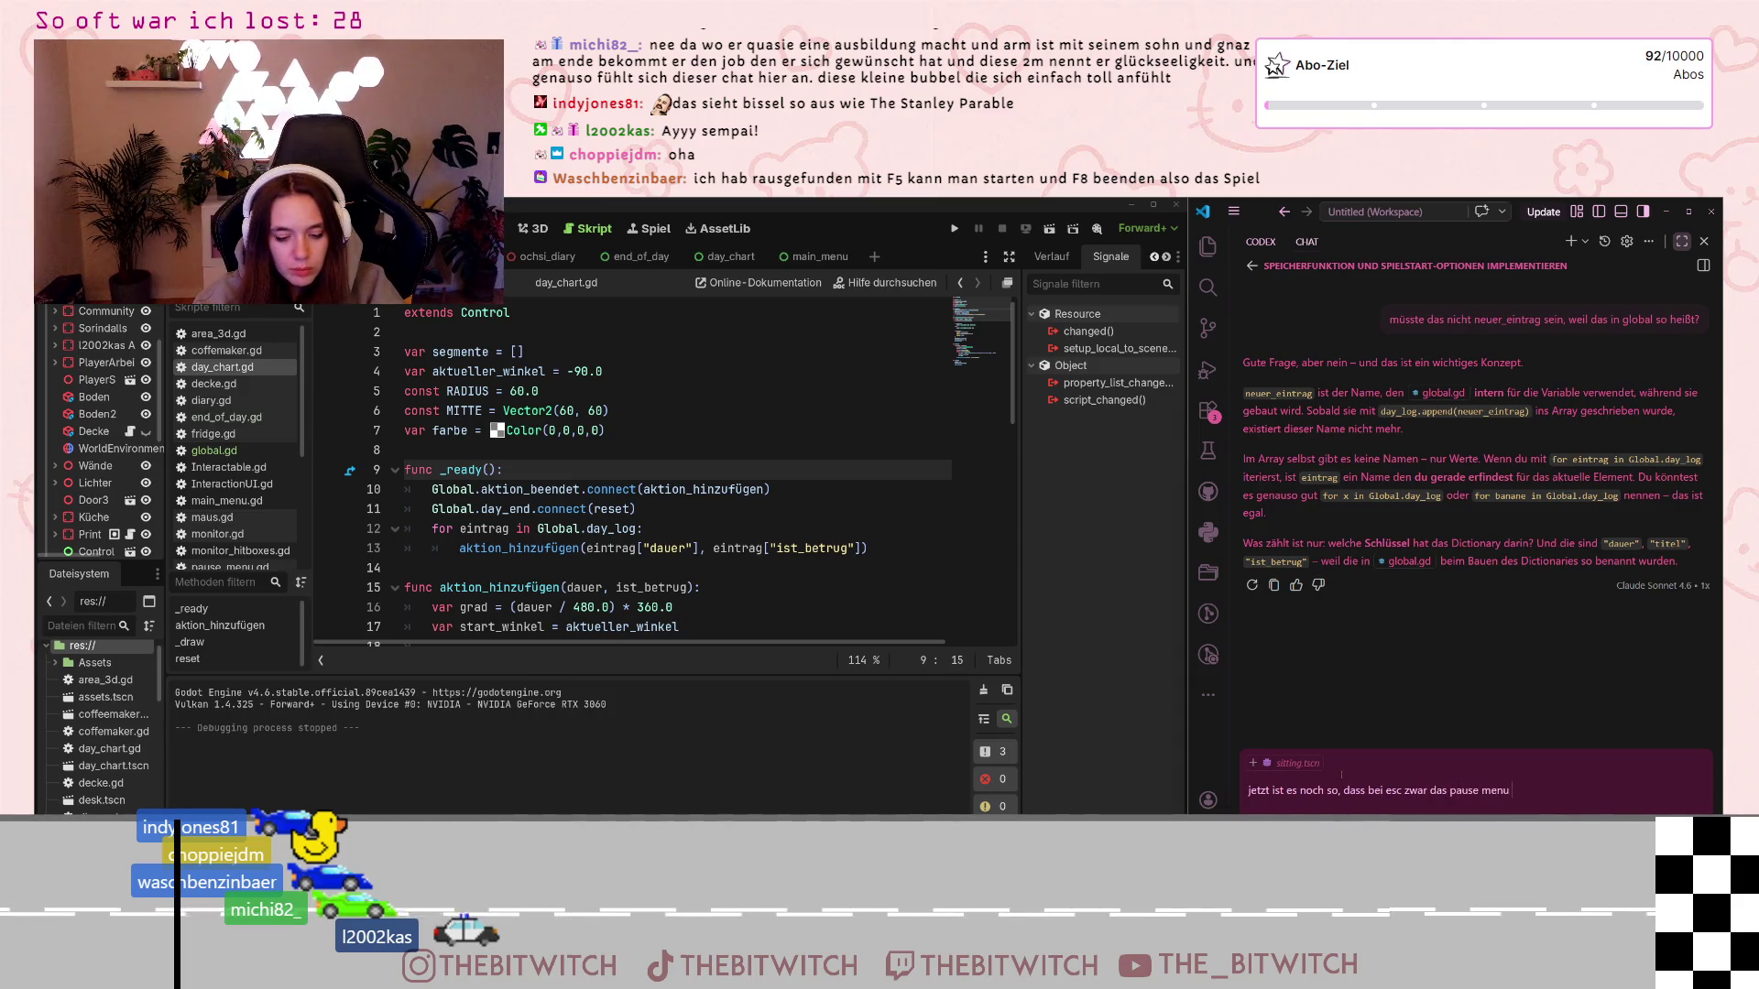
type("angezeigt wird,")
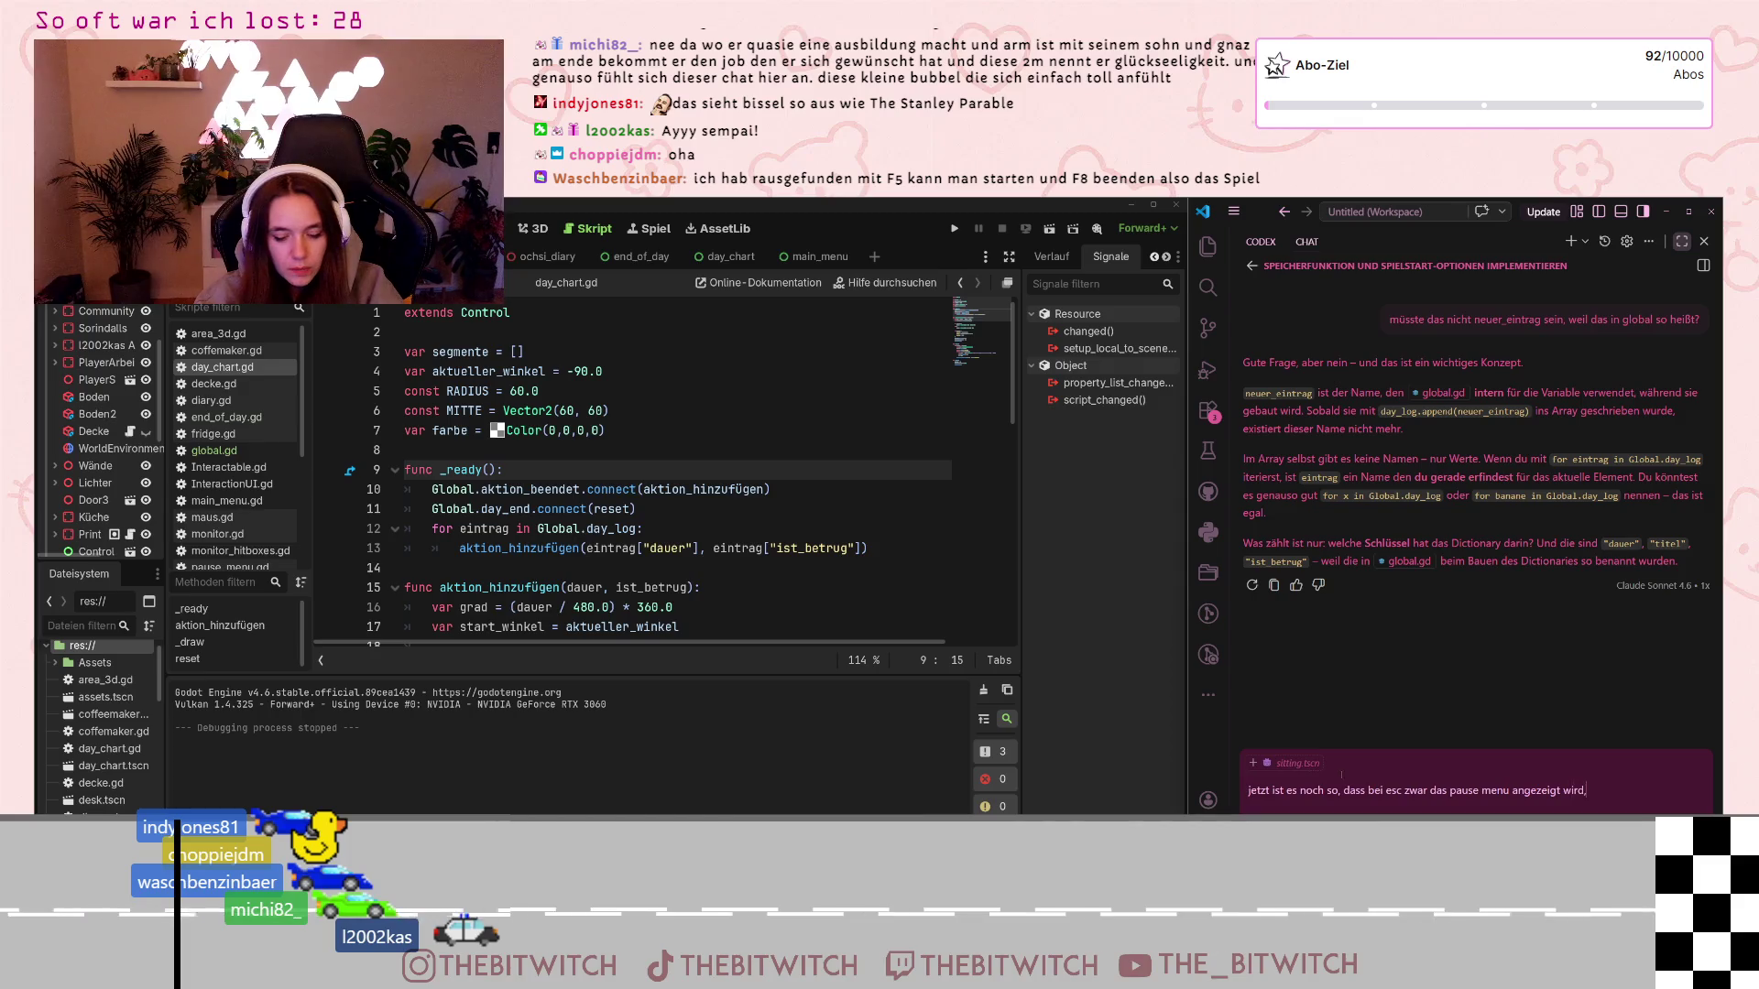
type(" aber nicht")
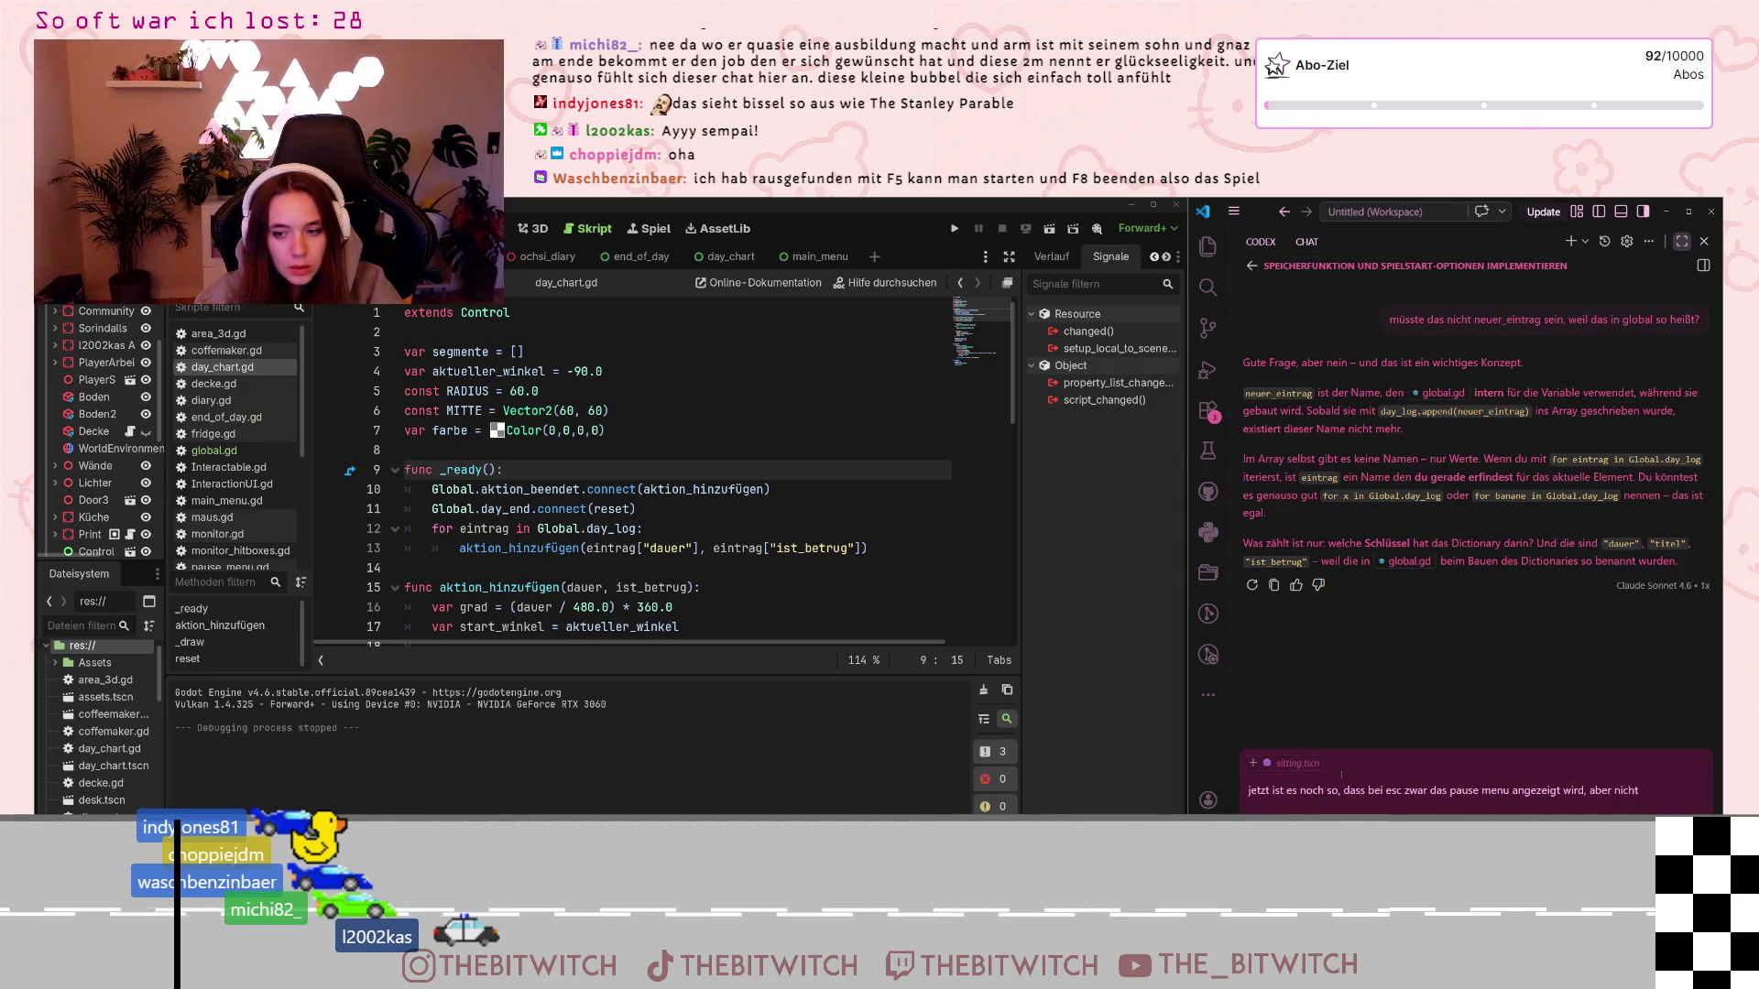
scroll(79, 409, "down", 3)
scroll(79, 409, "down", 3)
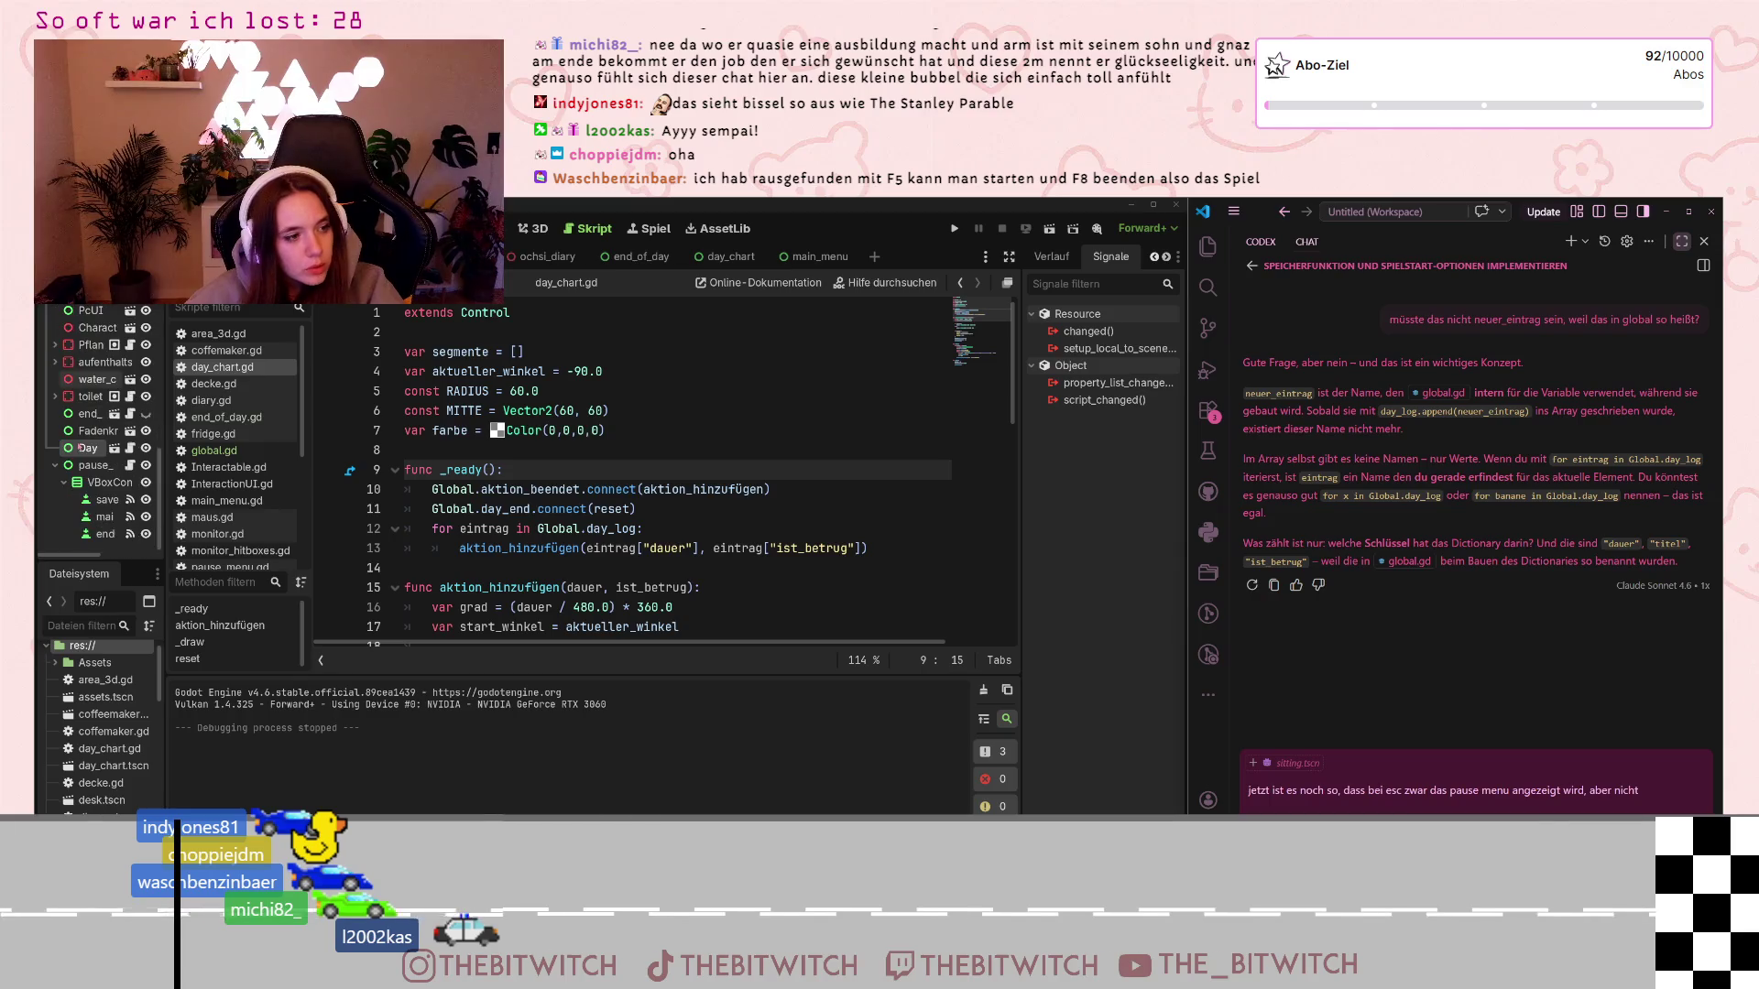
Enable Top Level in the pause_menu node's Visibility settings and save the scene
left_click(92, 465)
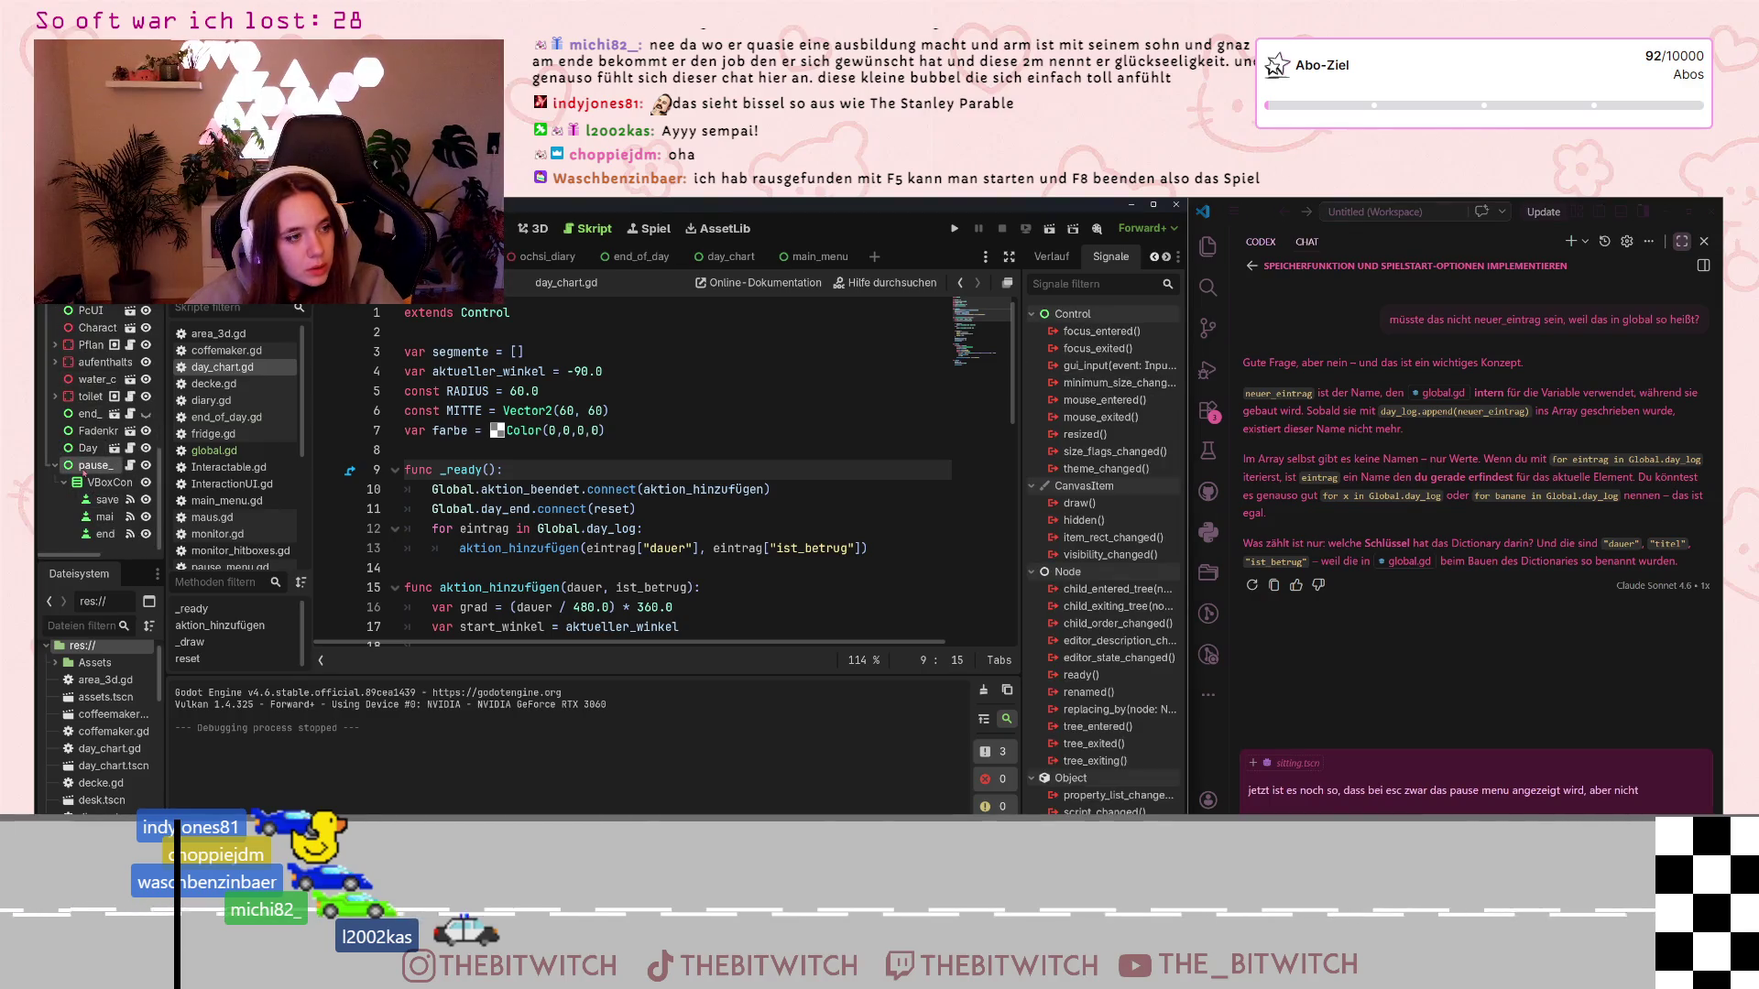
left_click(1085, 270)
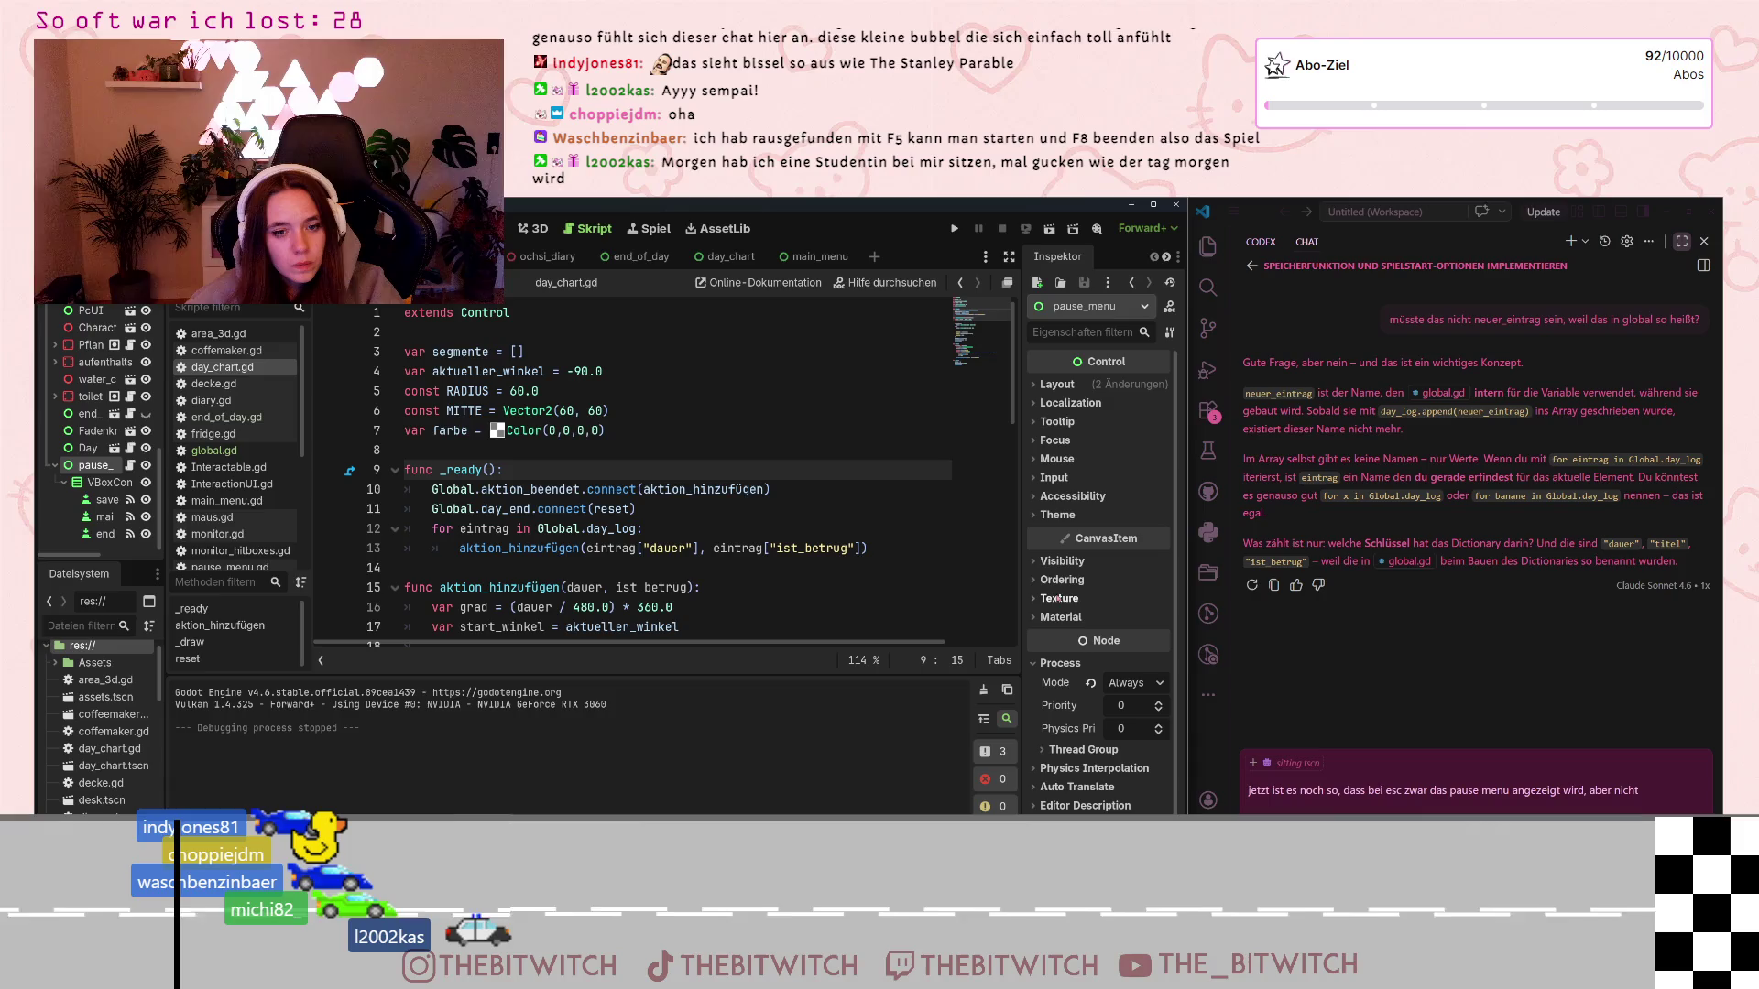
left_click(1064, 562)
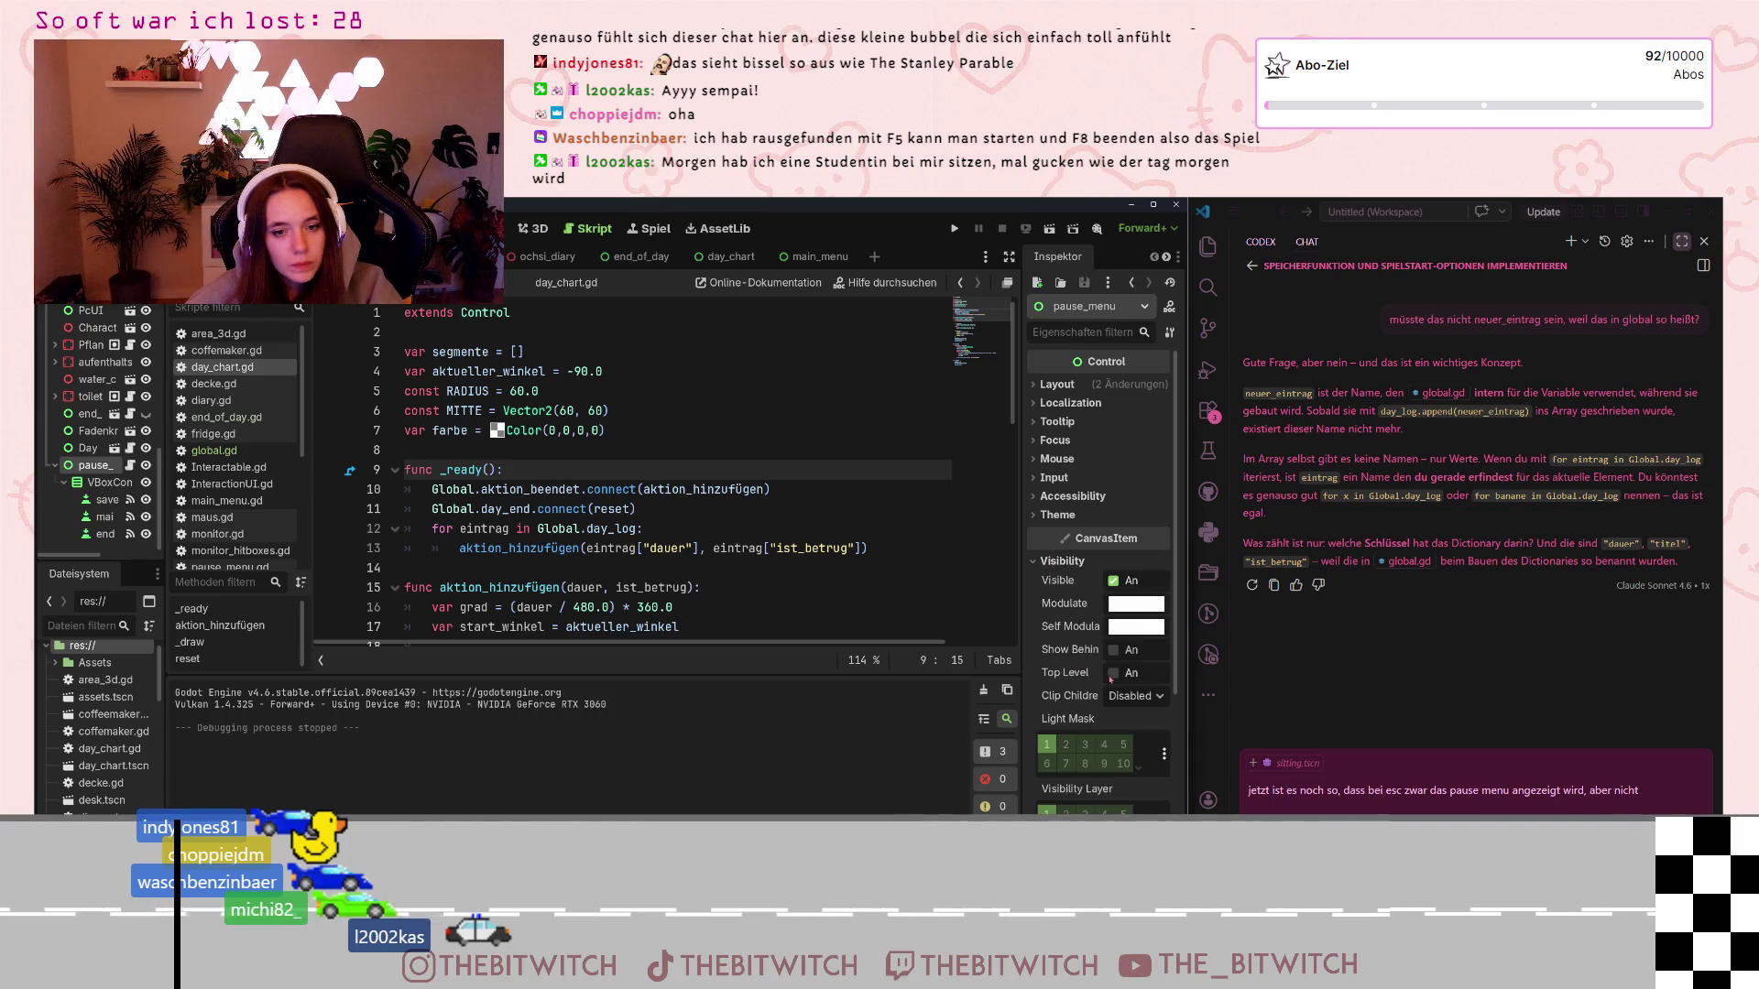
mouse_move(1079, 676)
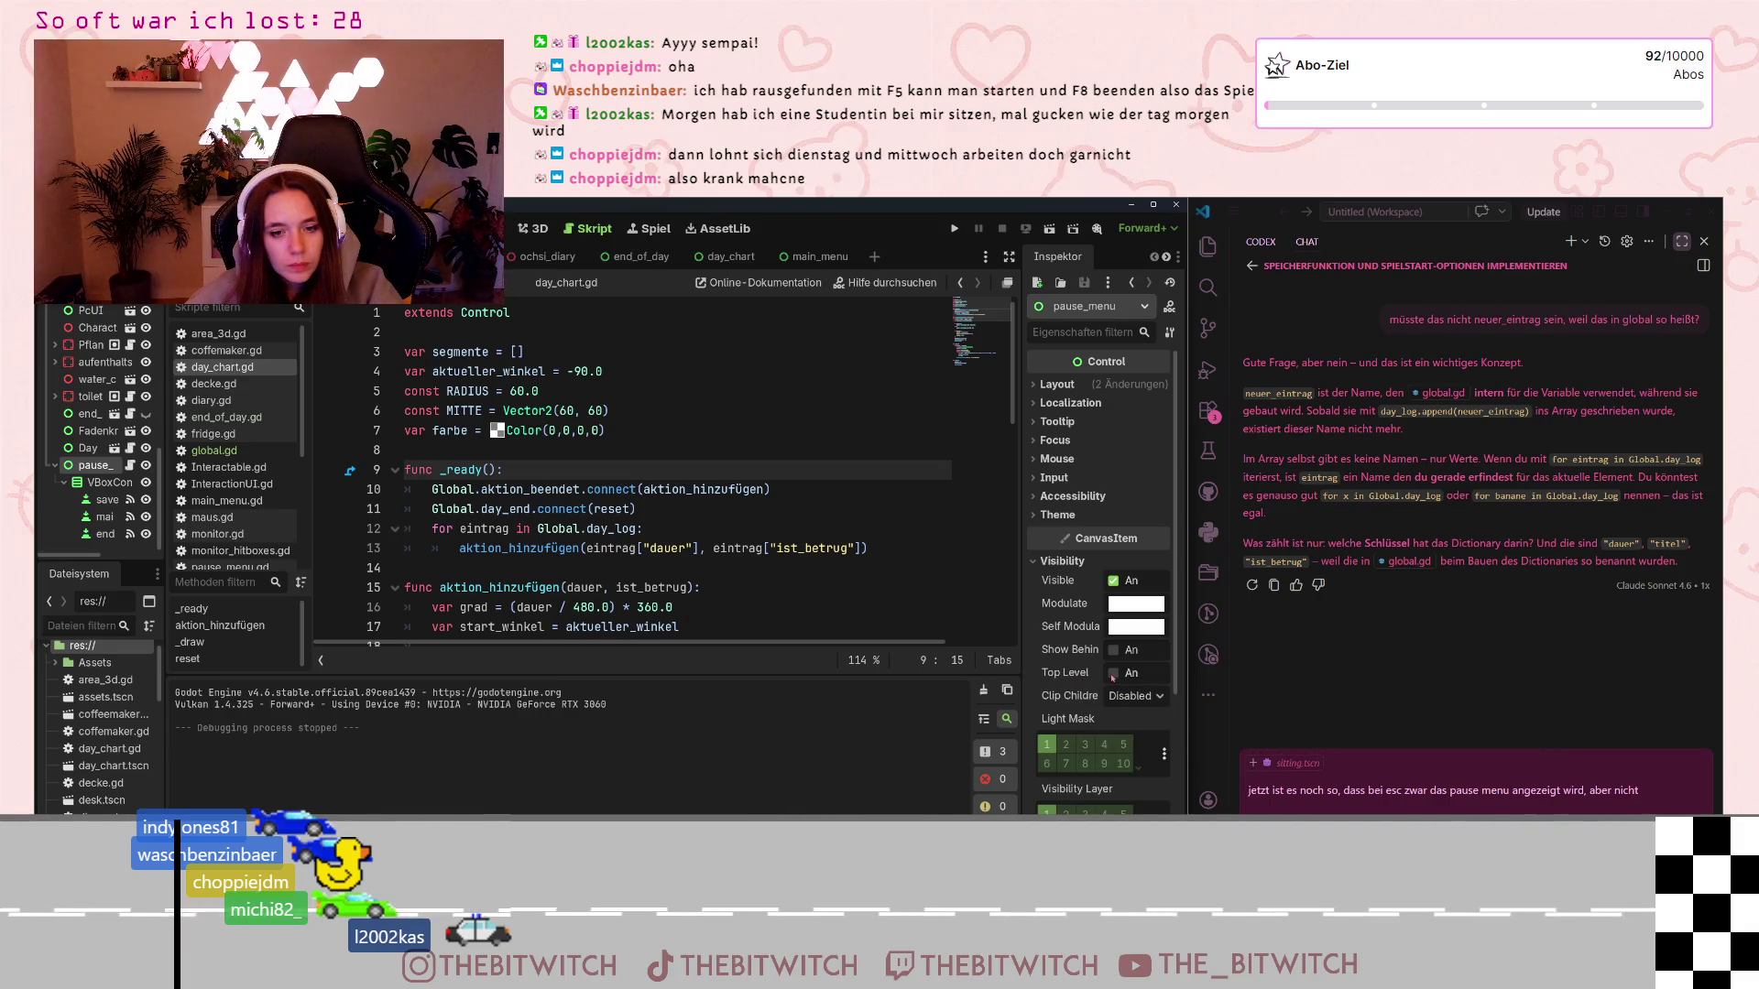
left_click(1112, 674)
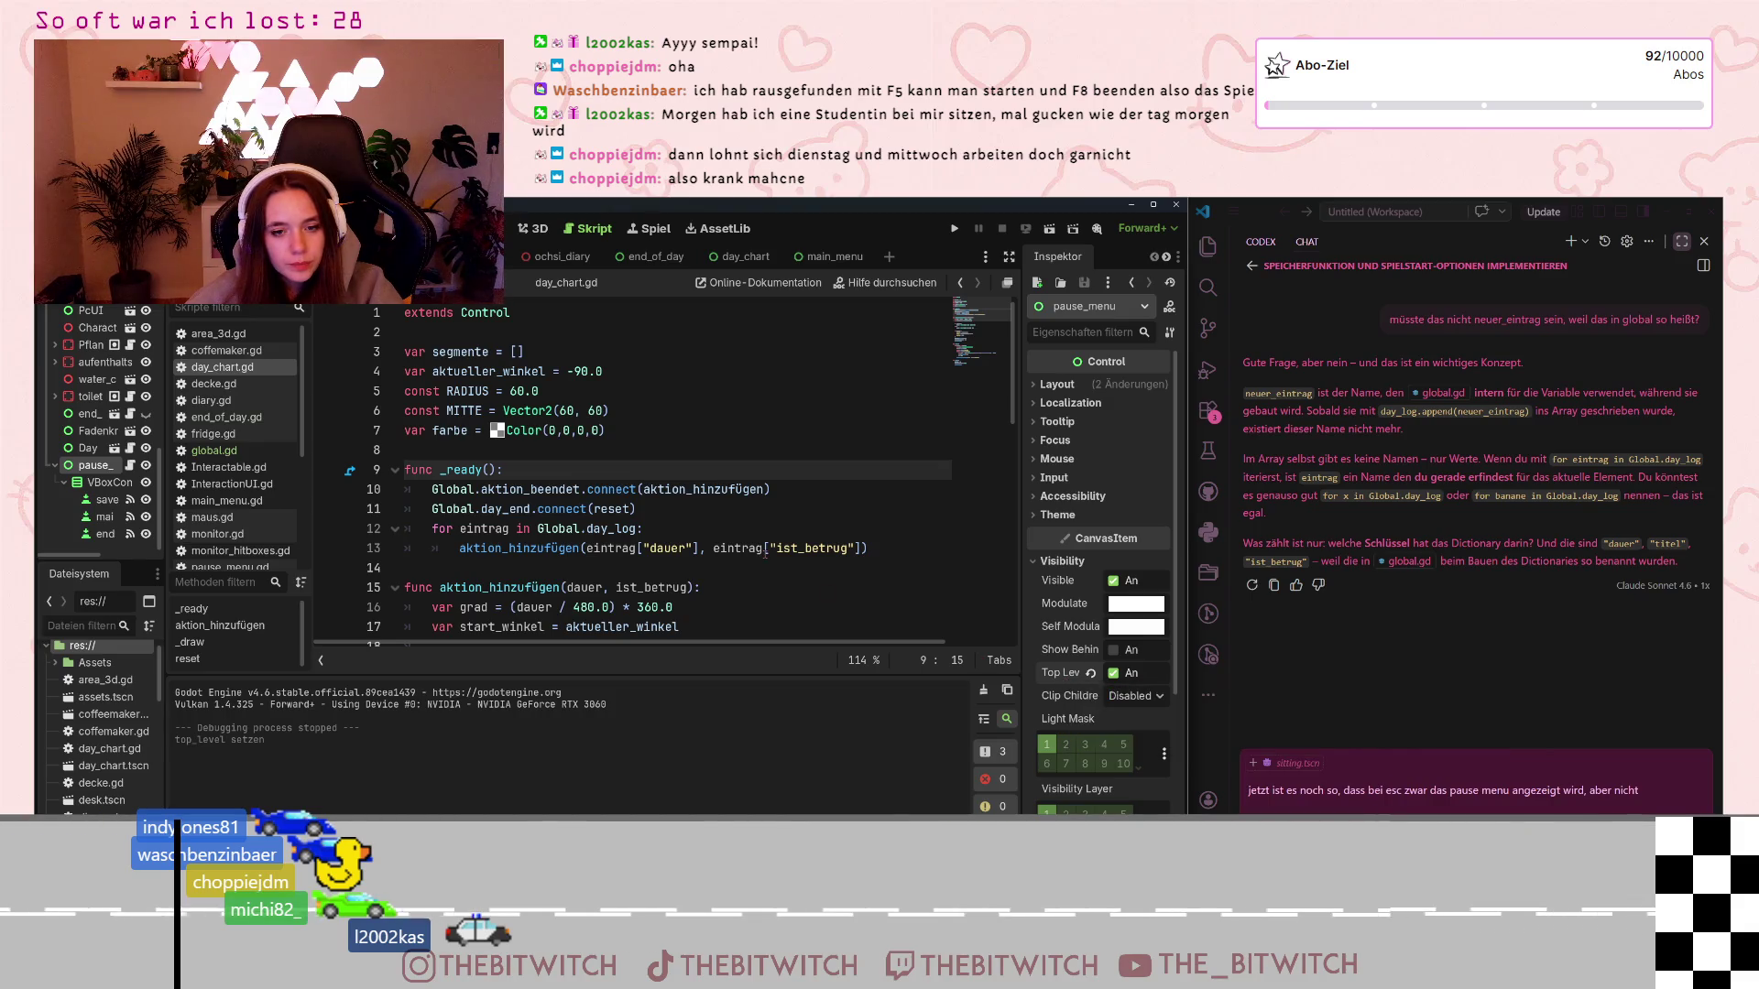
left_click(859, 548)
key("ctrl+s")
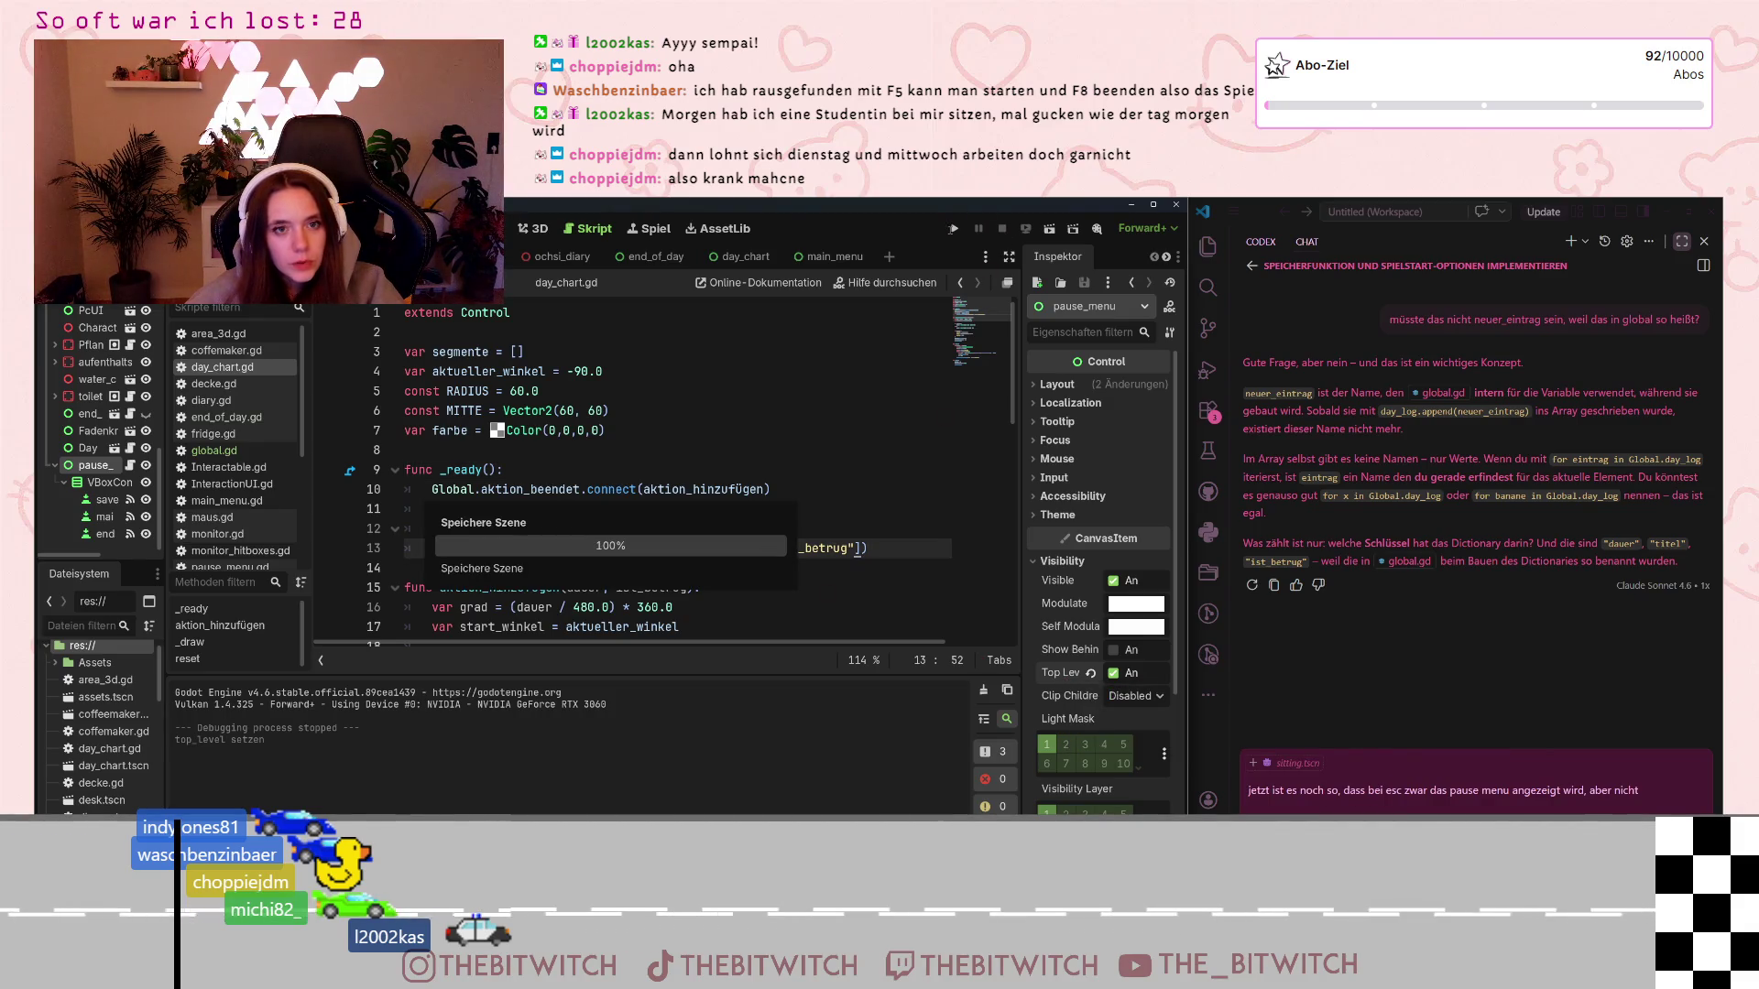
Start a game from the main menu, walk to the printer, open the pause menu, then close the game
left_click(953, 228)
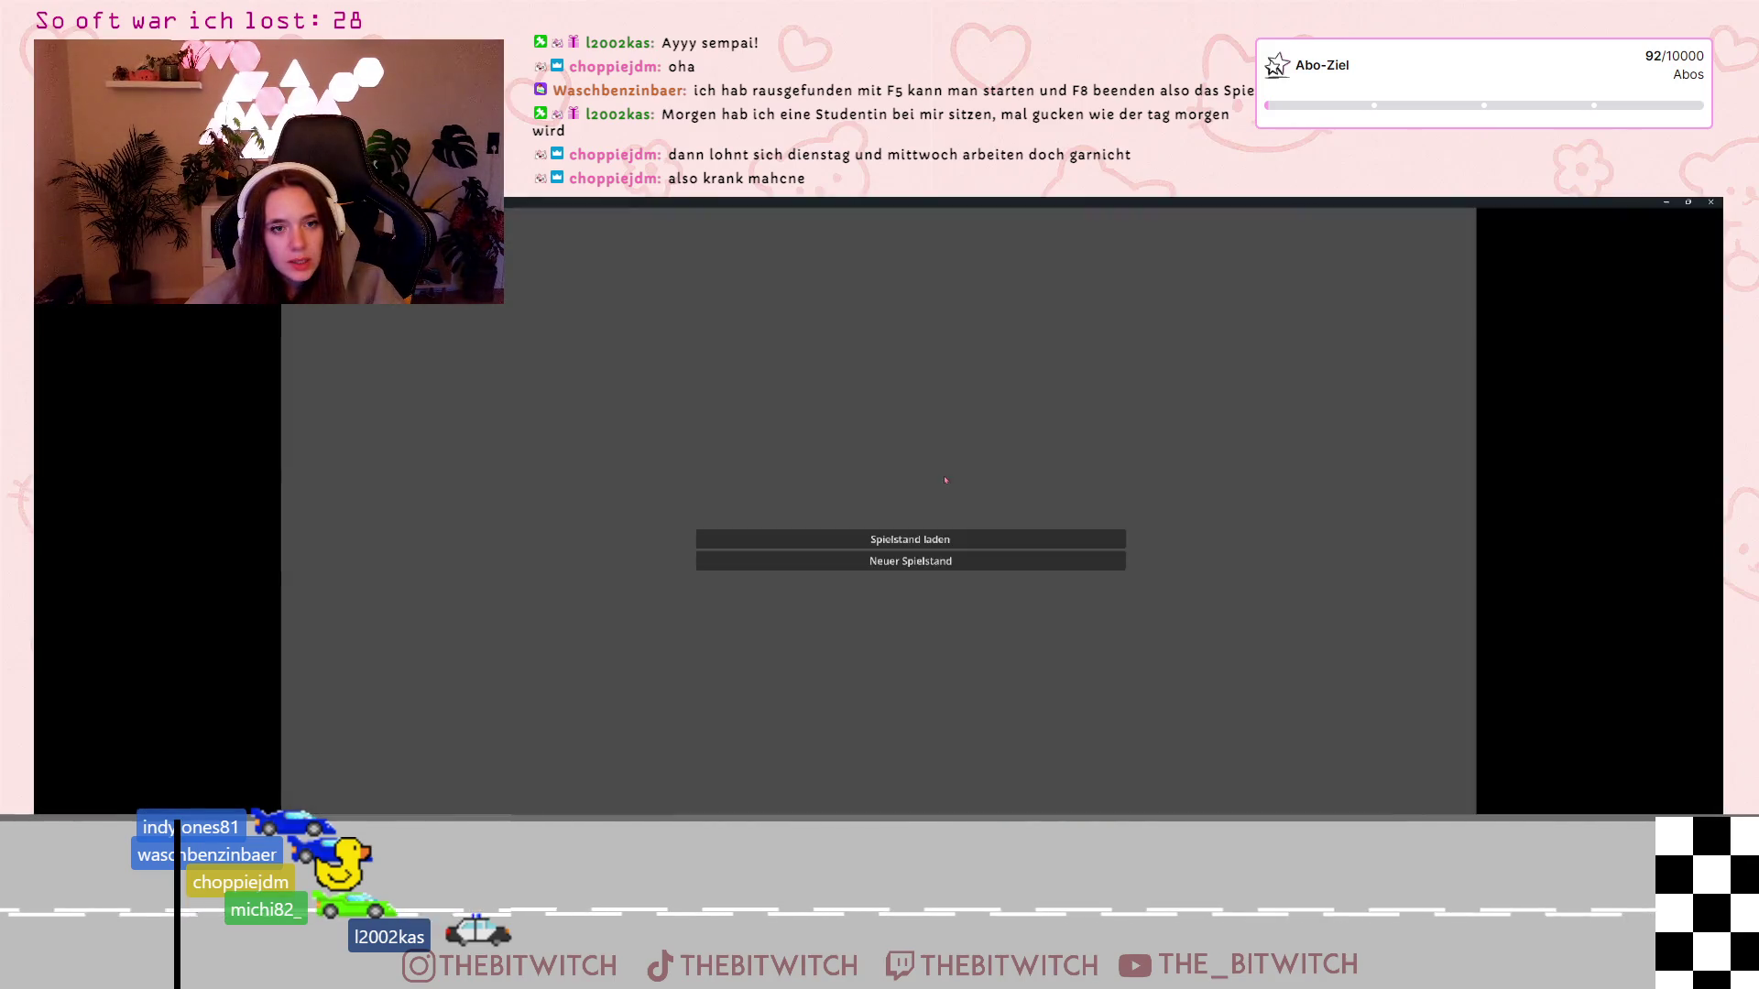
left_click(992, 543)
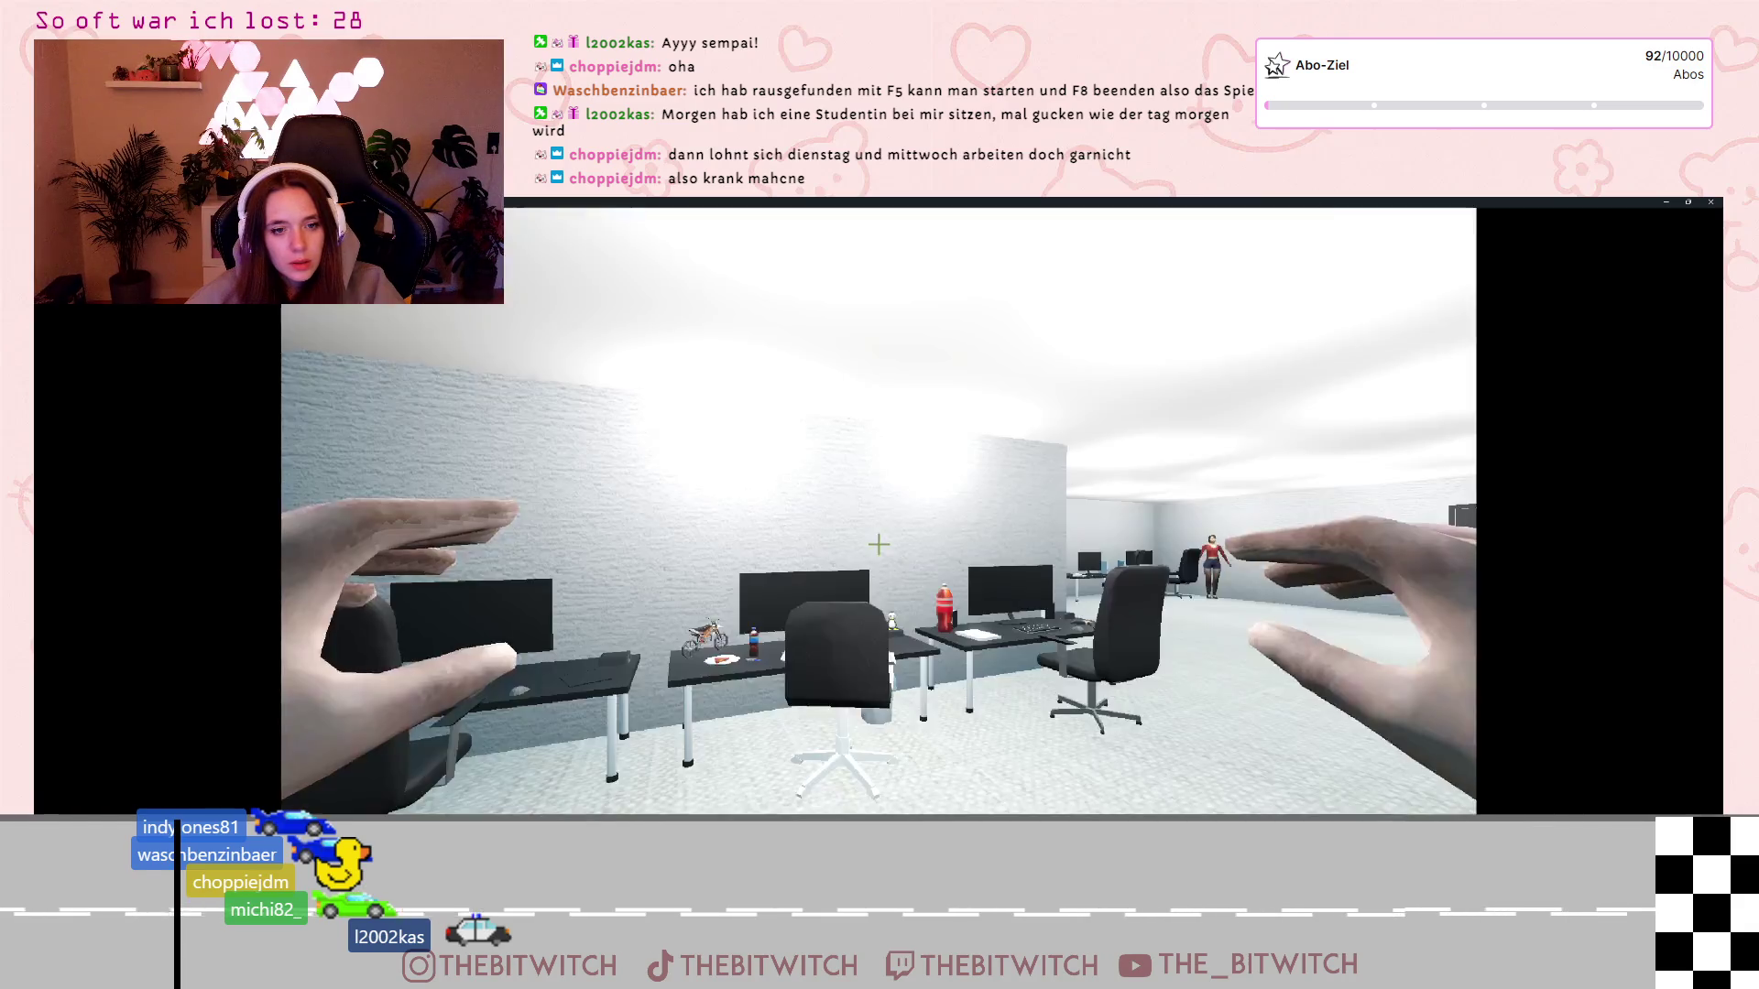
key("w")
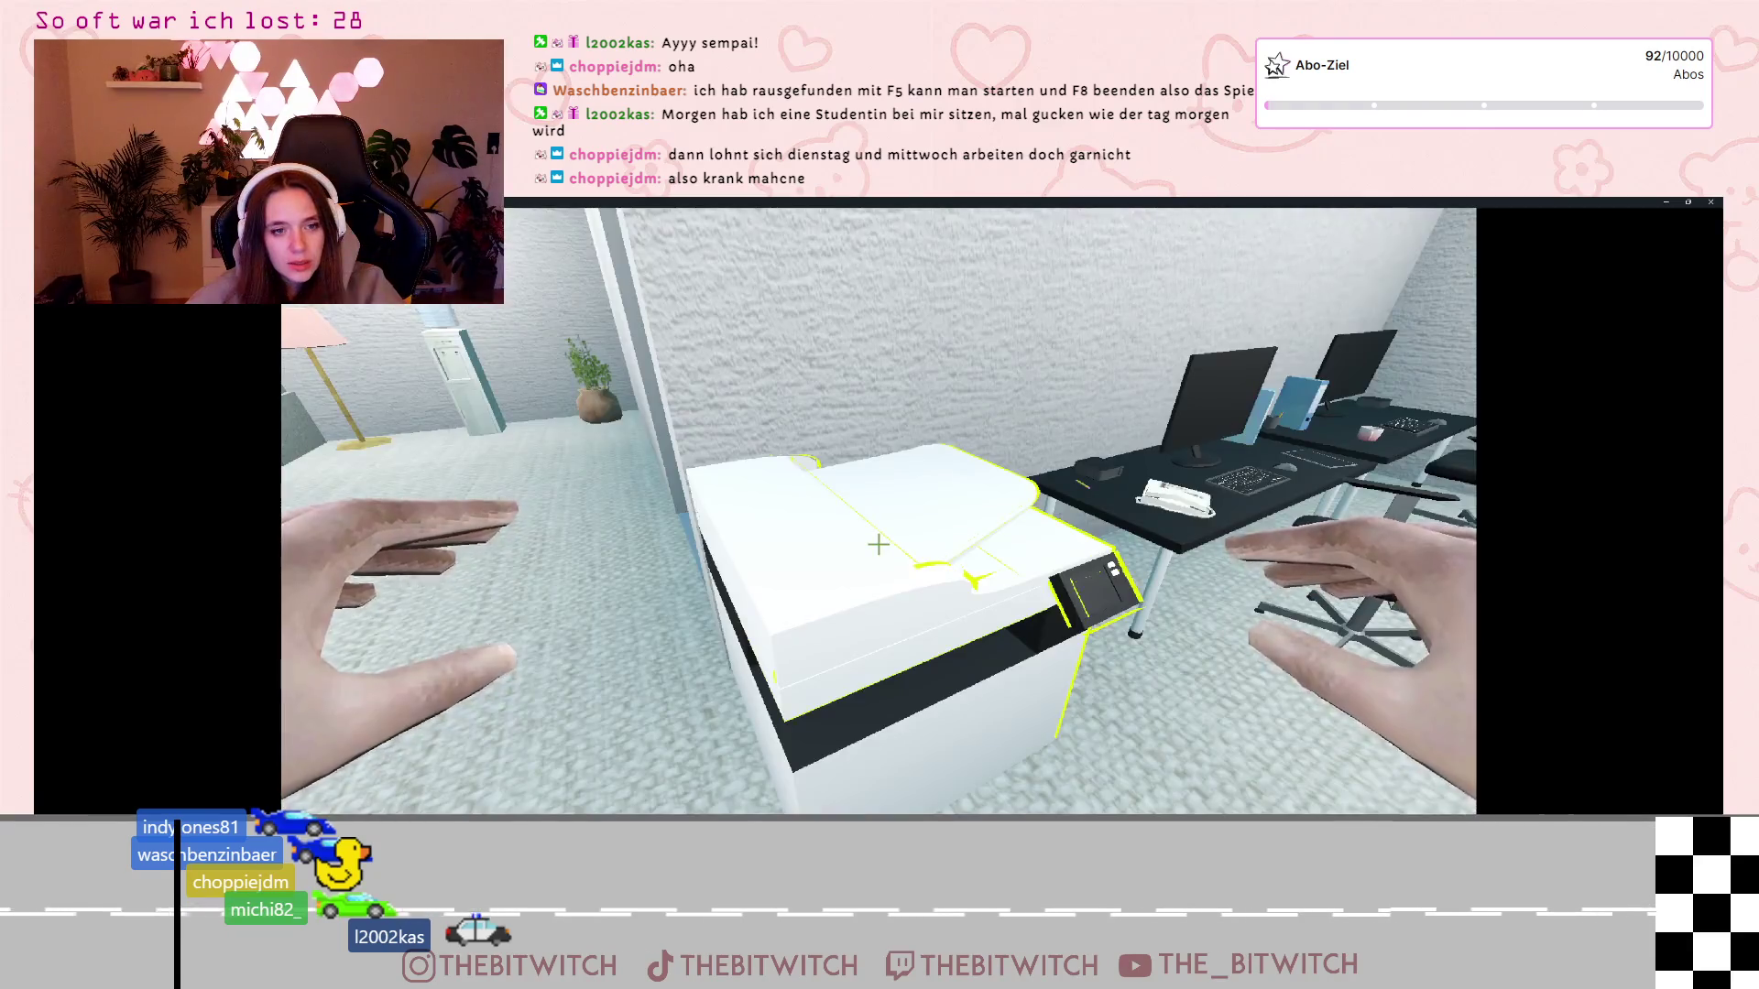
key("Escape")
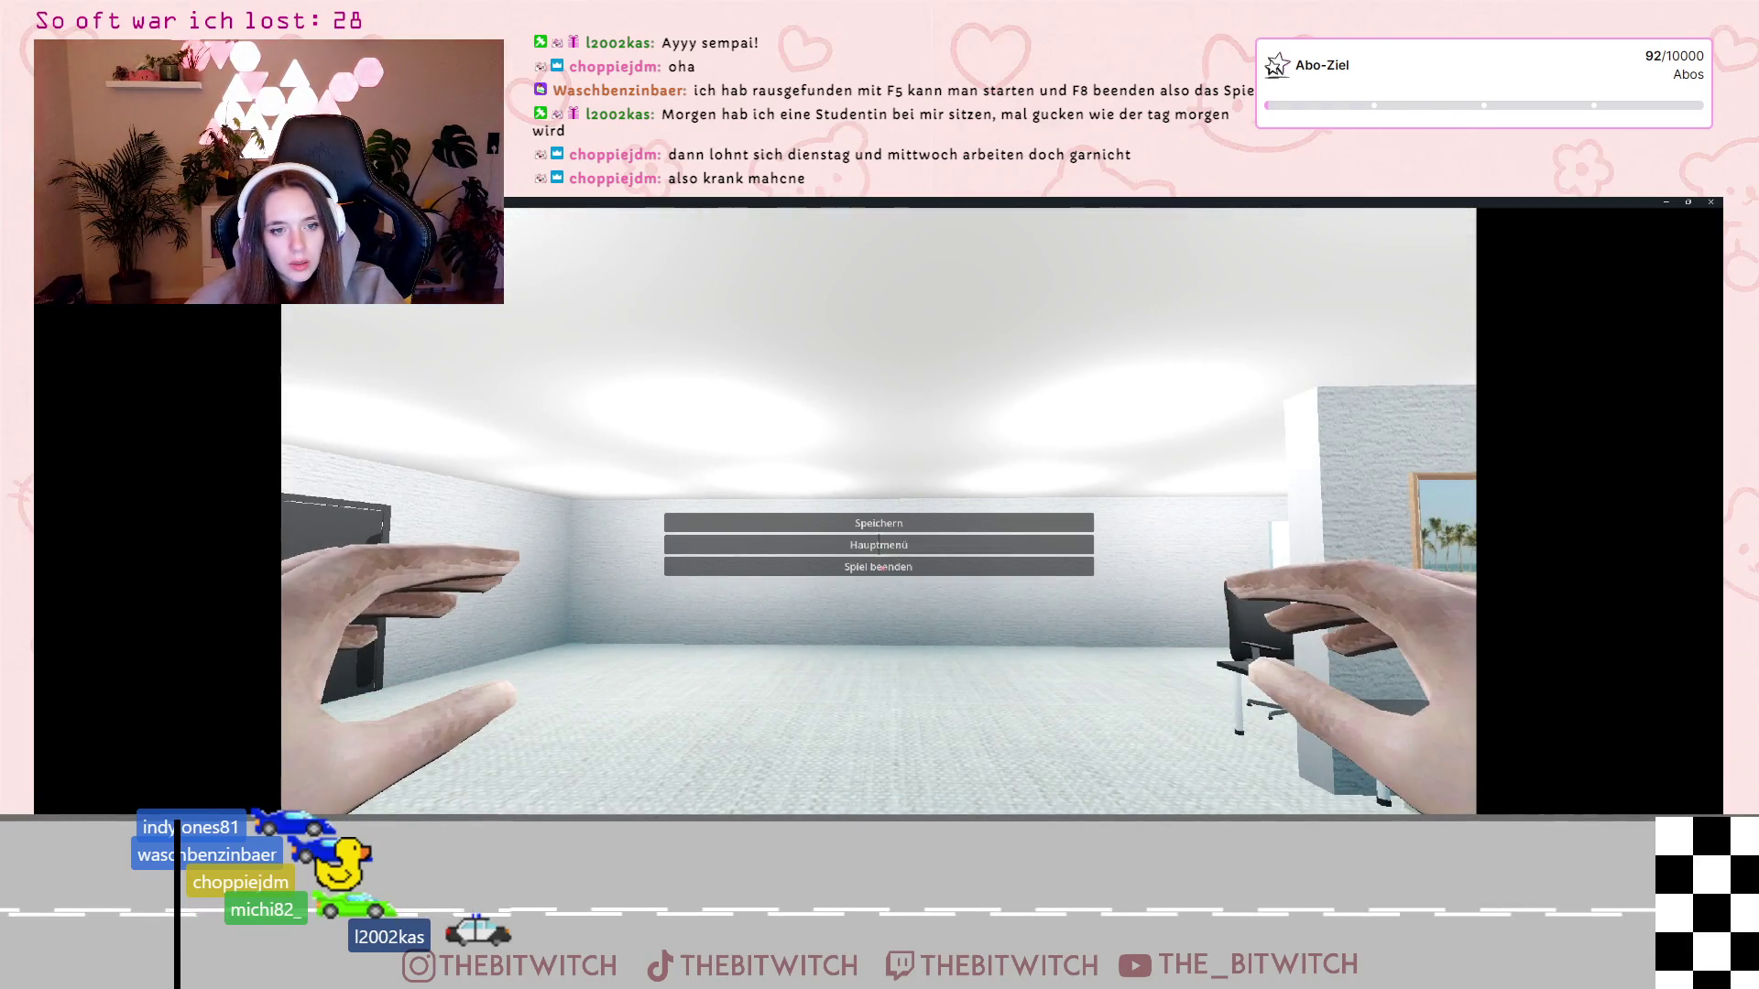
left_click(1710, 202)
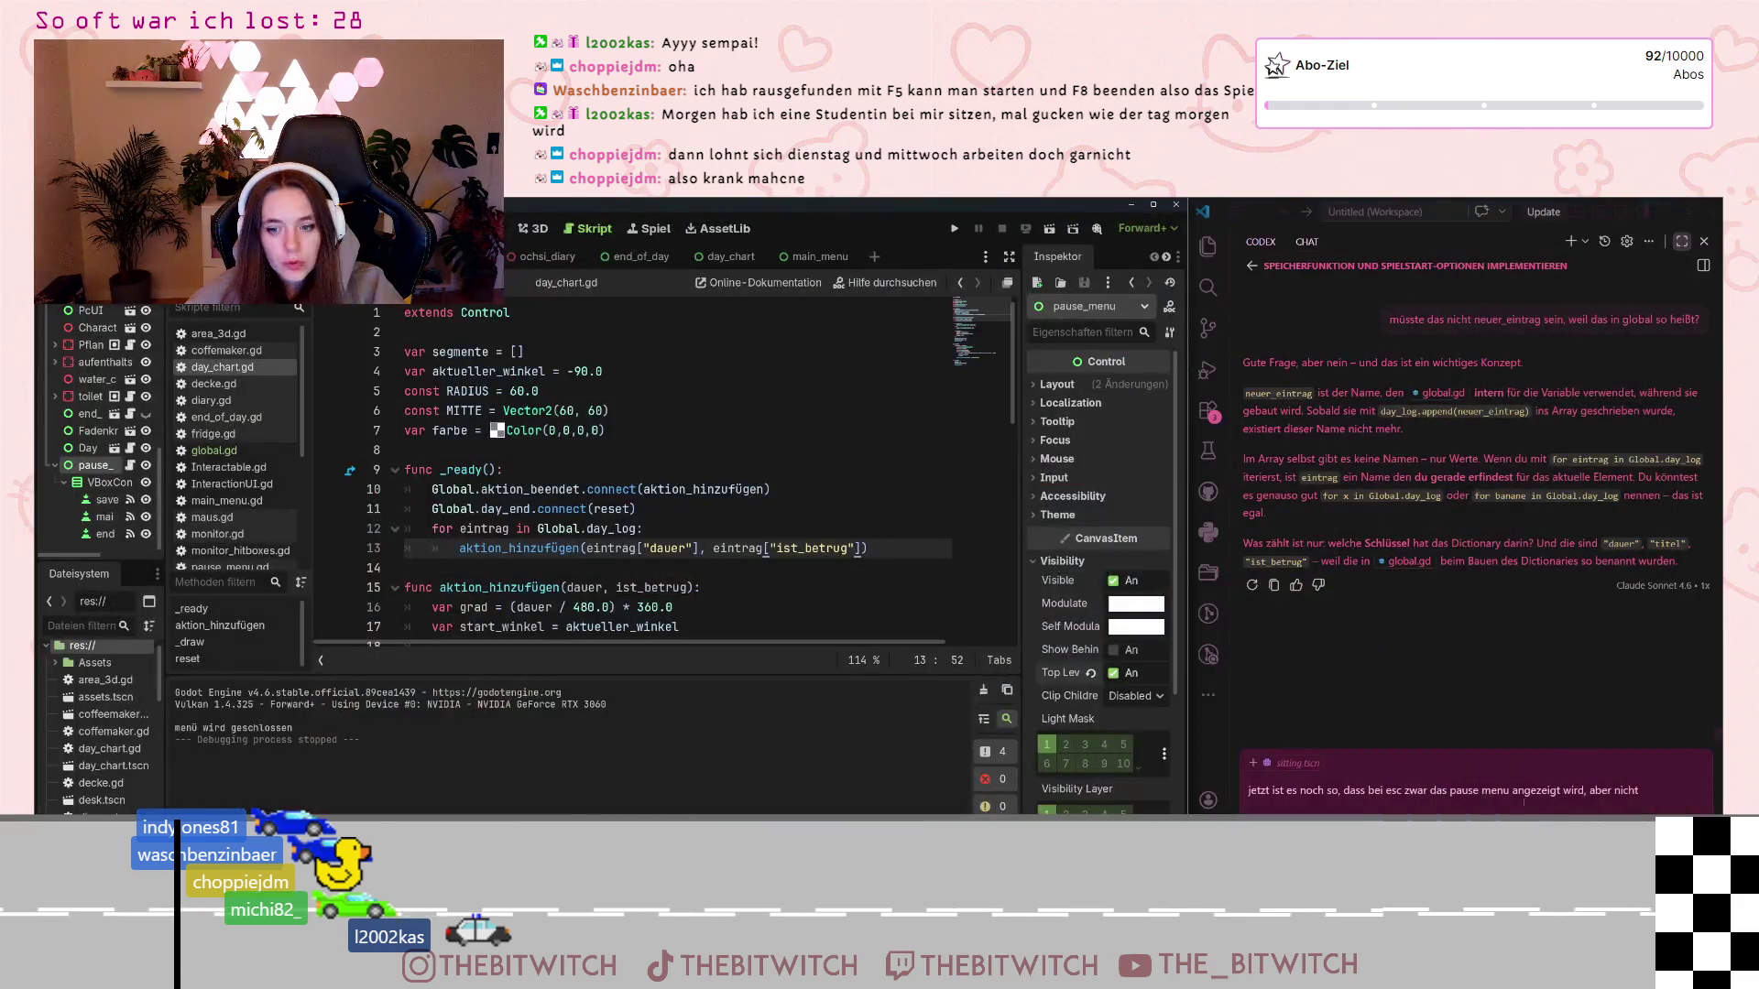
Finish the chat message with 'die buttons nicht ansteuern kann' and send it
key("BackSpace")
key("BackSpace")
key("BackSpace")
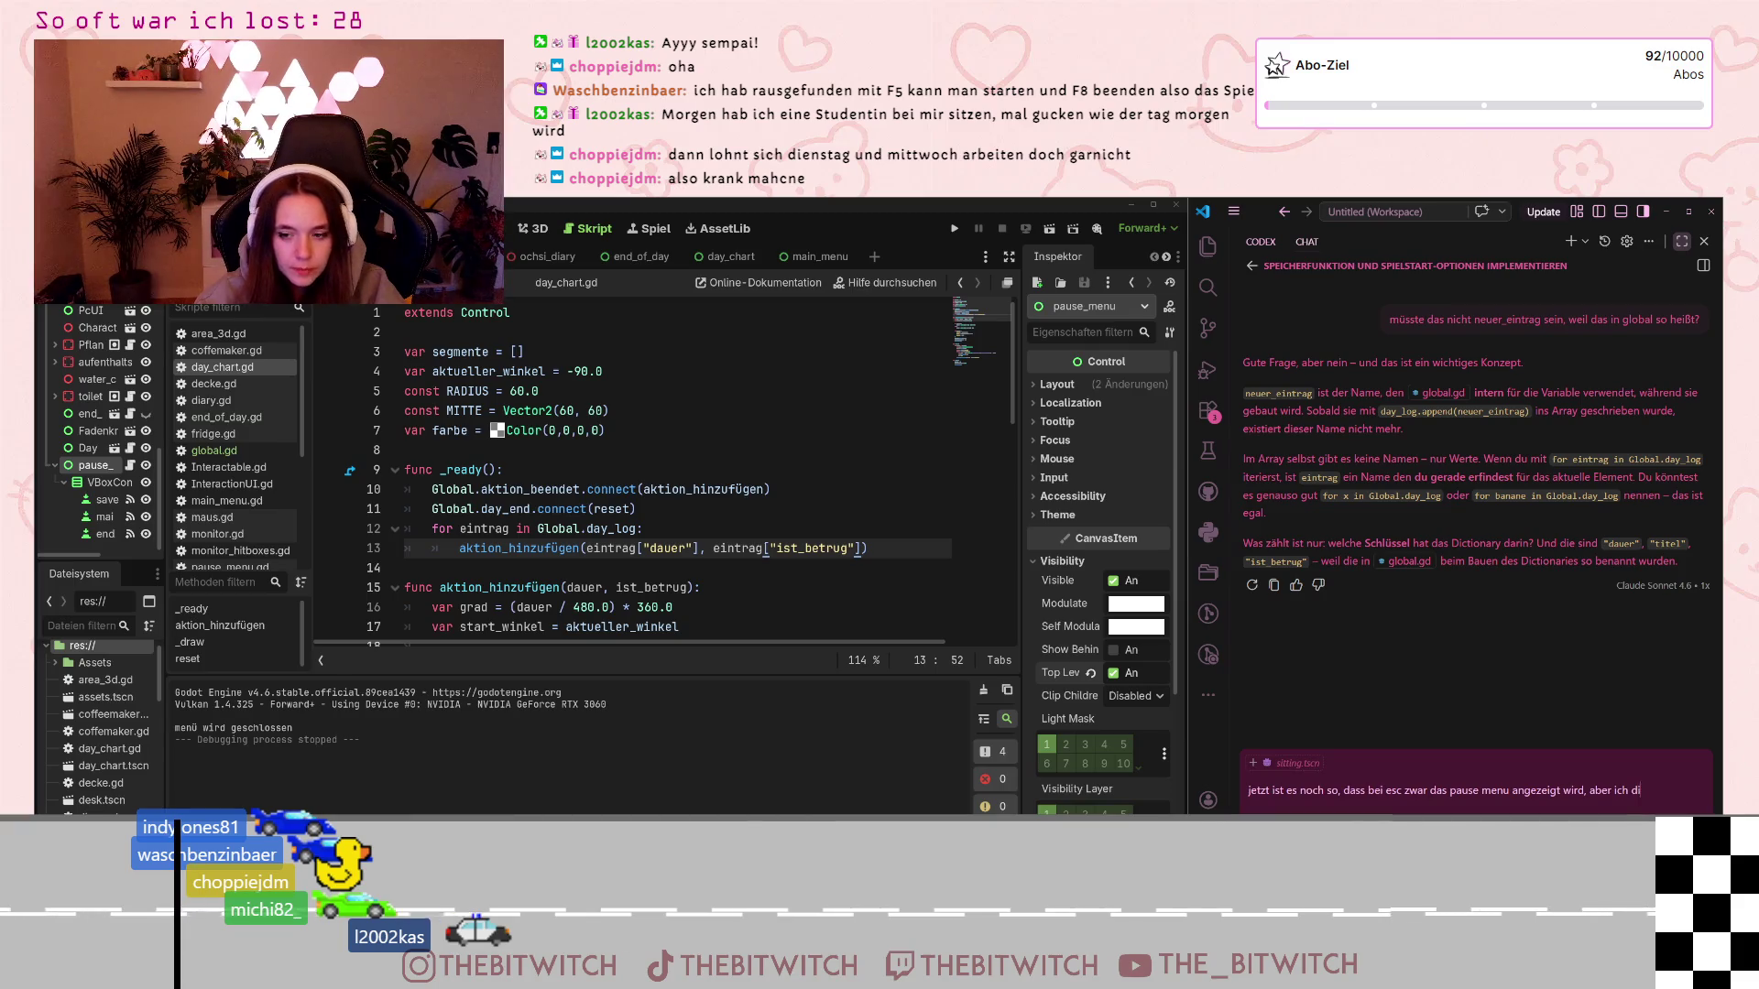
type("die buttons nic")
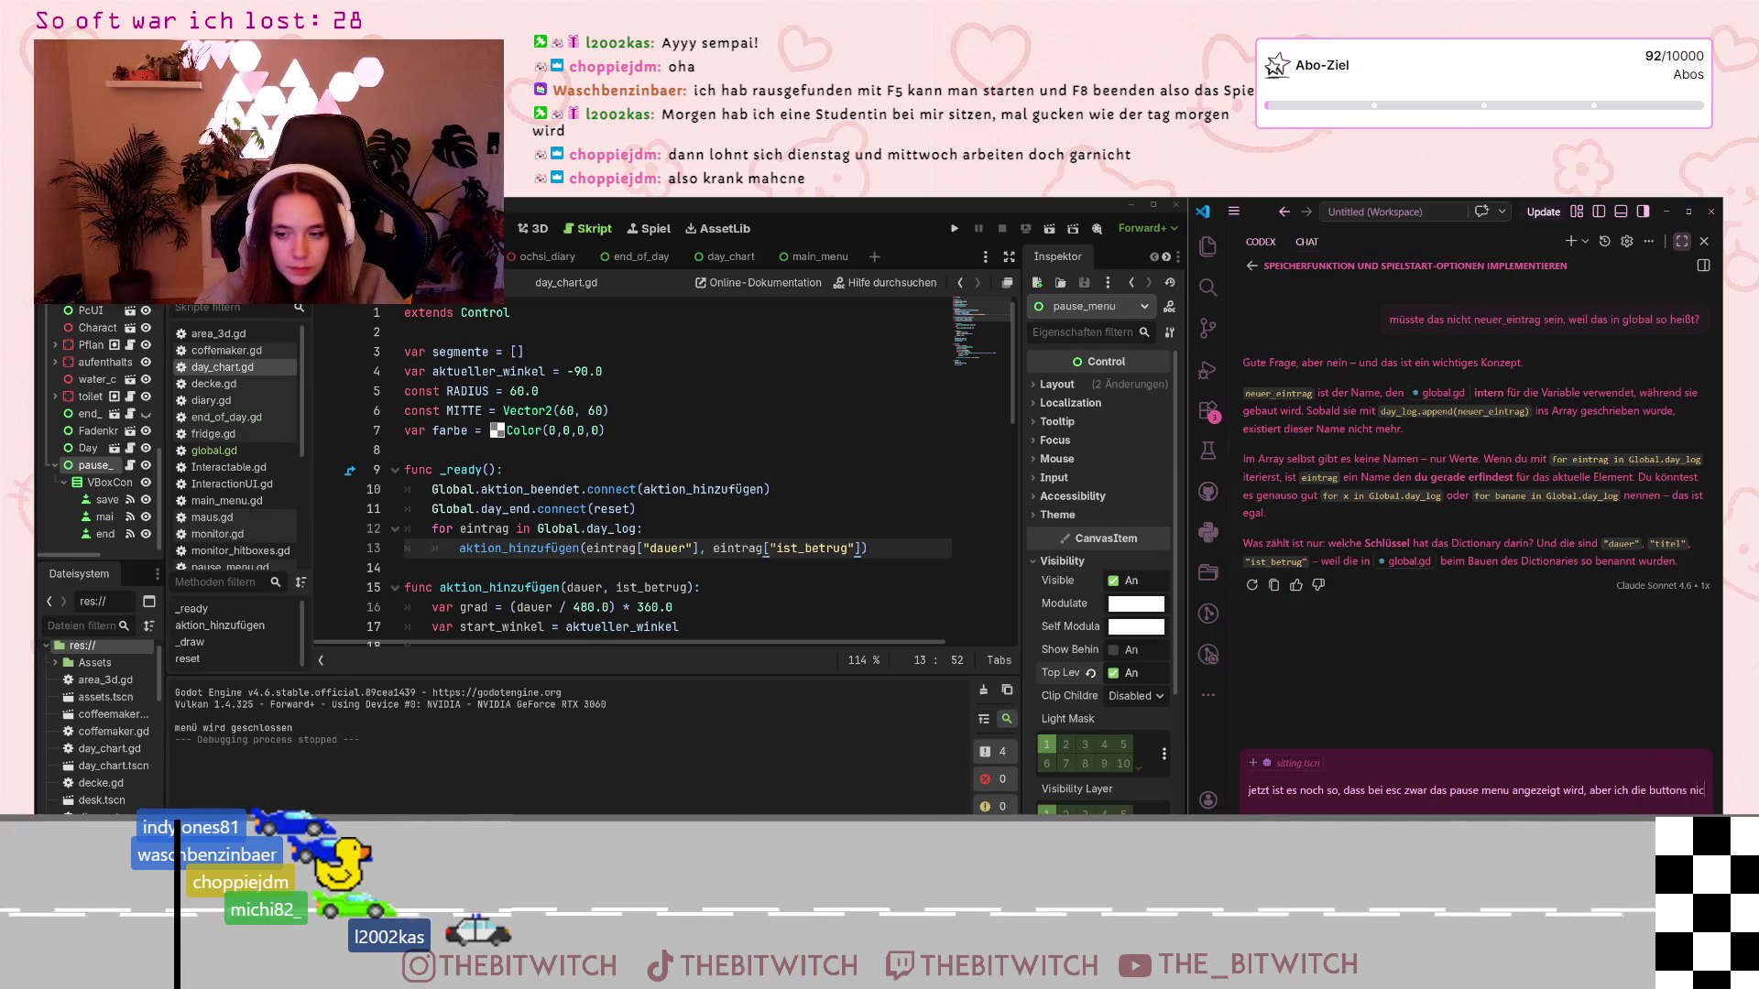
type("ht ansteuern kann")
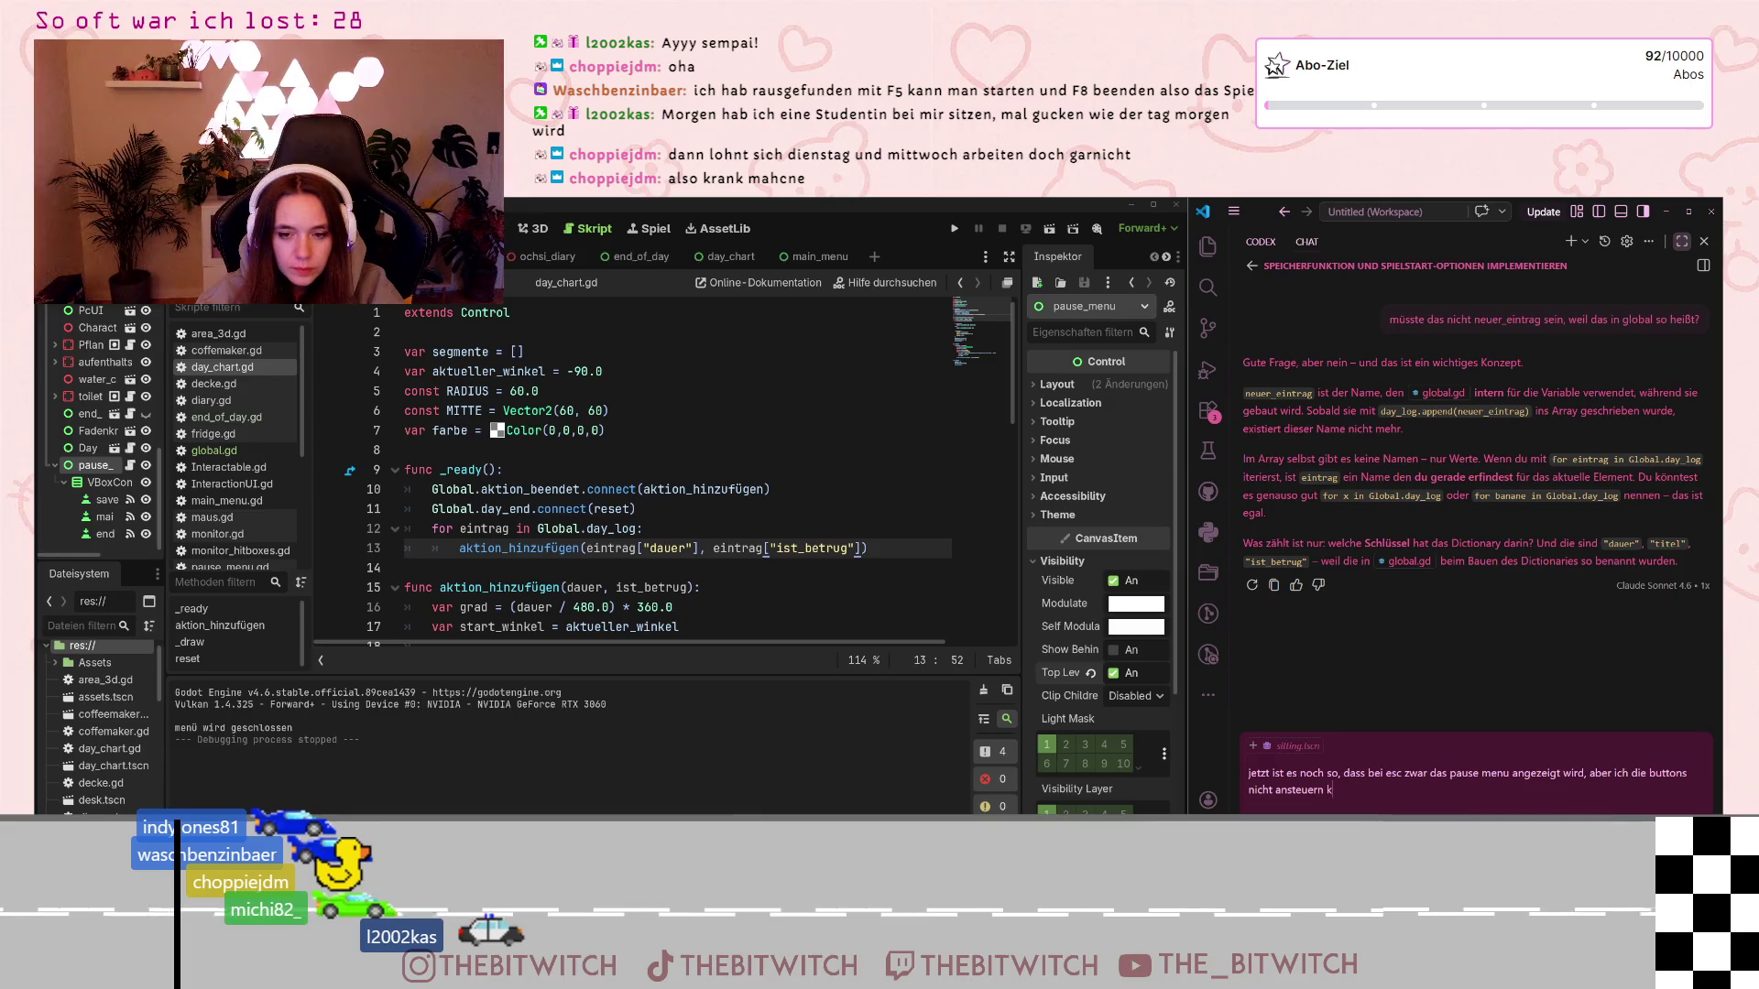
key("Return")
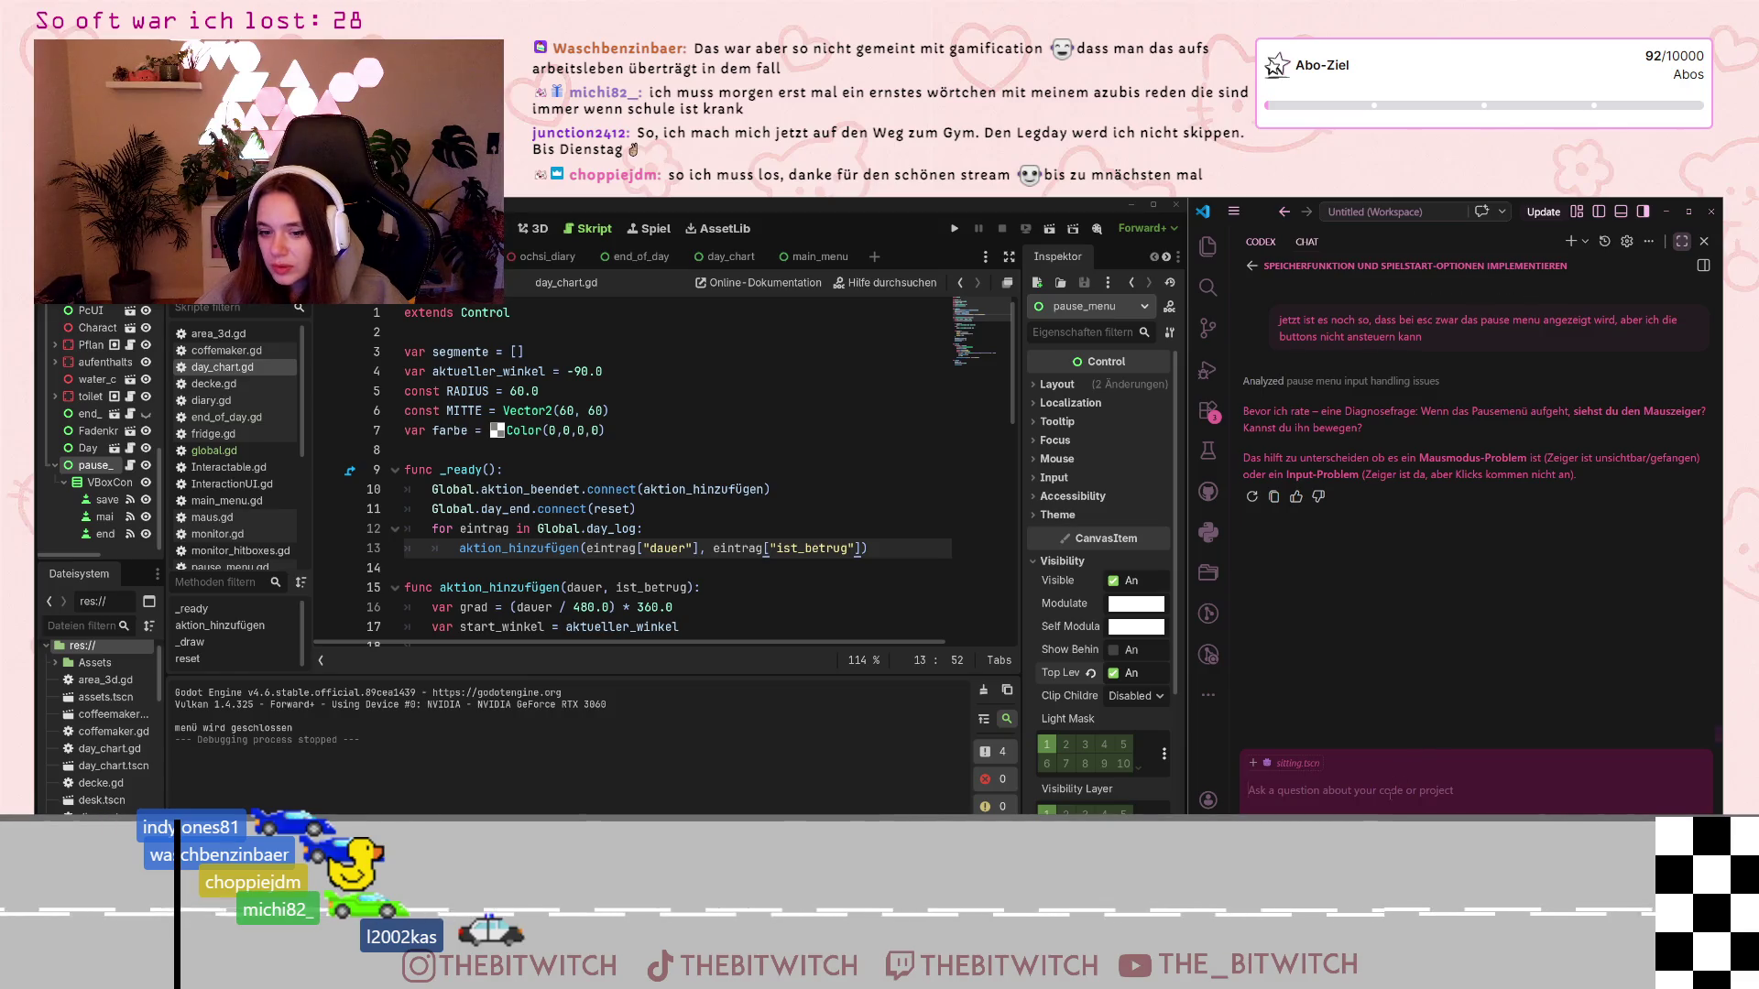
Reply to the assistant that the mouse is visible but the buttons don't react ('maus ist da, aber buttons reagieren nicht')
type("da")
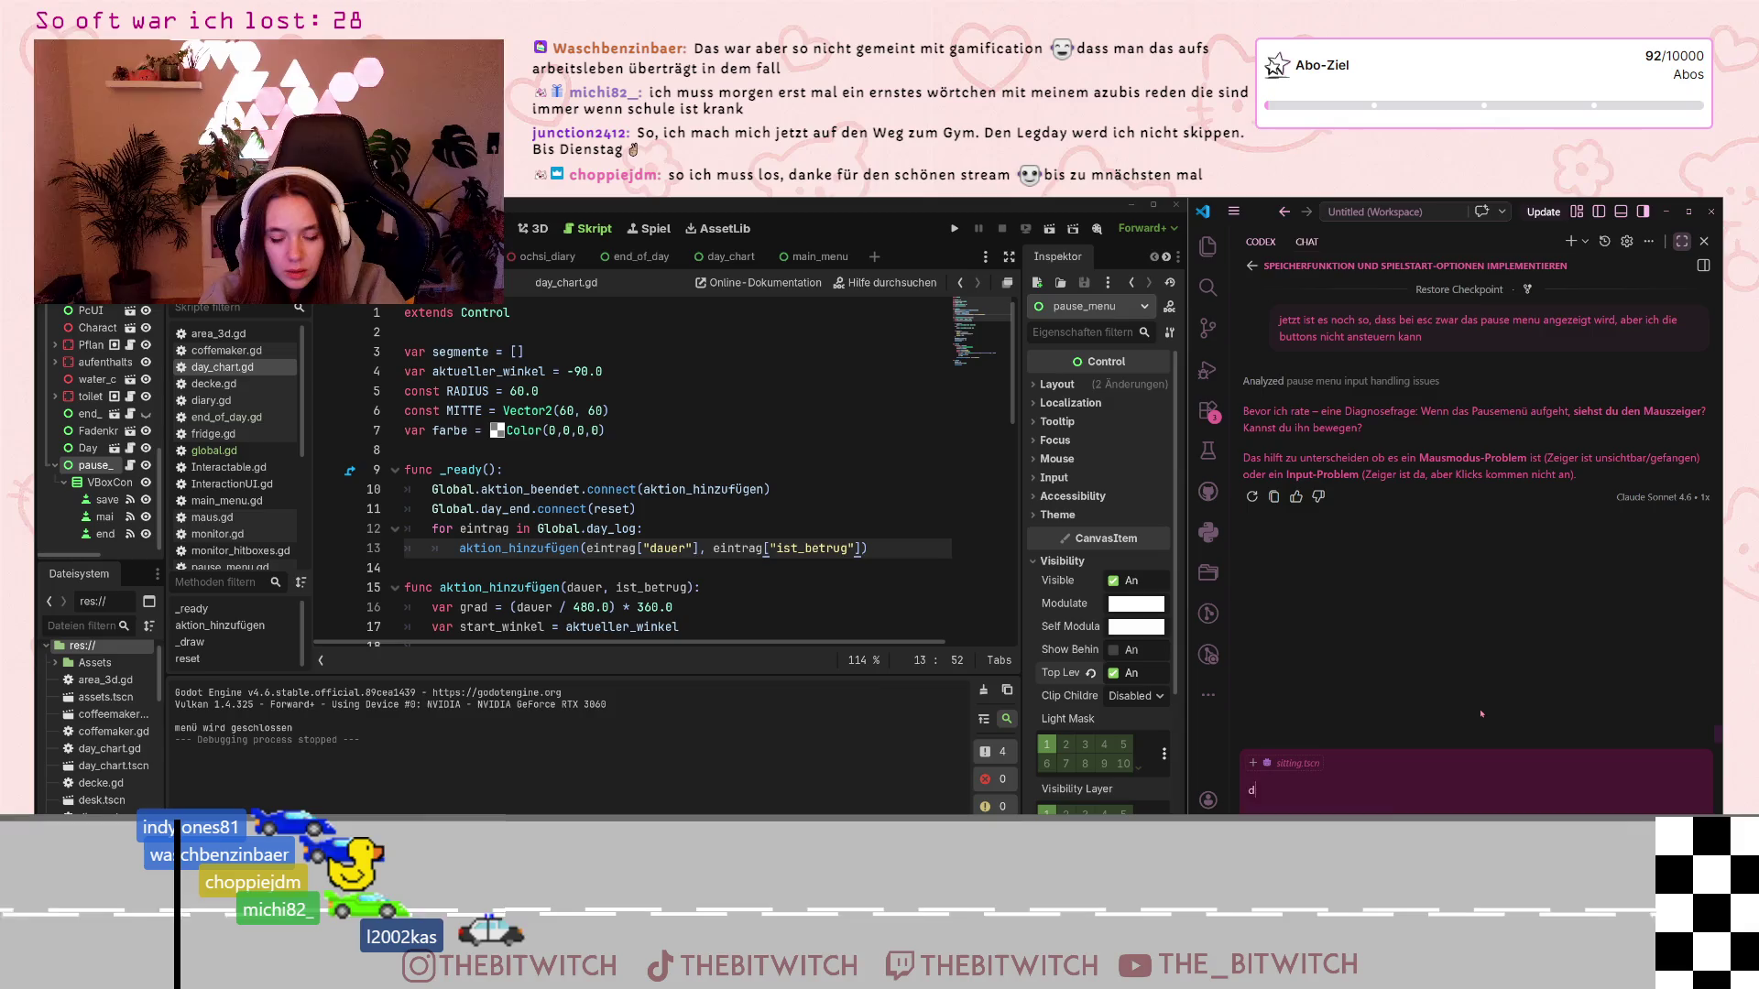
key("BackSpace")
type("maus ist da,m")
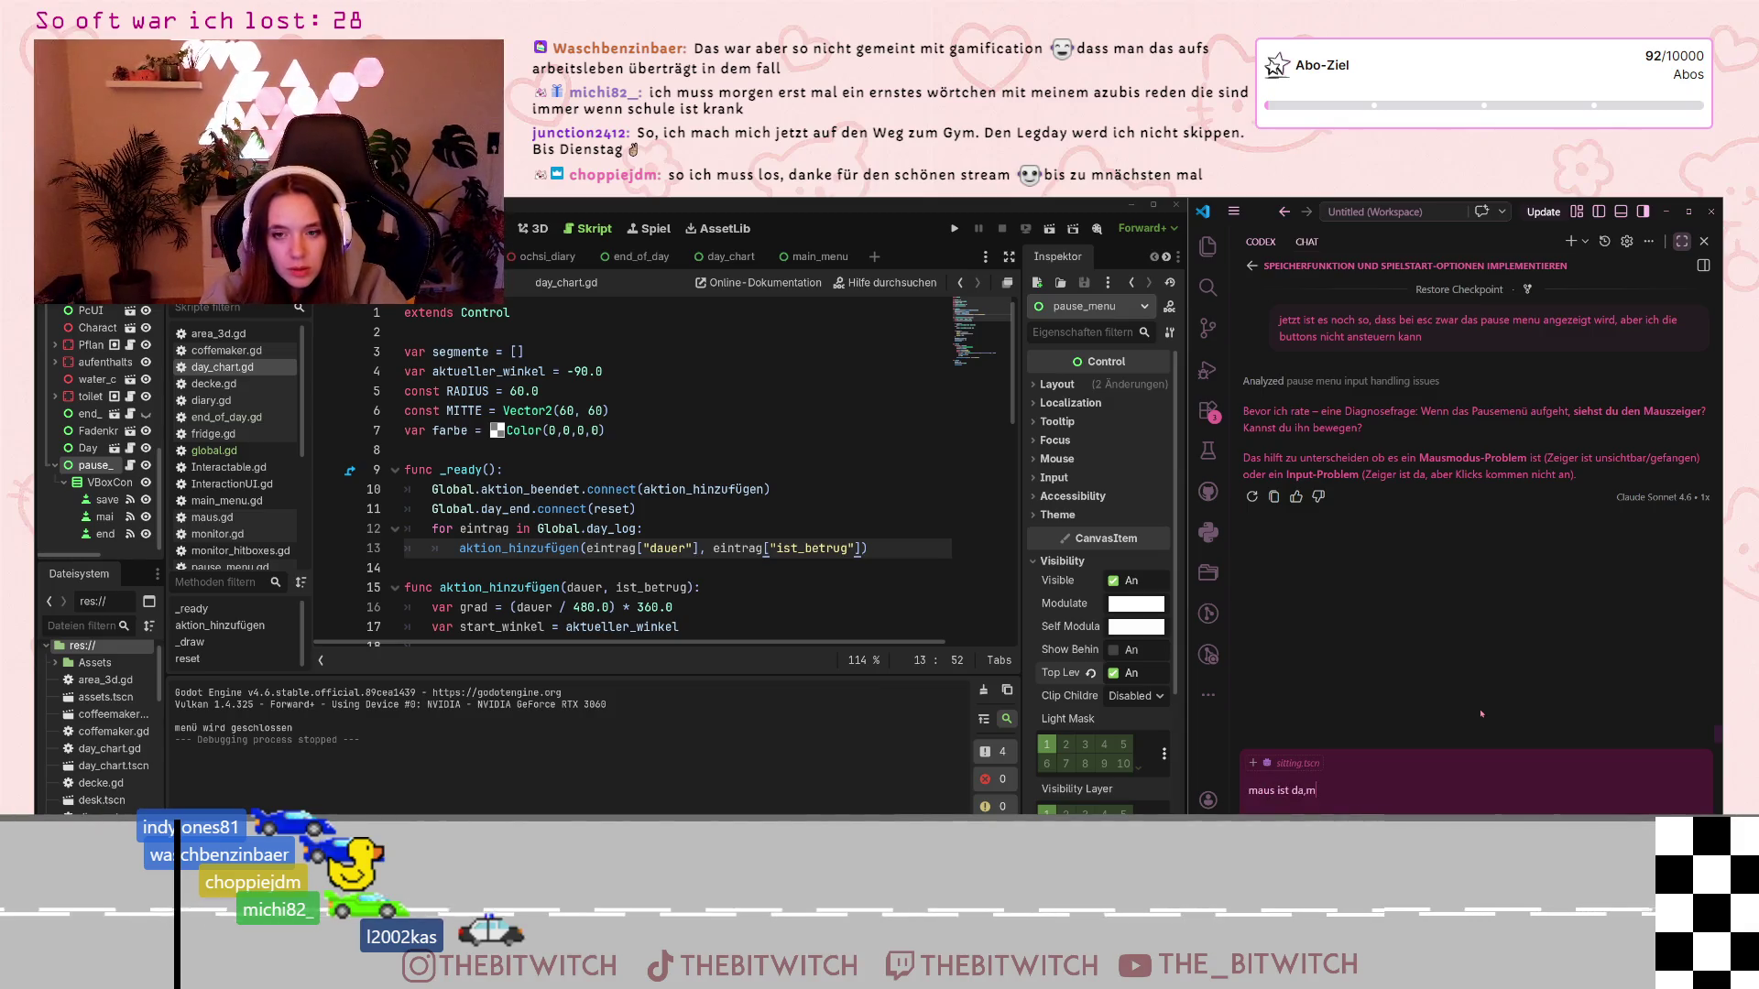
key("BackSpace")
type("av")
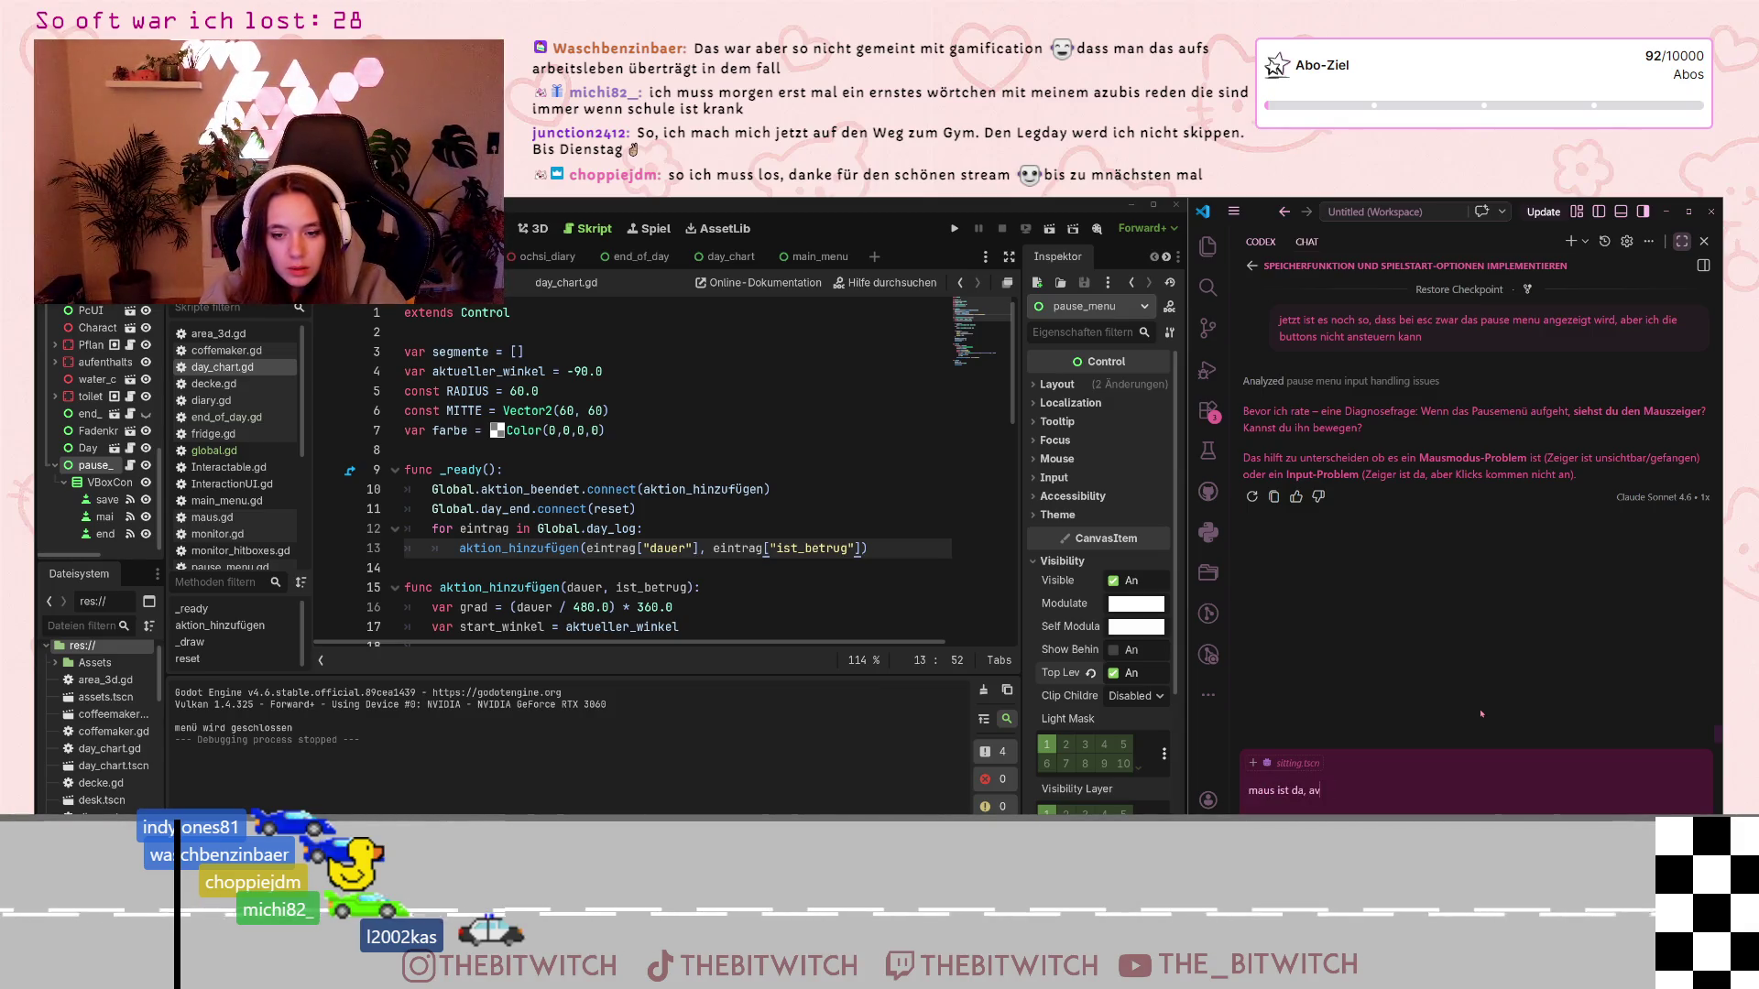
key("BackSpace")
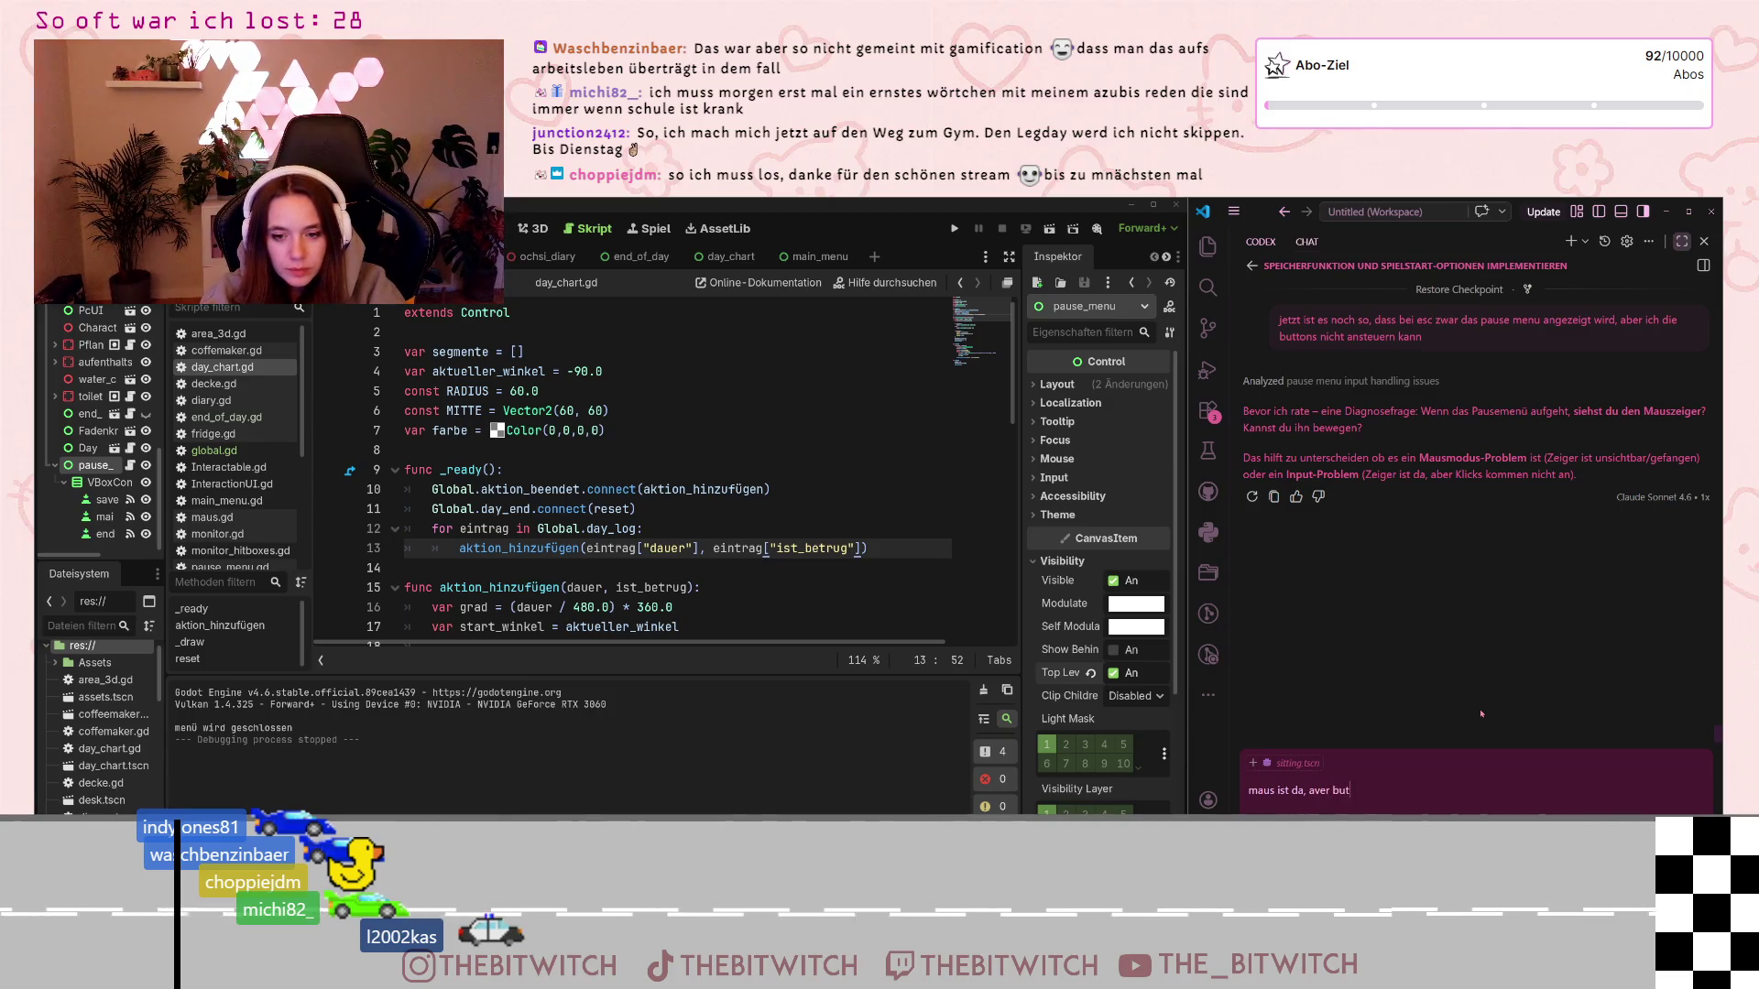
key("BackSpace")
key("BackSpace")
key("BackSpace")
type("be")
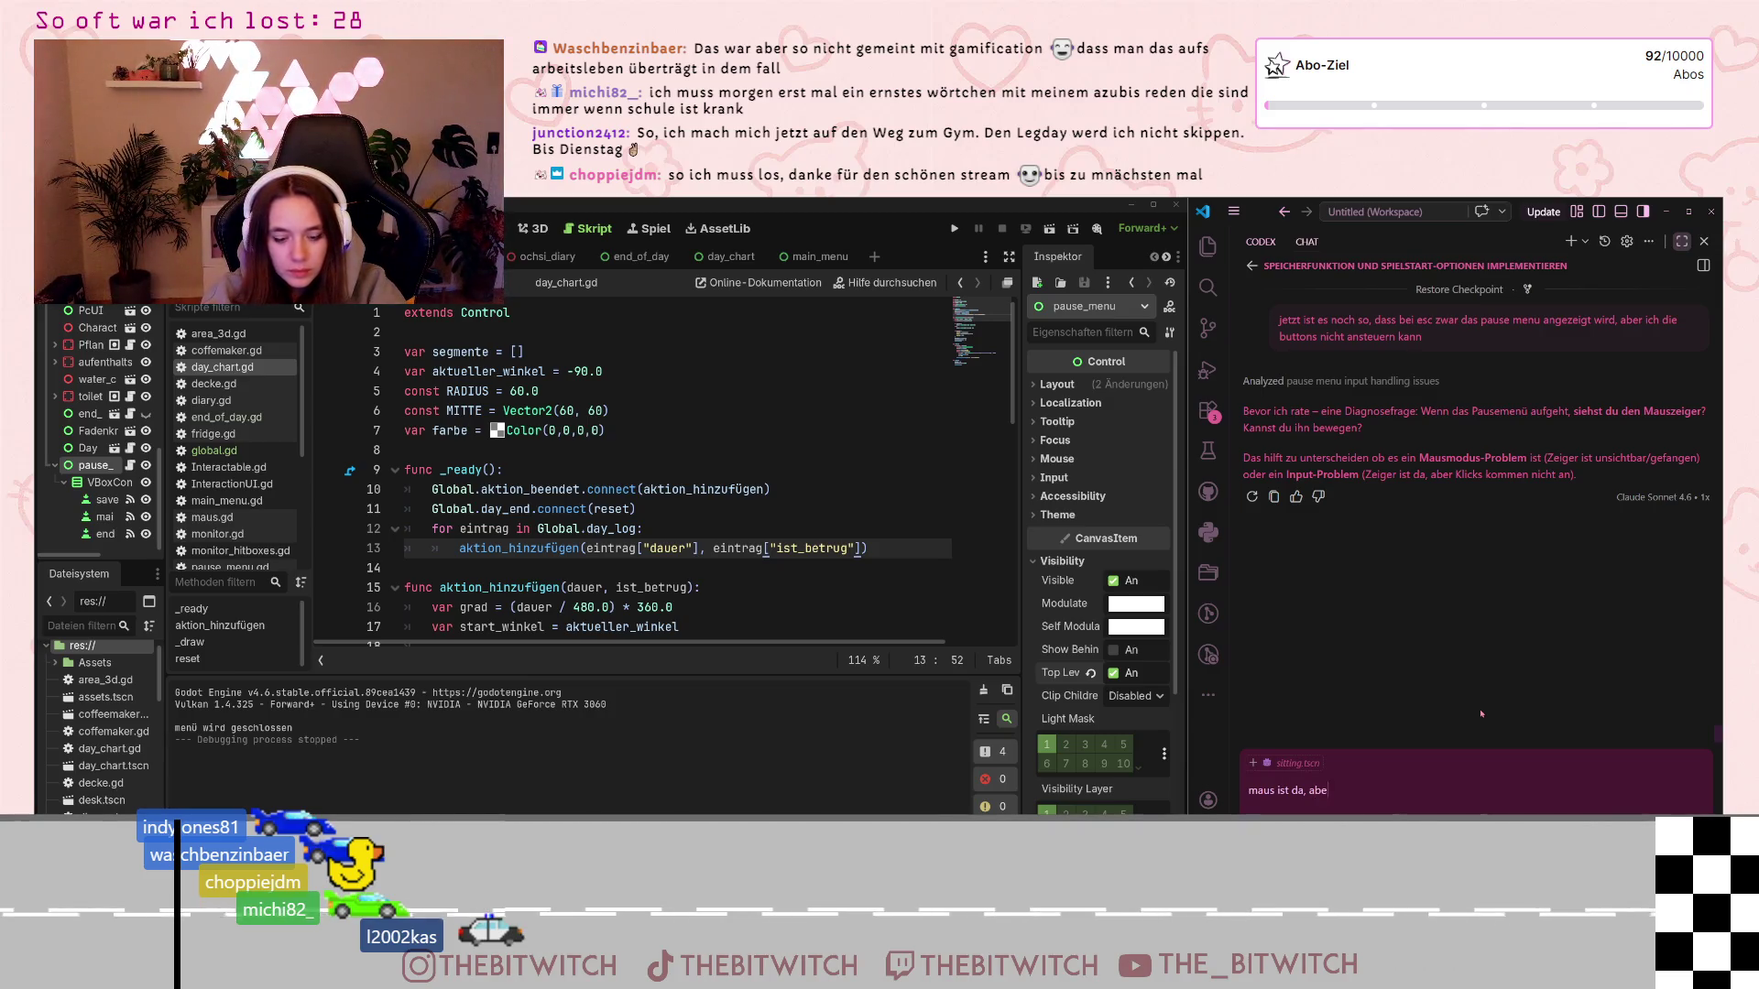
type("r buttons re")
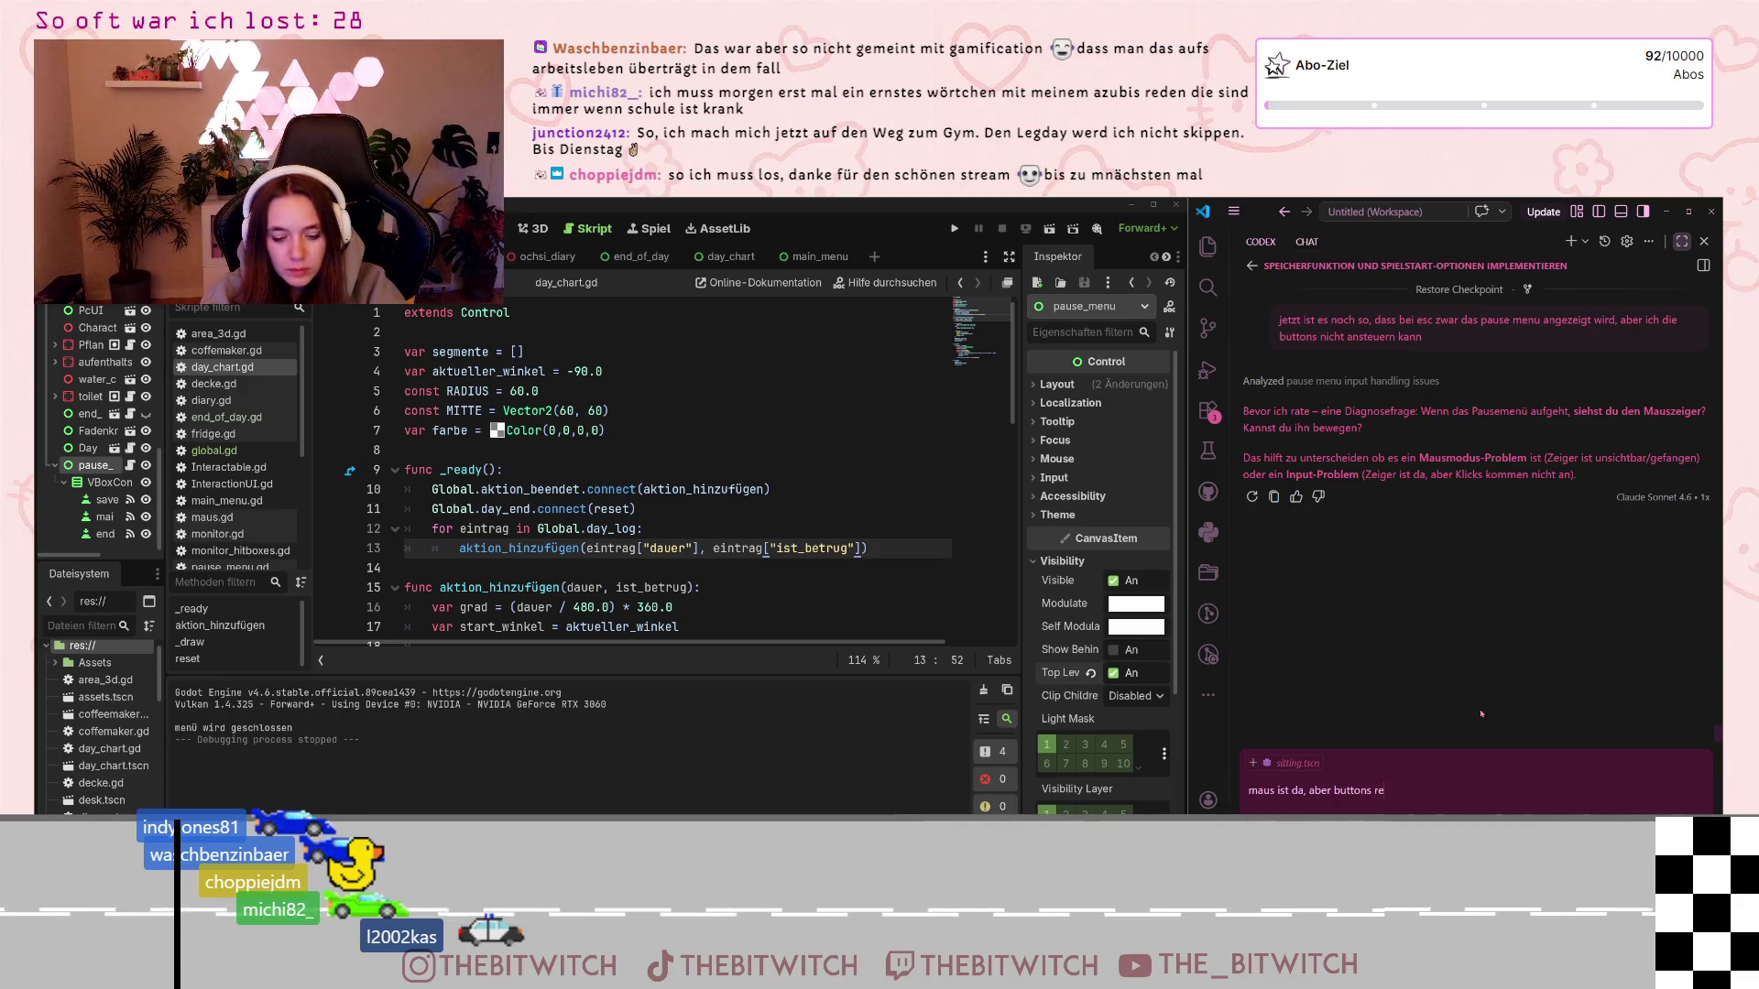
type("agieren nciht")
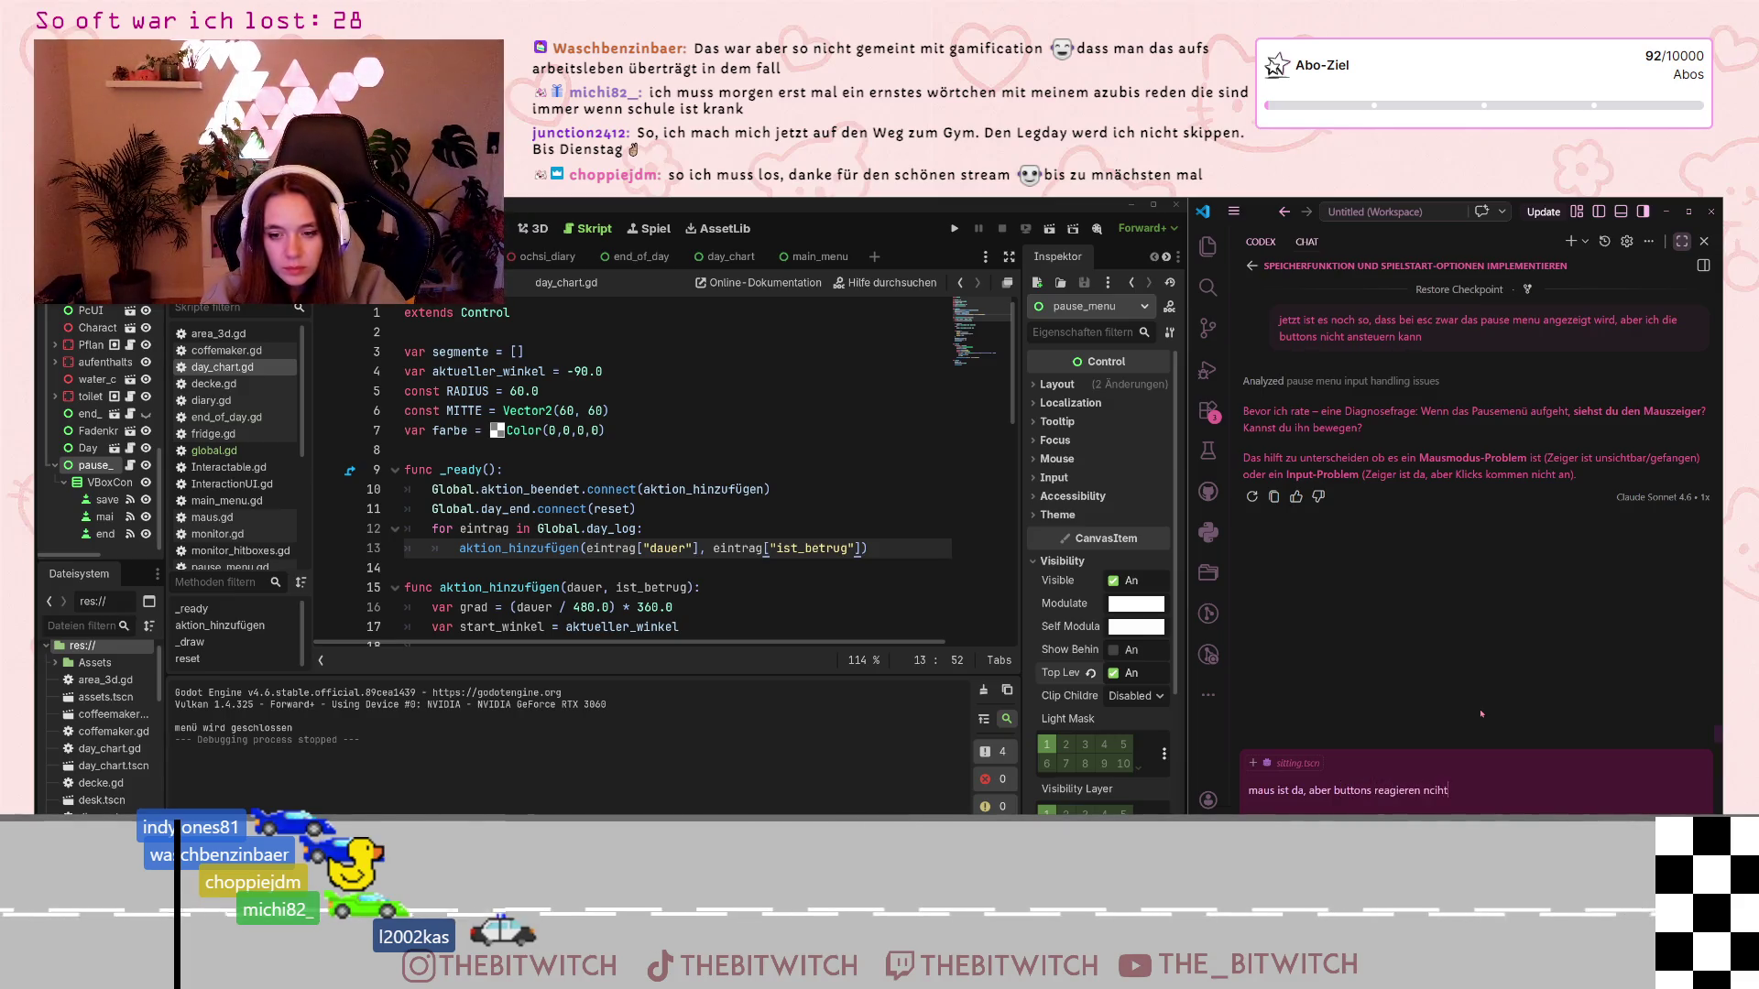
key("Return")
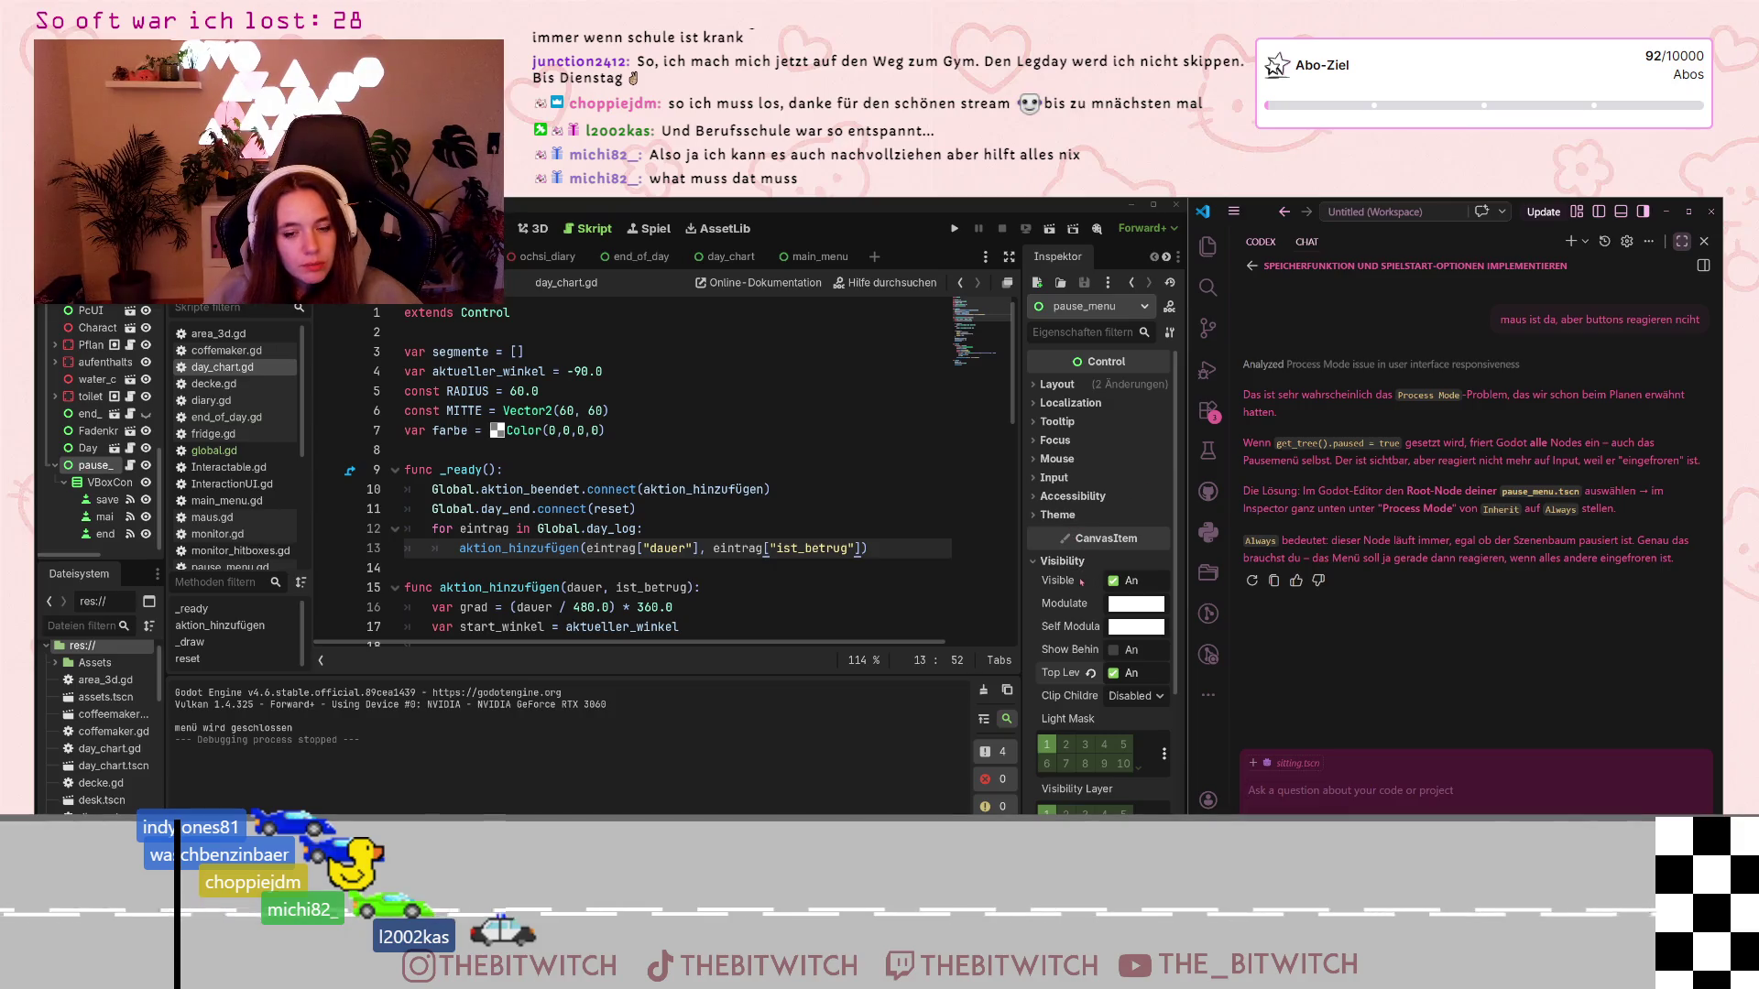
Confirm pause_menu's Process Mode is Always and reply 'ist schon auf always' in the chat
scroll(1090, 641, "down", 5)
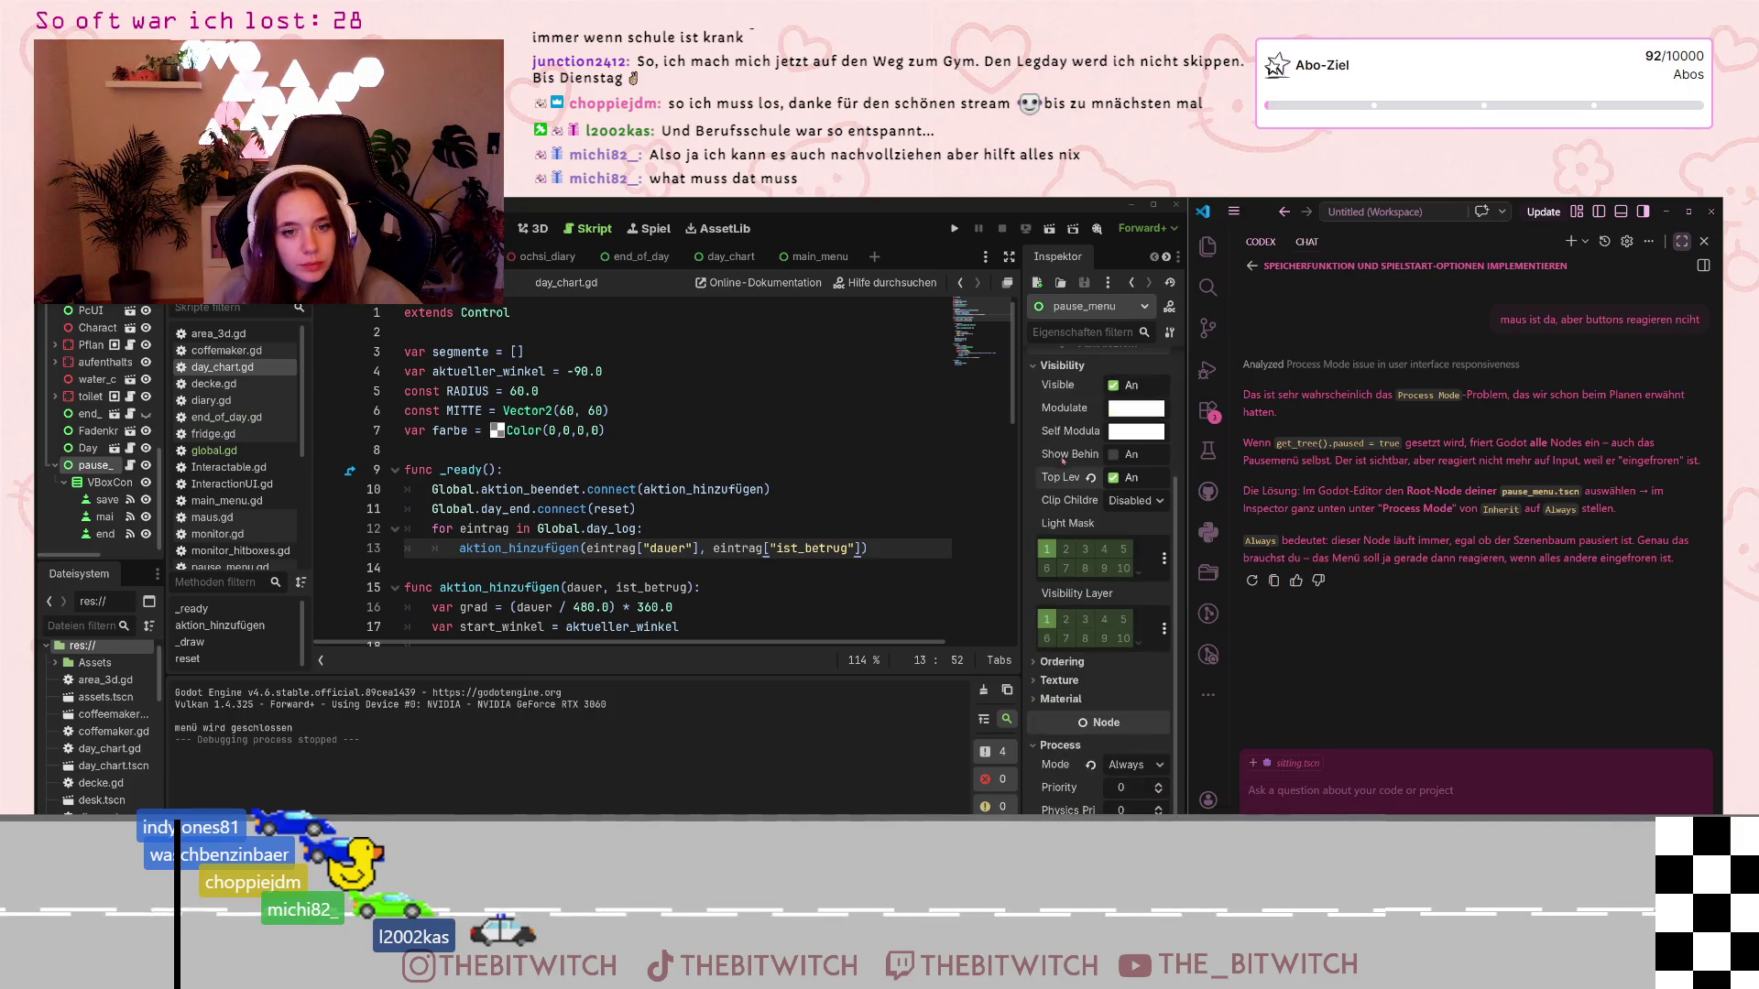
scroll(1092, 667, "down", 2)
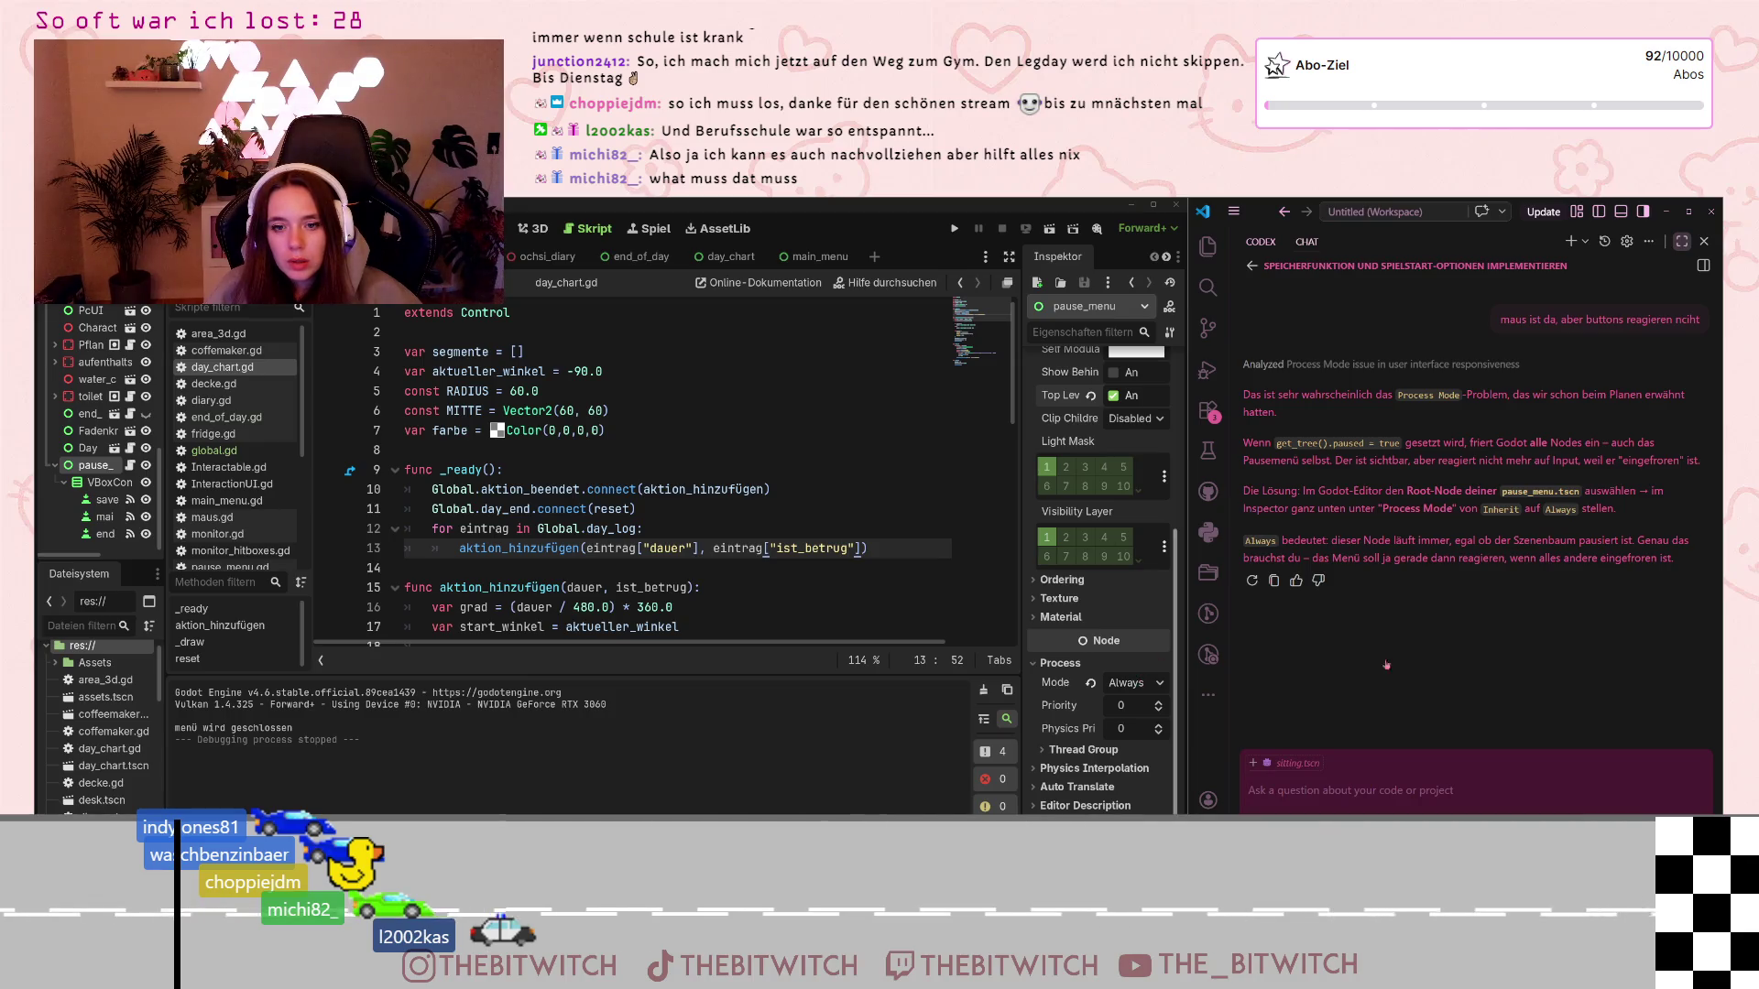
left_click(1374, 790)
type("ist s")
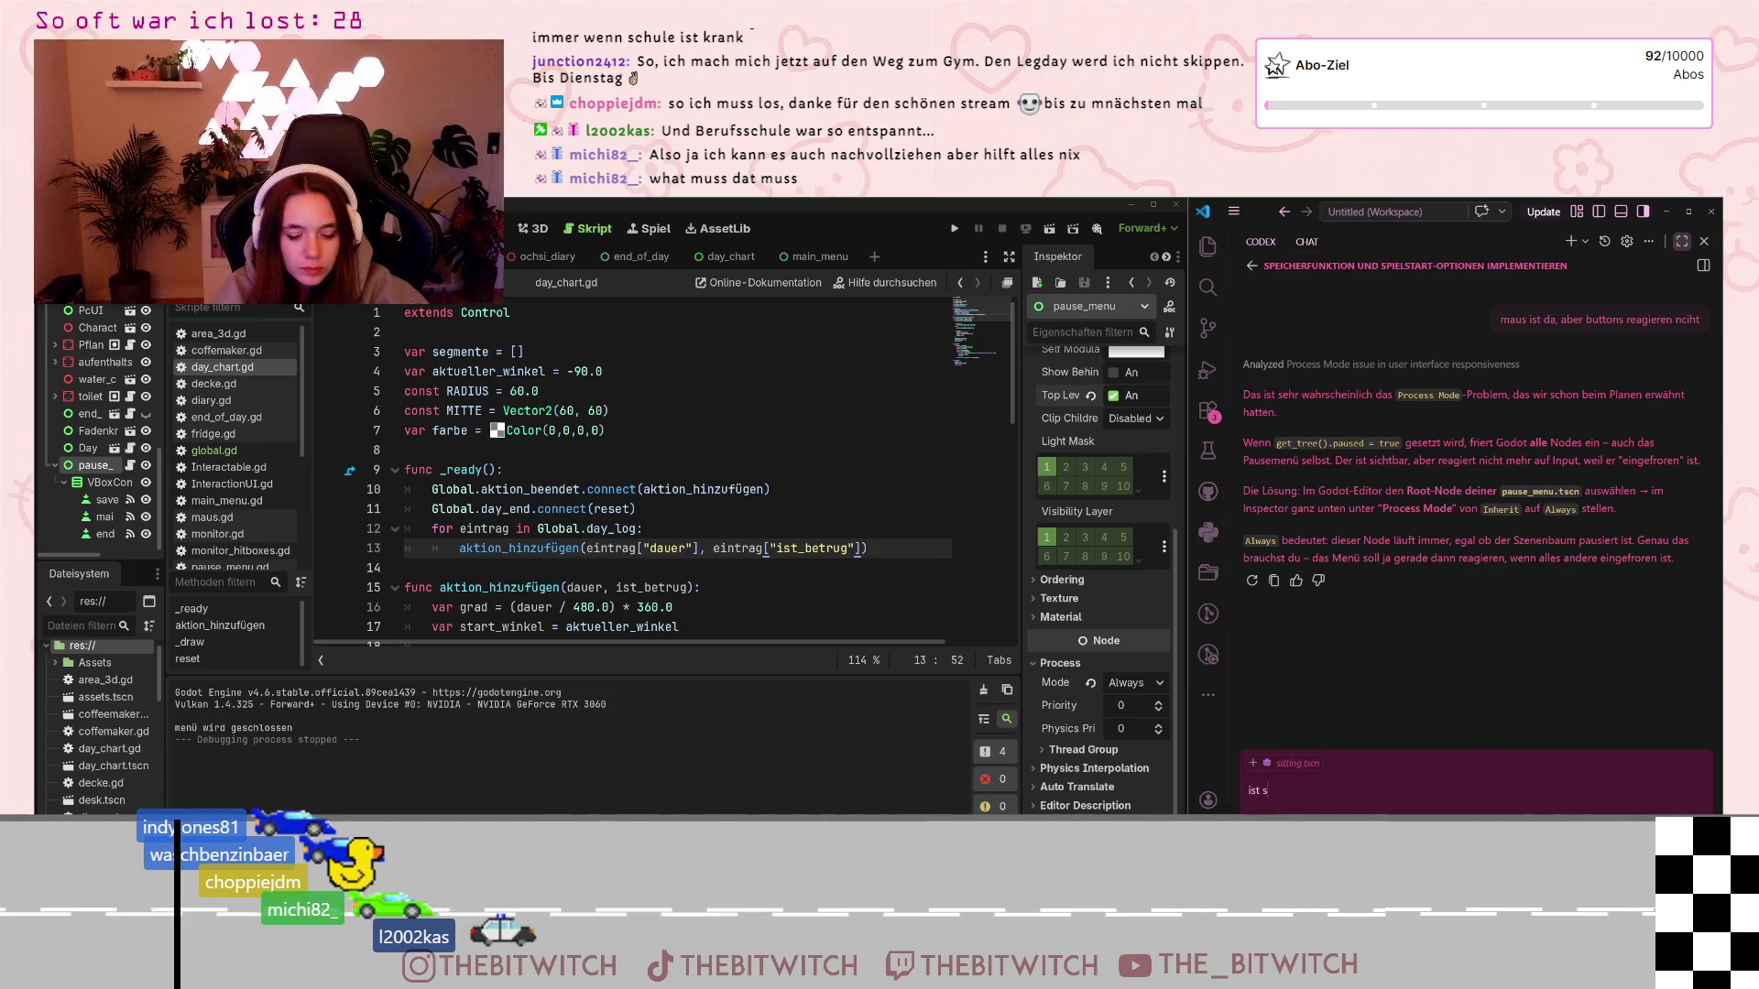
type("chon auf a")
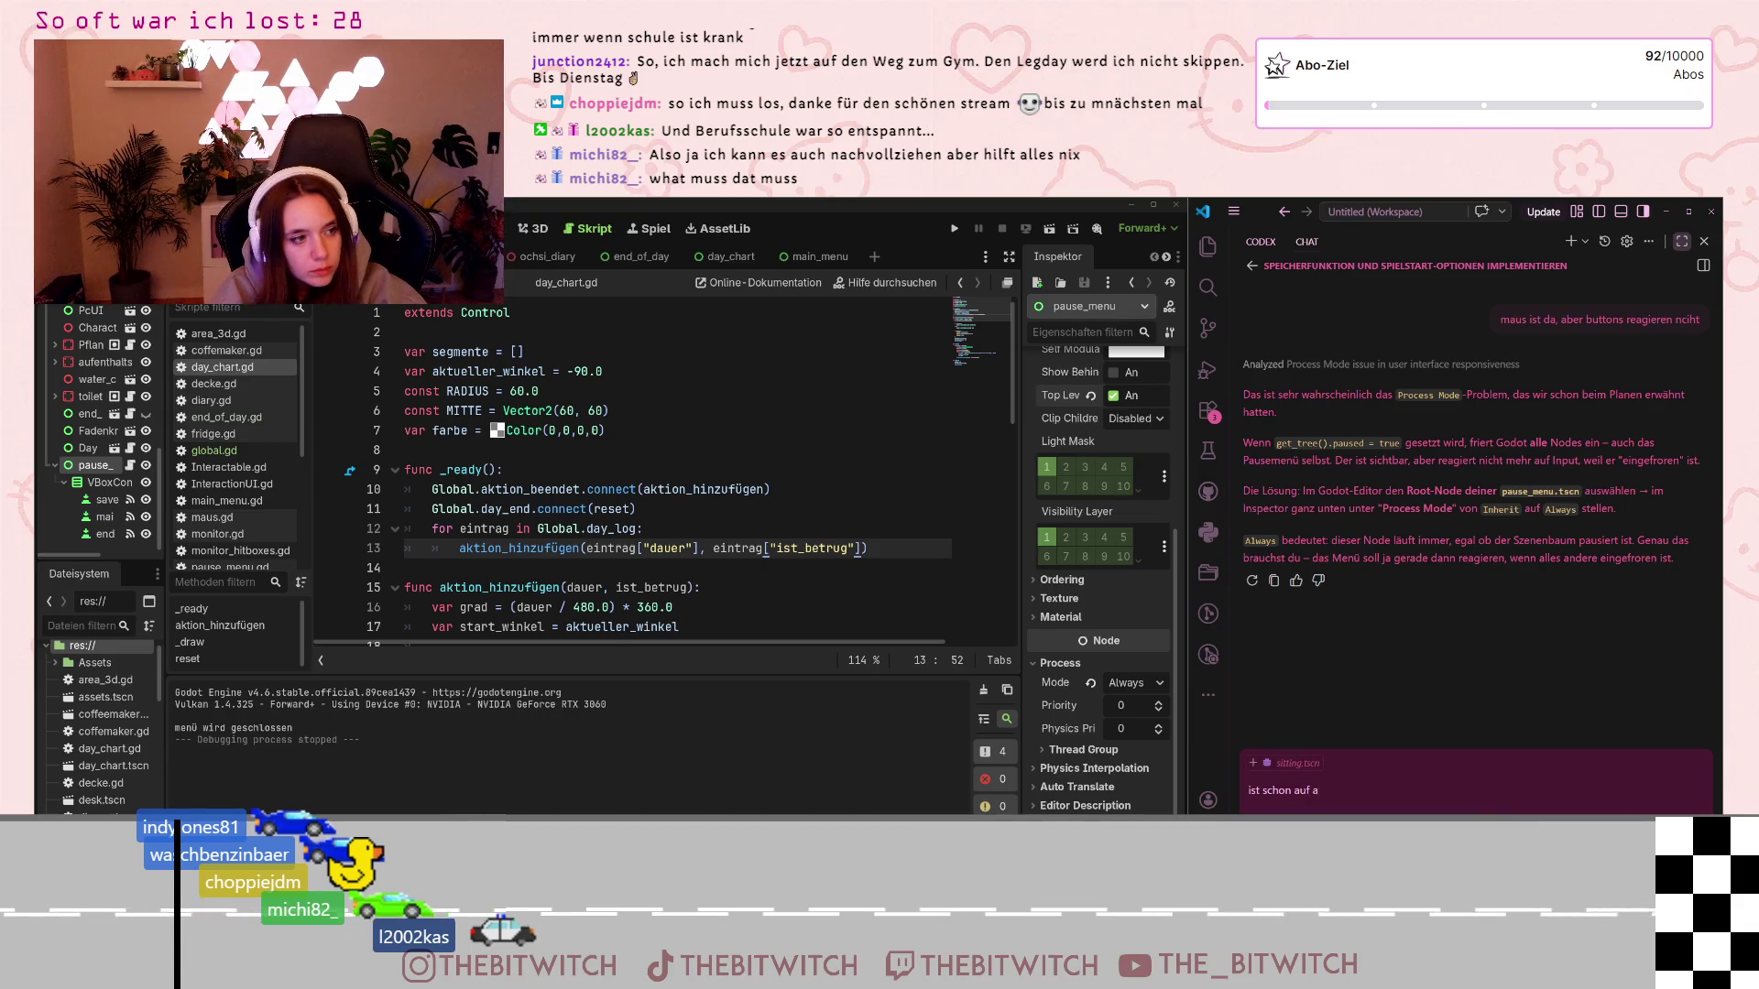
type("lways")
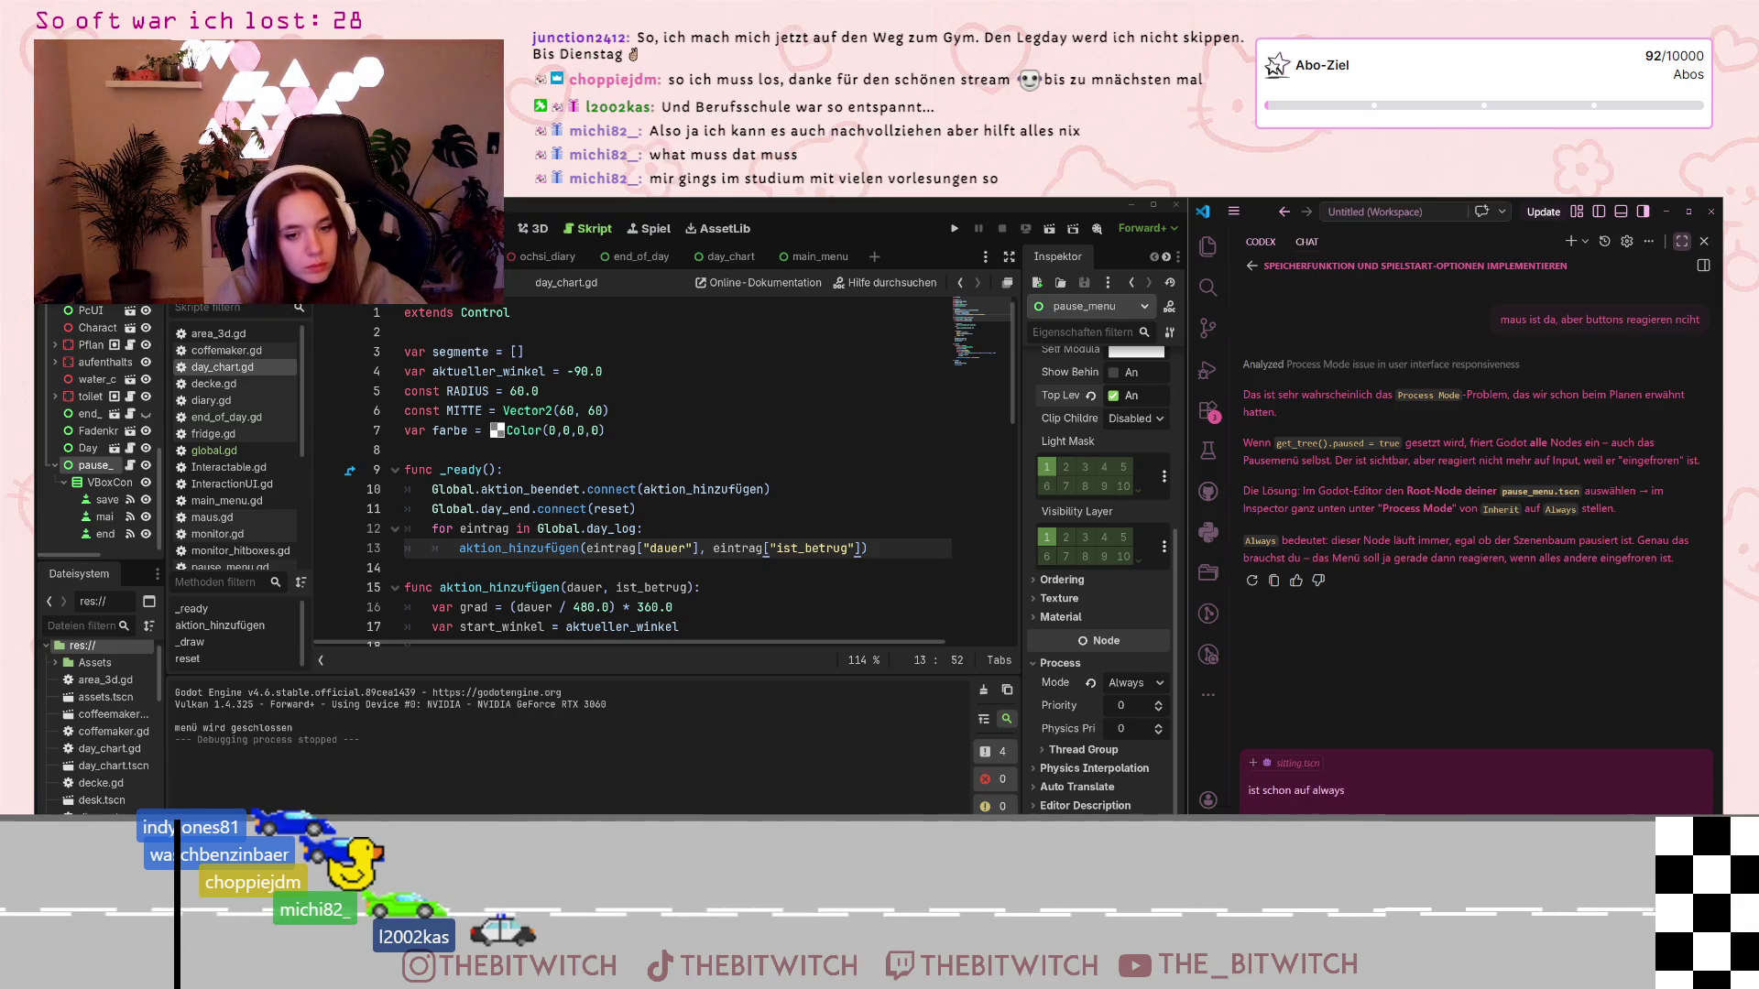
key("Return")
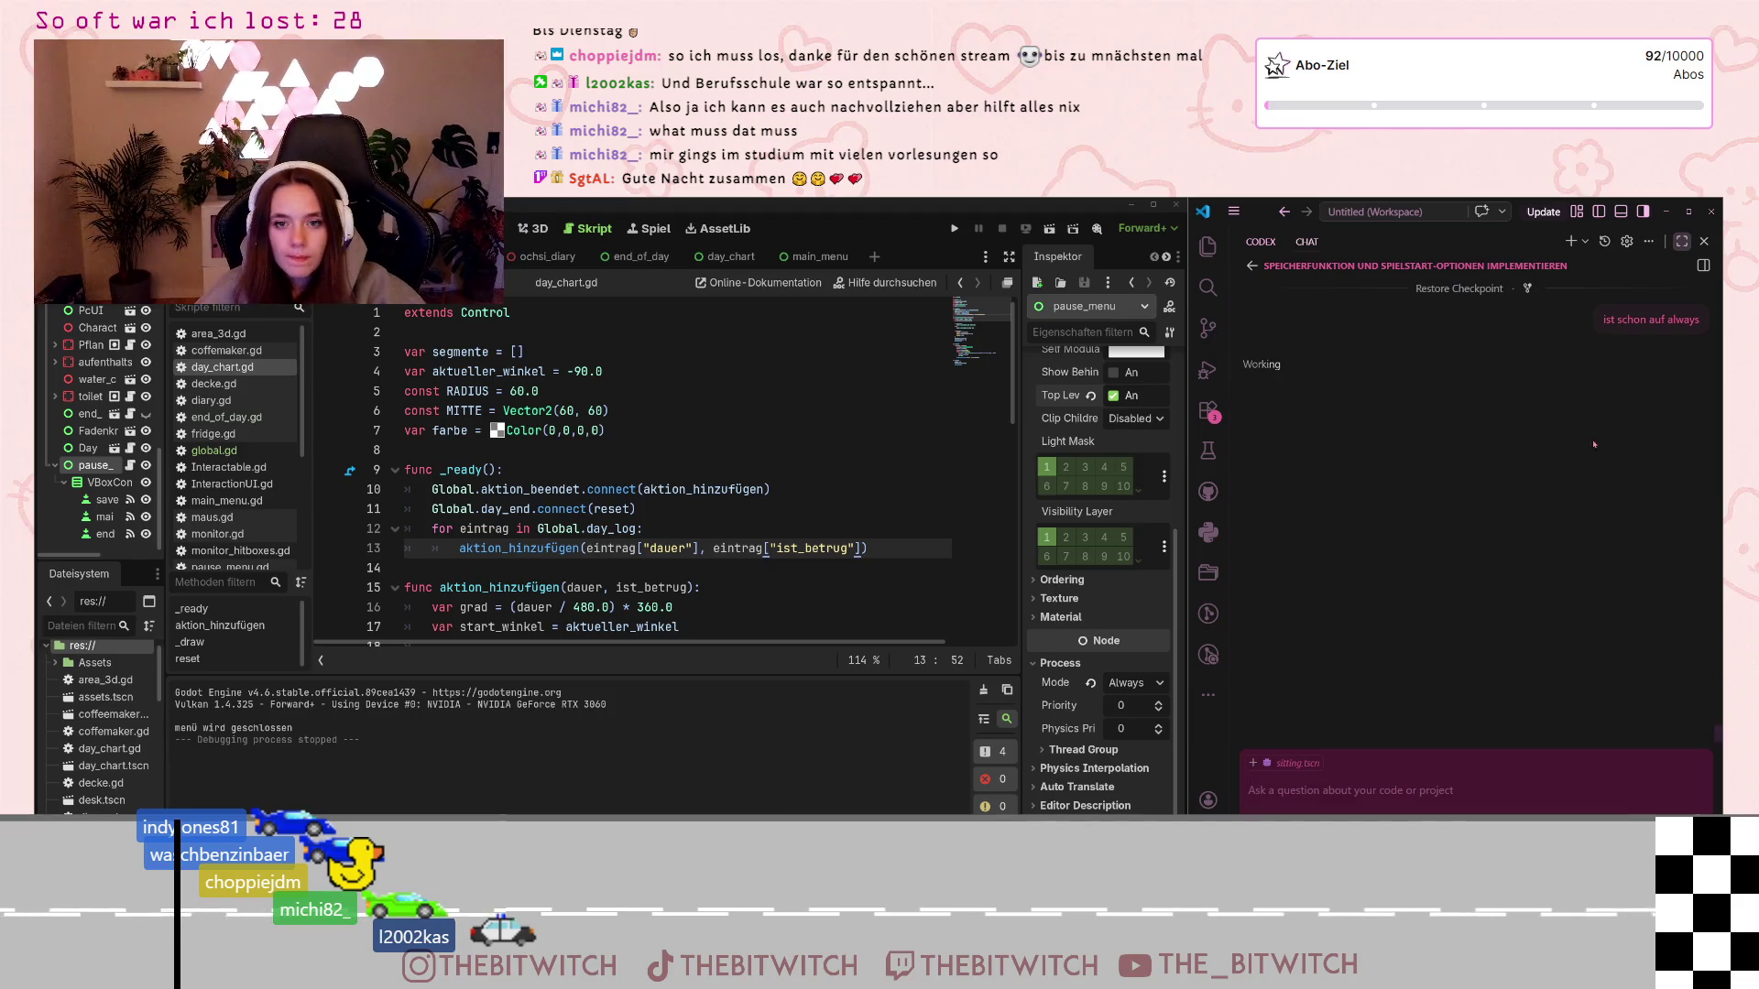
left_click(1145, 749)
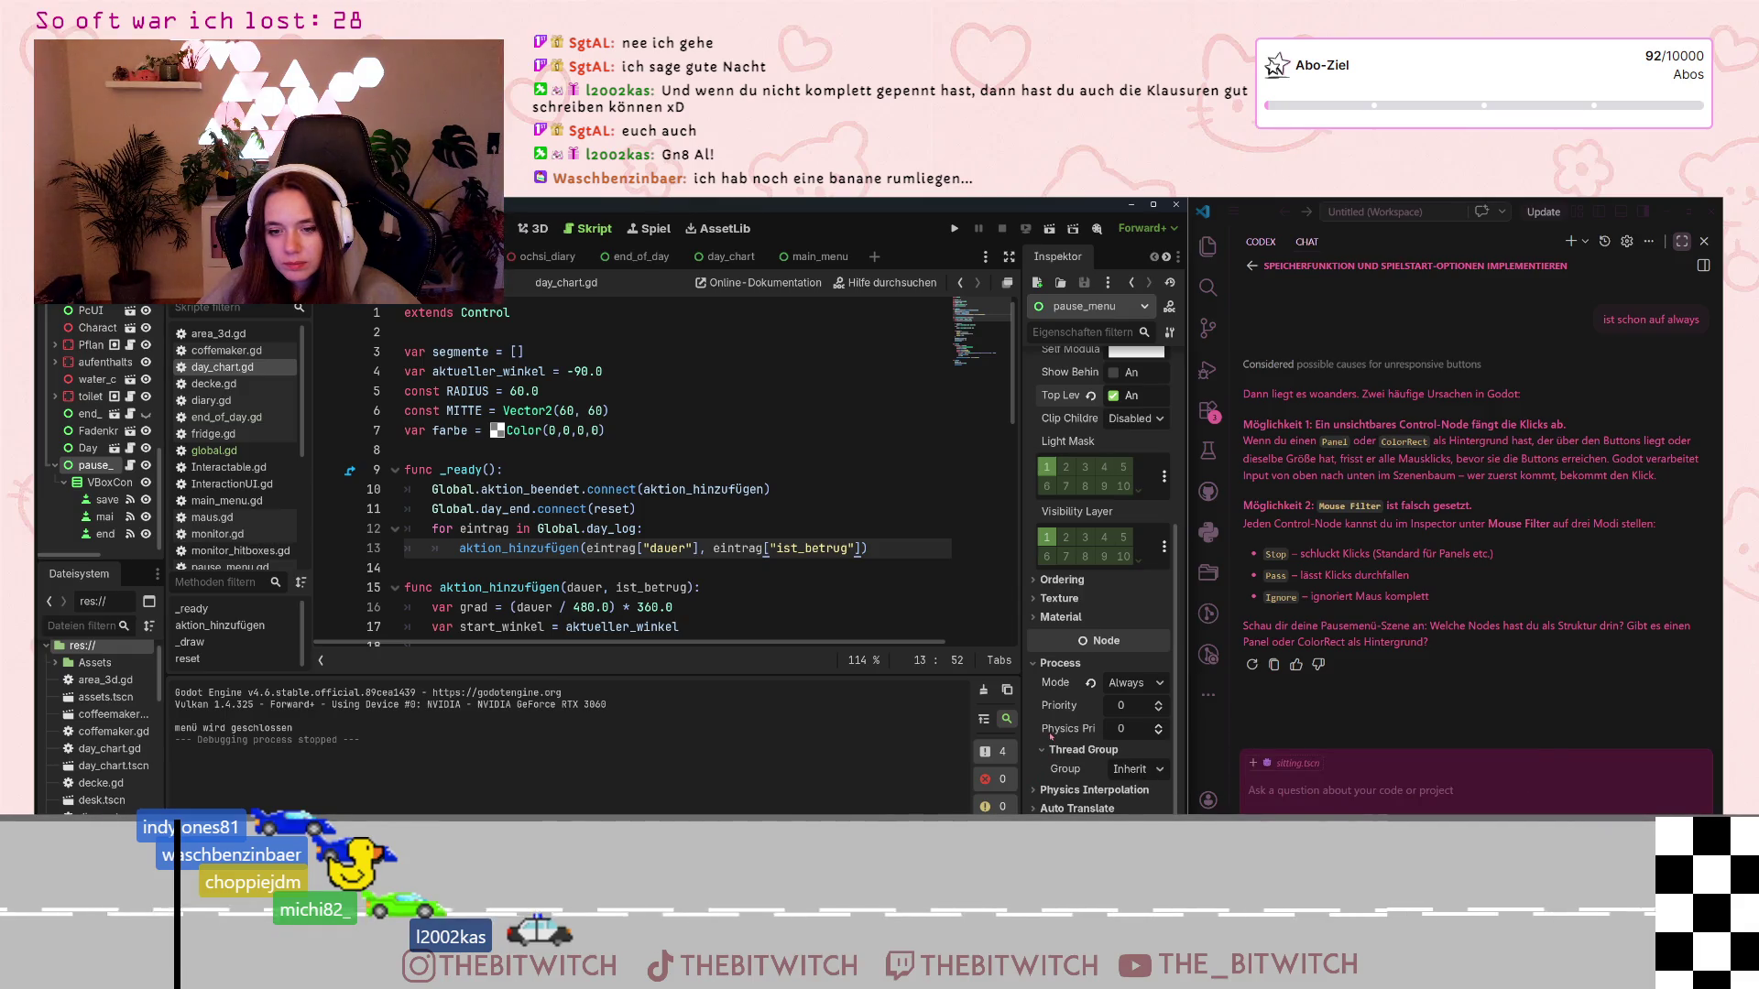
Expand pause_menu's Mouse settings and keep its Mouse Filter on Stop
scroll(1051, 733, "up", 3)
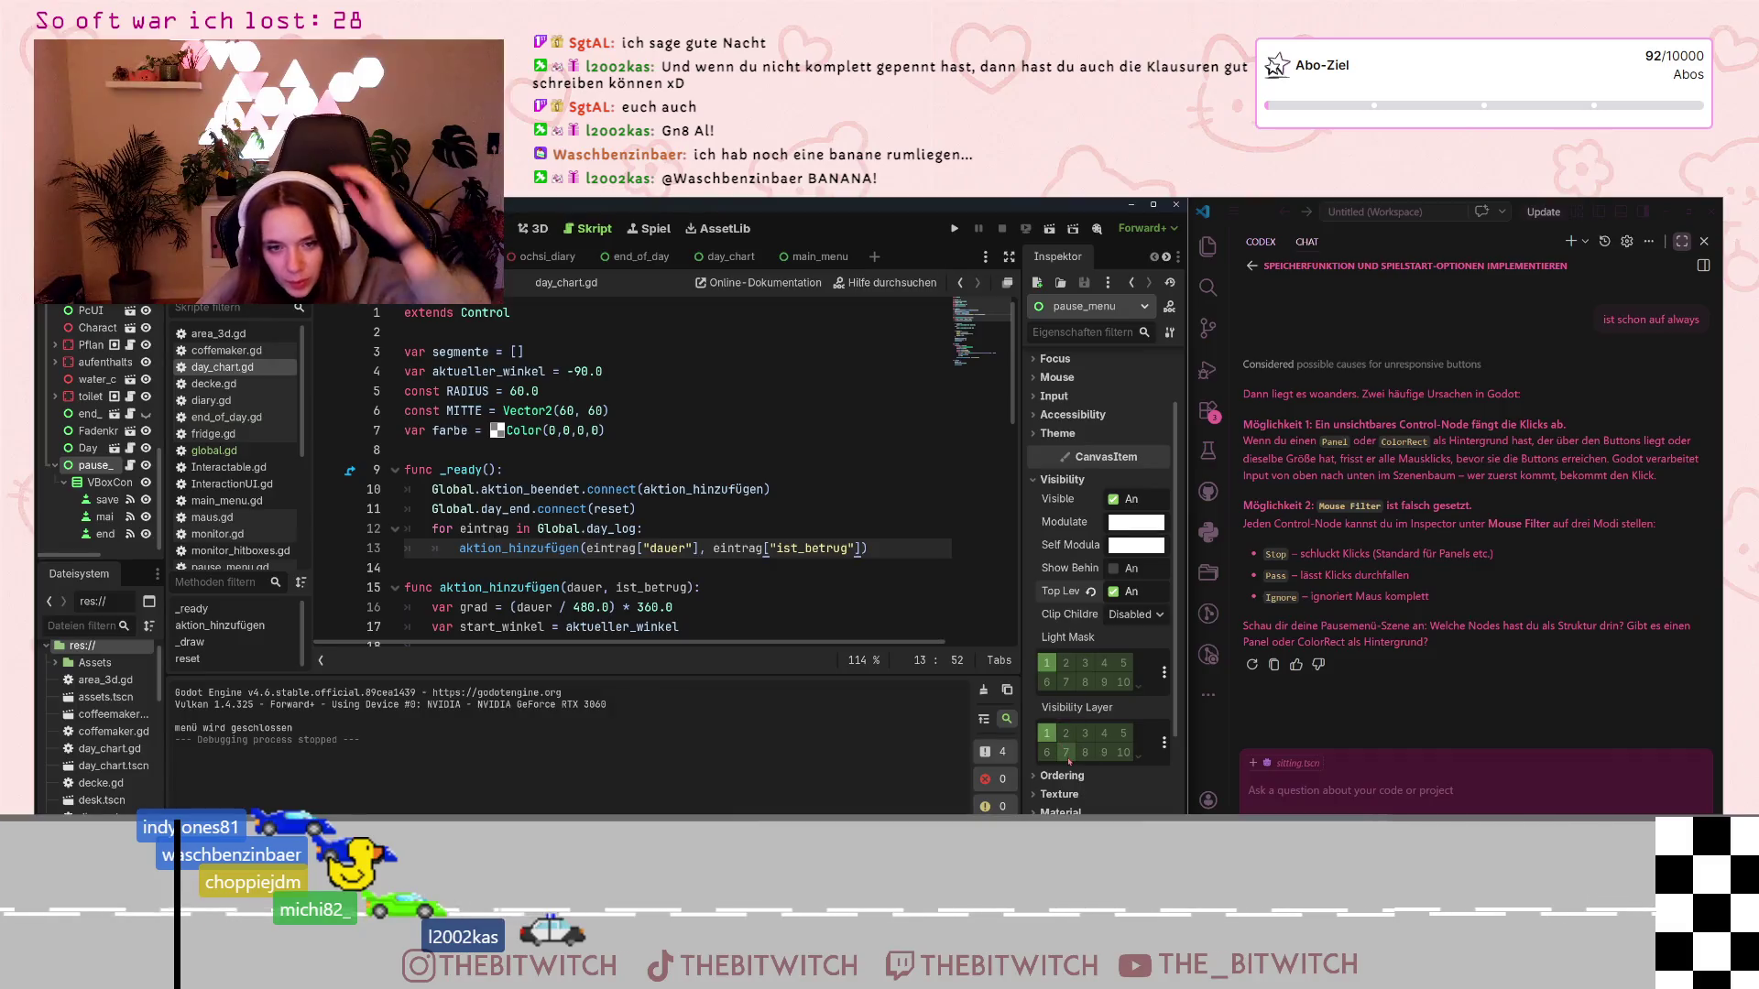
scroll(1077, 634, "up", 2)
left_click(1056, 459)
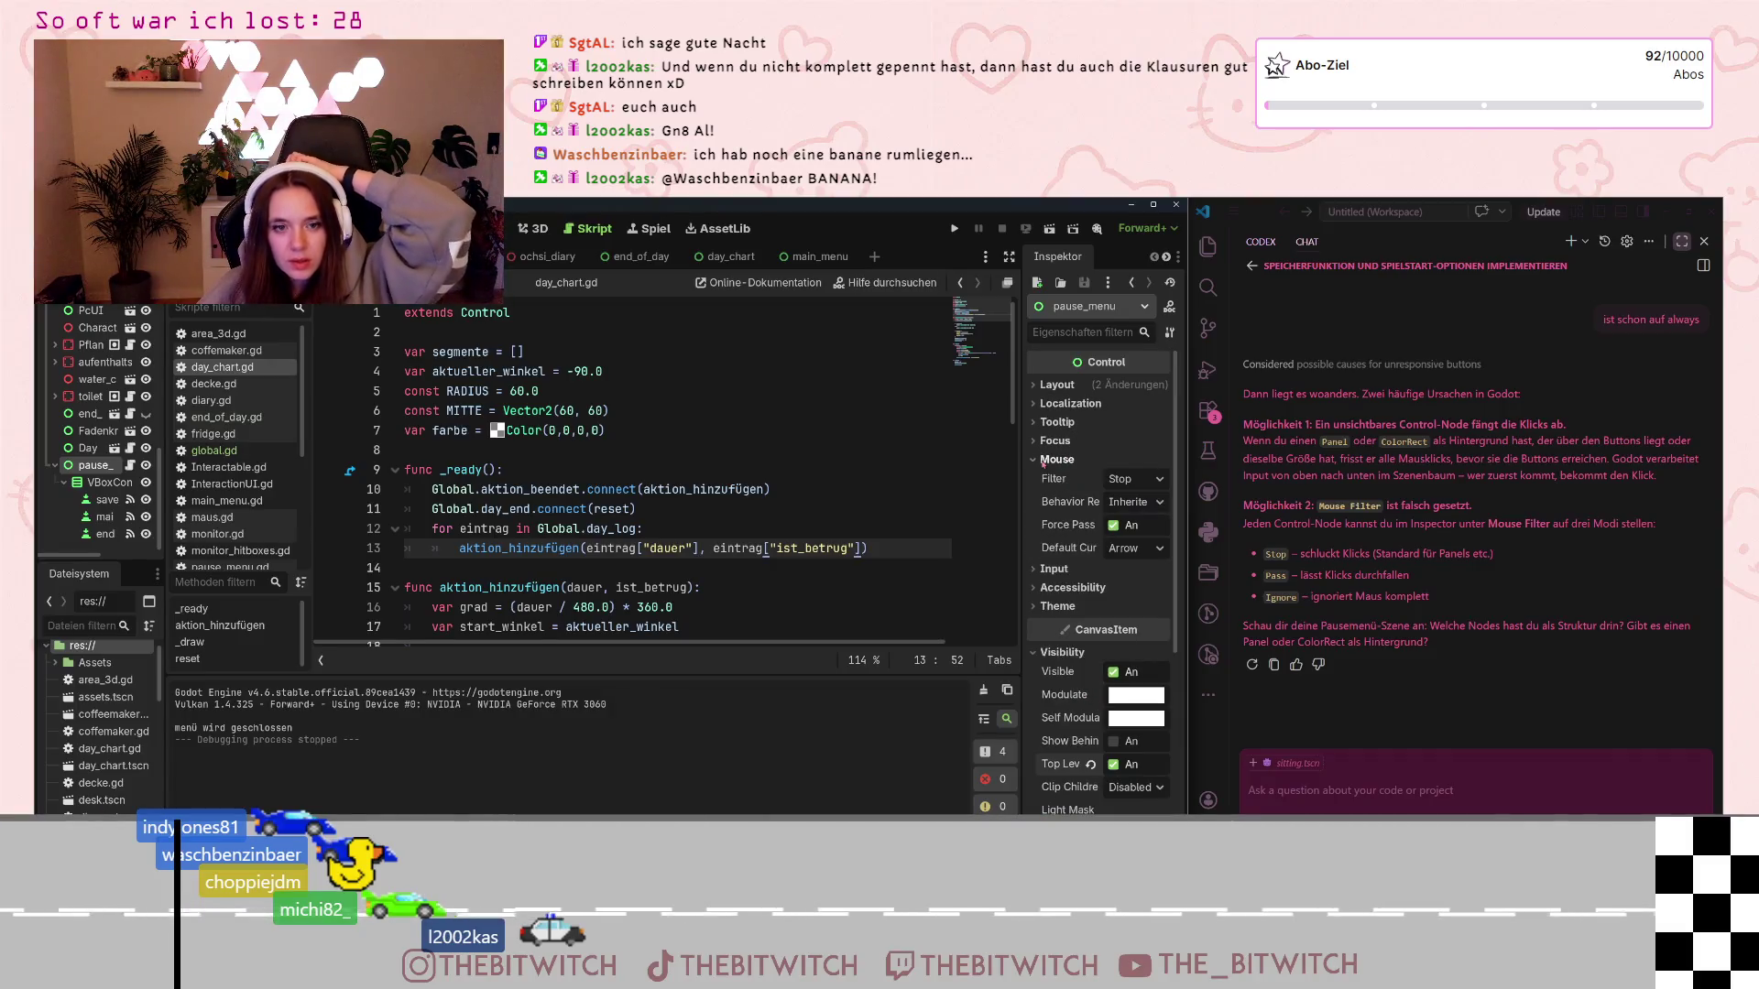
left_click(1145, 480)
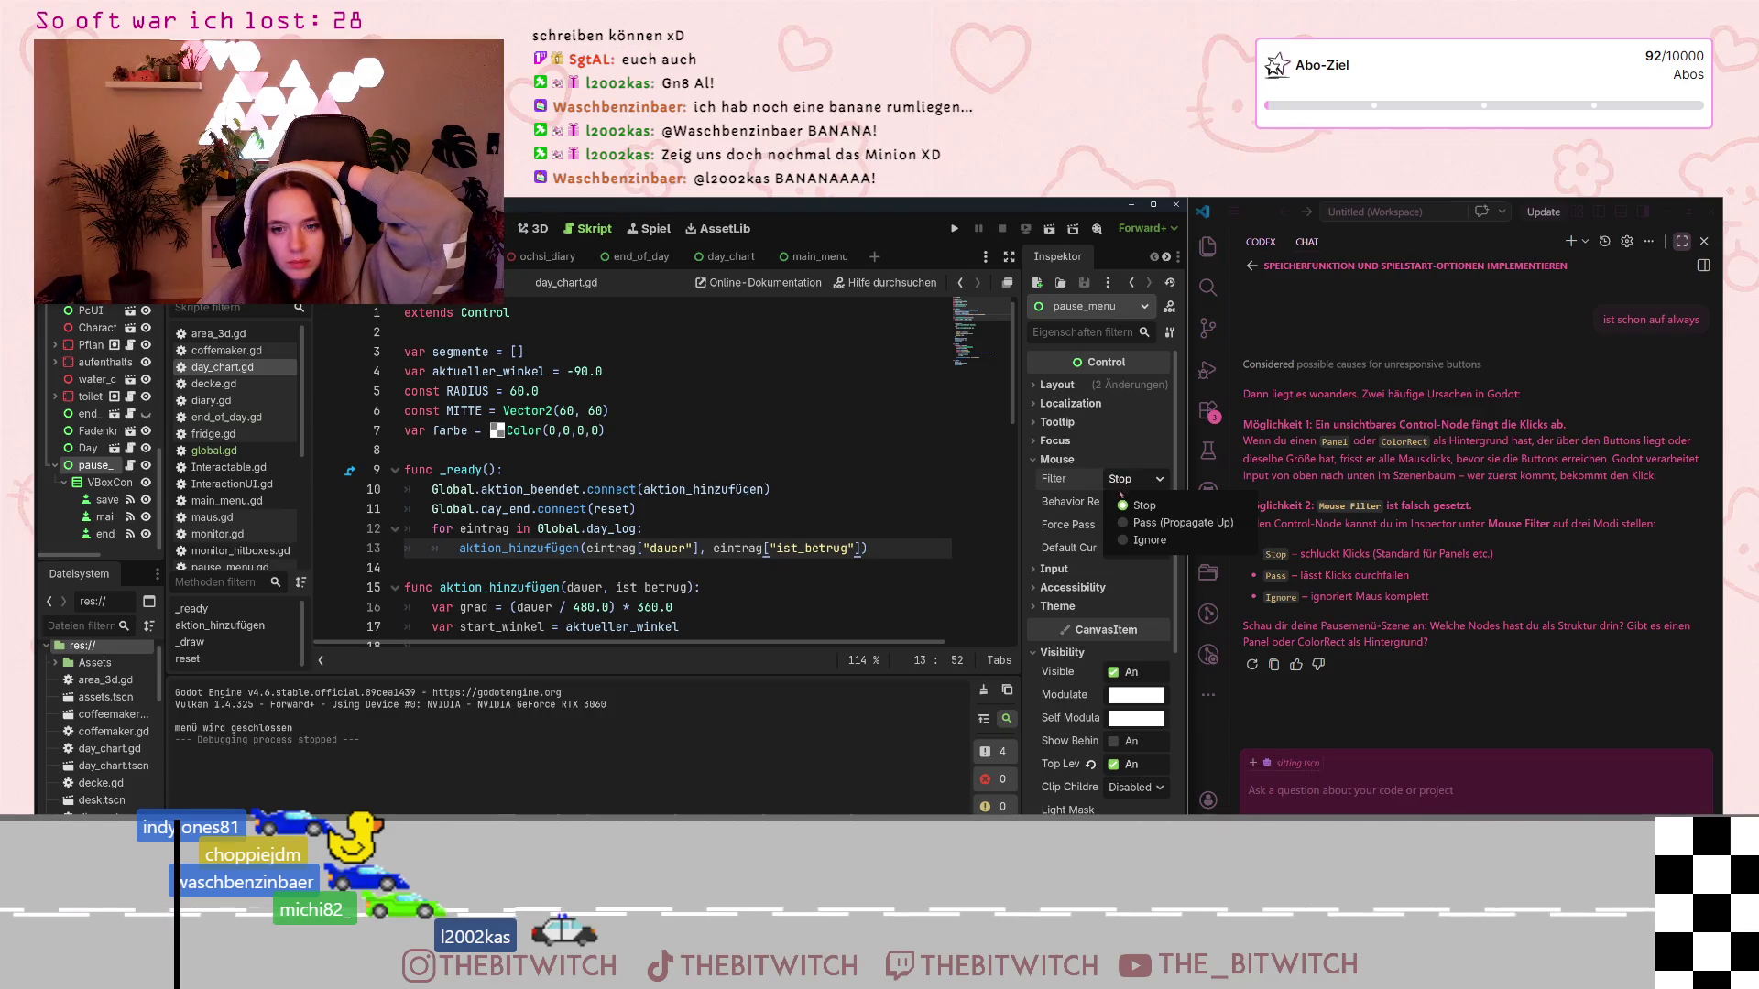
left_click(1136, 463)
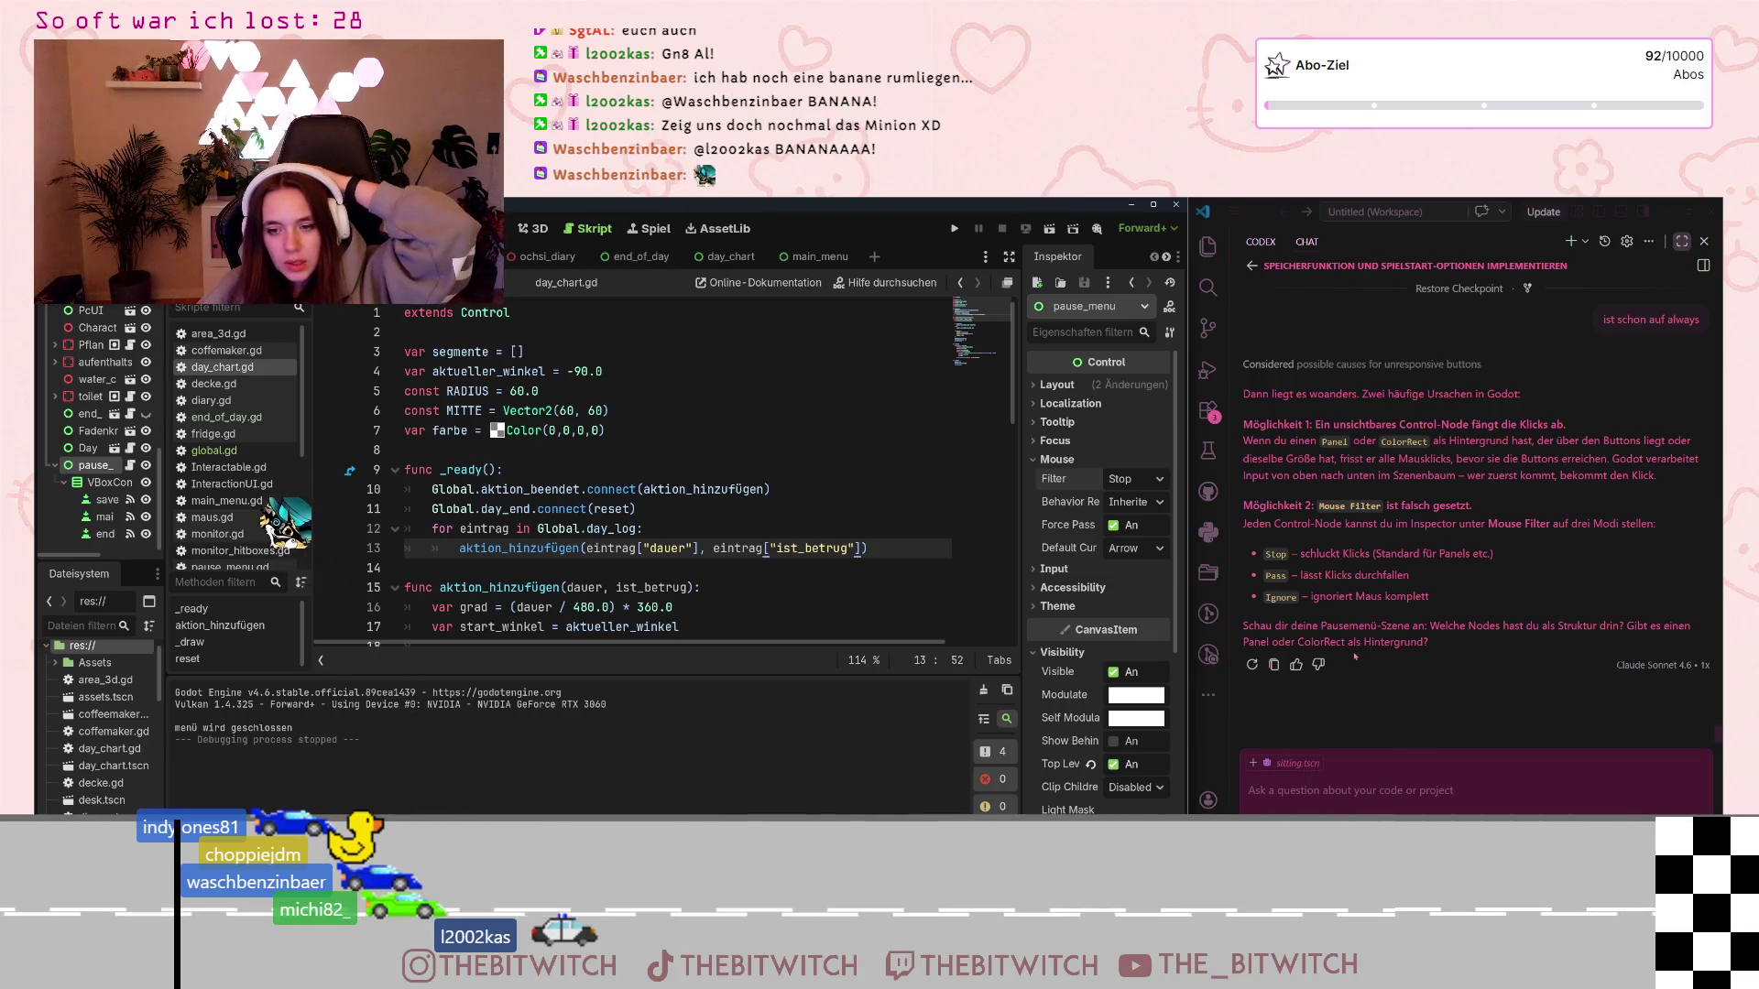
left_click(1390, 790)
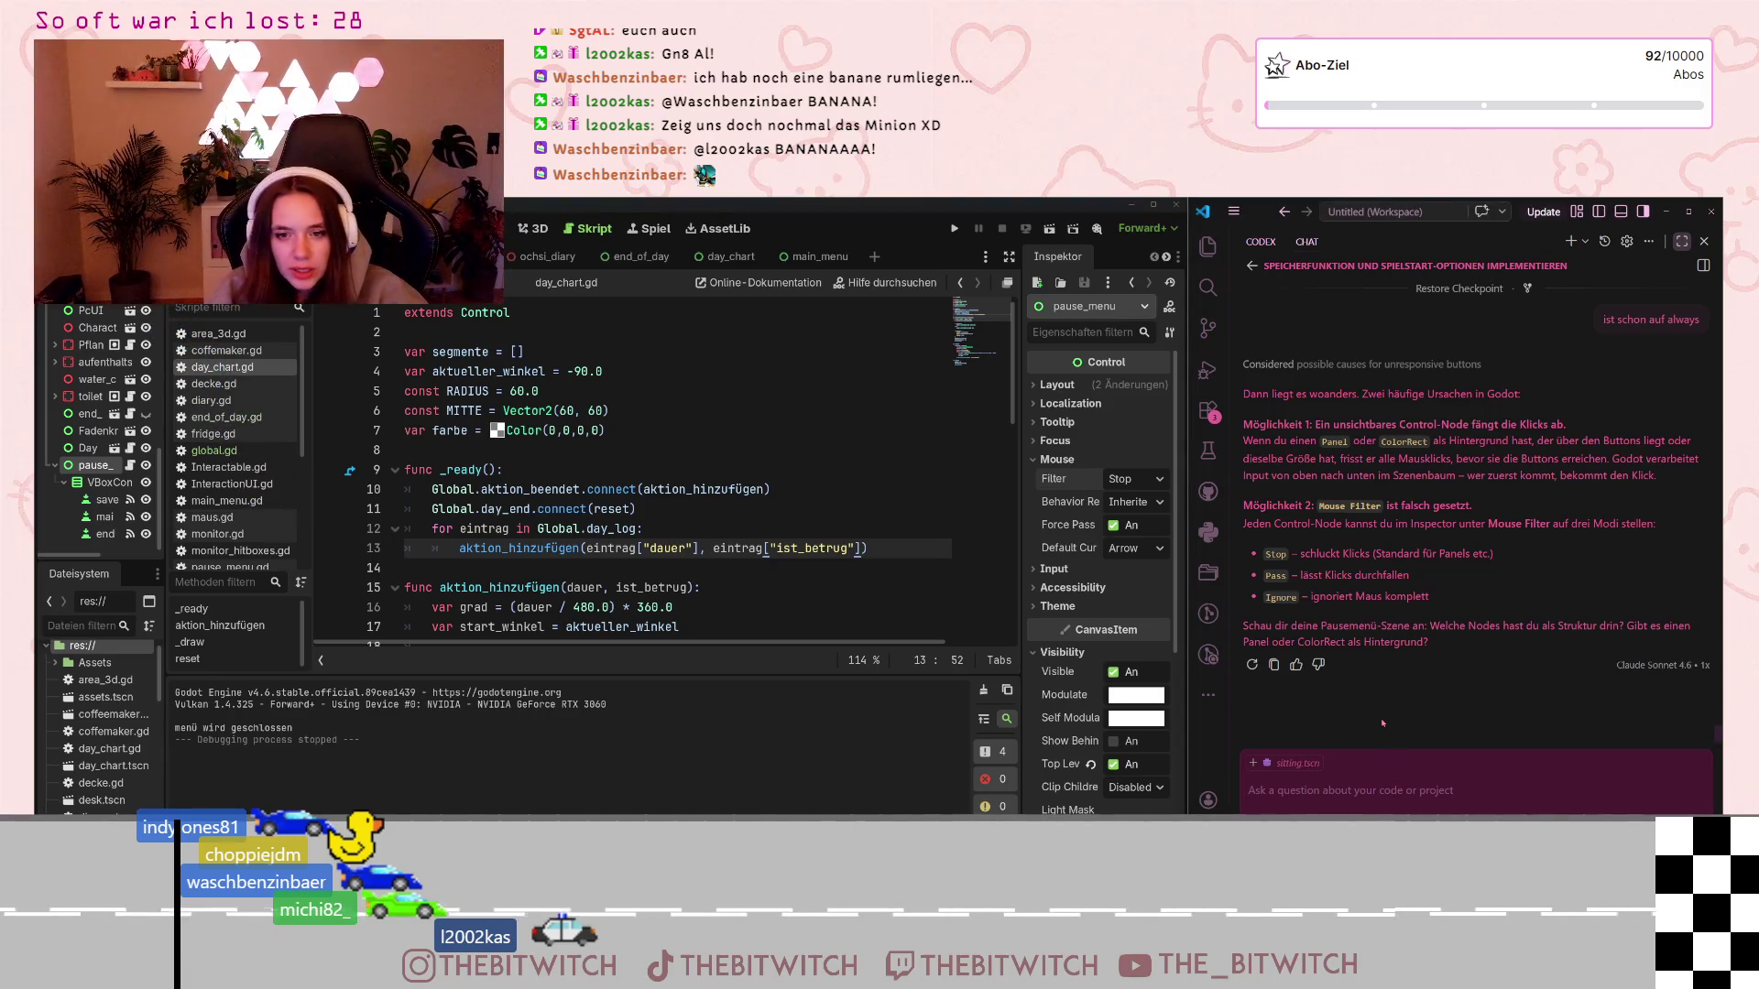
Ask the assistant to inspect the scene structure itself: 'guck dir die struktur doch selber'
type("guck dir die st")
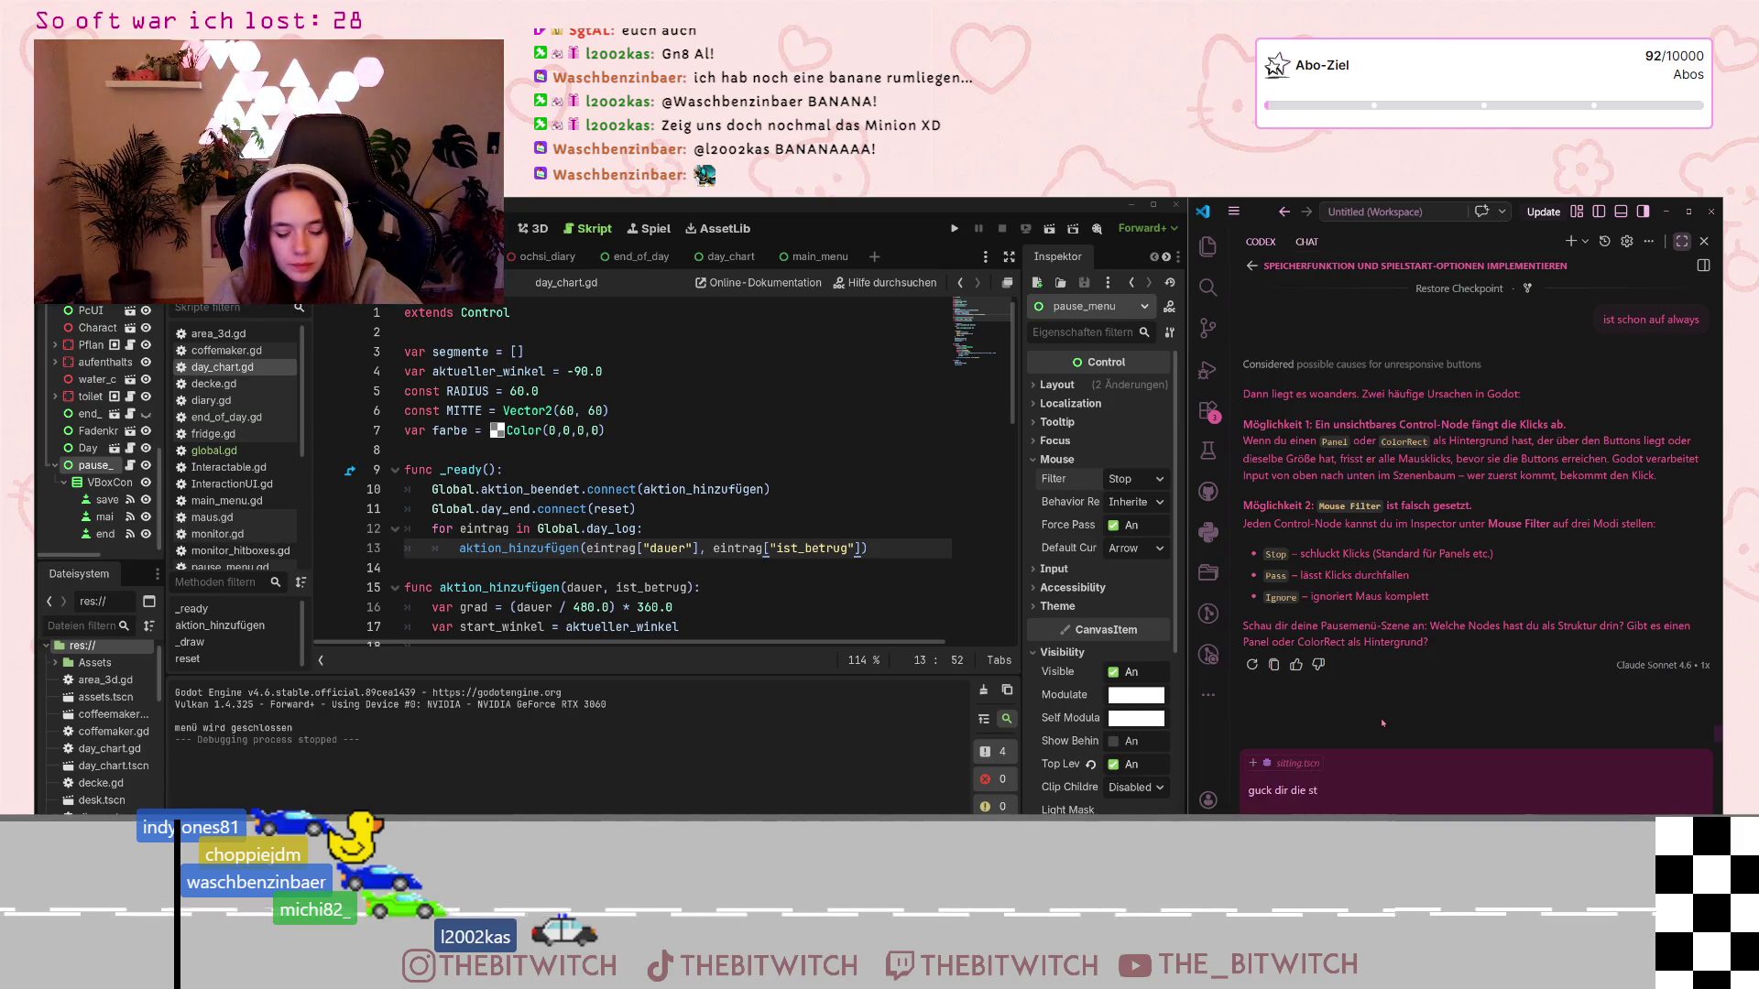
type("ruktur doch sel")
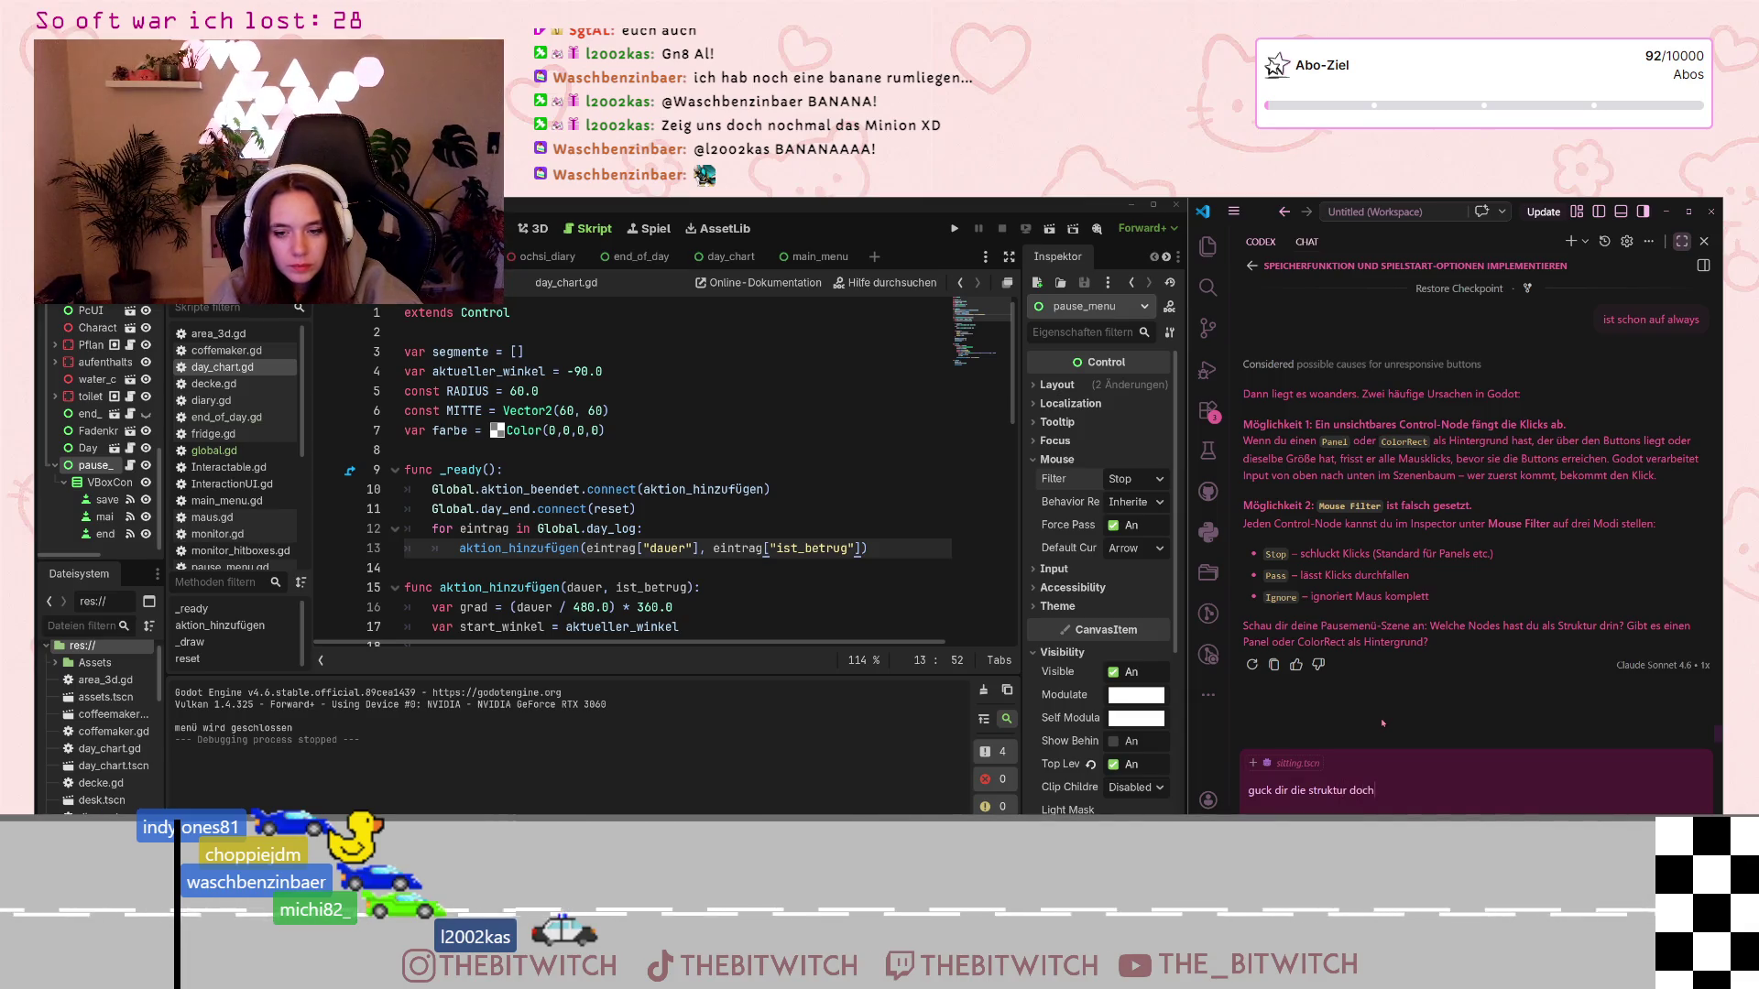
type("ber an")
key("Return")
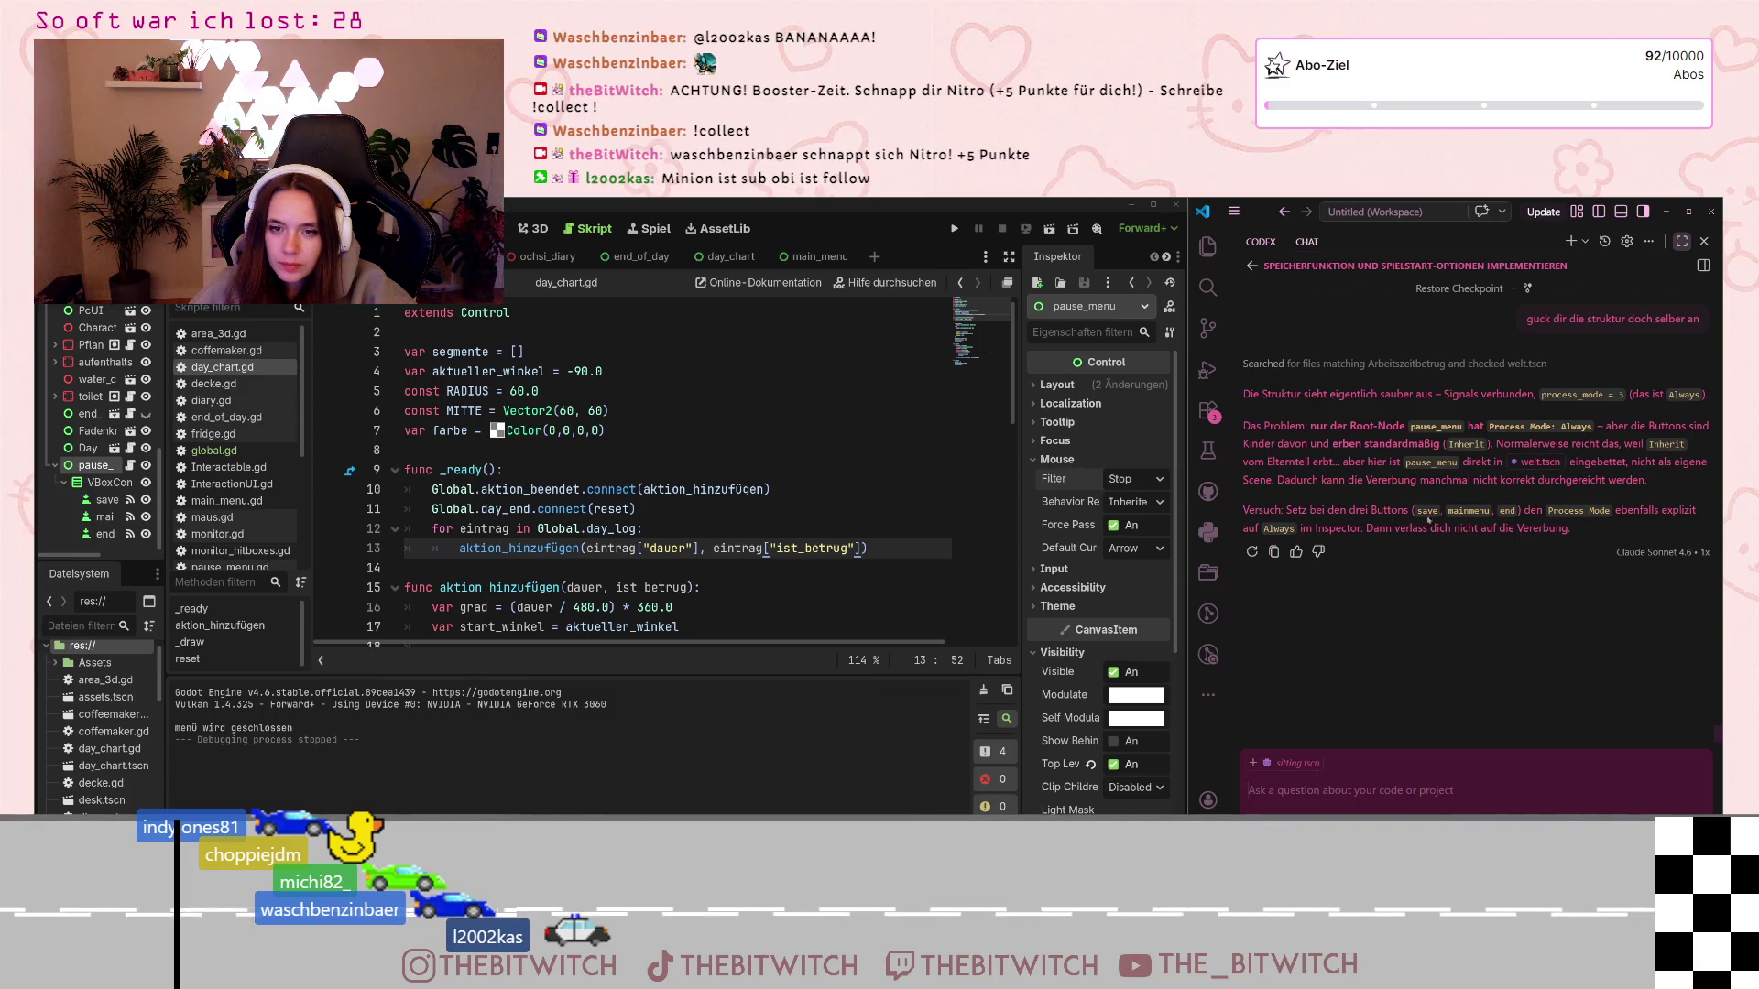
Set the VBoxContainer's Process Mode to Always
left_click(108, 482)
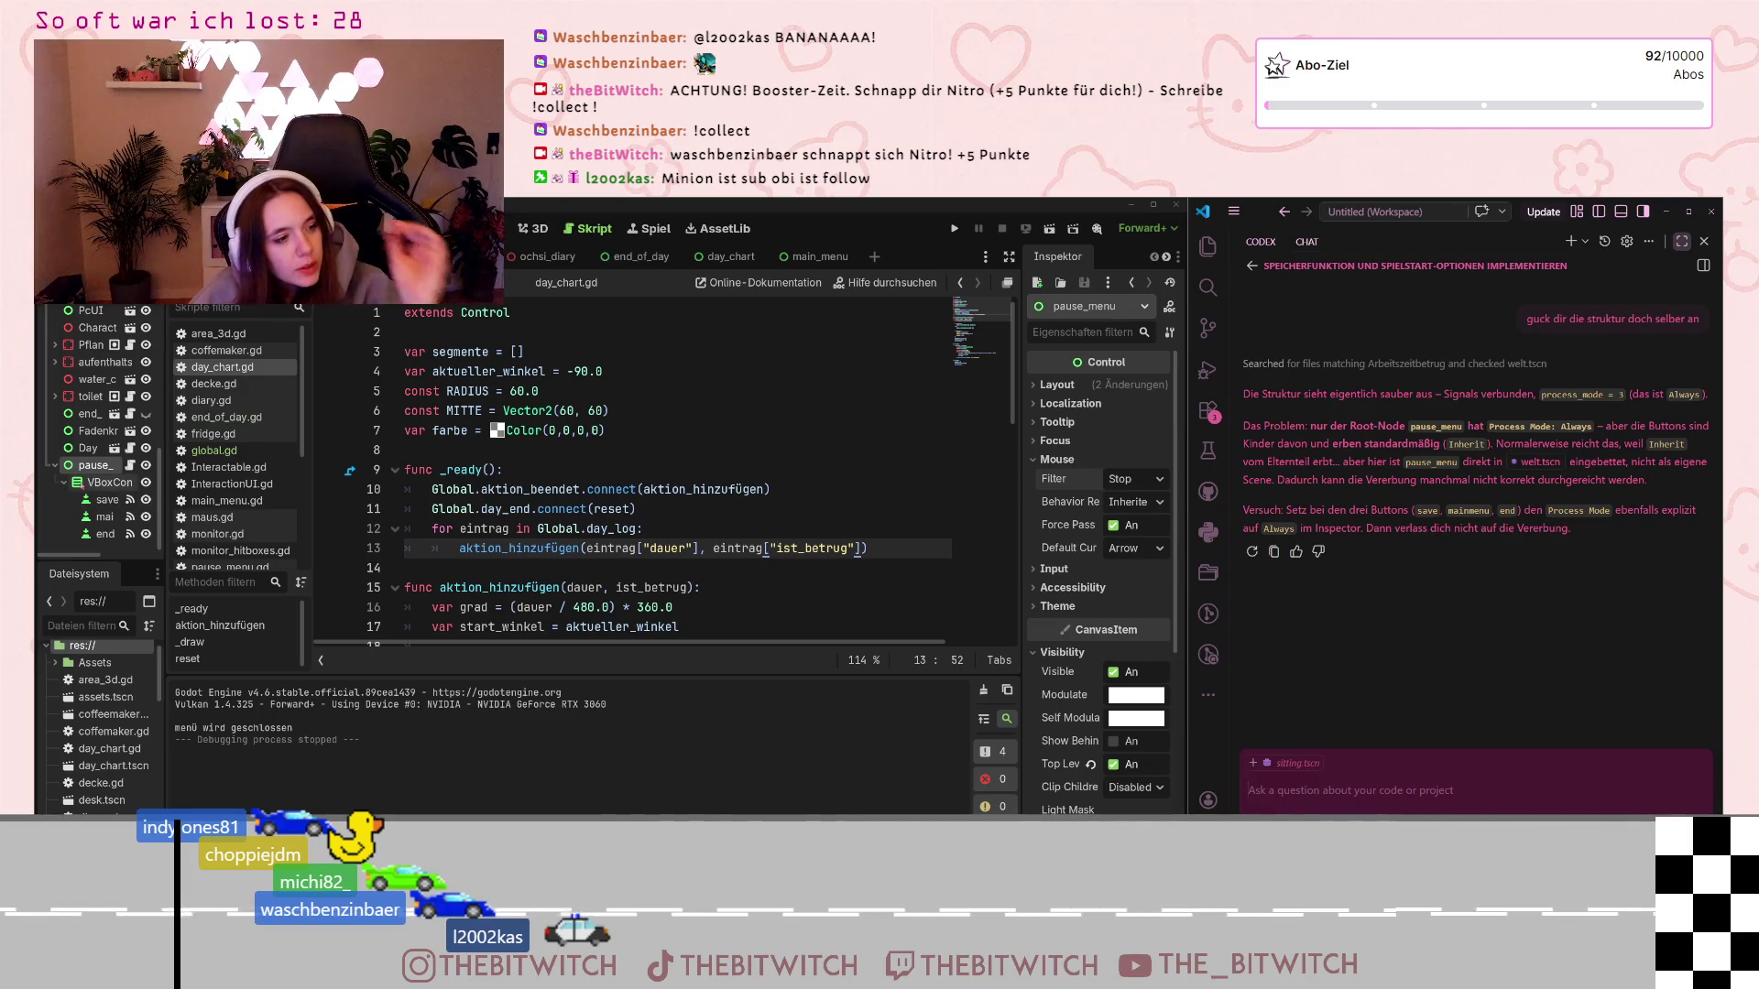
left_click(1061, 631)
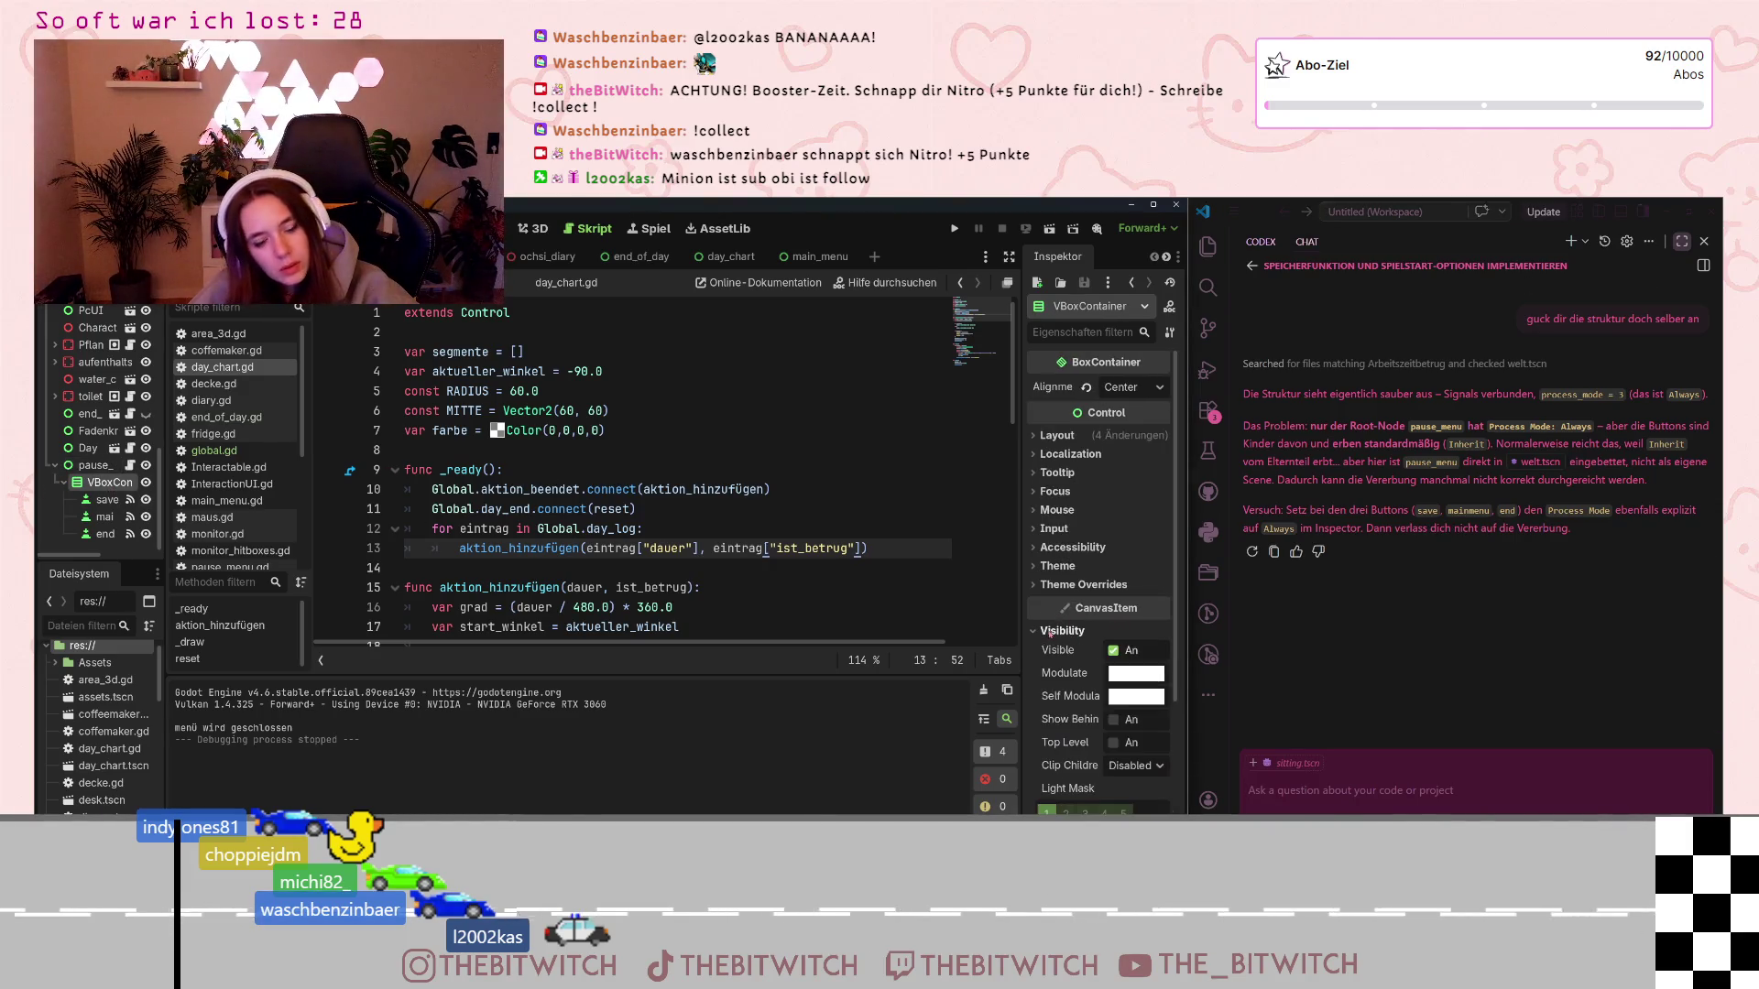
left_click(1051, 632)
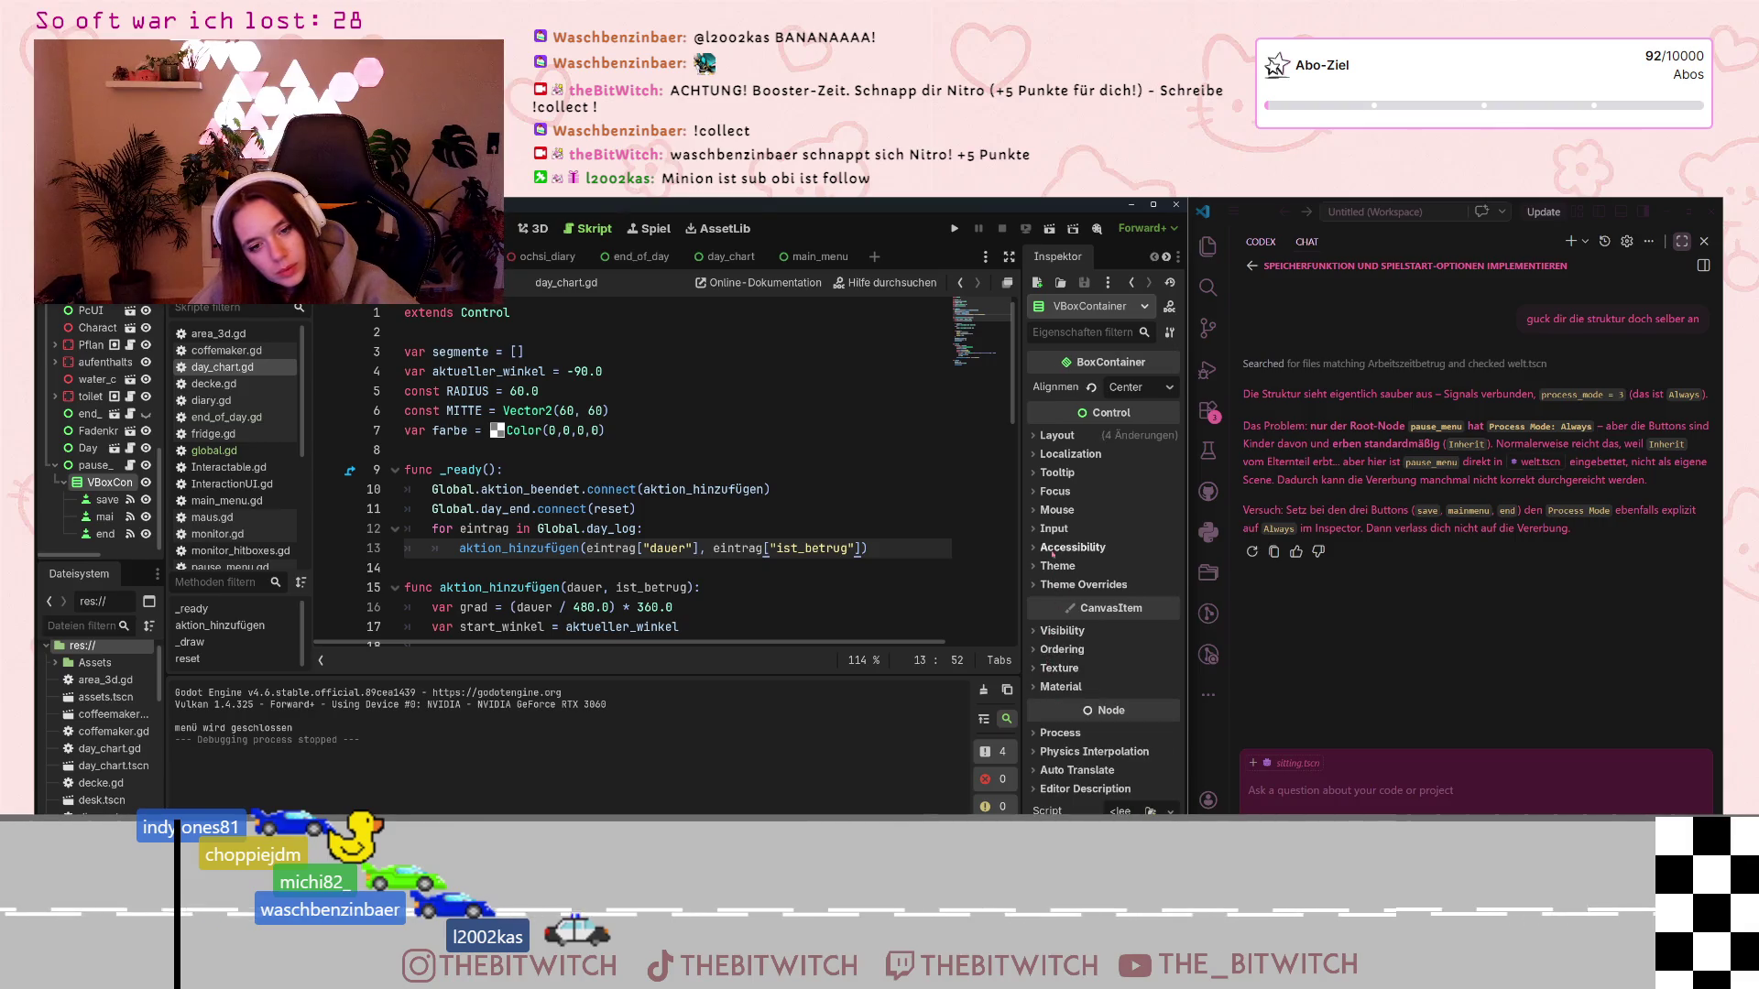
left_click(1057, 731)
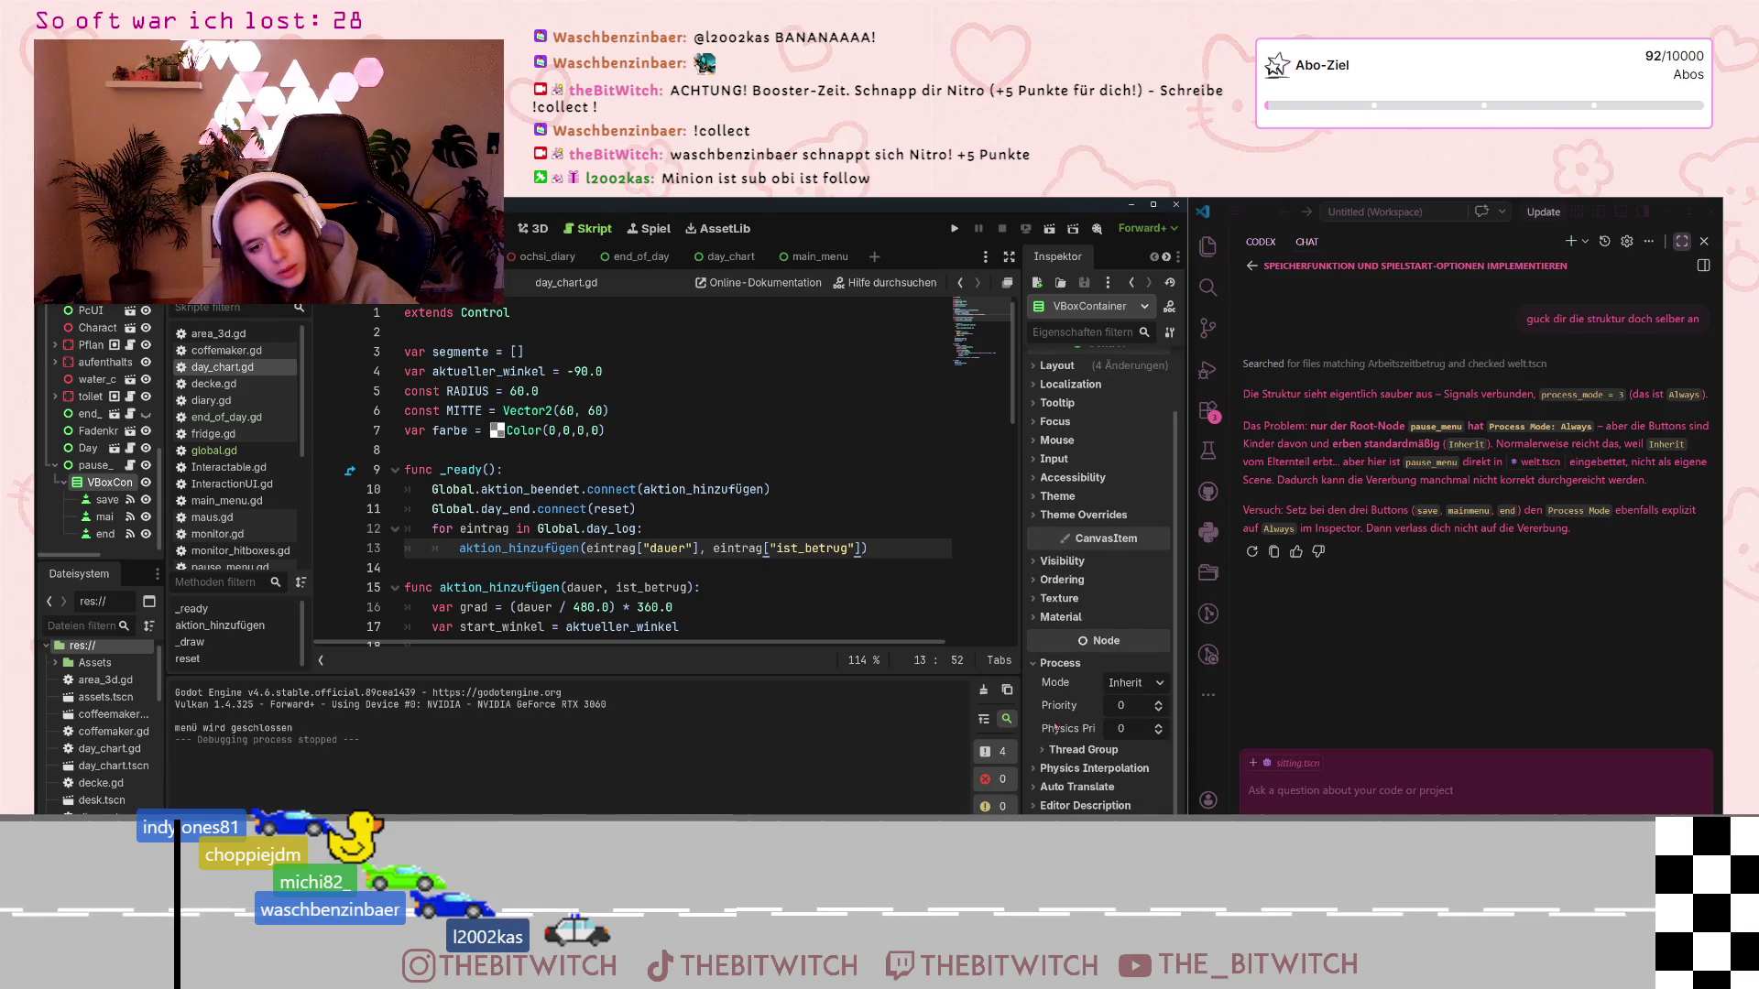
left_click(1133, 683)
left_click(1150, 762)
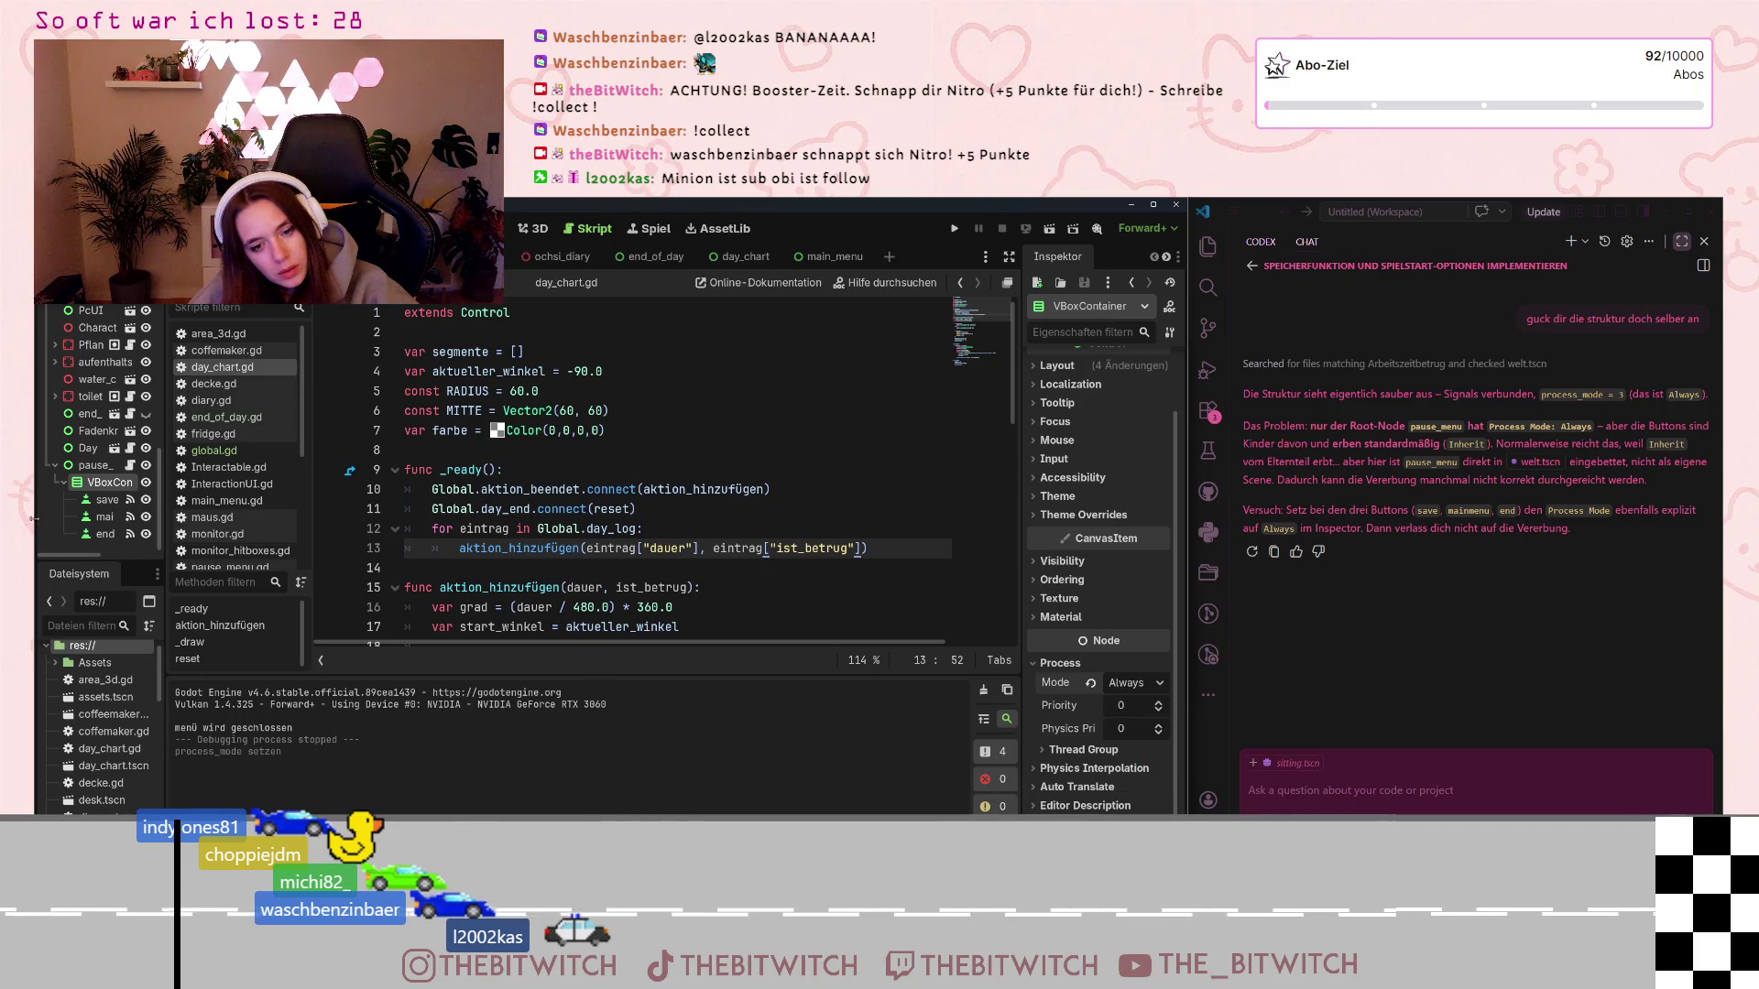
Set the save and mainmenu buttons' Process Mode to Always
left_click(105, 499)
scroll(1062, 706, "down", 10)
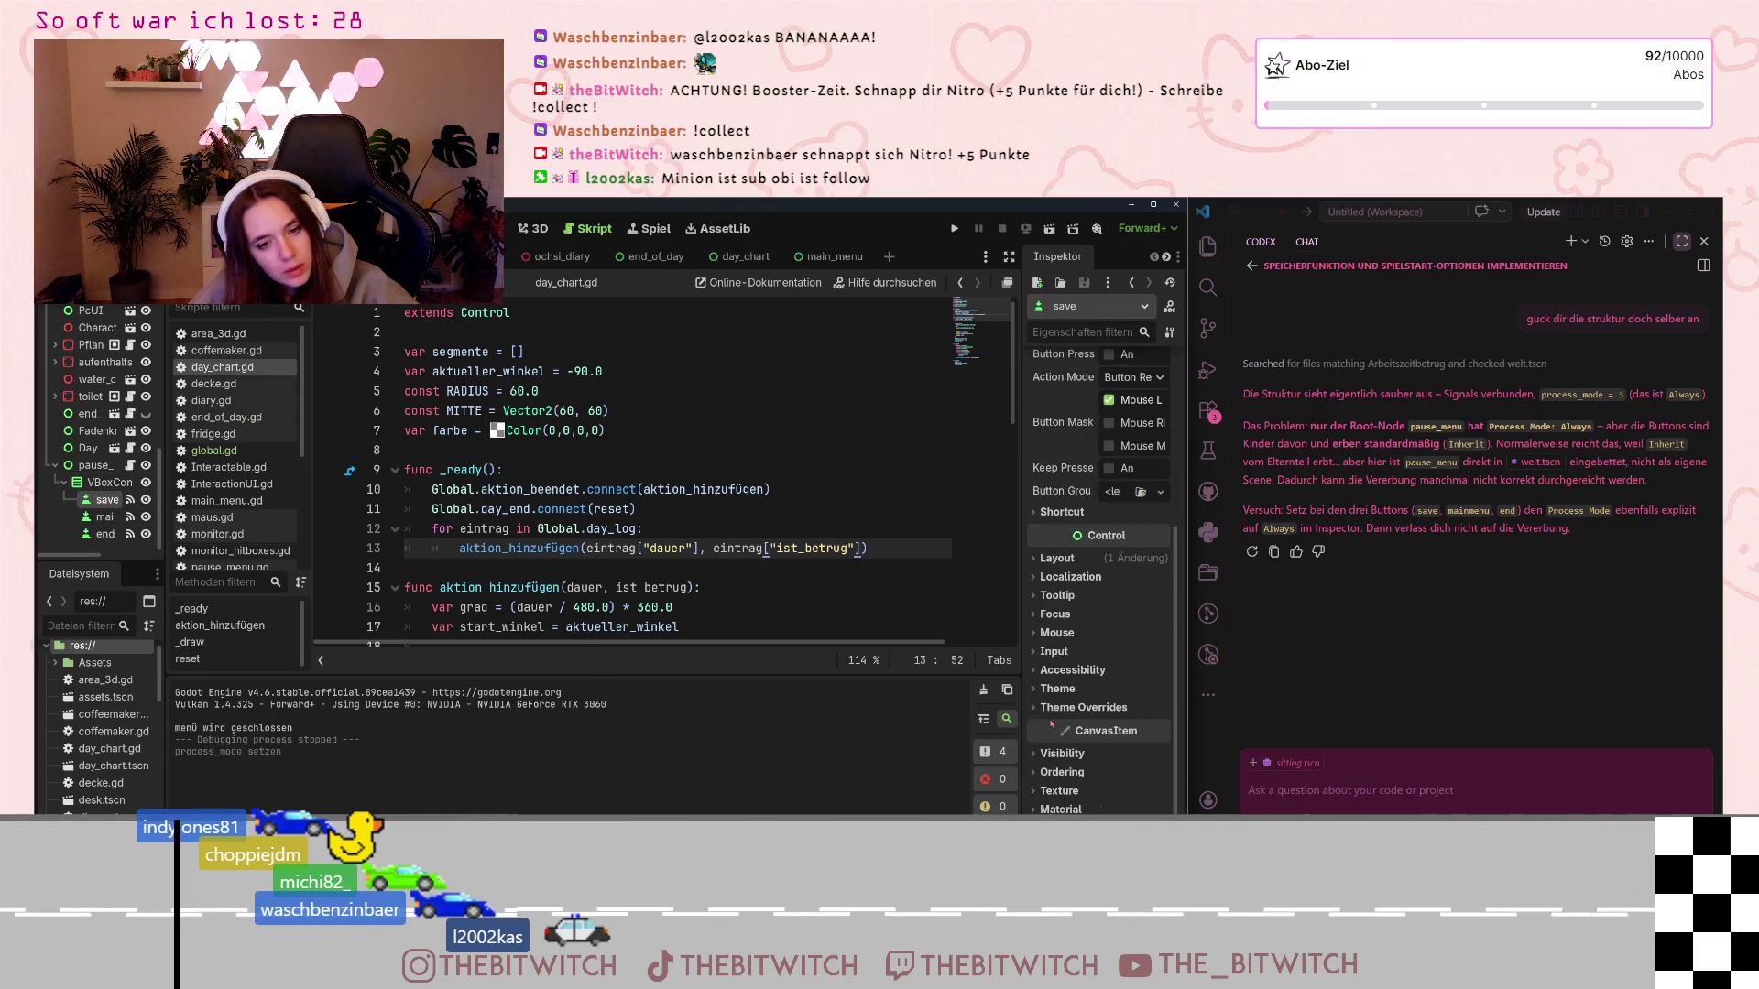
left_click(1072, 751)
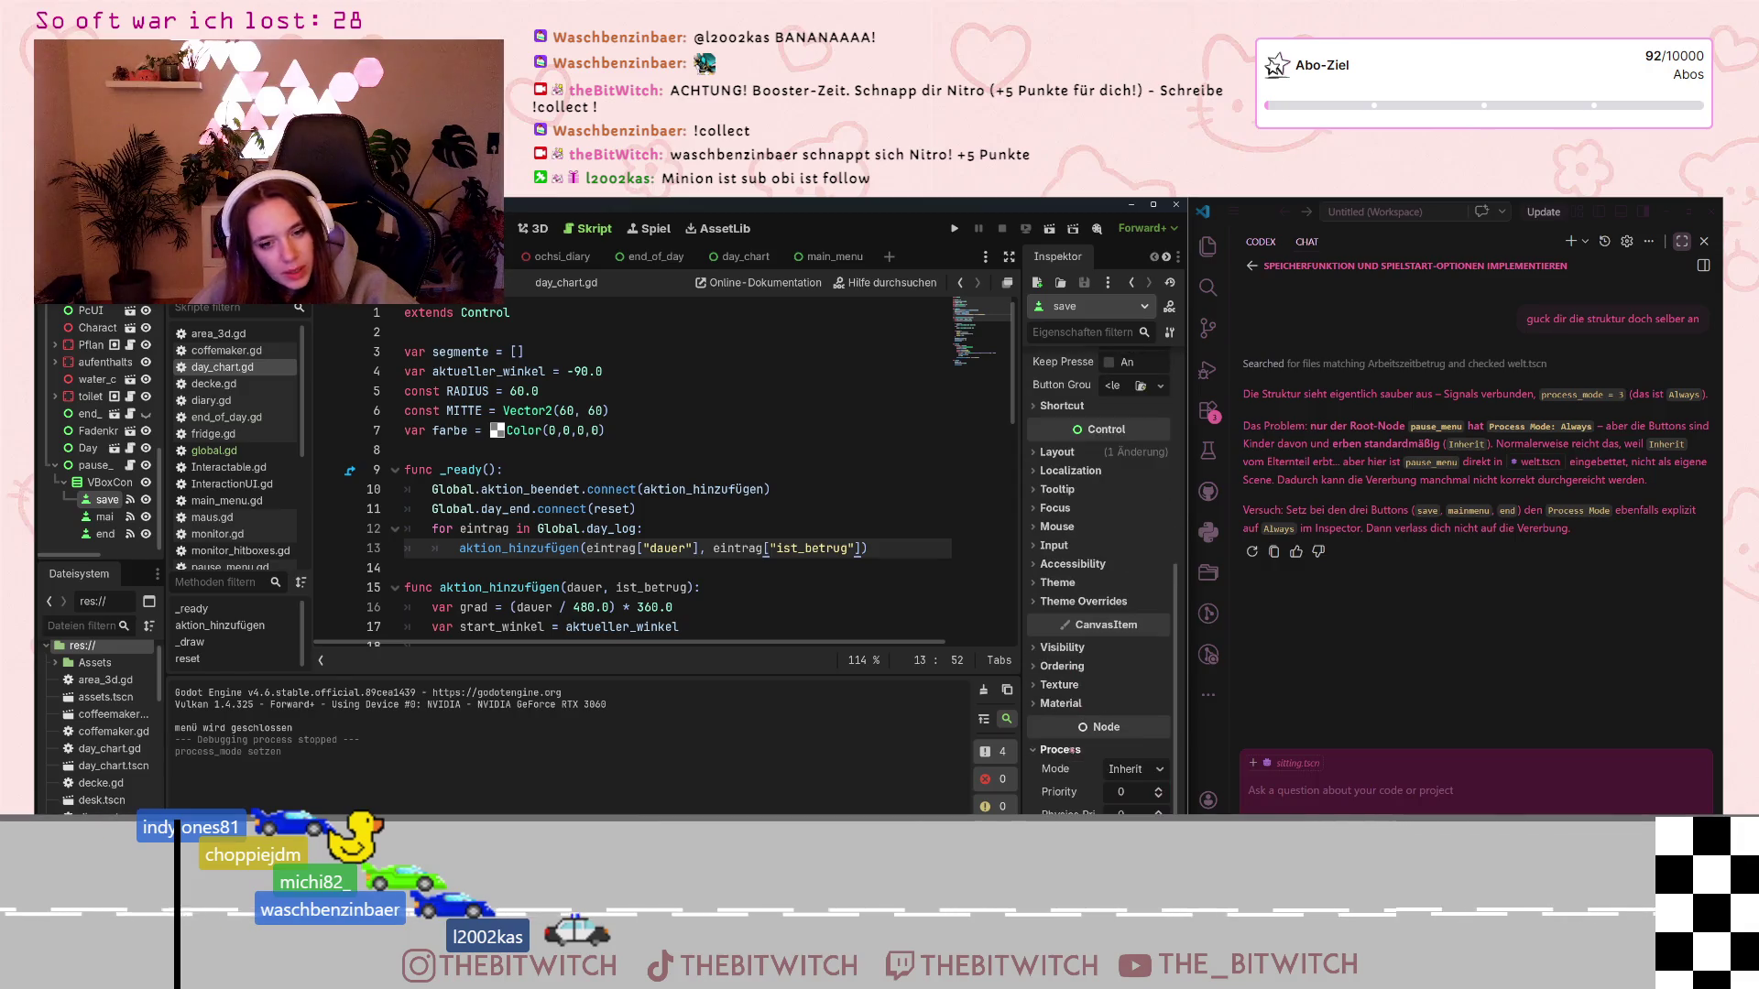
left_click(1125, 770)
left_click(1136, 856)
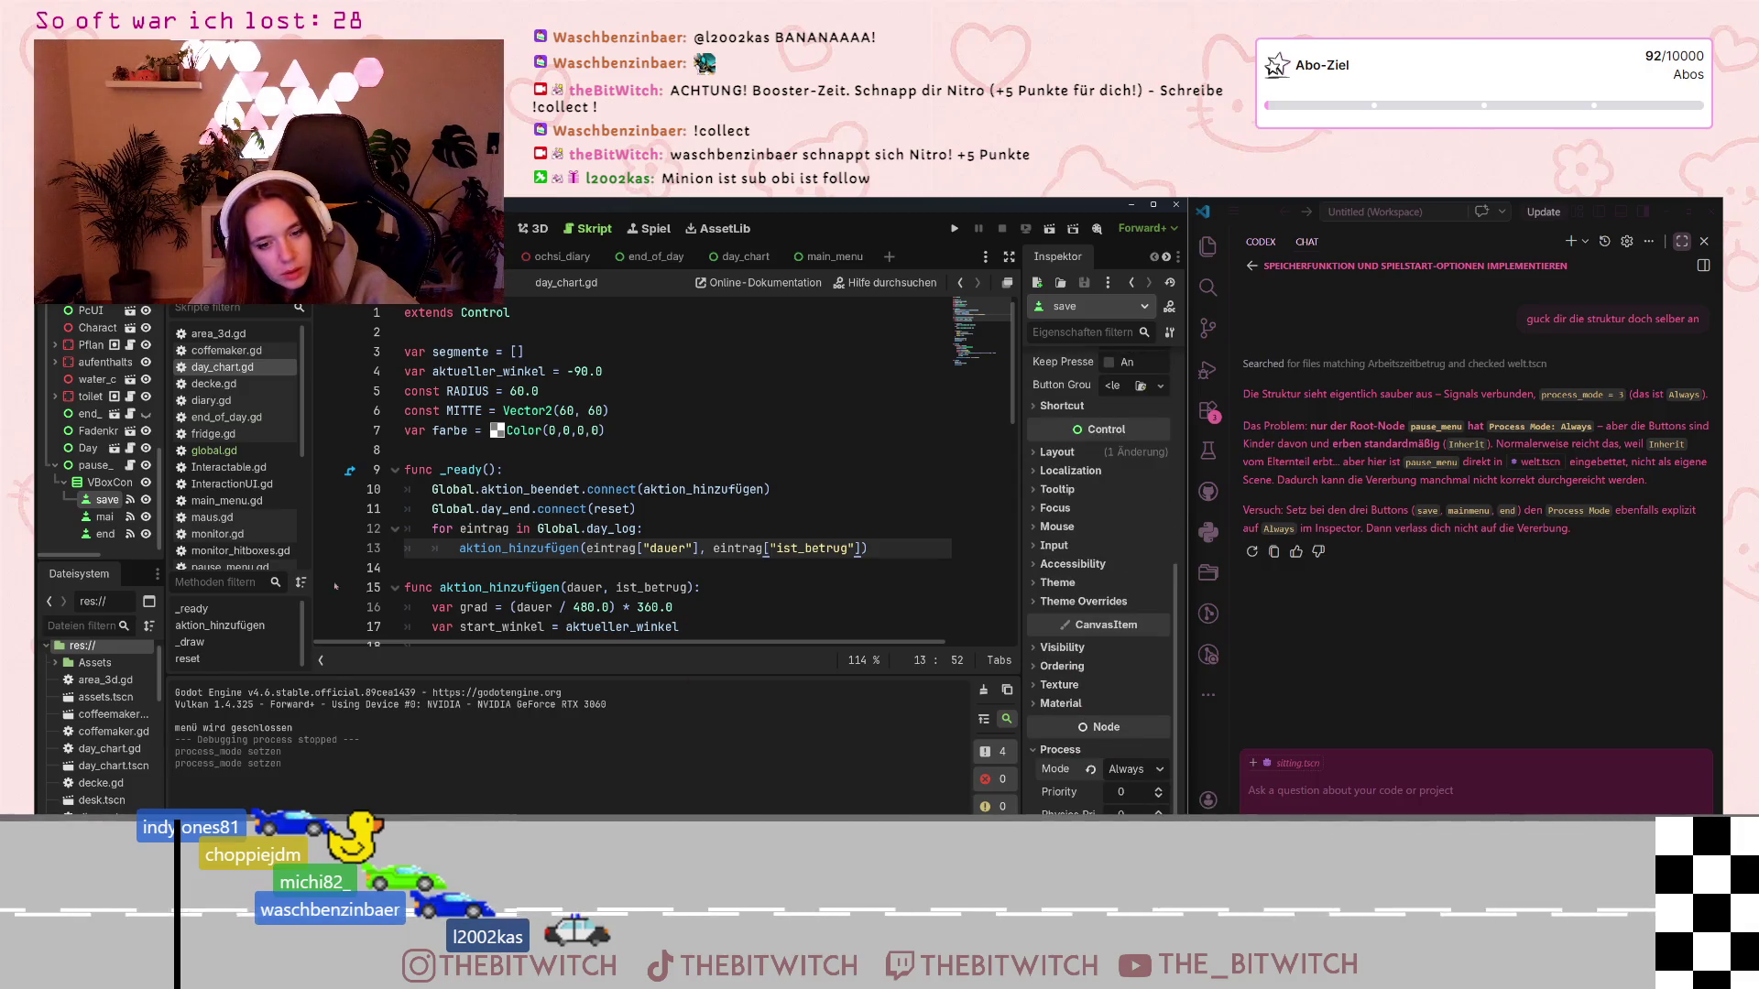
left_click(104, 516)
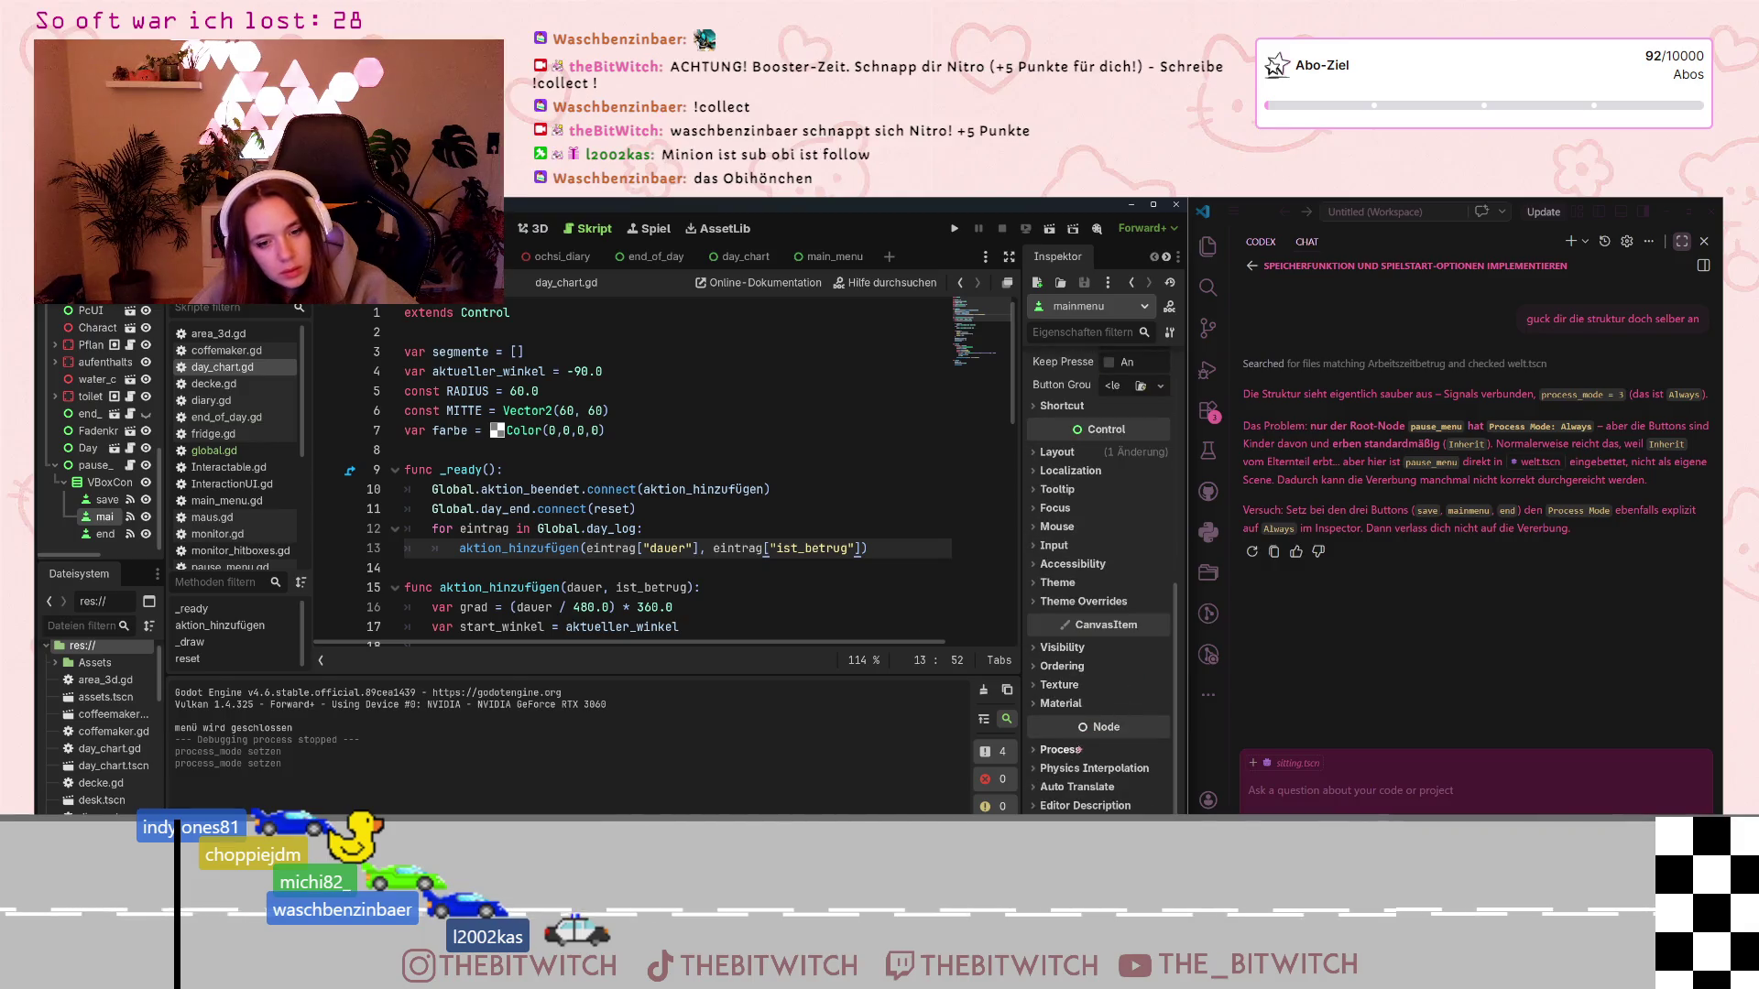
scroll(1099, 741, "down", 2)
left_click(1134, 684)
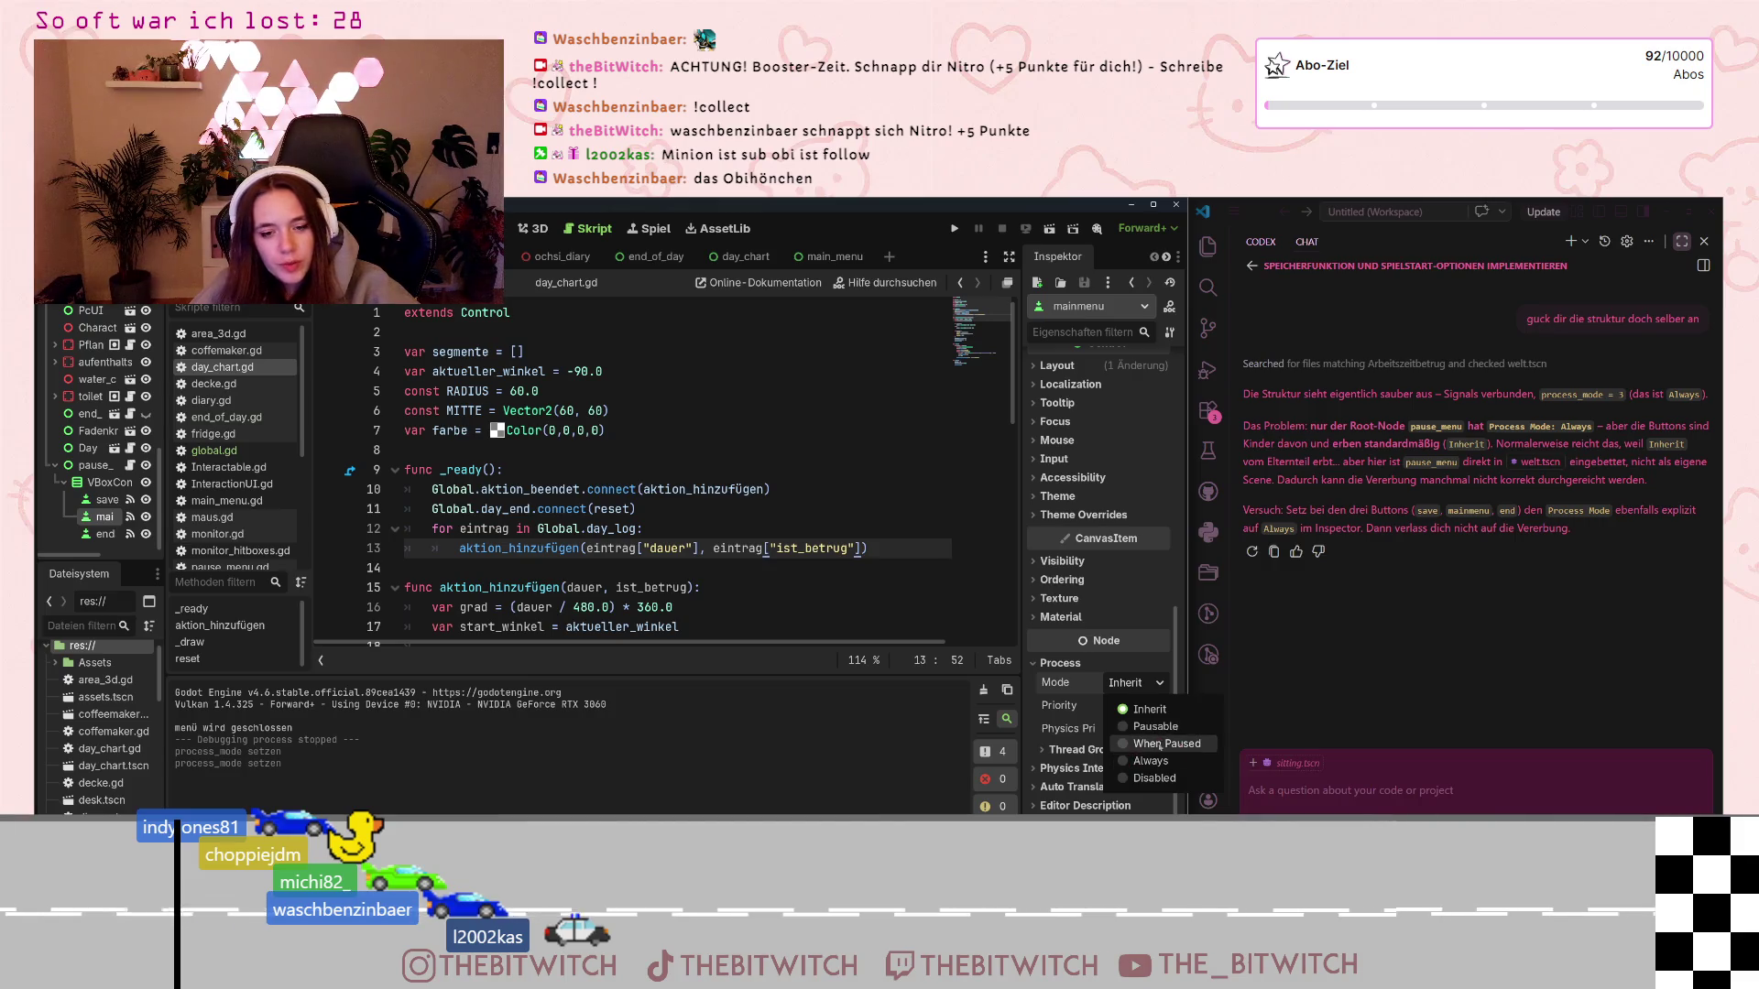
left_click(1130, 762)
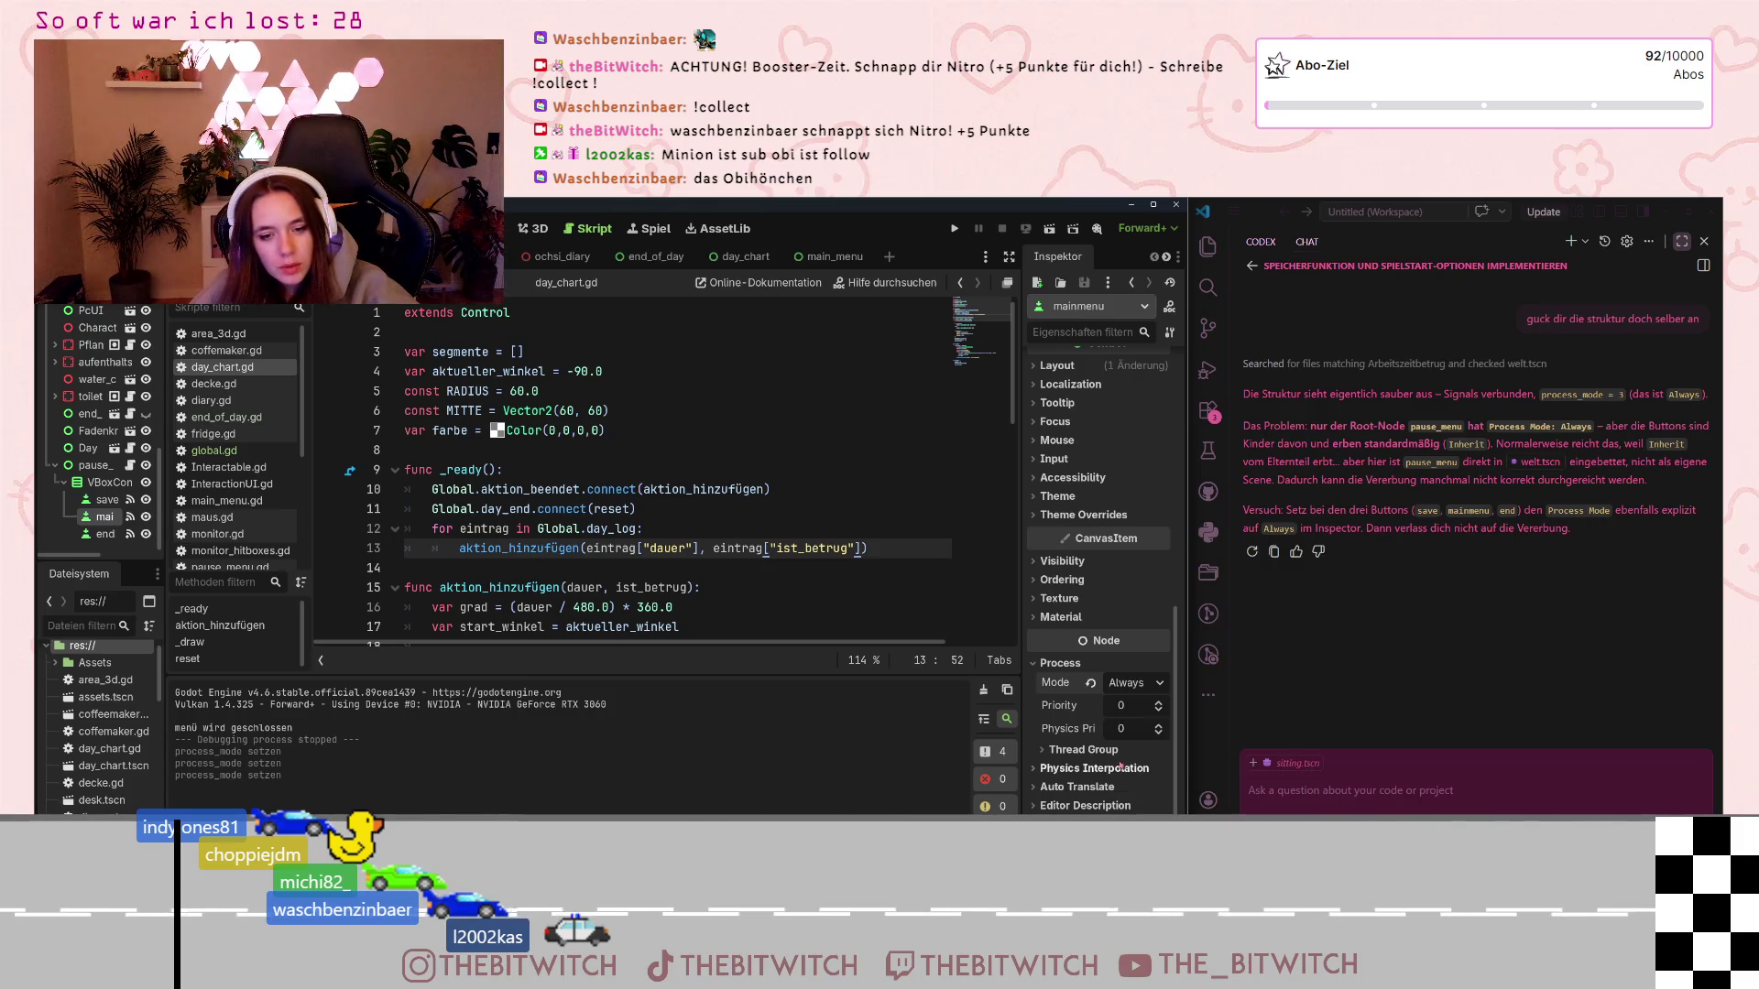
Change the end button's Process Mode, mistakenly choosing When Paused
left_click(105, 534)
scroll(1099, 642, "up", 2)
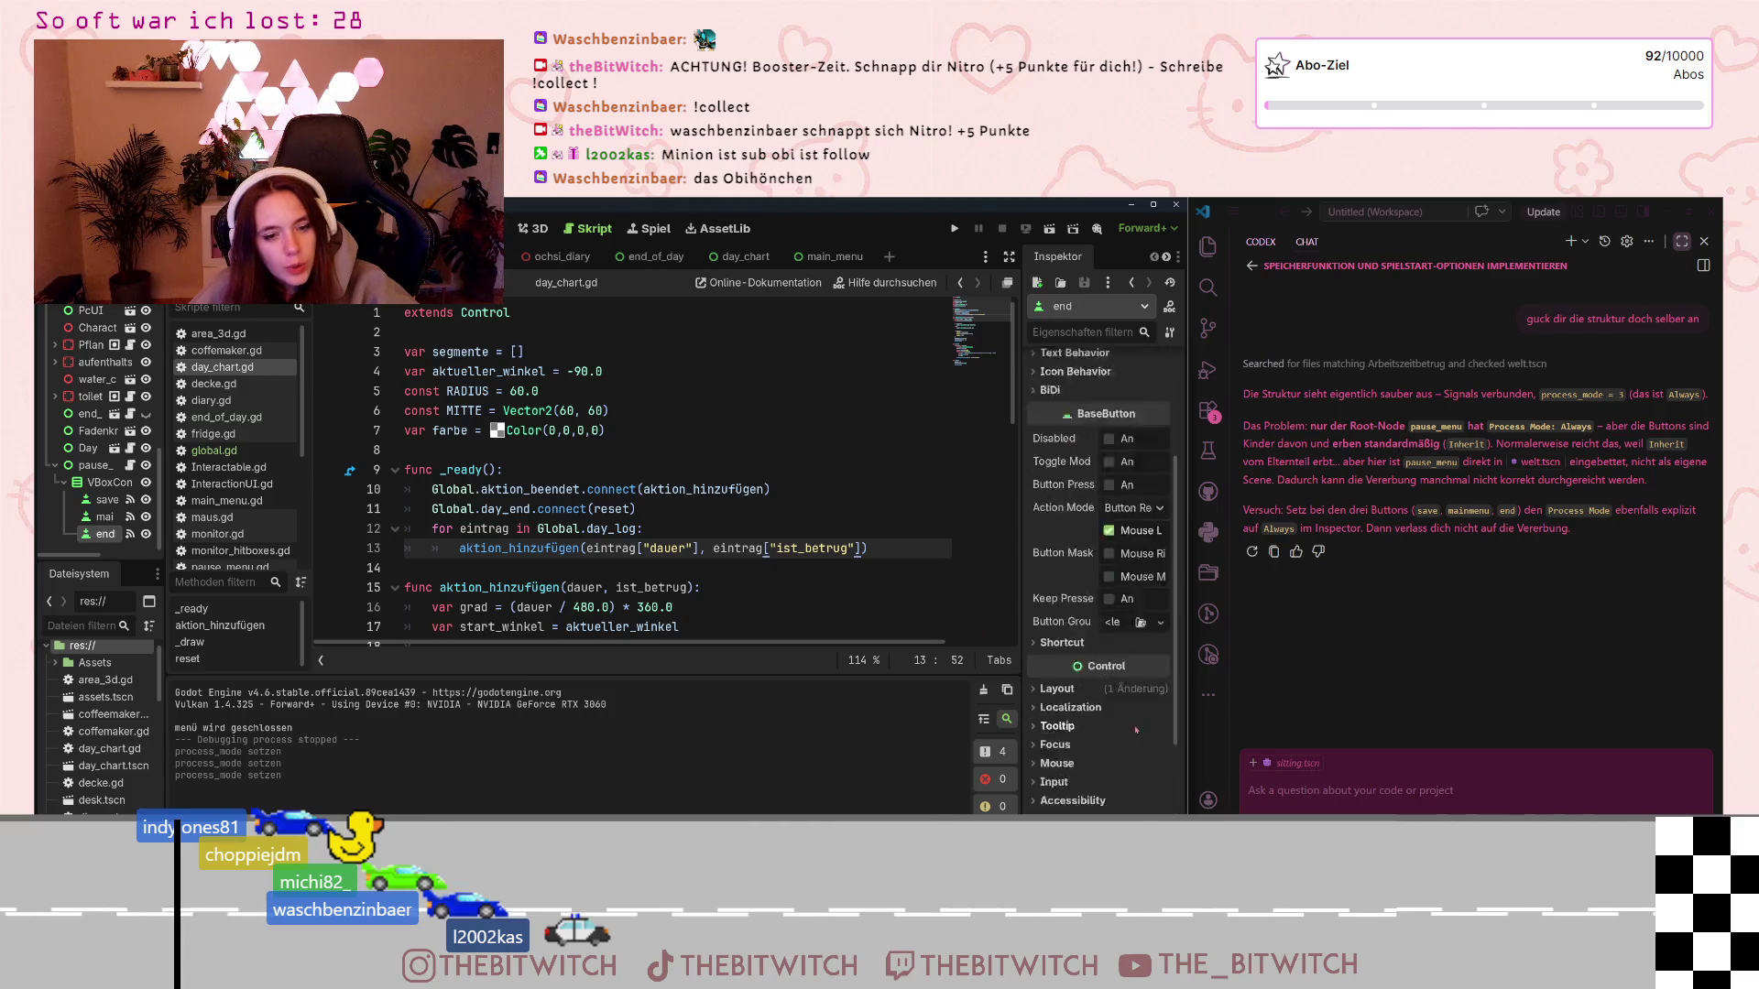
scroll(1054, 574, "up", 3)
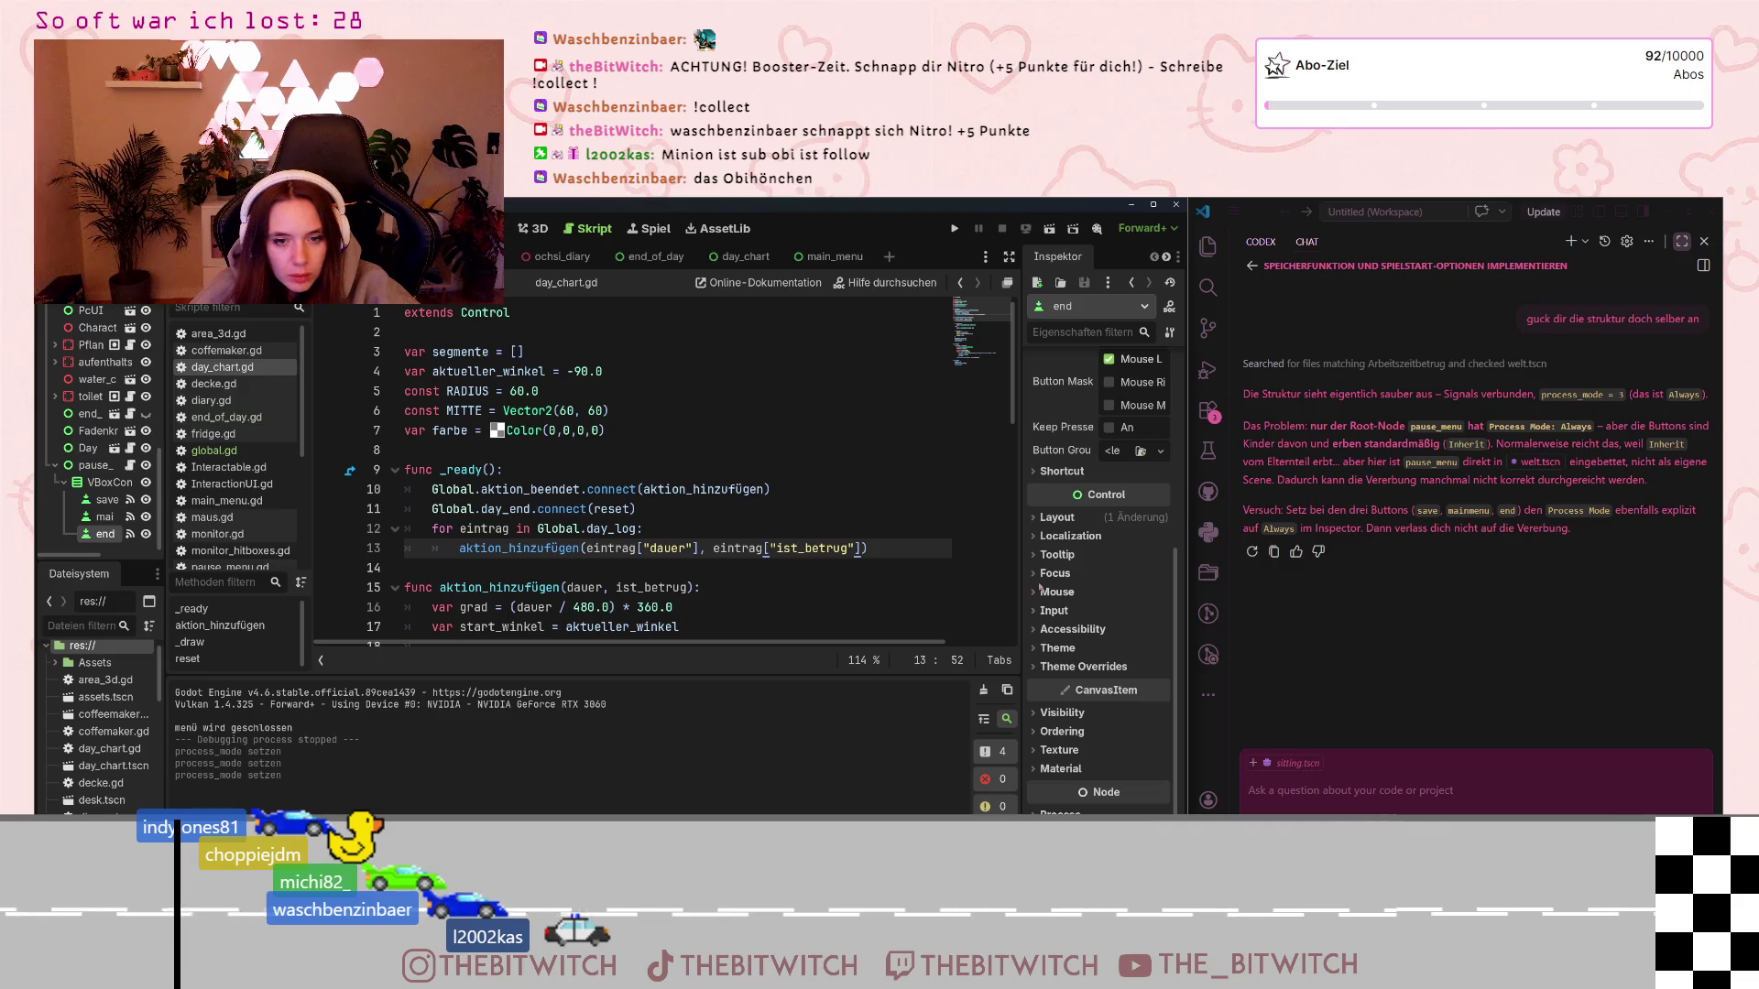
scroll(1052, 712, "down", 3)
left_click(1060, 749)
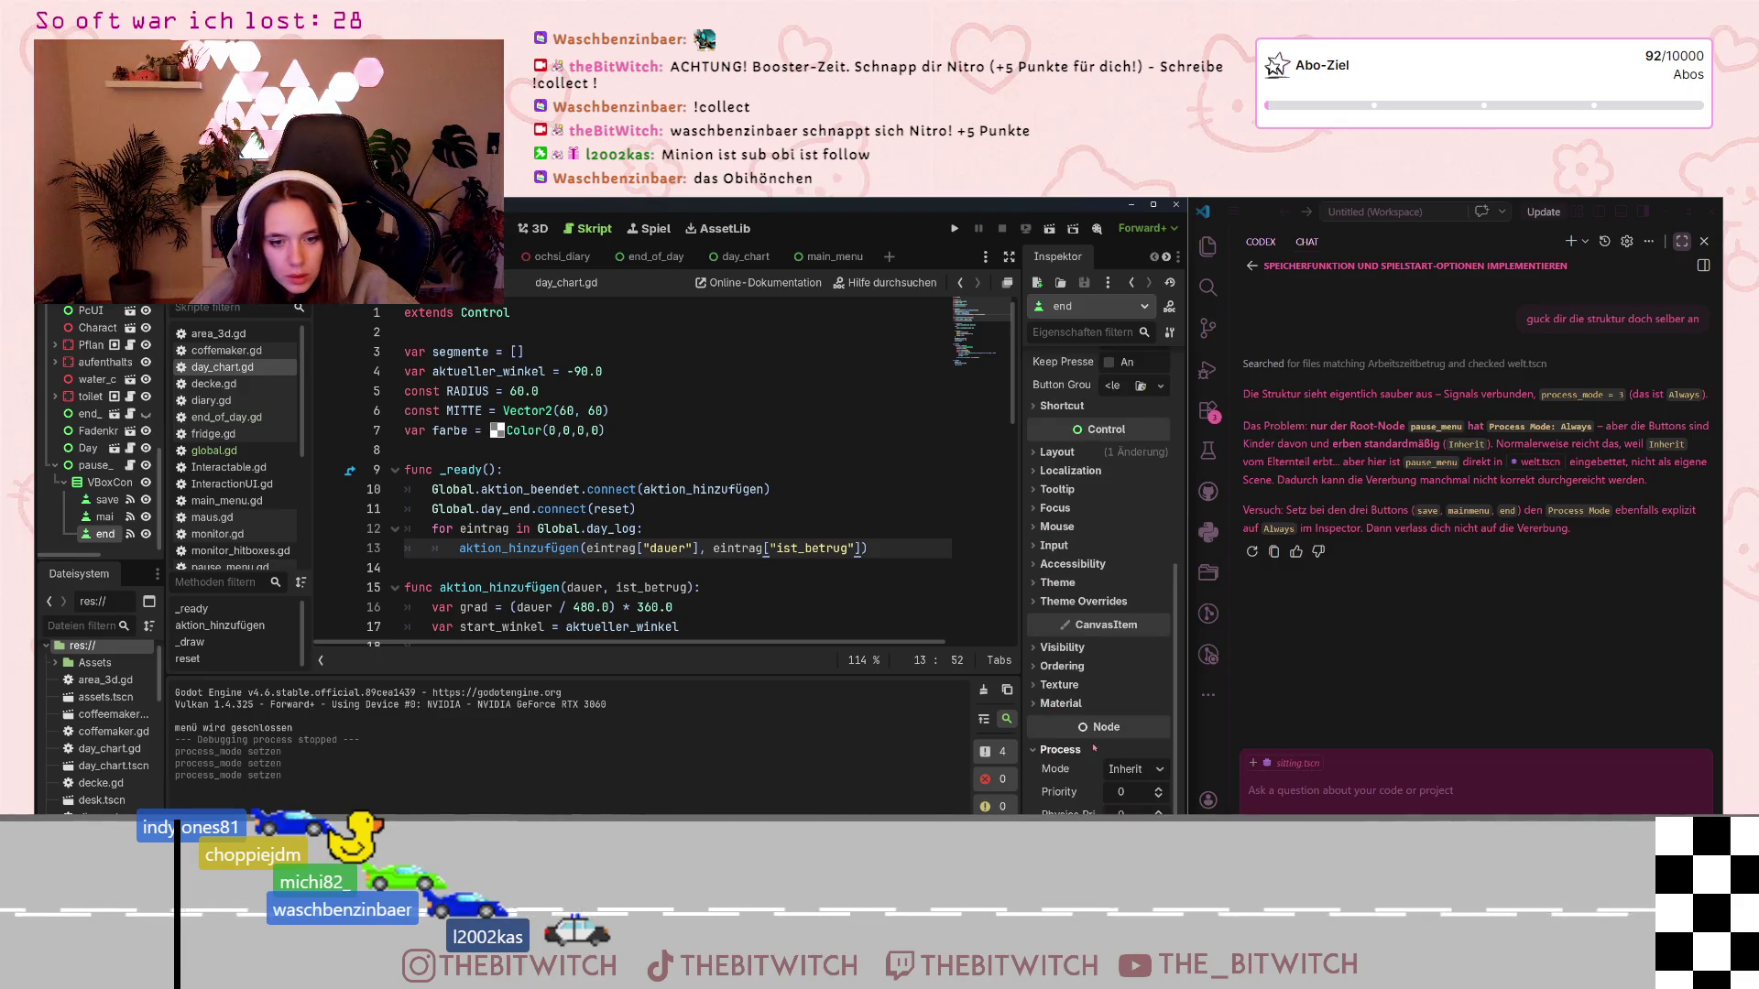
scroll(1062, 733, "down", 3)
left_click(1160, 684)
left_click(1165, 743)
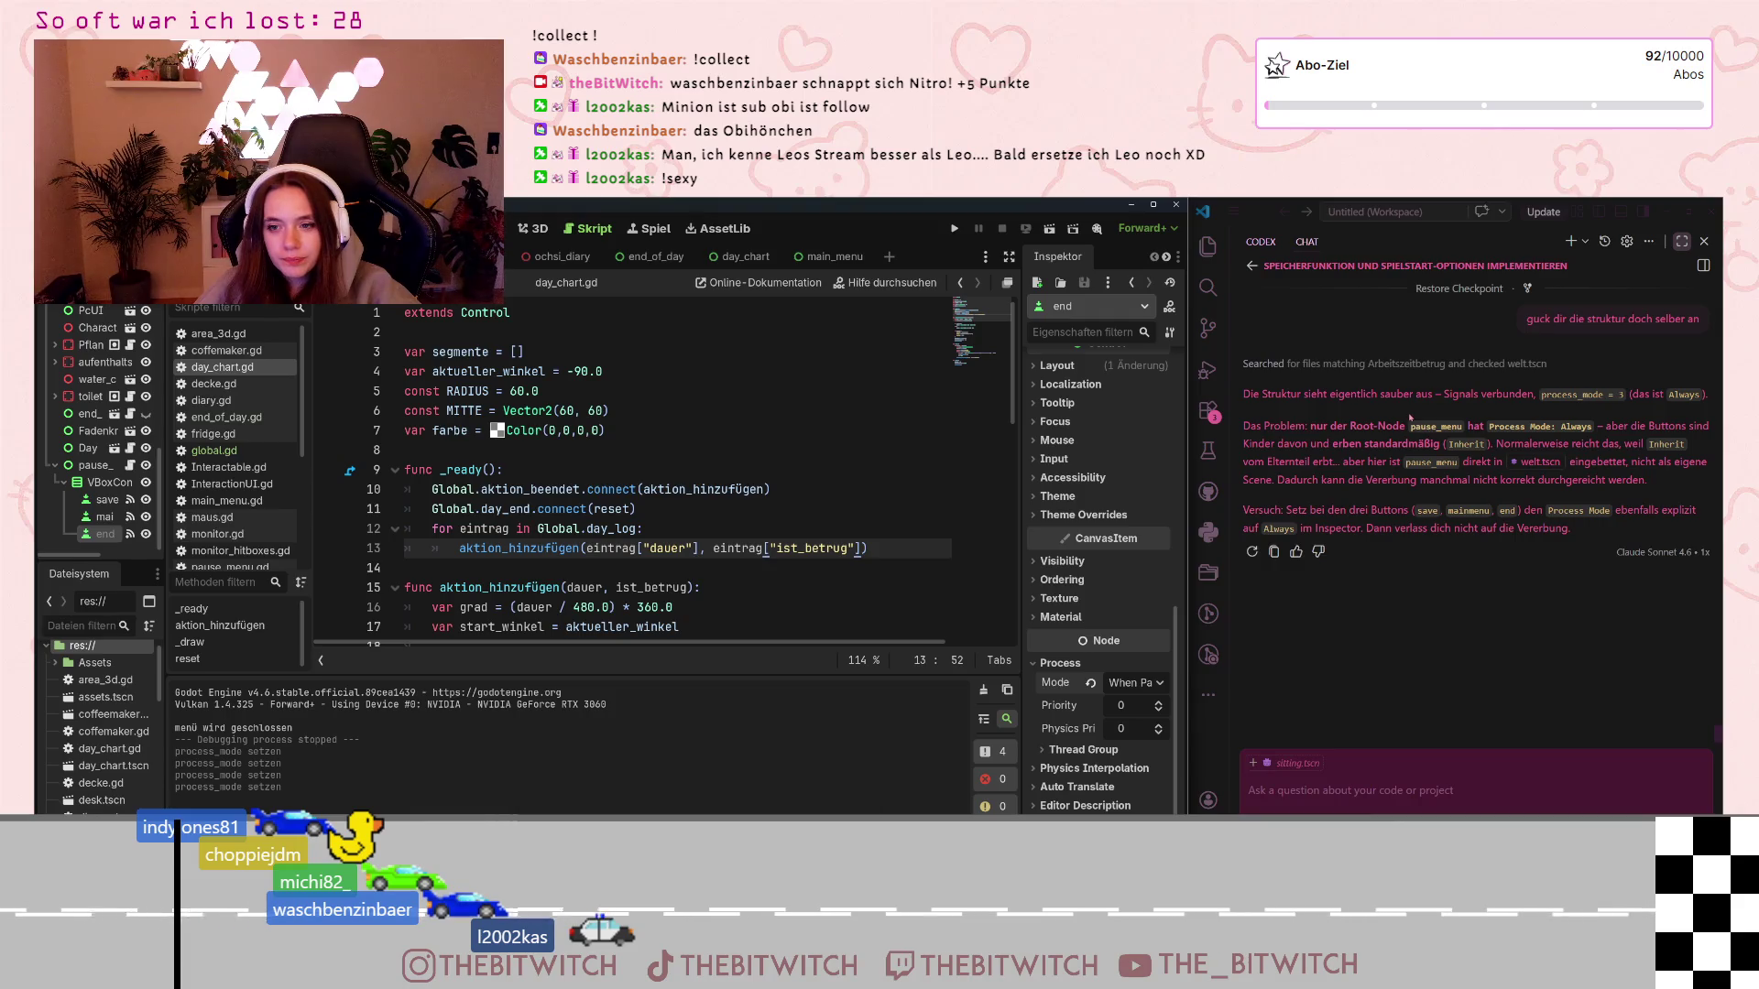
Correct the end button's Process Mode to Always and save the scene
left_click(681, 466)
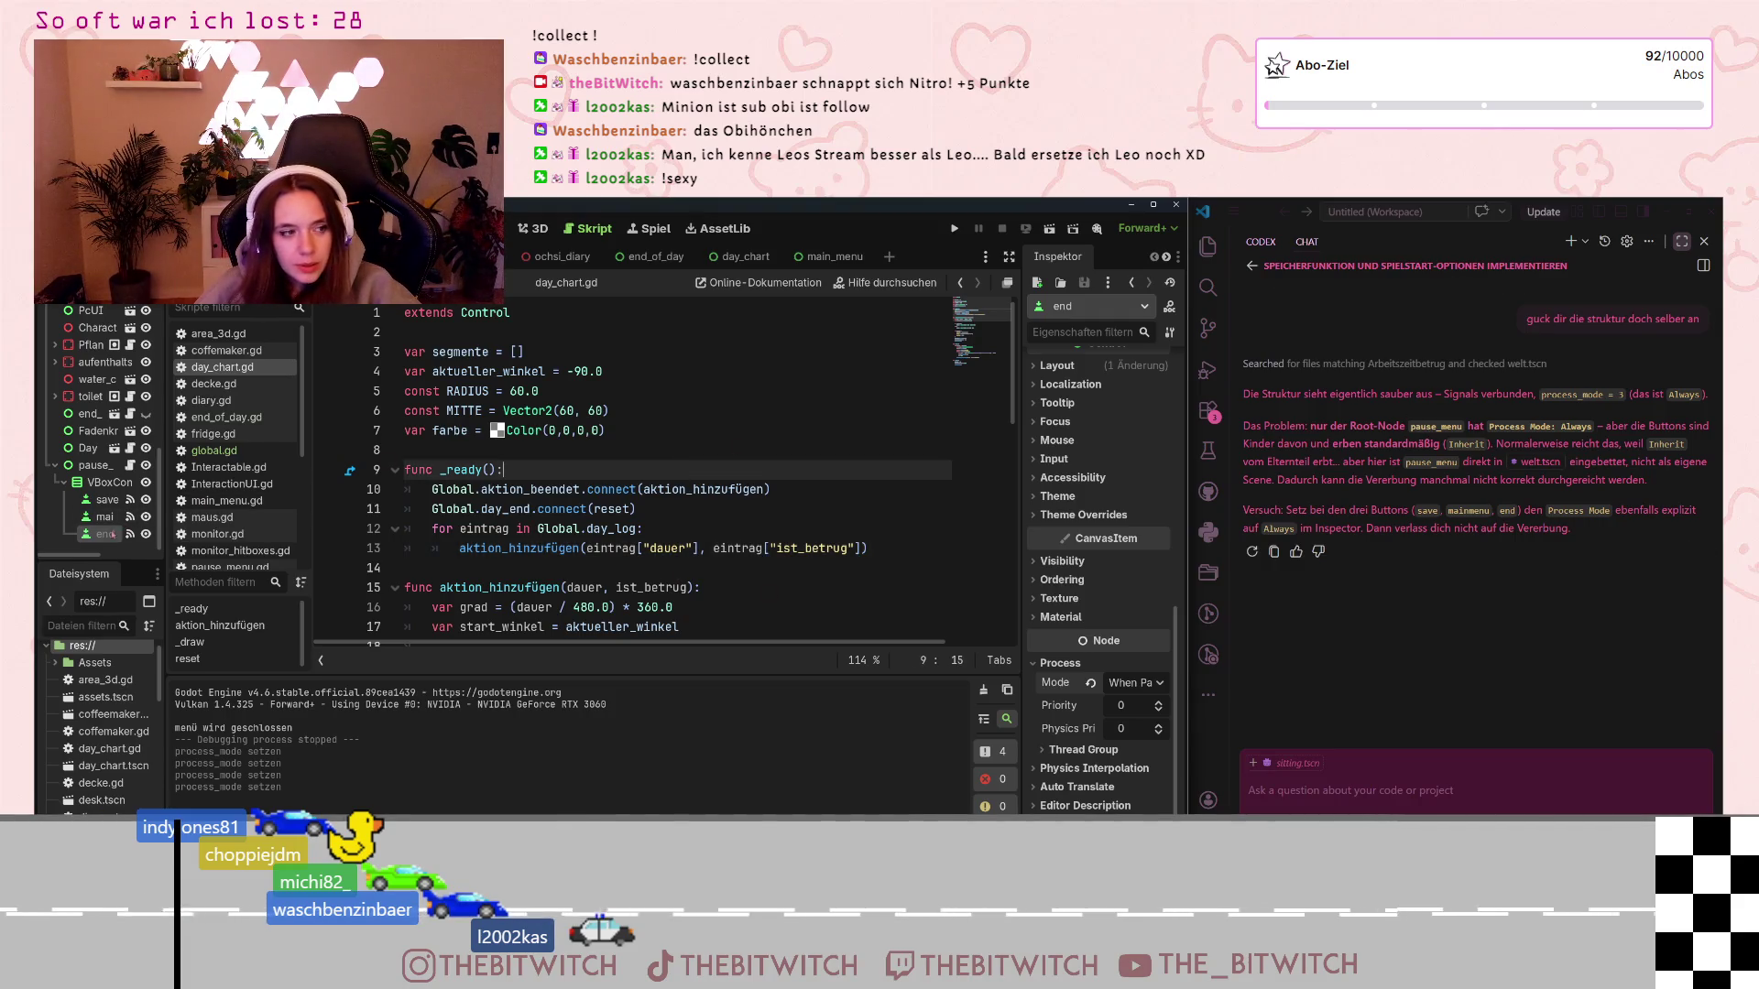
left_click(104, 517)
left_click(106, 535)
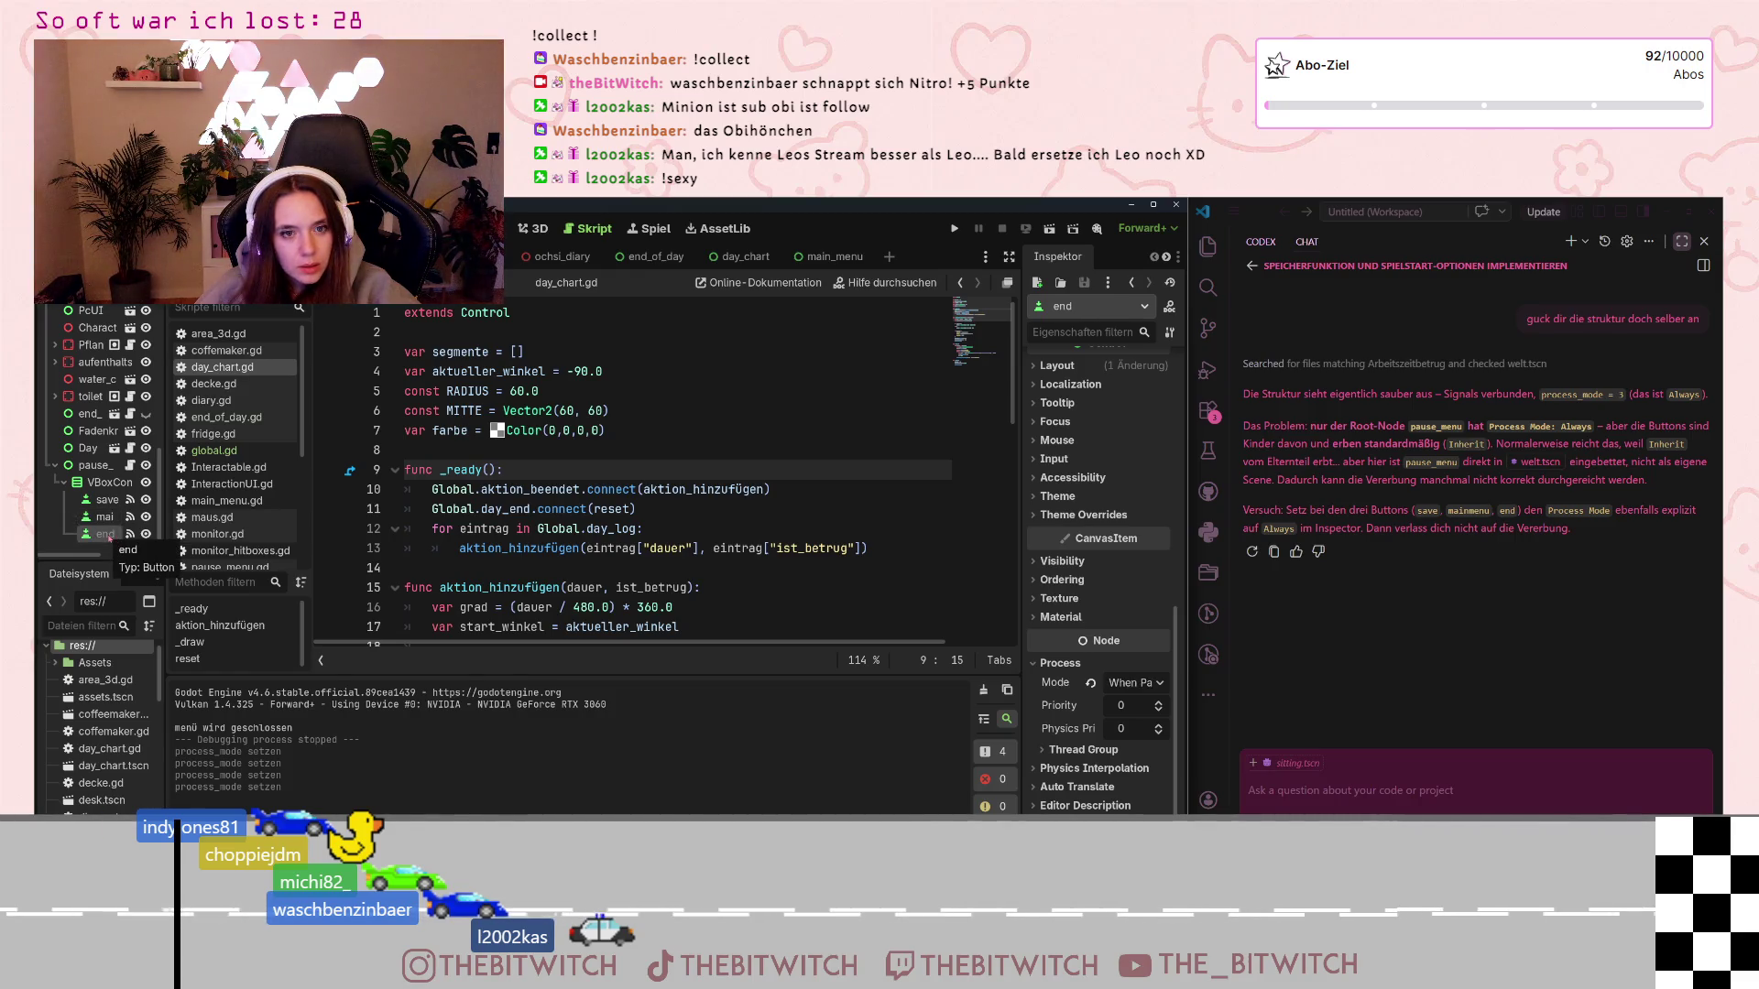
left_click(1129, 684)
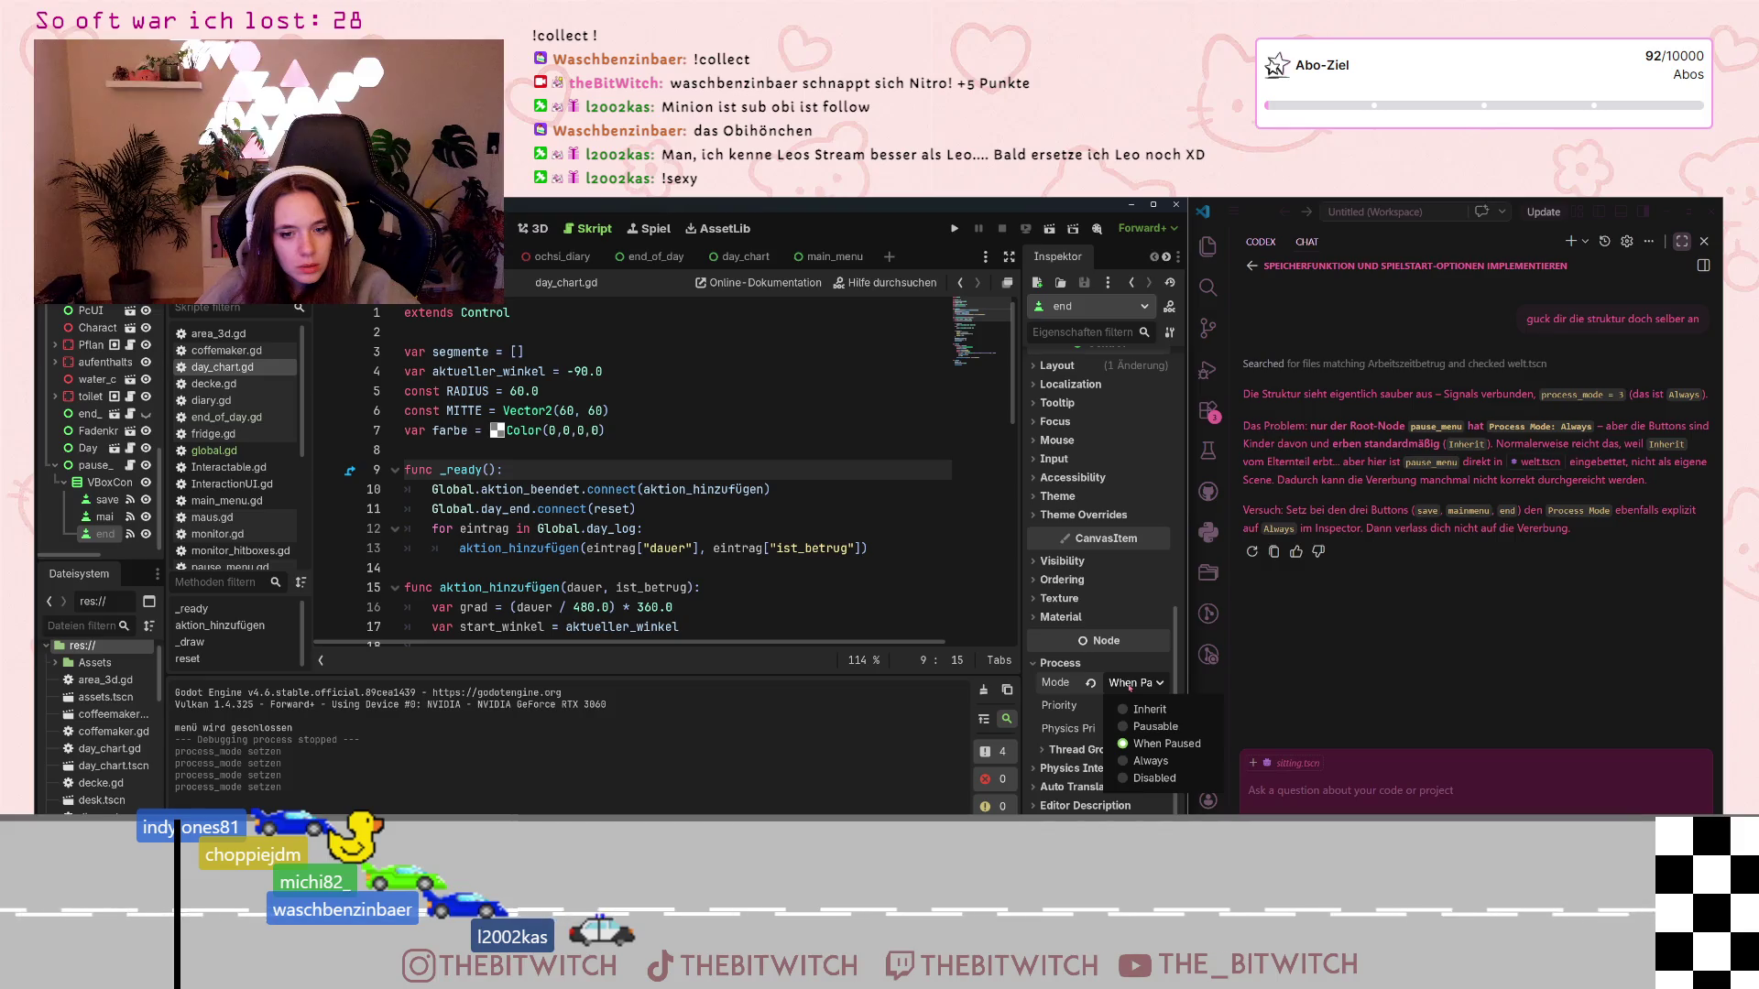
left_click(1156, 762)
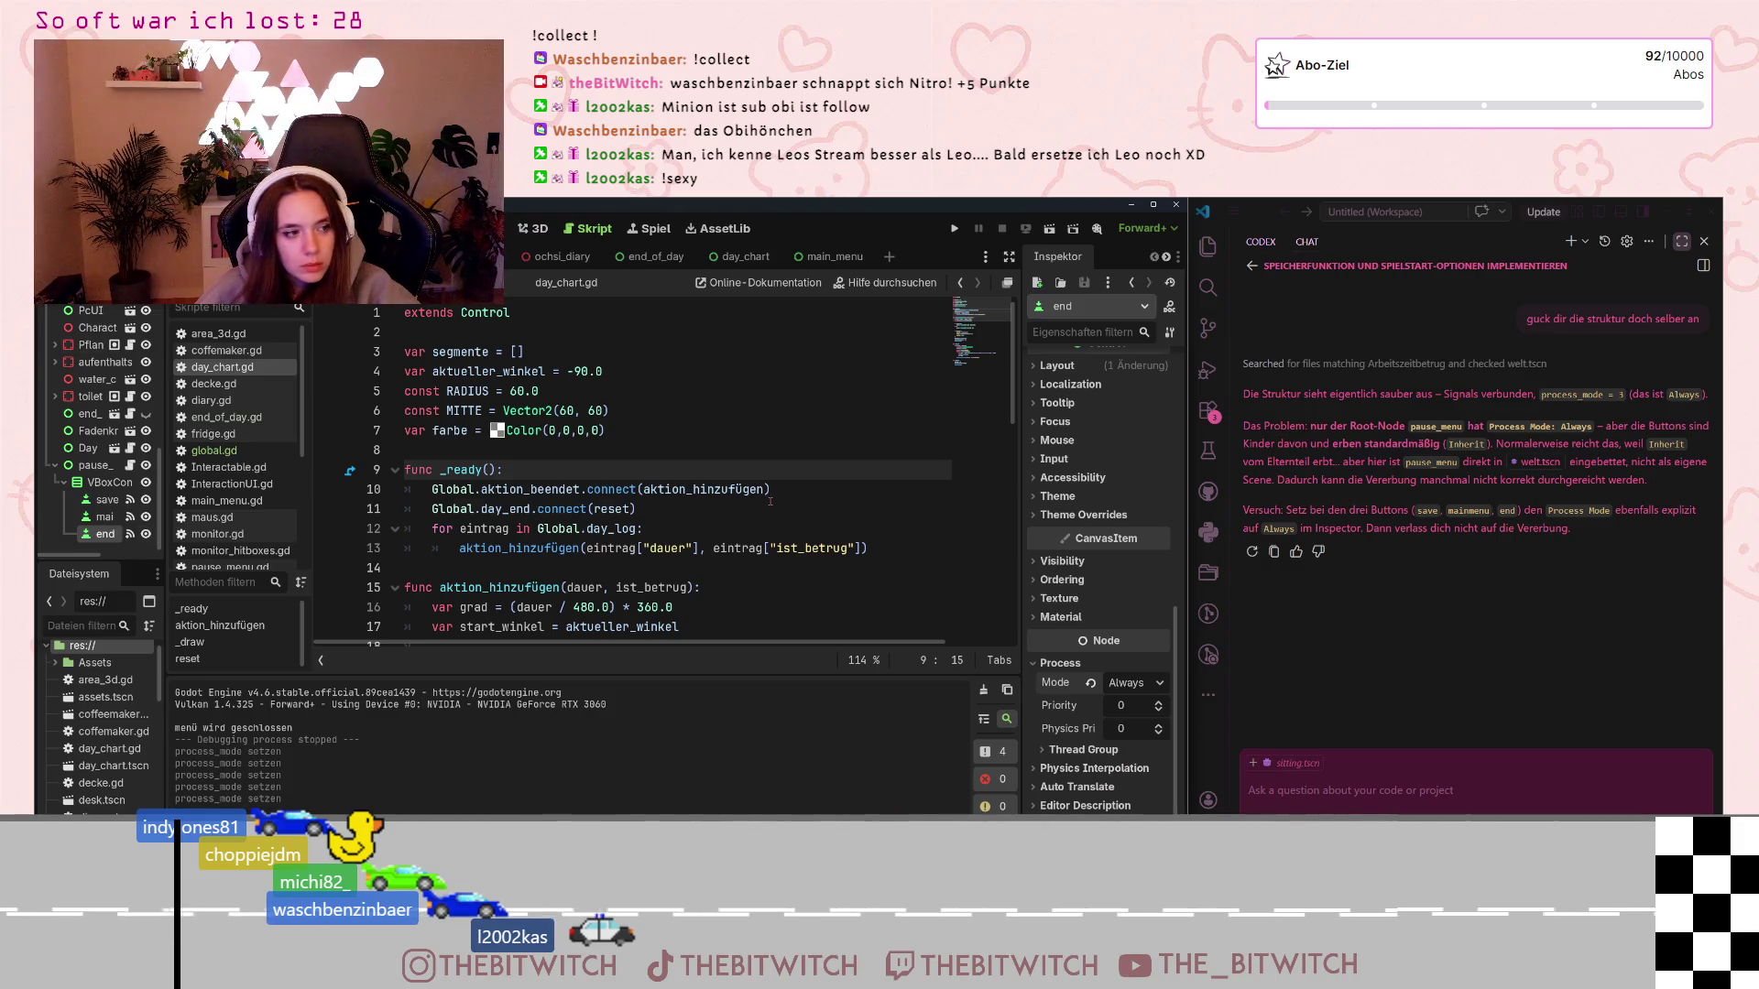
left_click(800, 513)
key("ctrl+s")
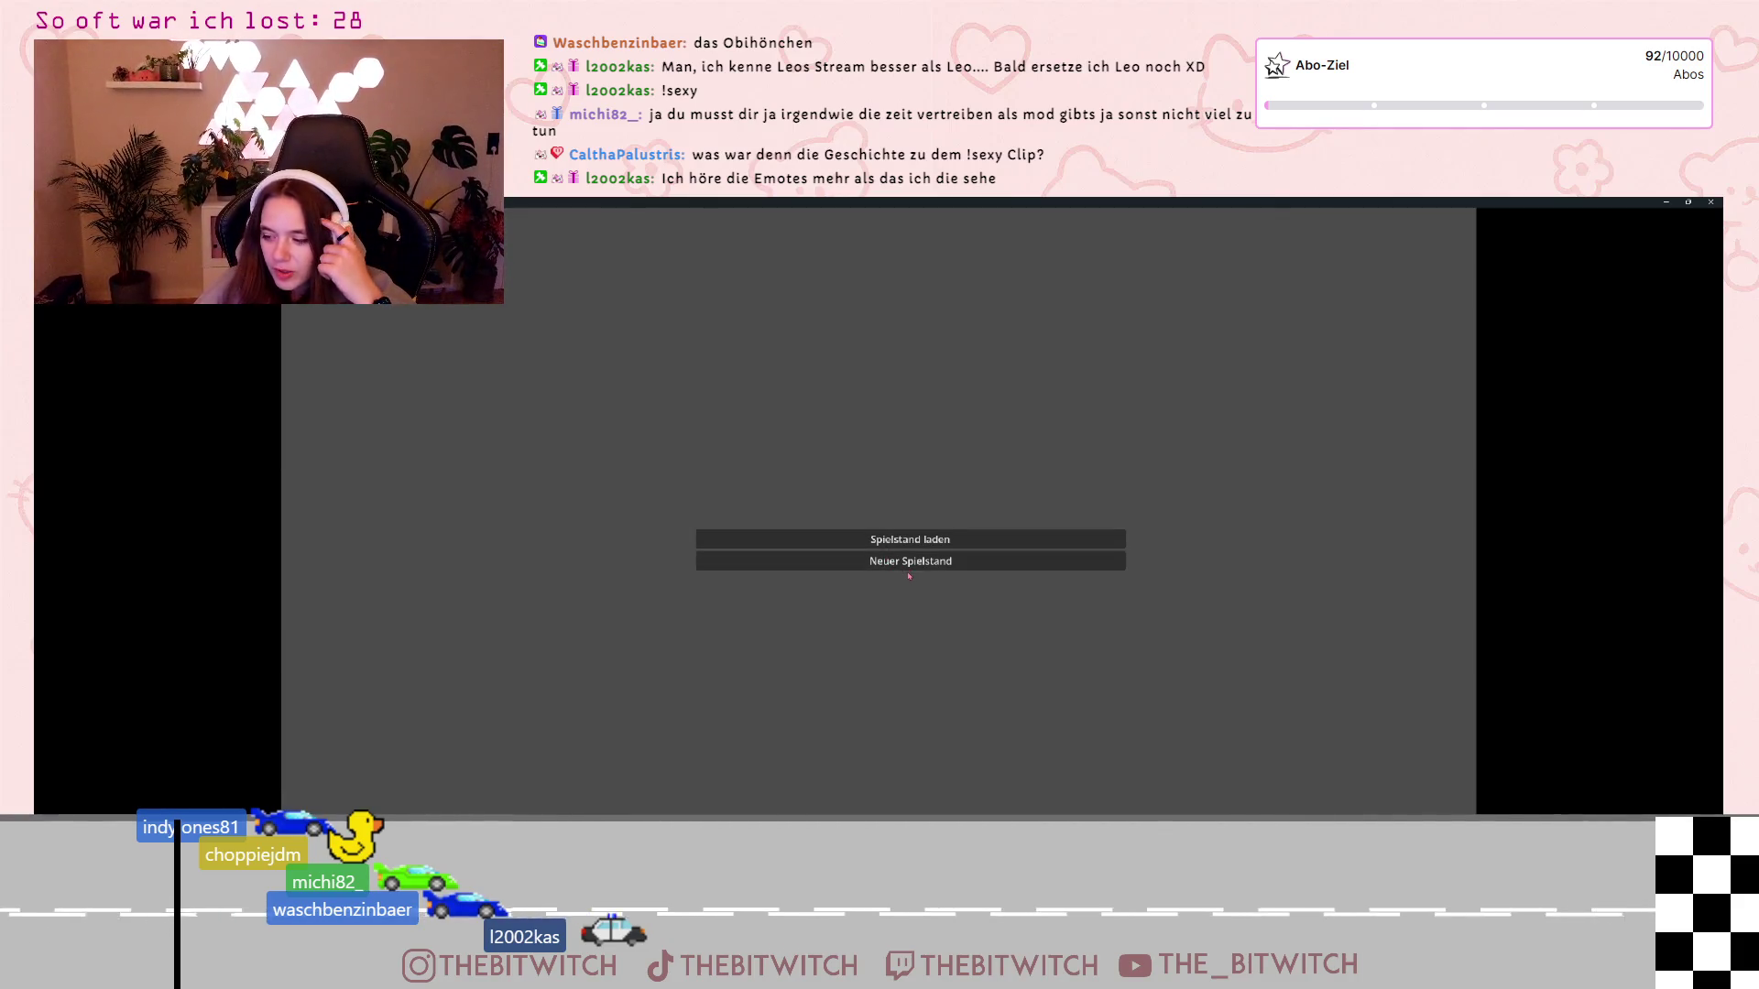
left_click(898, 542)
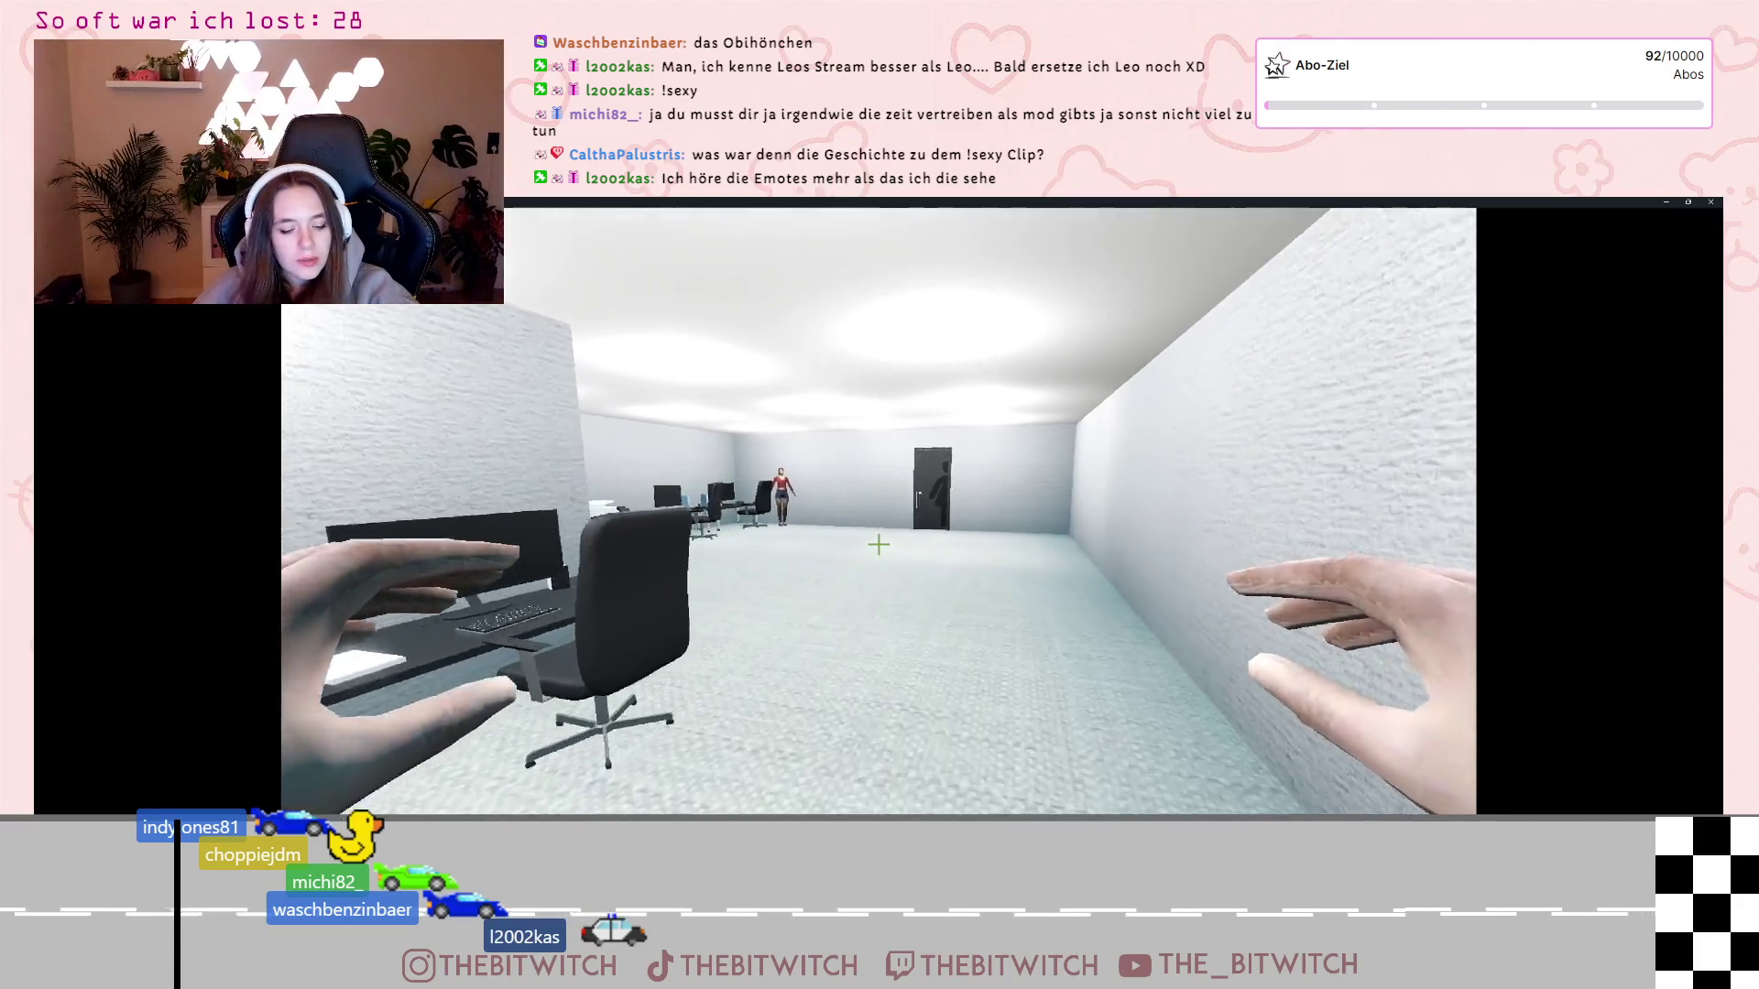
key("Escape")
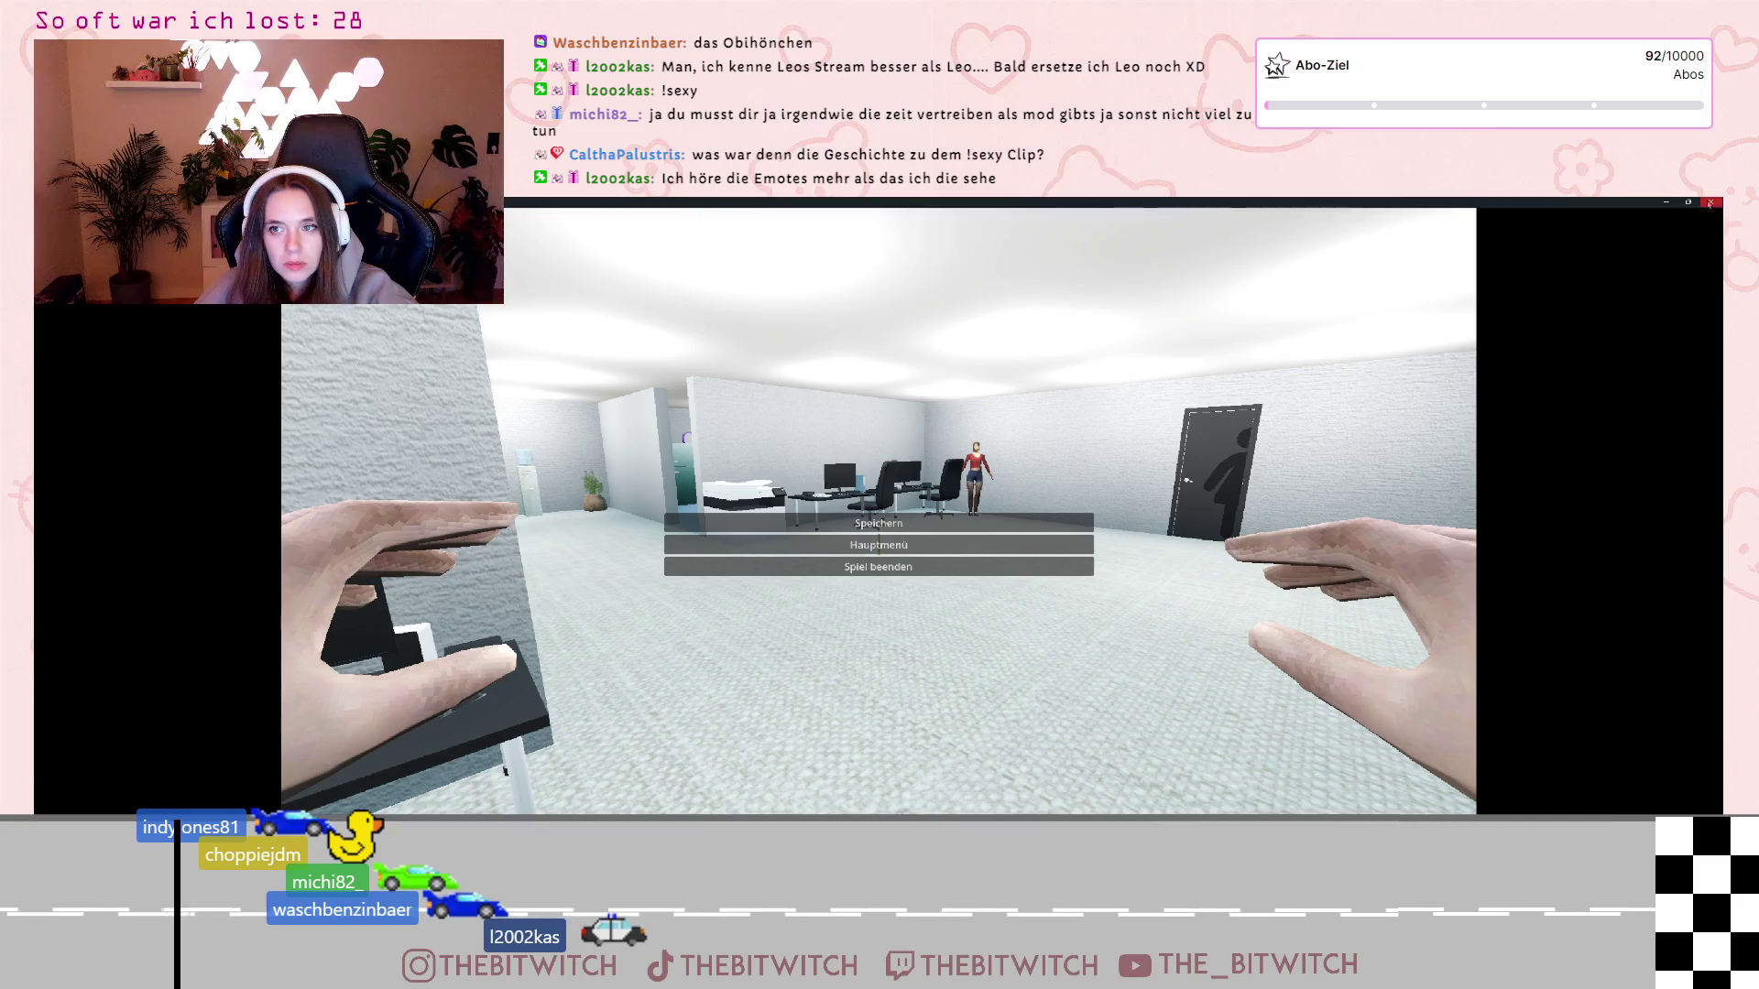
left_click(1709, 203)
Send 'trotzdem nicht' in the Codex chat to report the buttons still don't work
left_click(1367, 784)
type("tr")
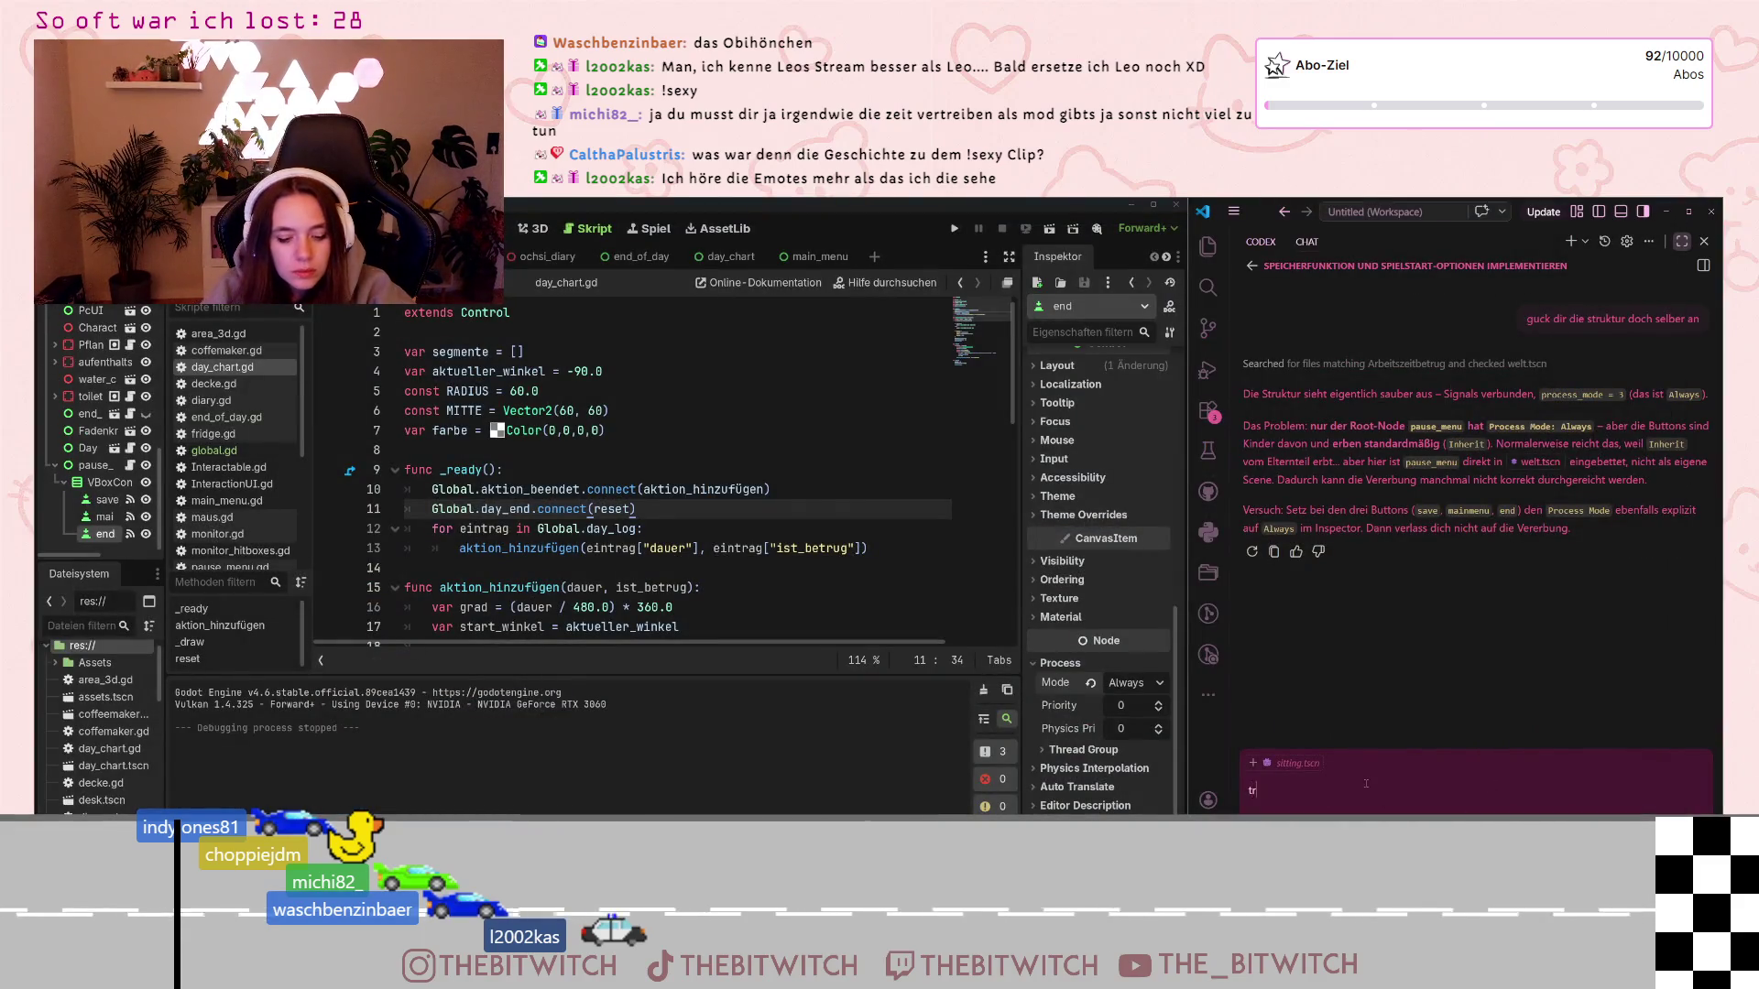
type("otzdem nicht")
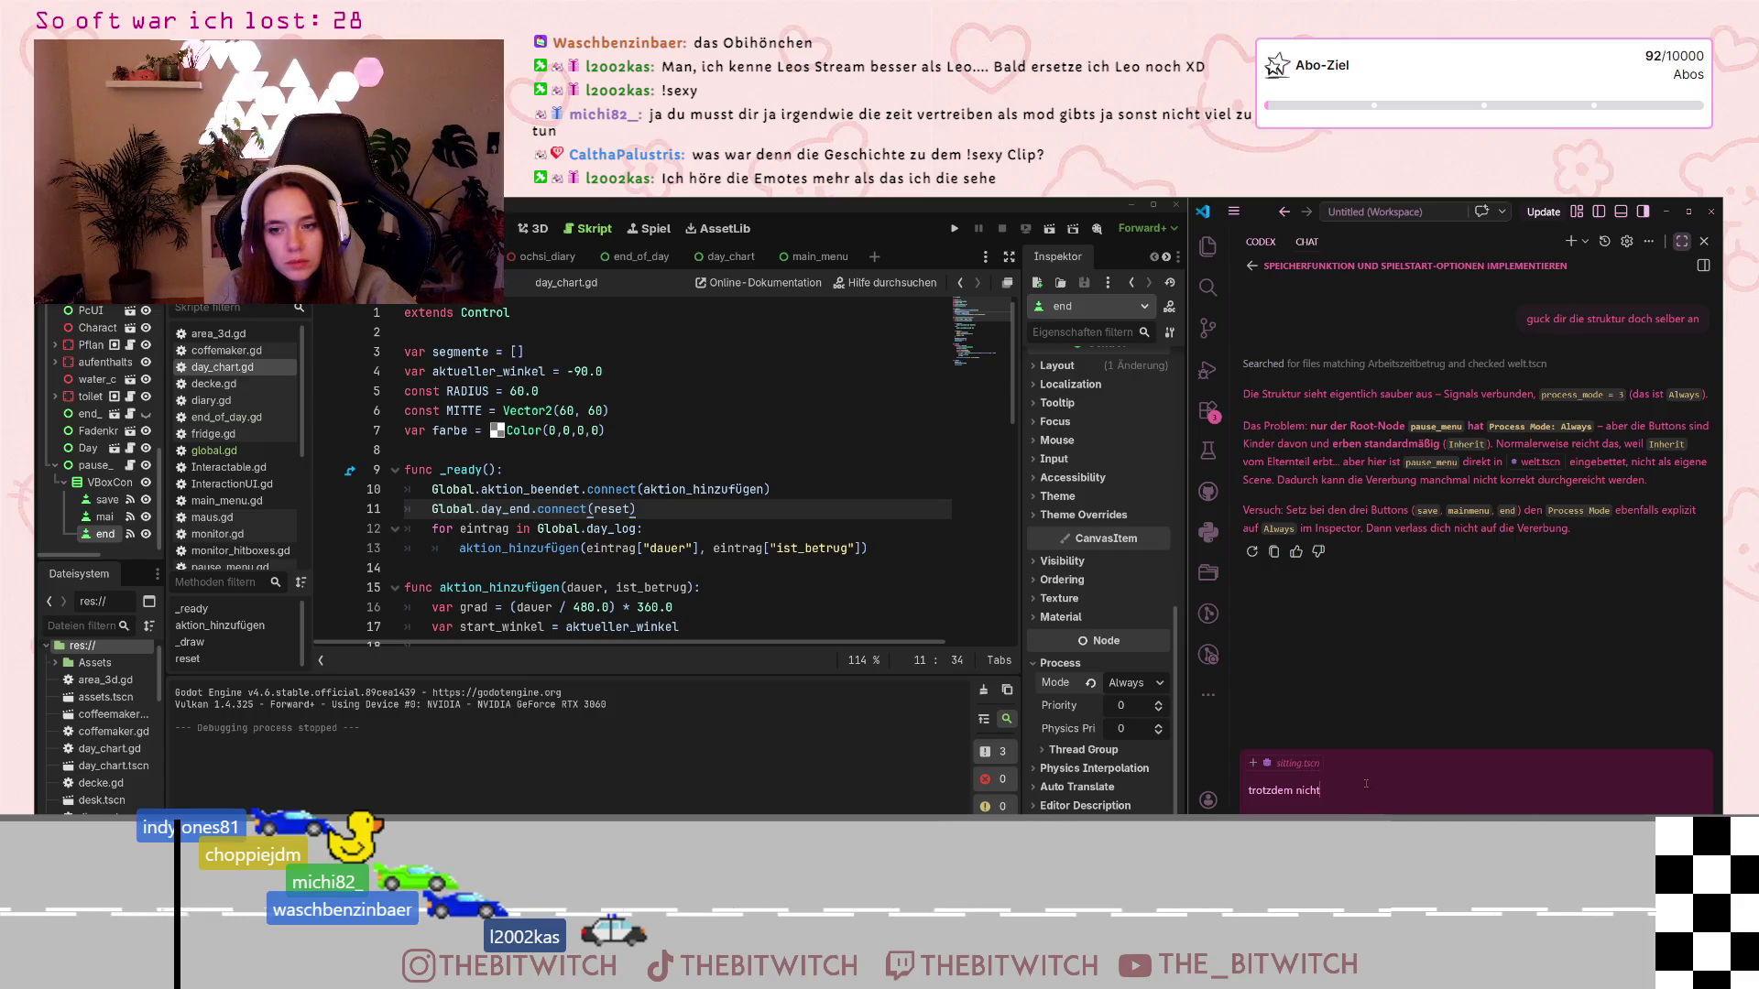
key("Return")
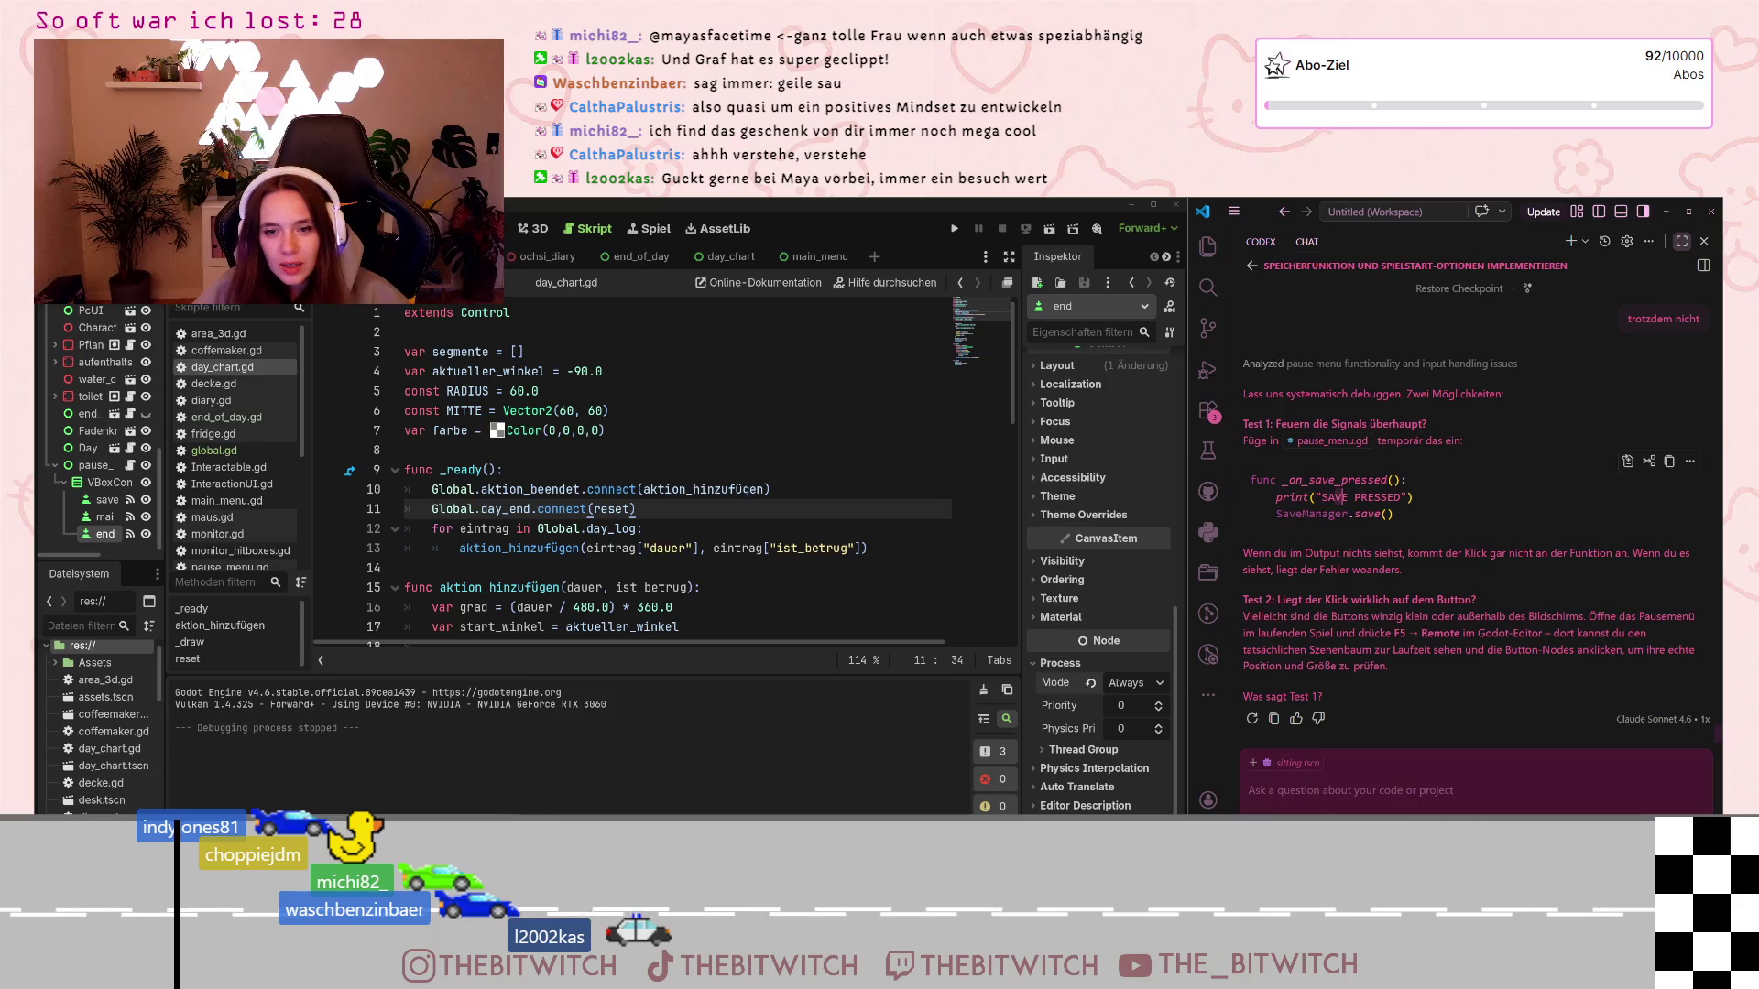
Reply 'muss ich nicht, ich weiß, dass sie nicht feuern' to say the button signals never fire
type("muss ich ")
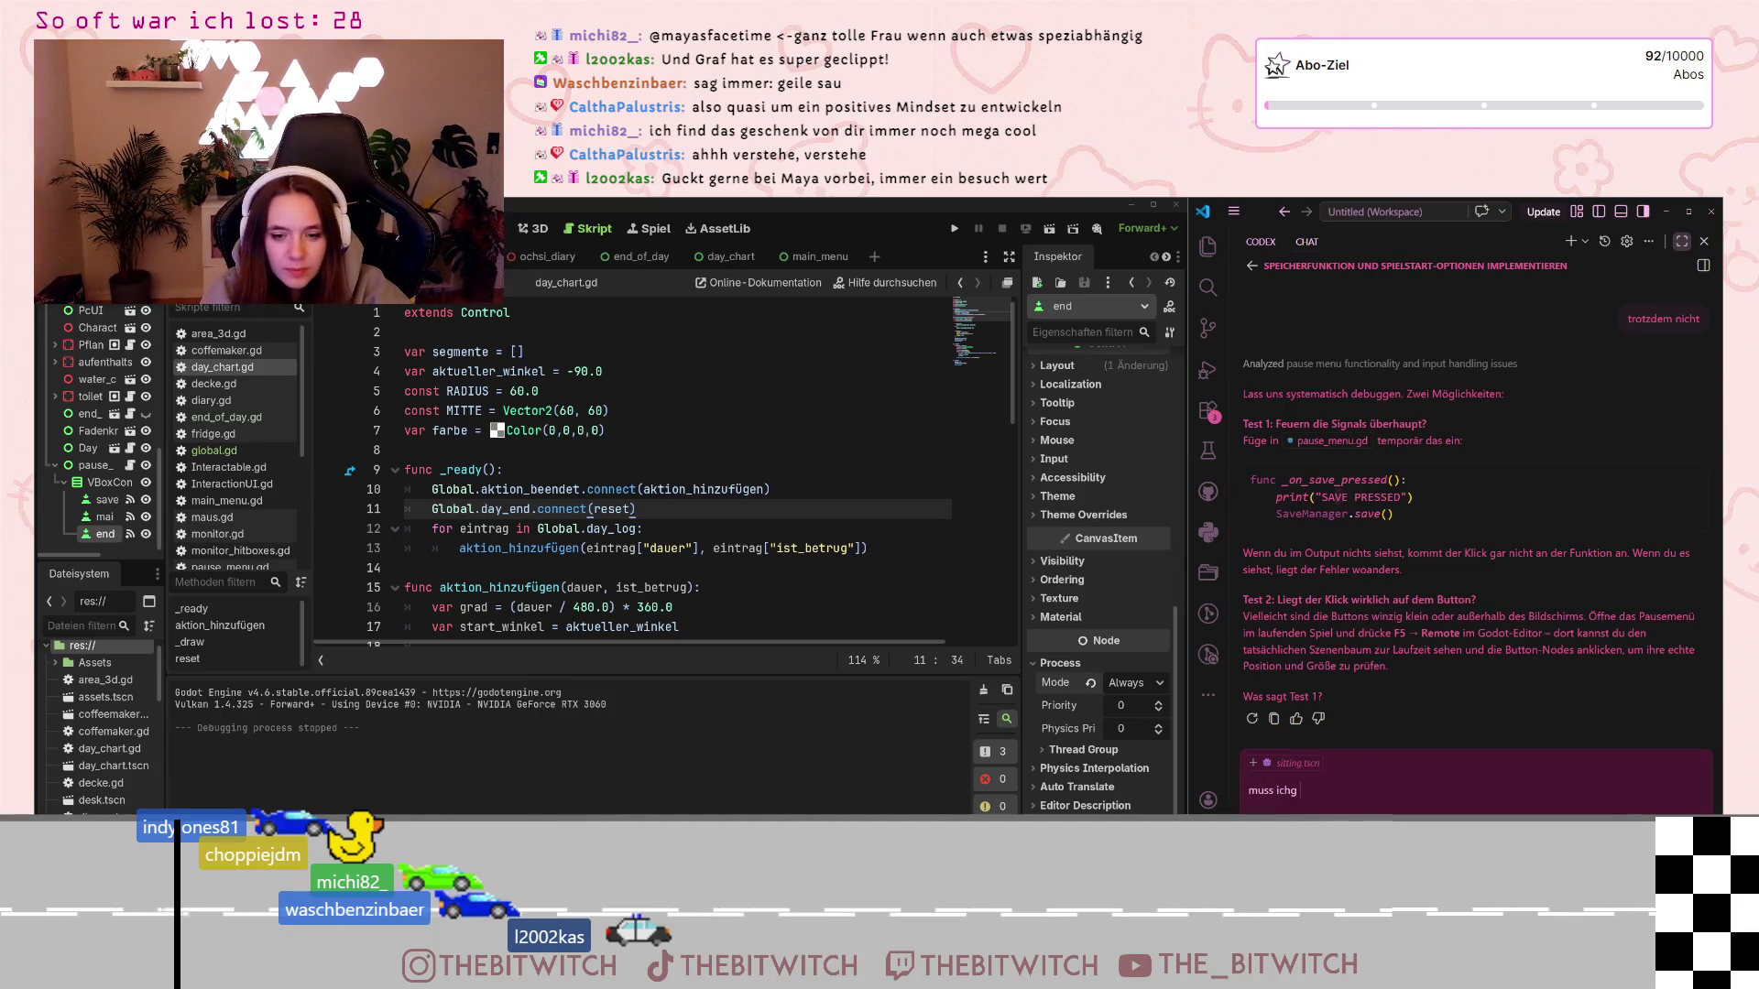
type("nicht, ")
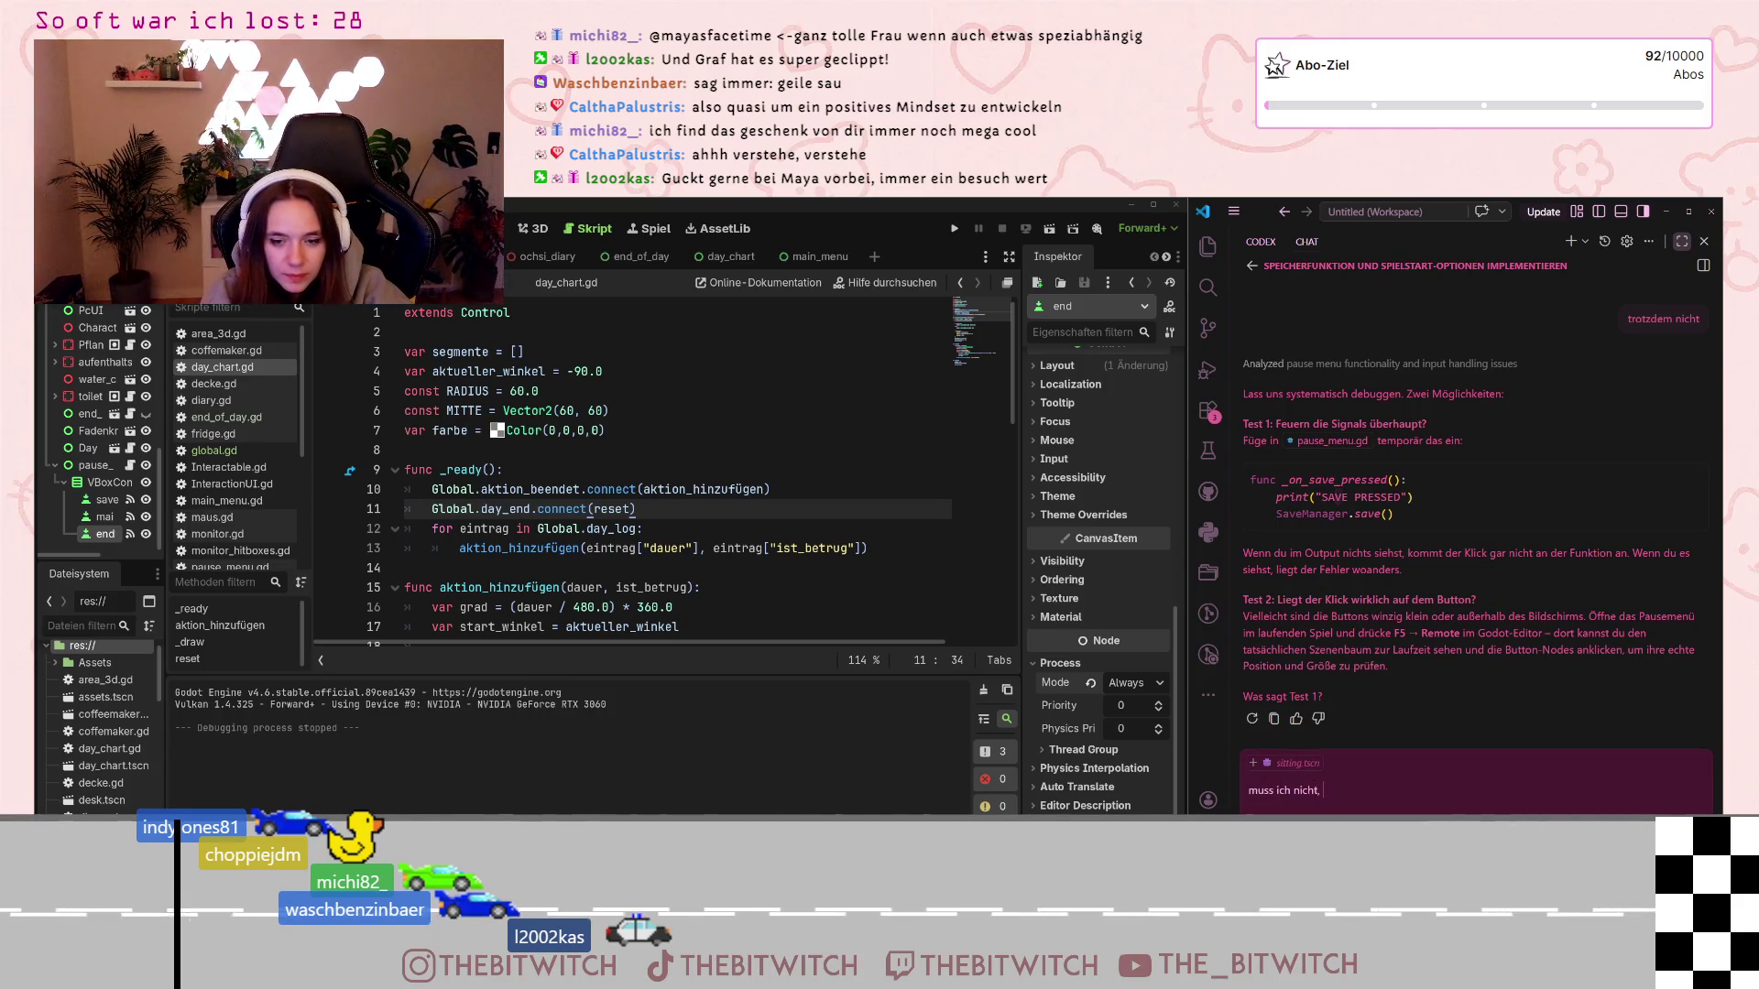
type("ich weiß, dass sie nicht feu")
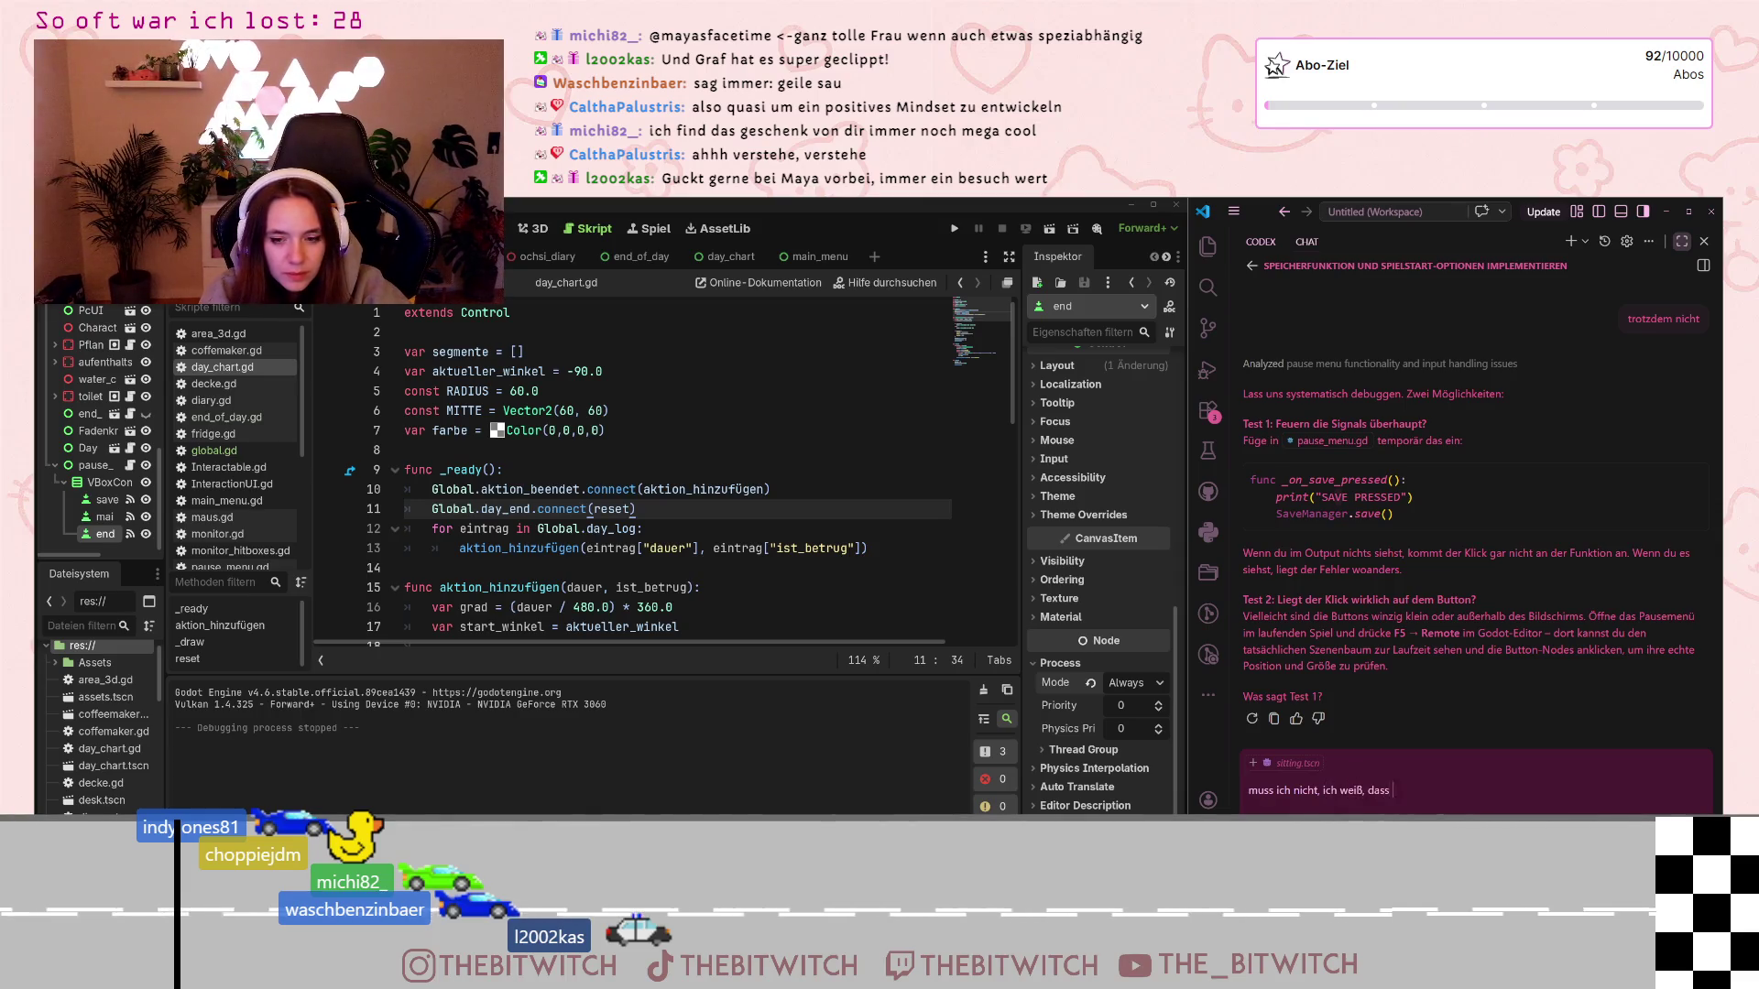
type("ern")
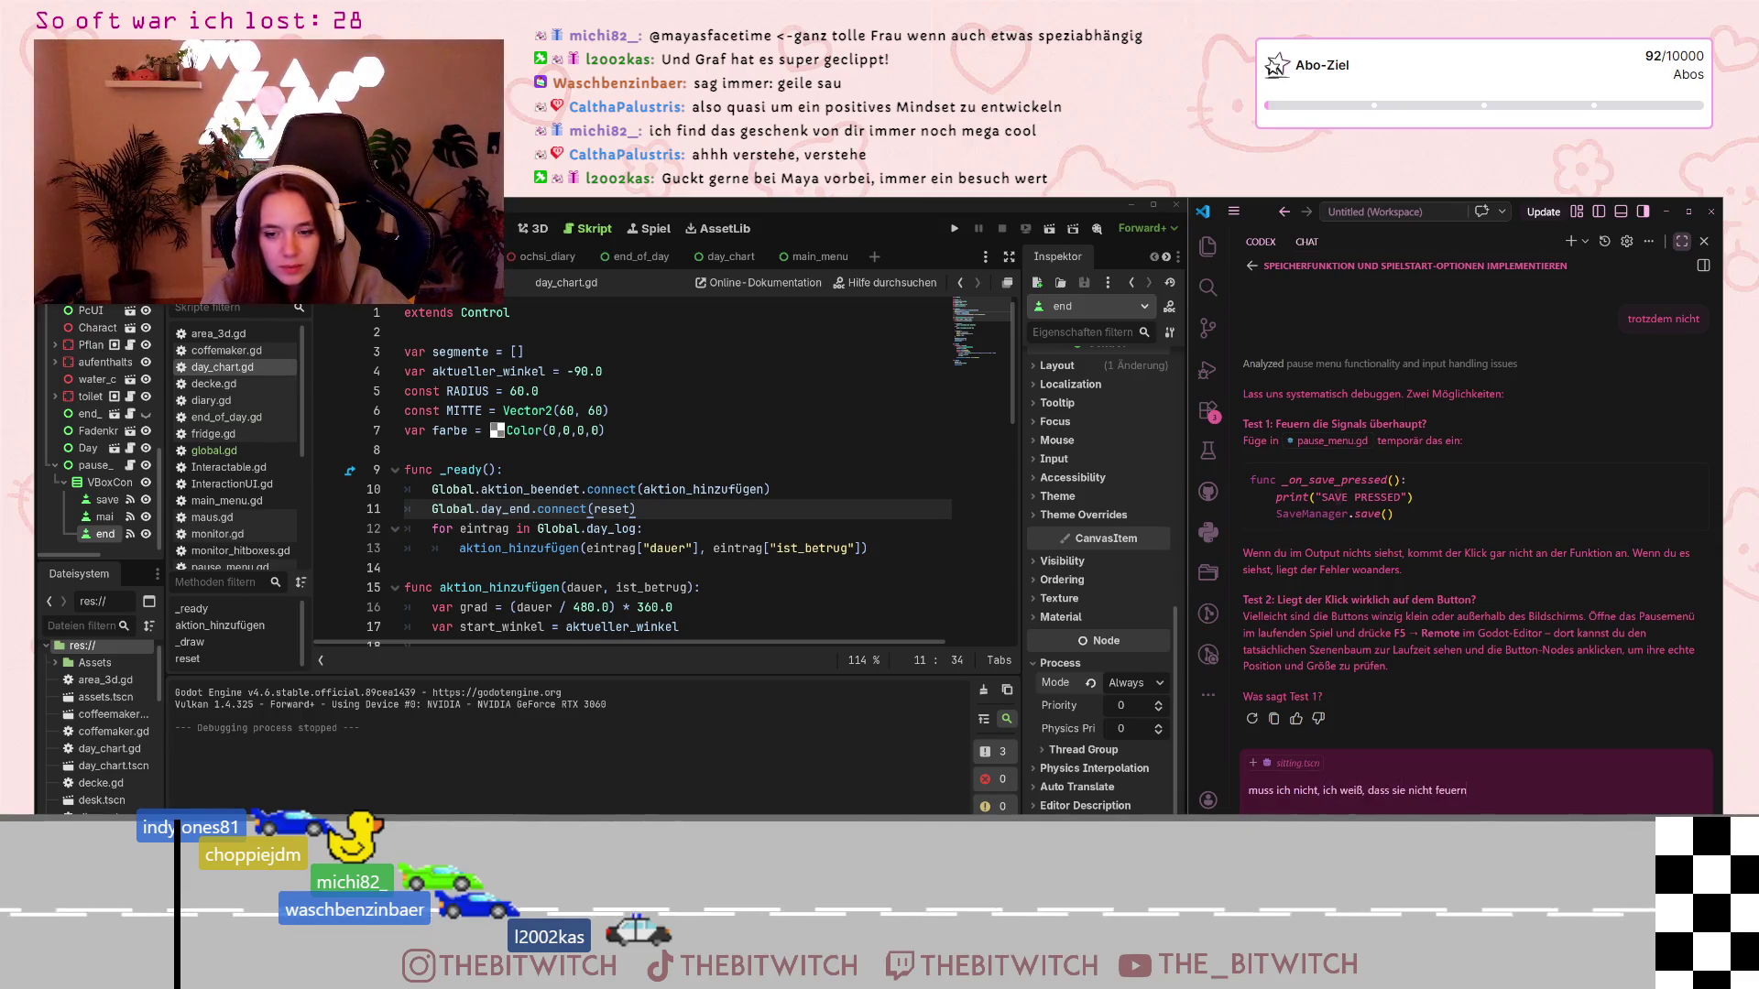
key("Return")
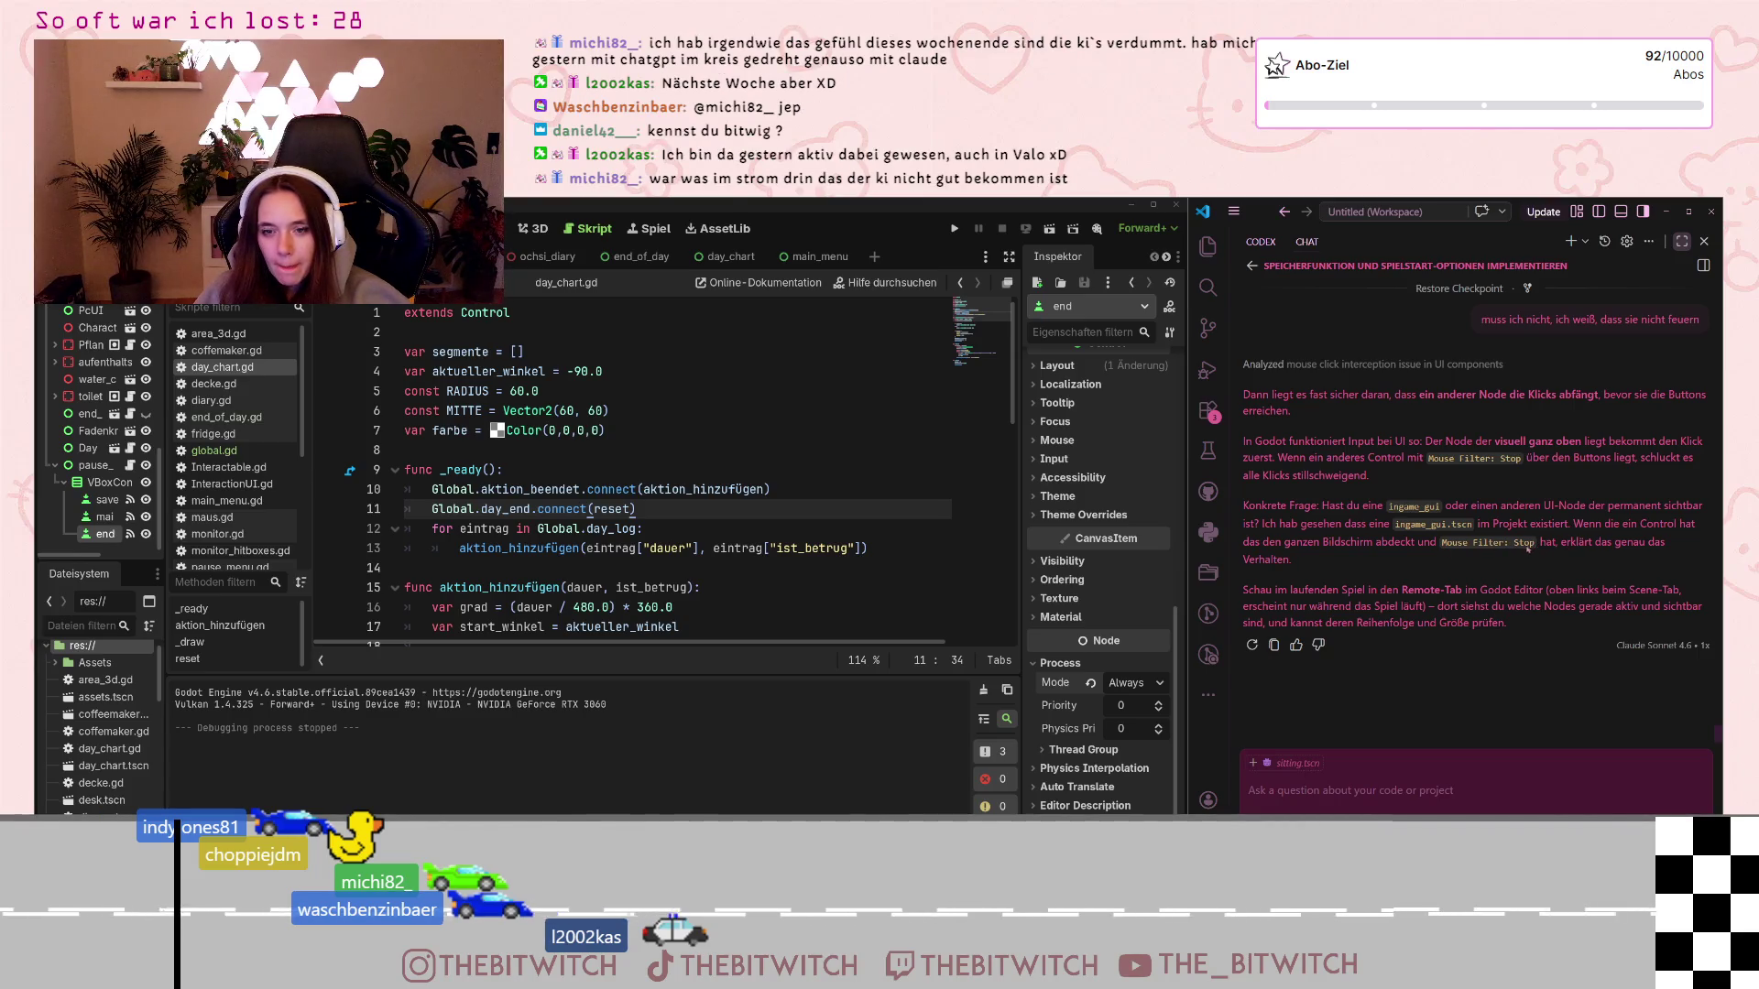
Run the game, load the existing save, open the pause menu with Esc, then close the window
left_click(892, 469)
key("F5")
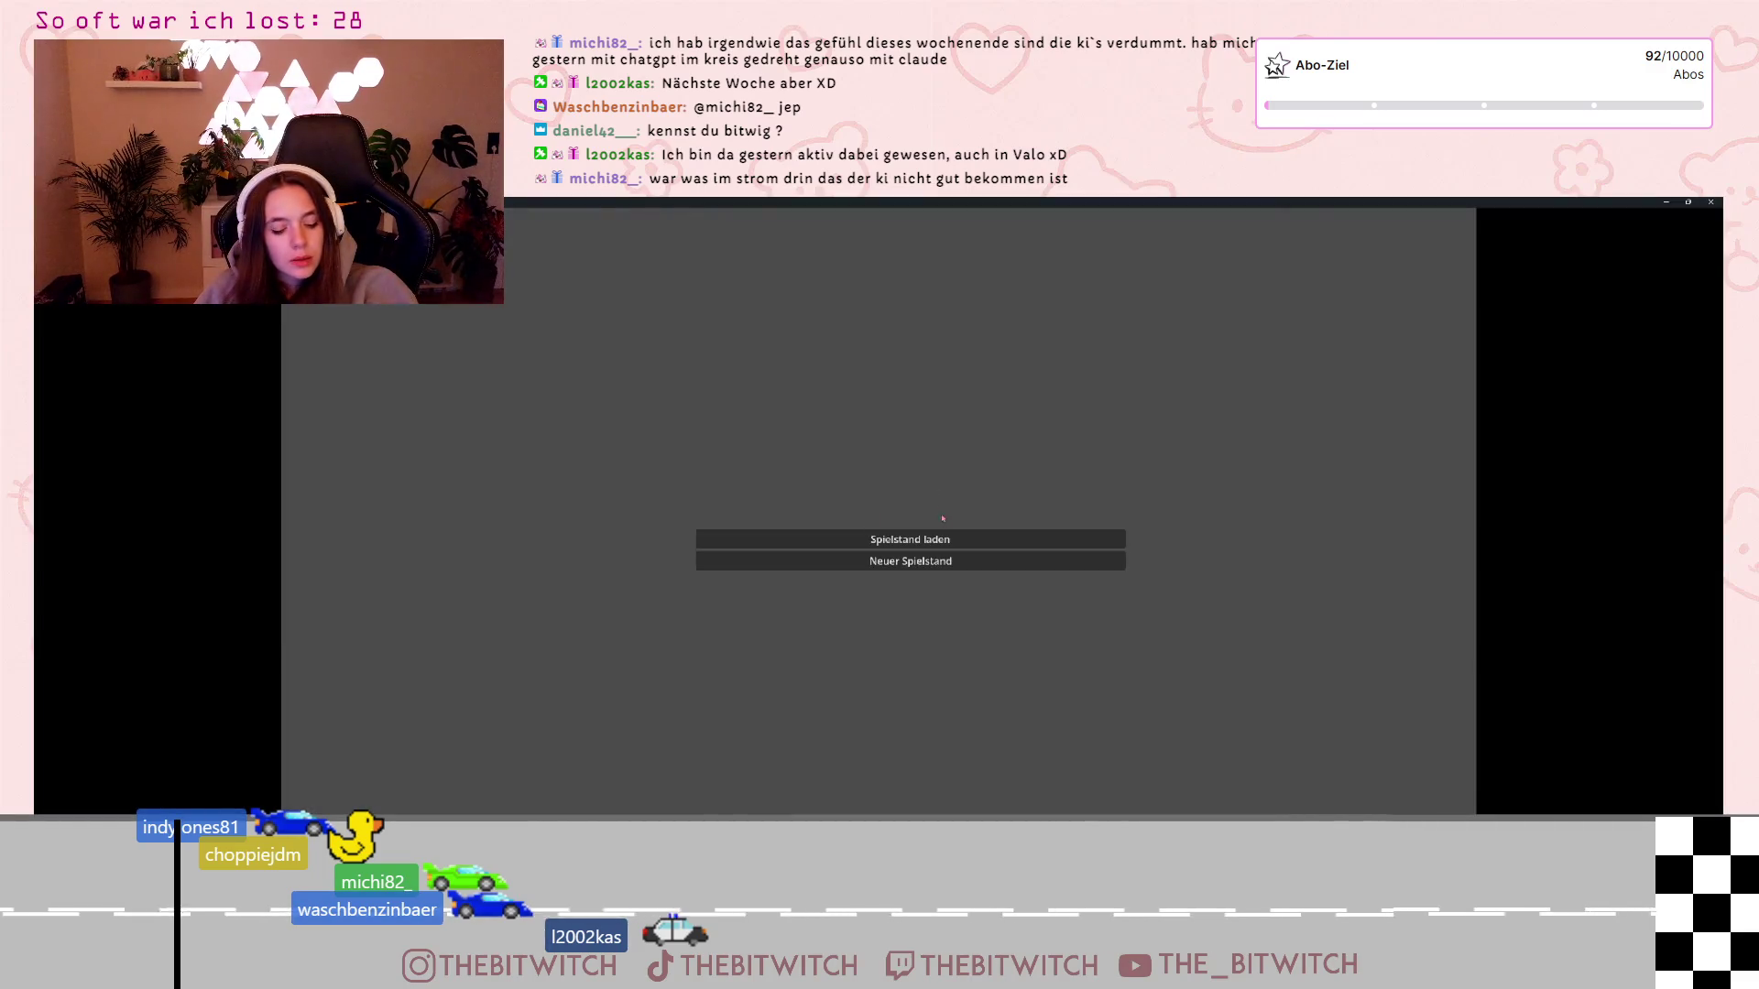
left_click(949, 541)
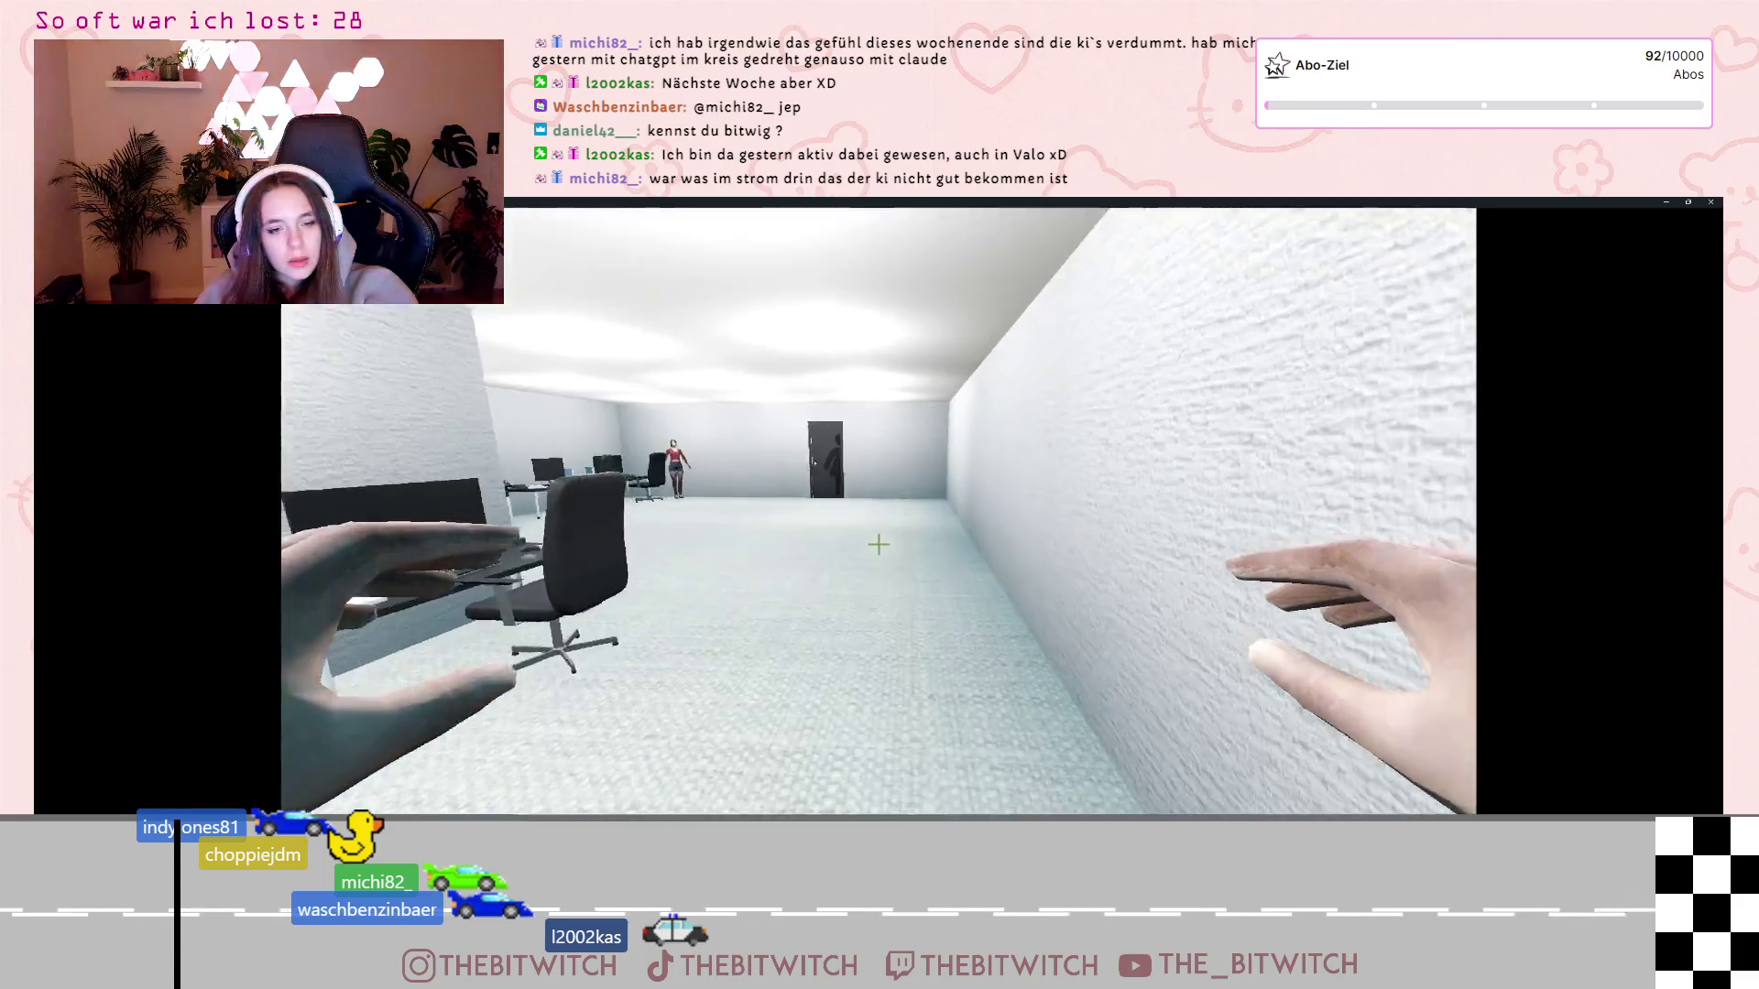
key("Escape")
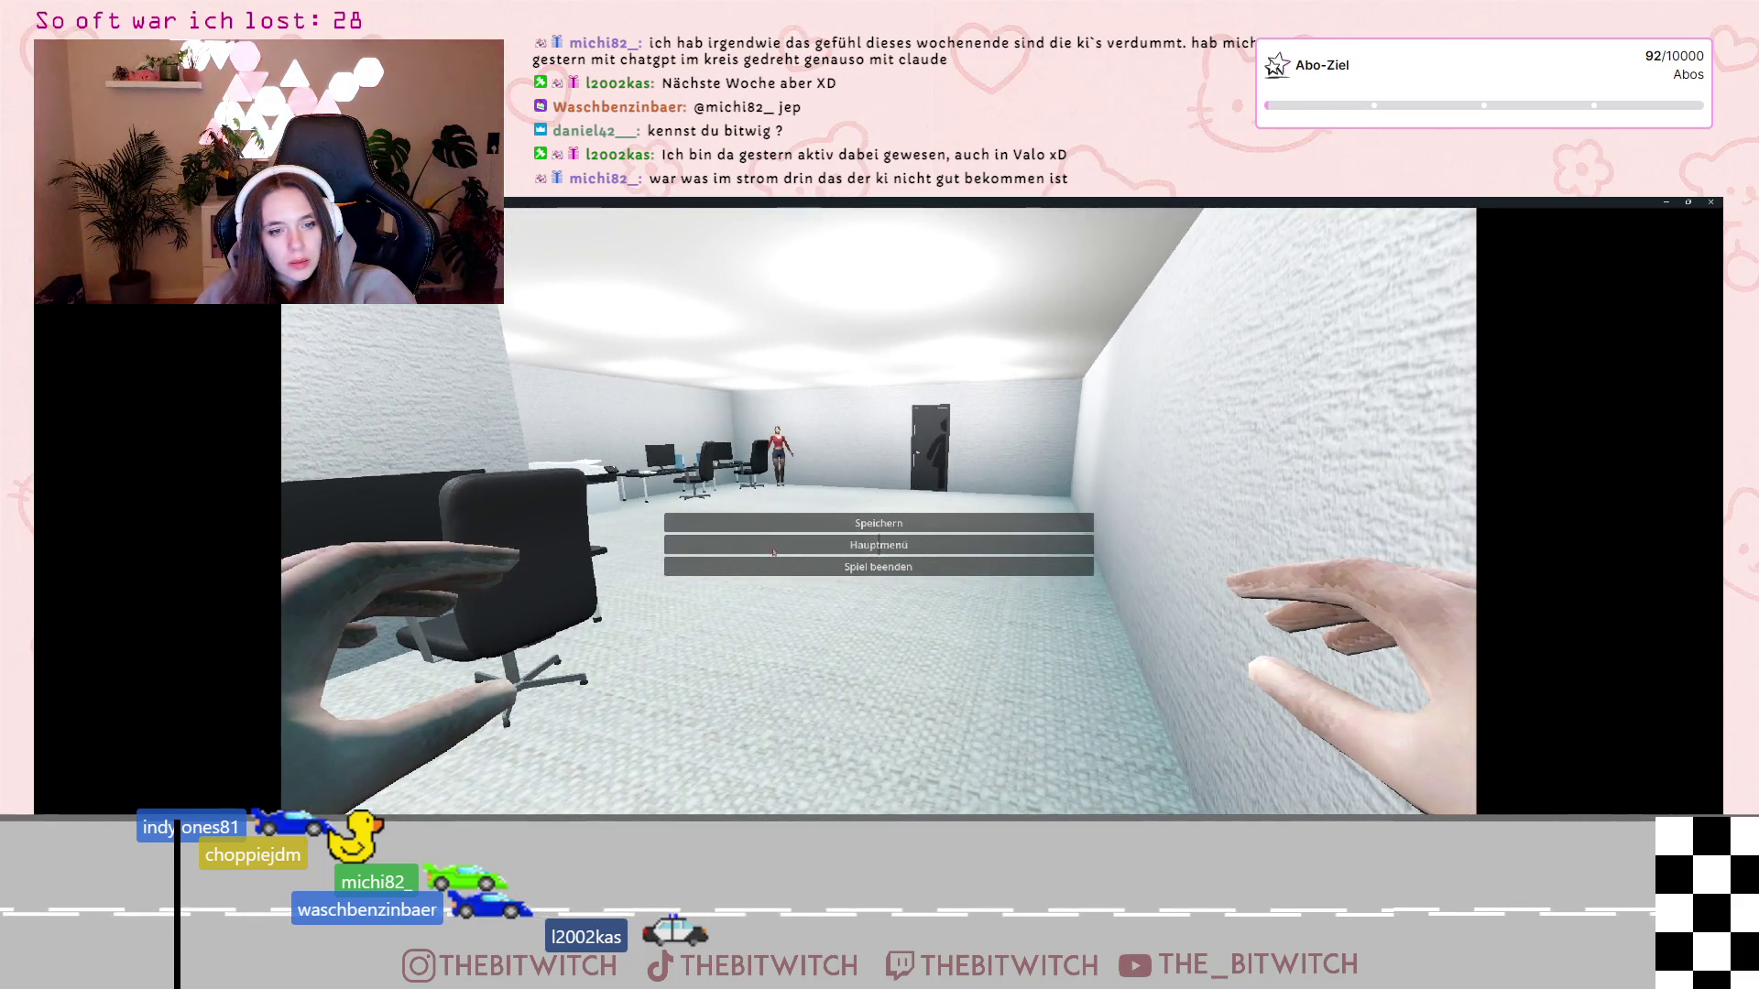
key("super+Down")
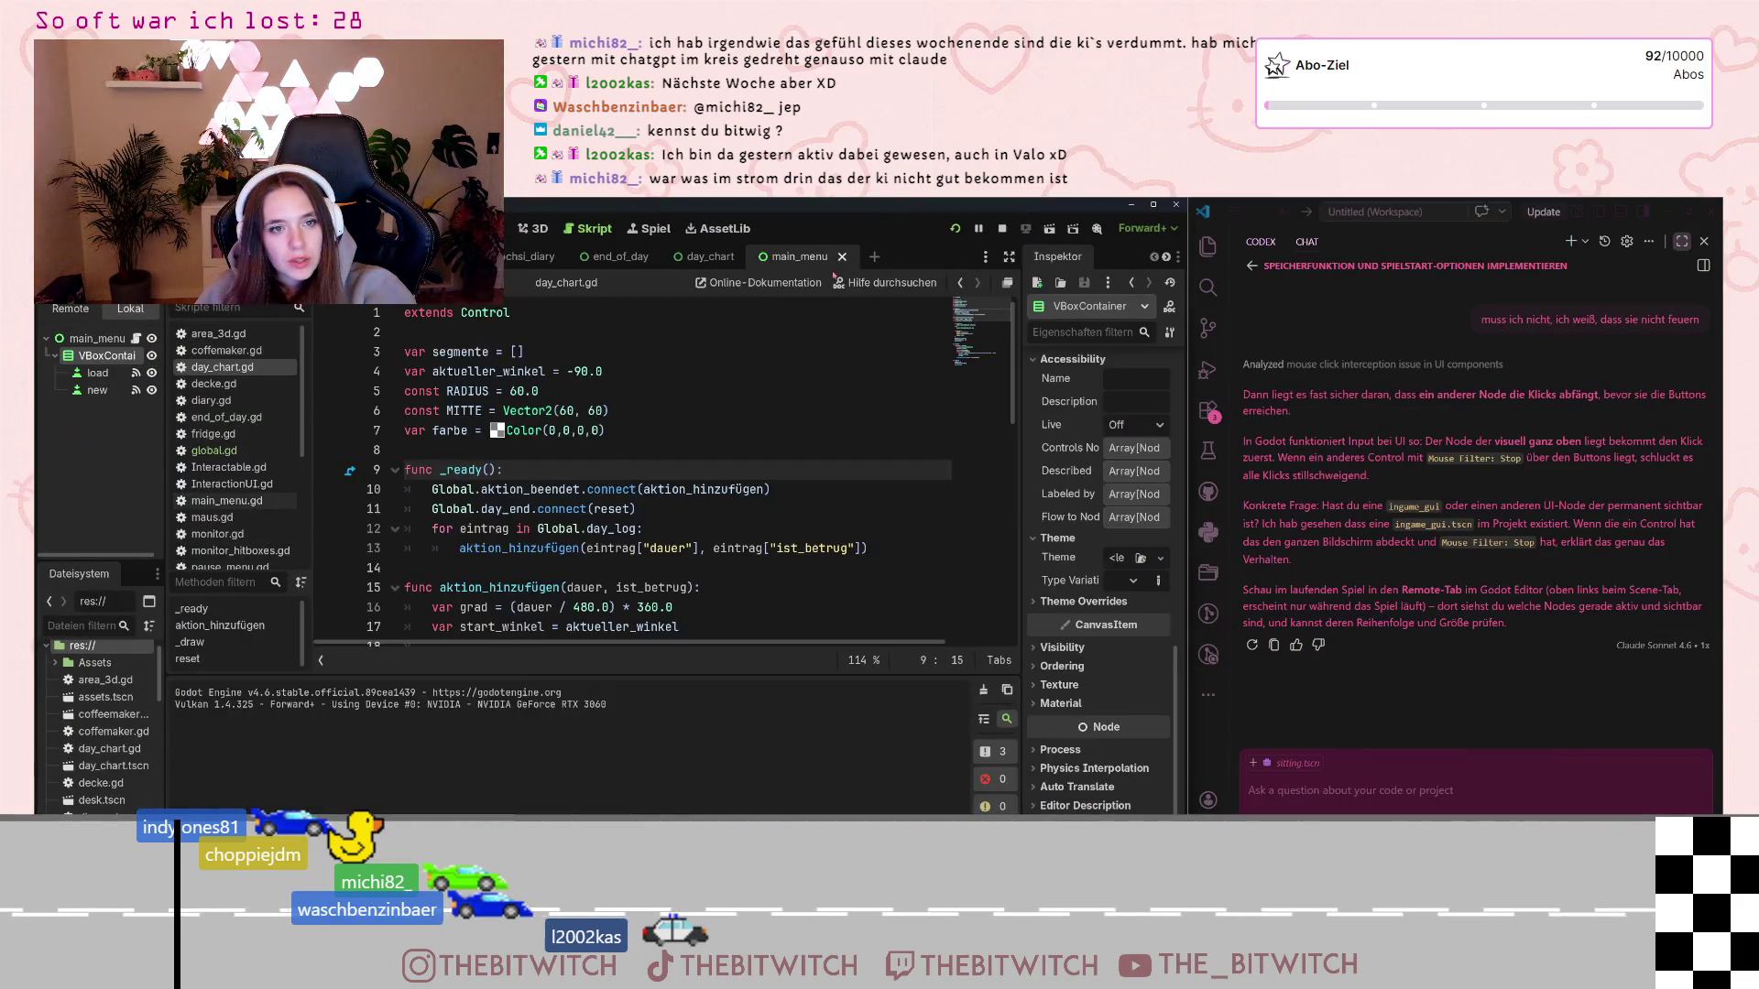
key("alt+F4")
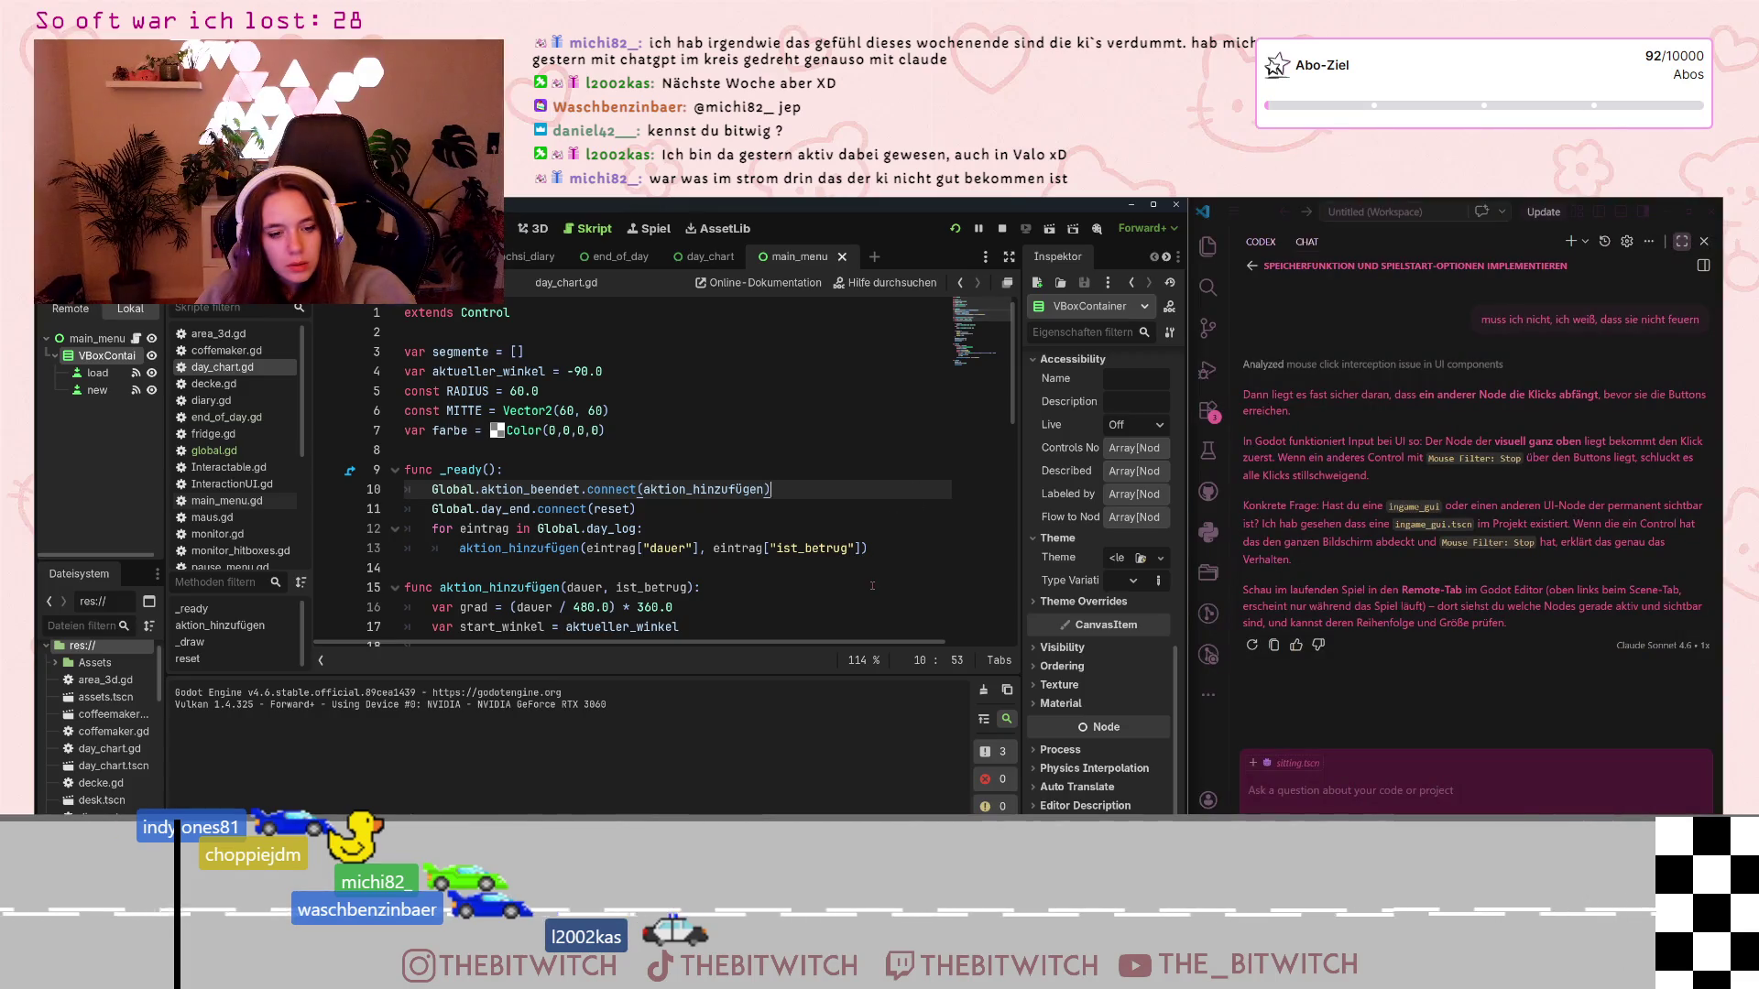
Stop and relaunch the game, showing the Remote tree with root, Global, SaveManager and main_menu
left_click(872, 592)
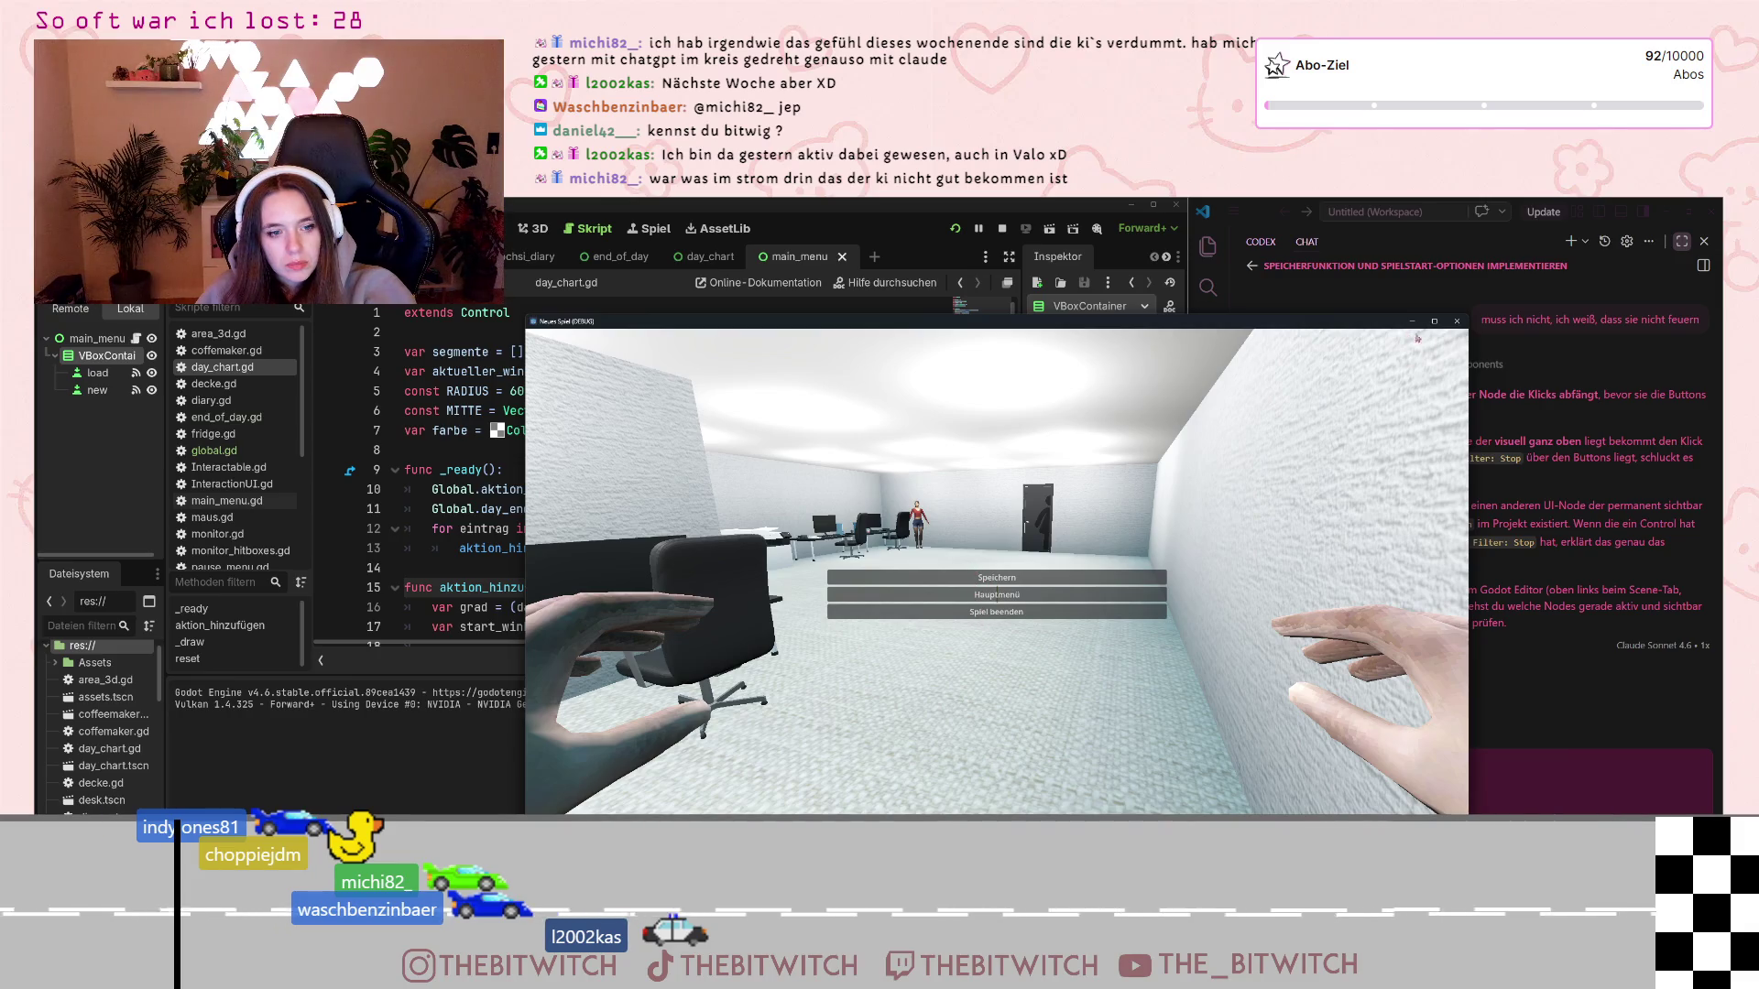
left_click(1457, 321)
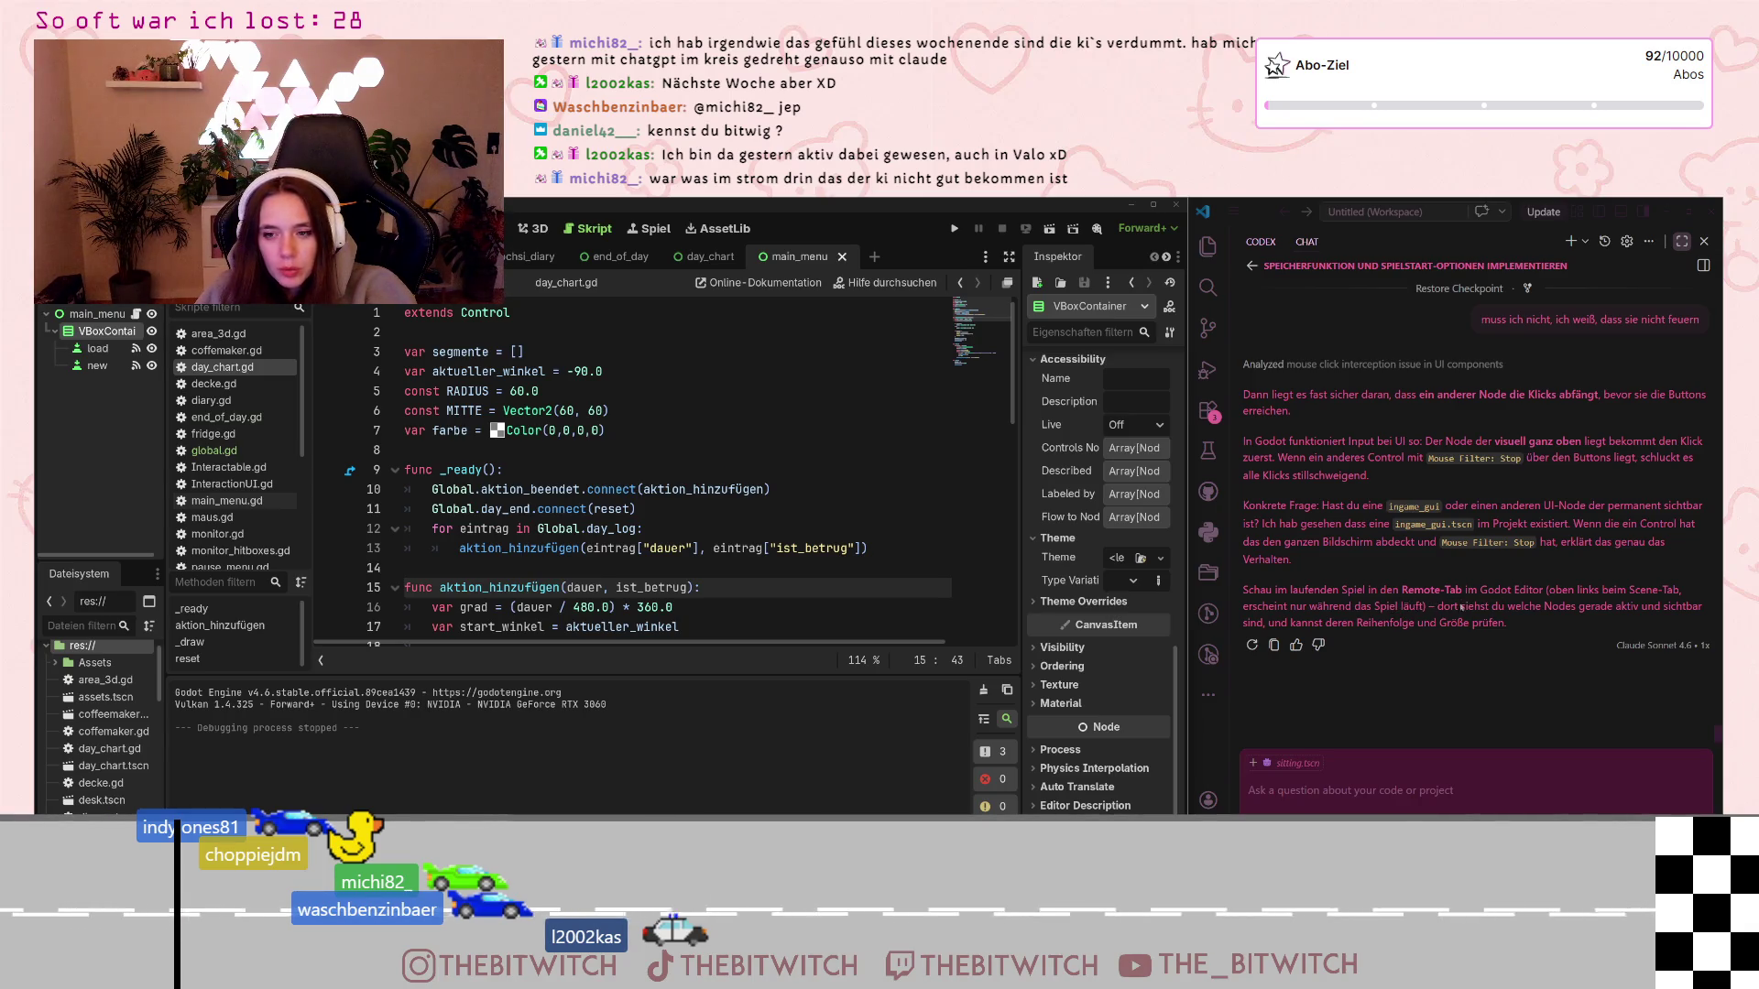
left_click(954, 228)
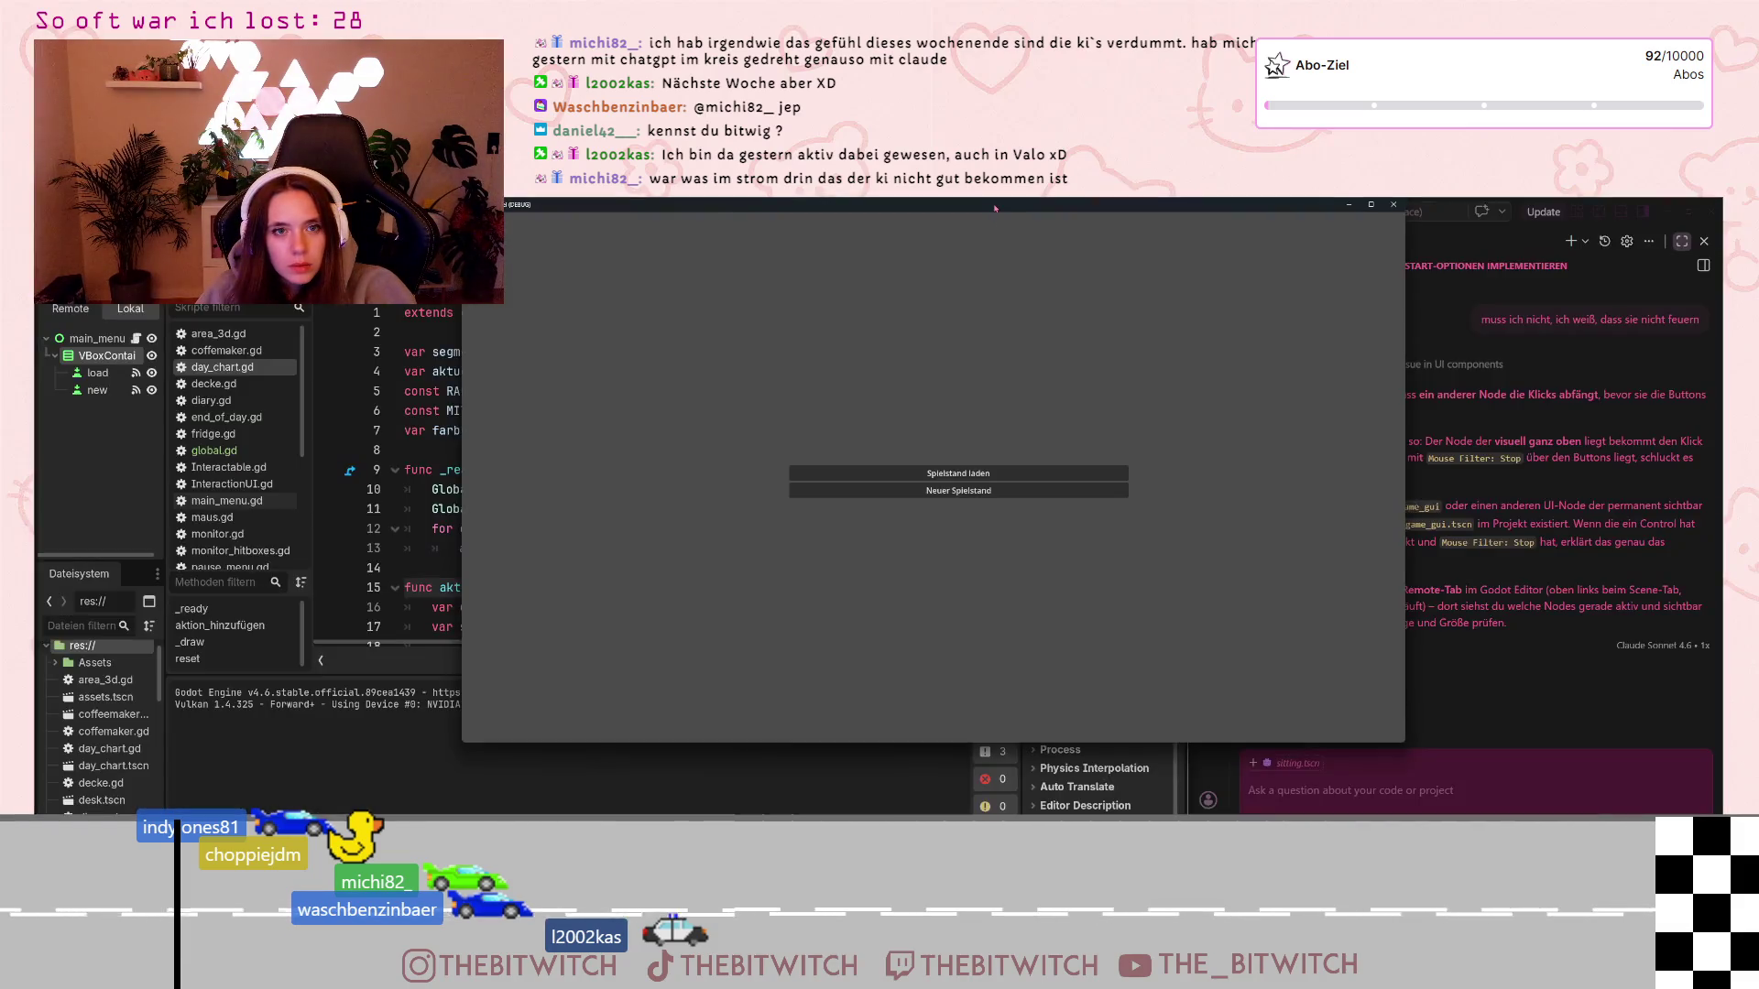
left_click_drag(995, 207, 1121, 273)
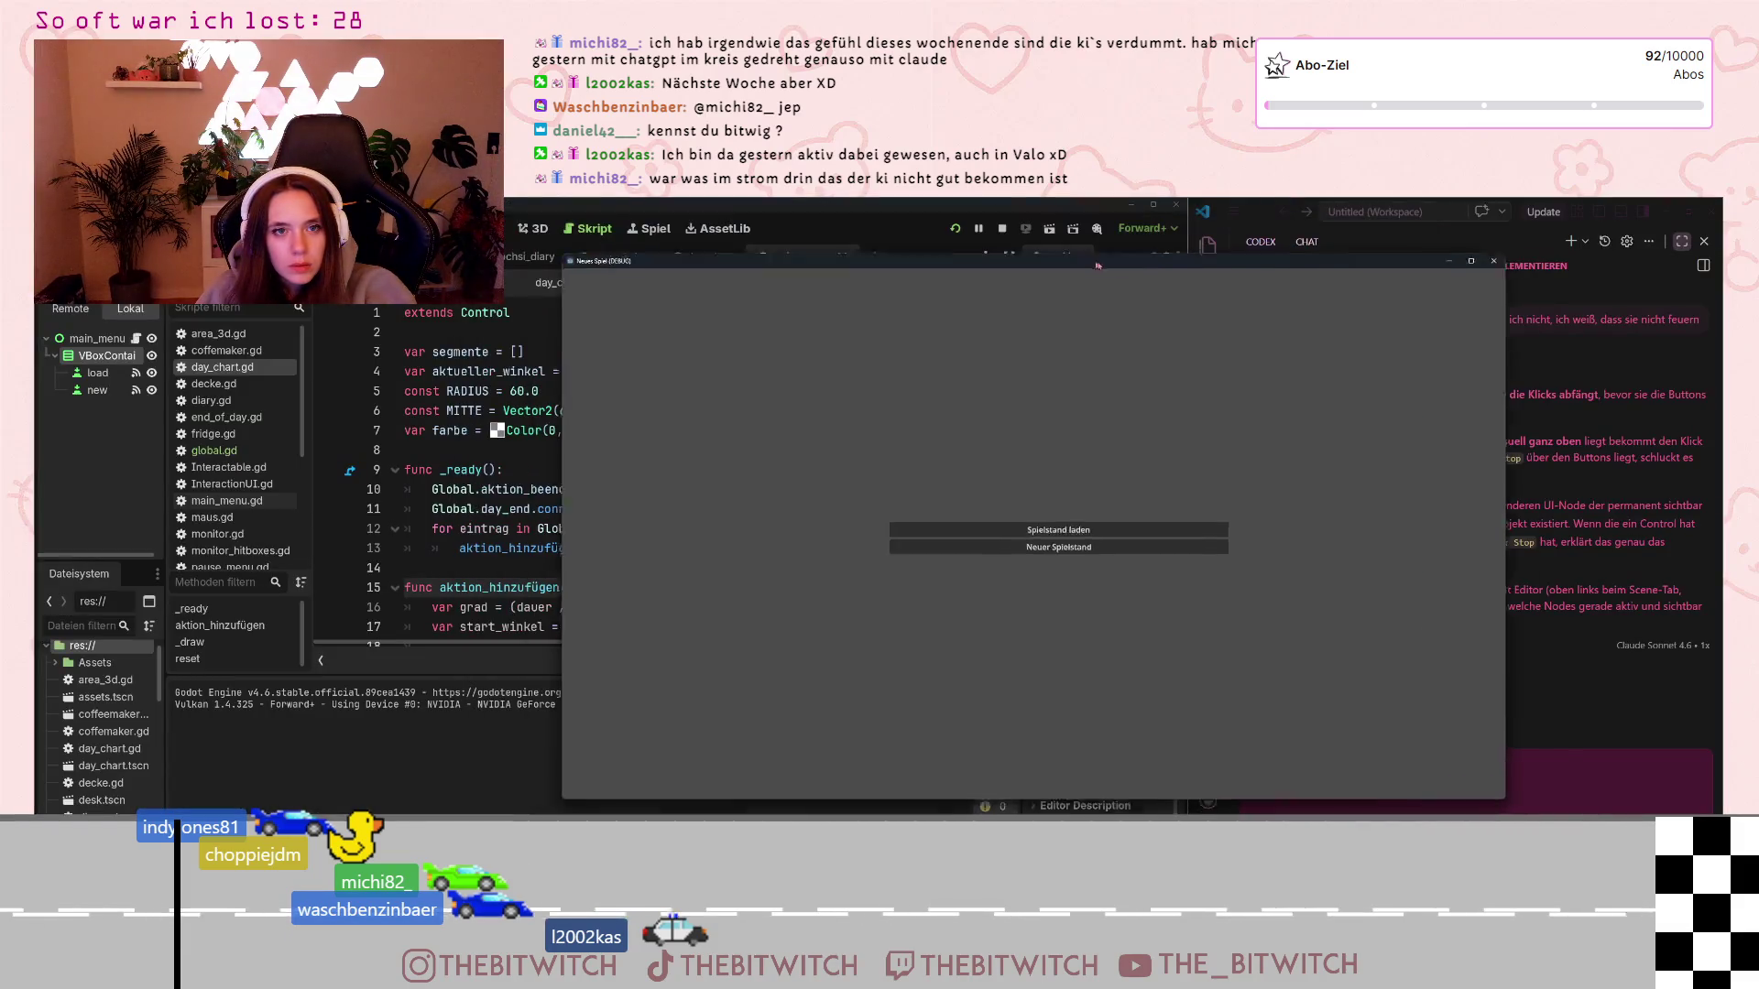
left_click(58, 309)
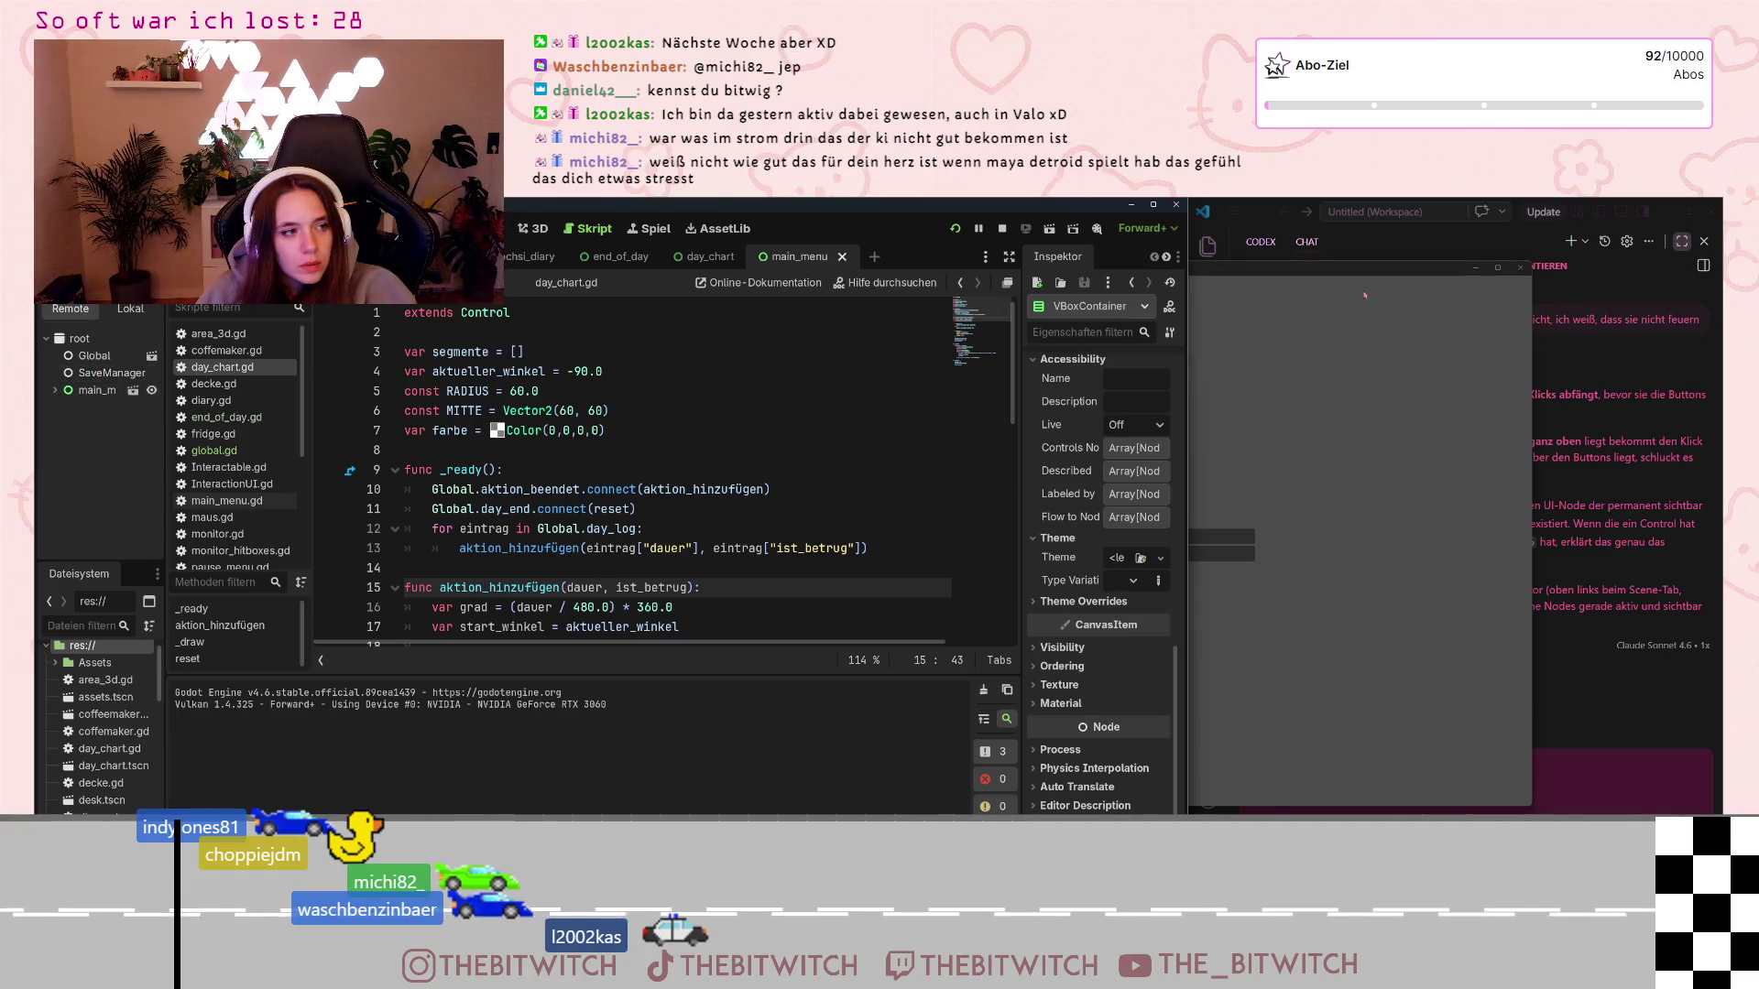
left_click(1495, 779)
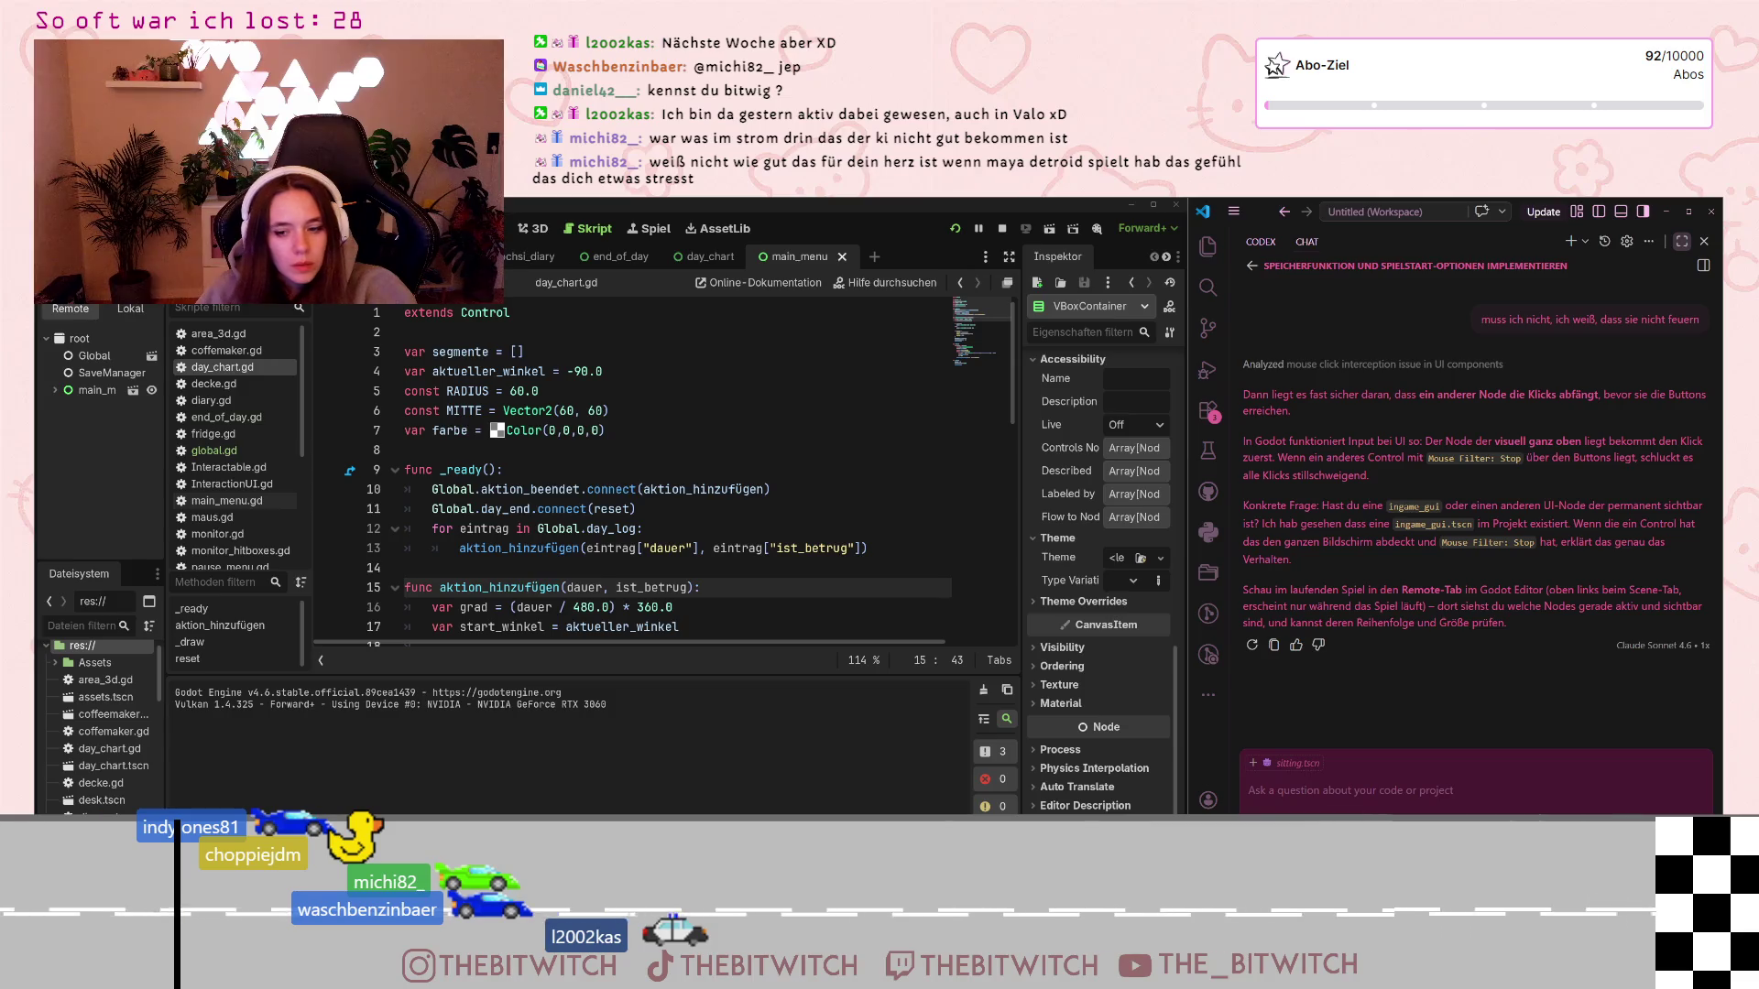
Start a new game via Neuer Spielstand and open its pause menu with Esc
key("F5")
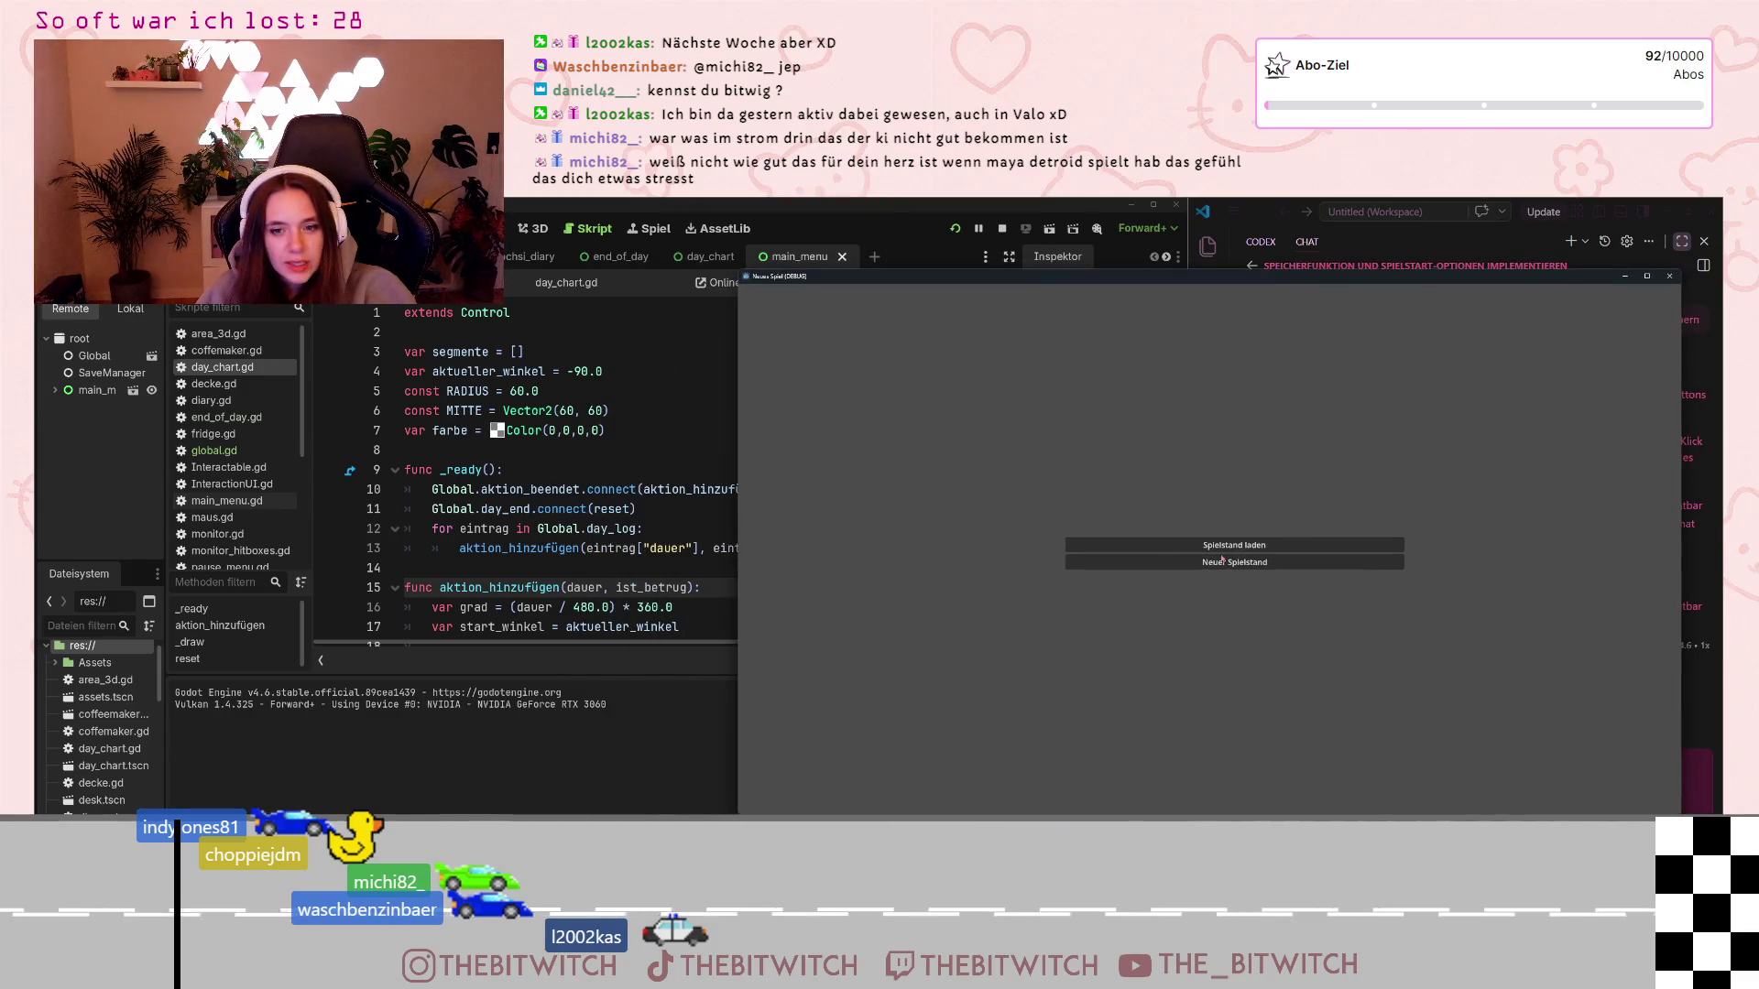
left_click(1222, 559)
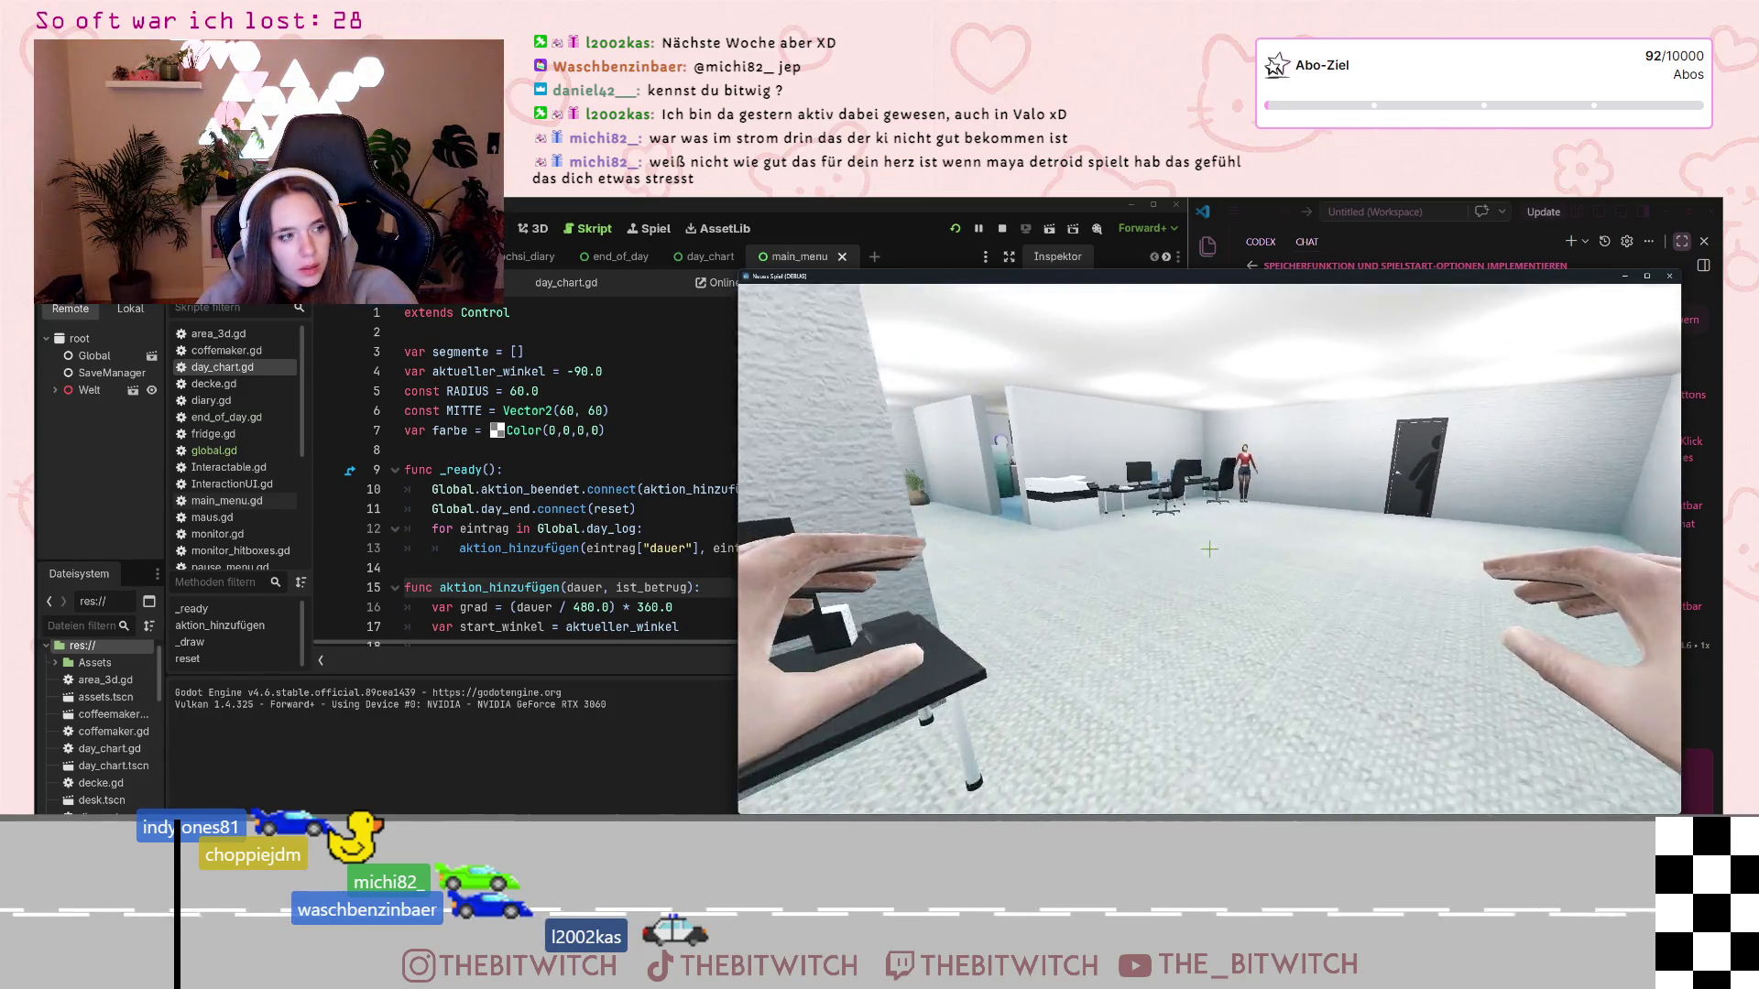
key("Escape")
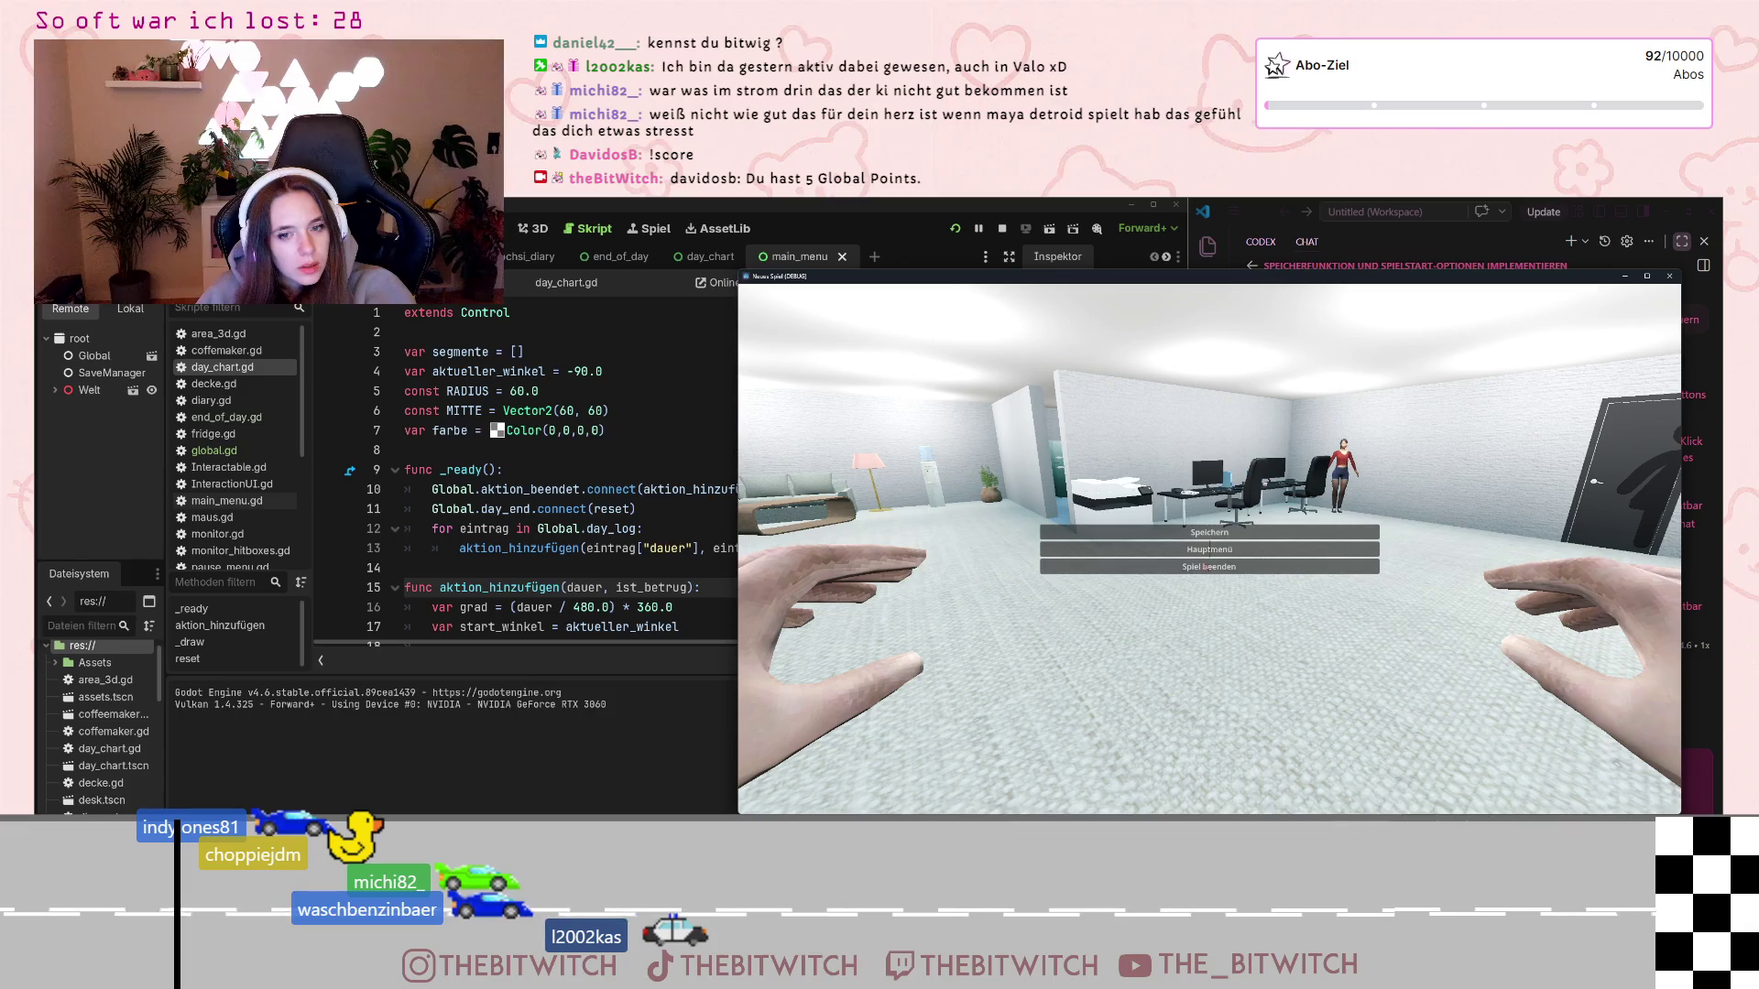
Expand Welt in the Remote scene tree and locate the pause_menu node
left_click(57, 391)
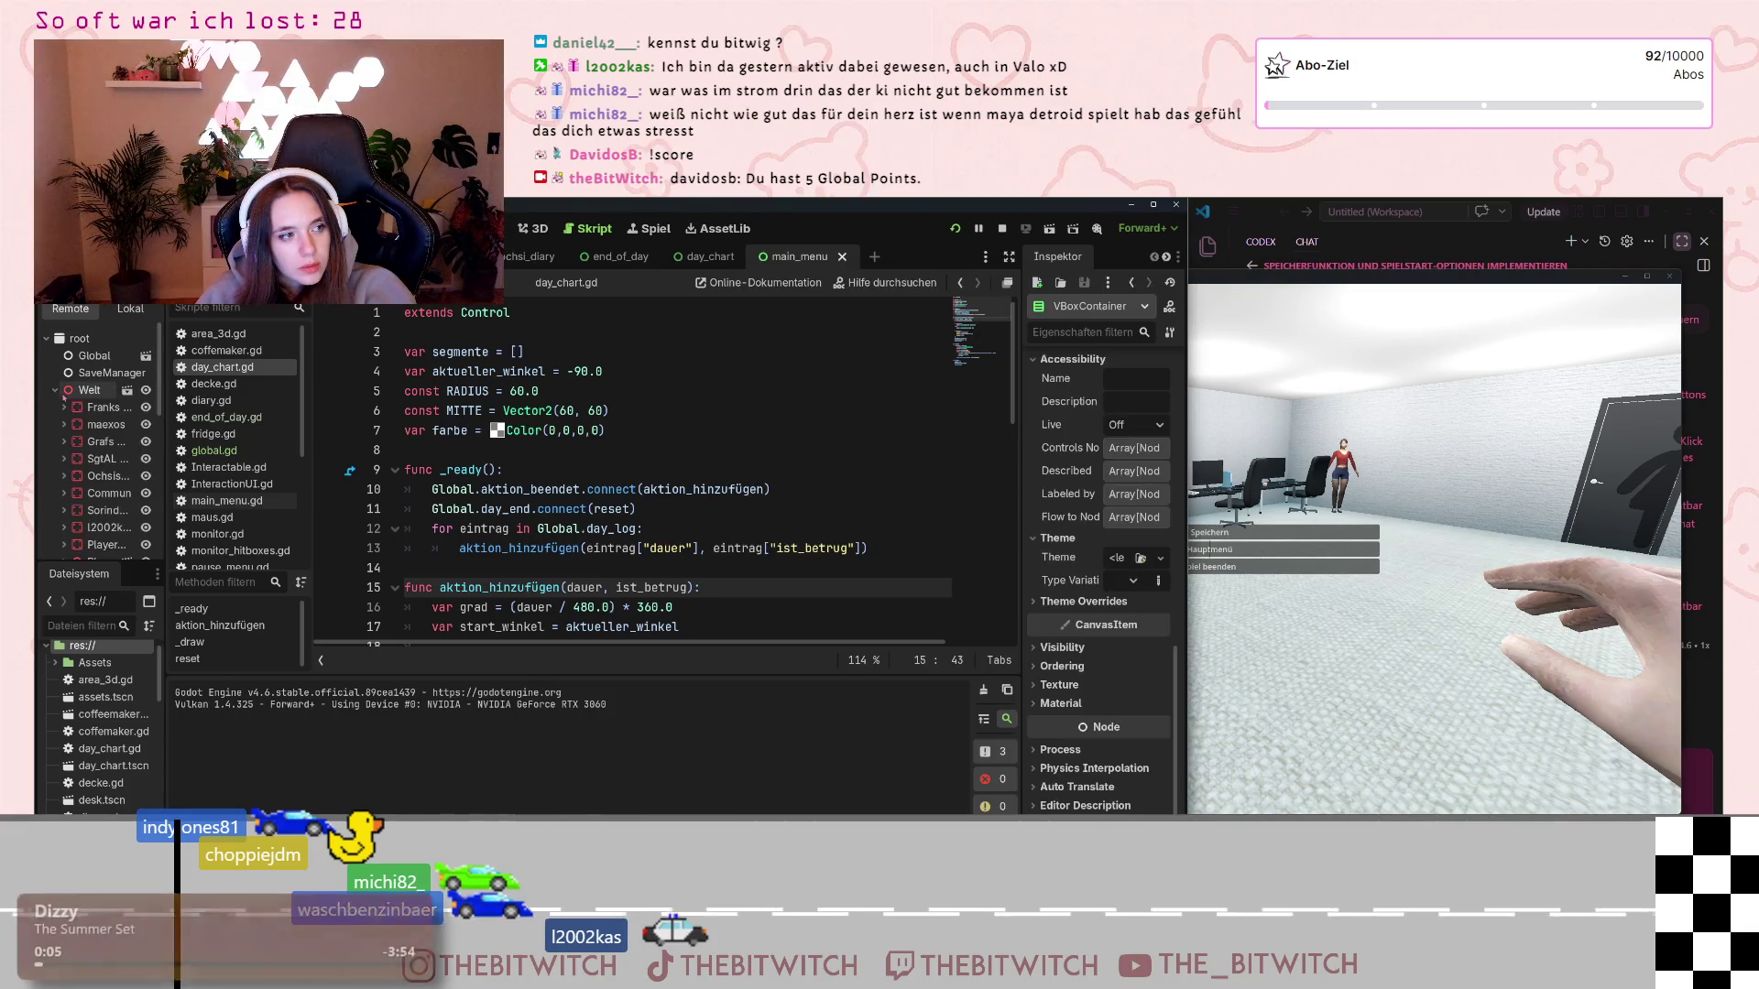
scroll(103, 519, "down", 5)
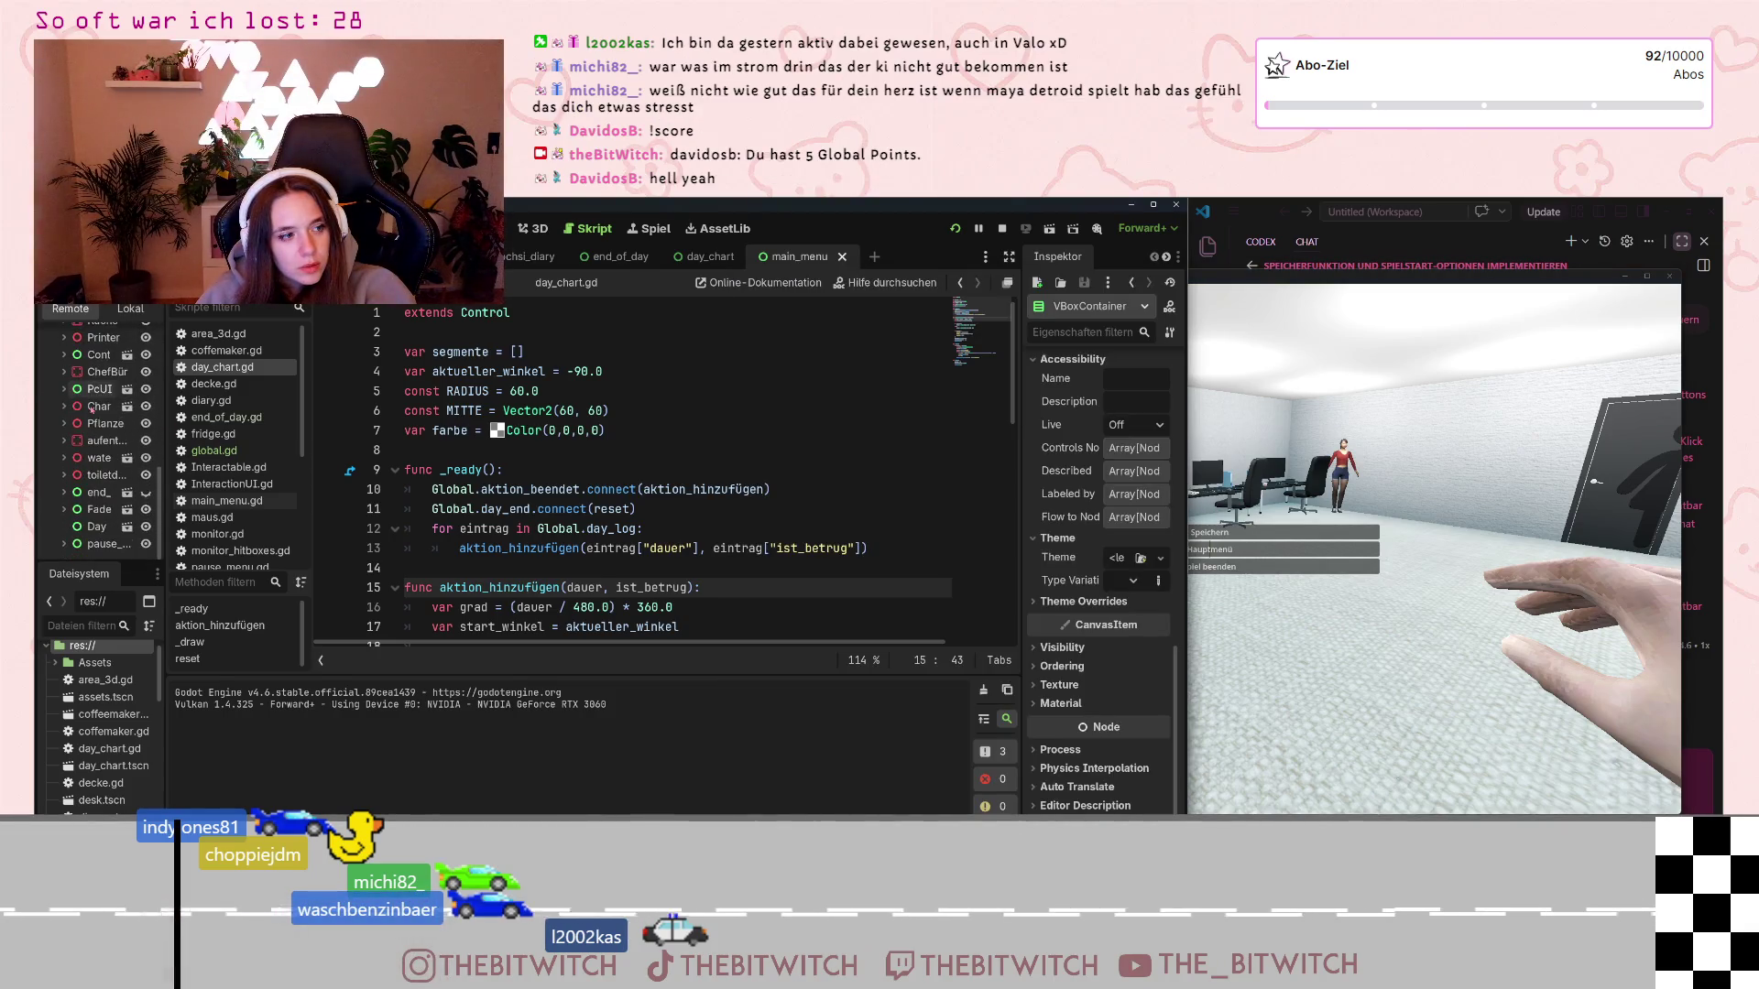
scroll(102, 518, "up", 5)
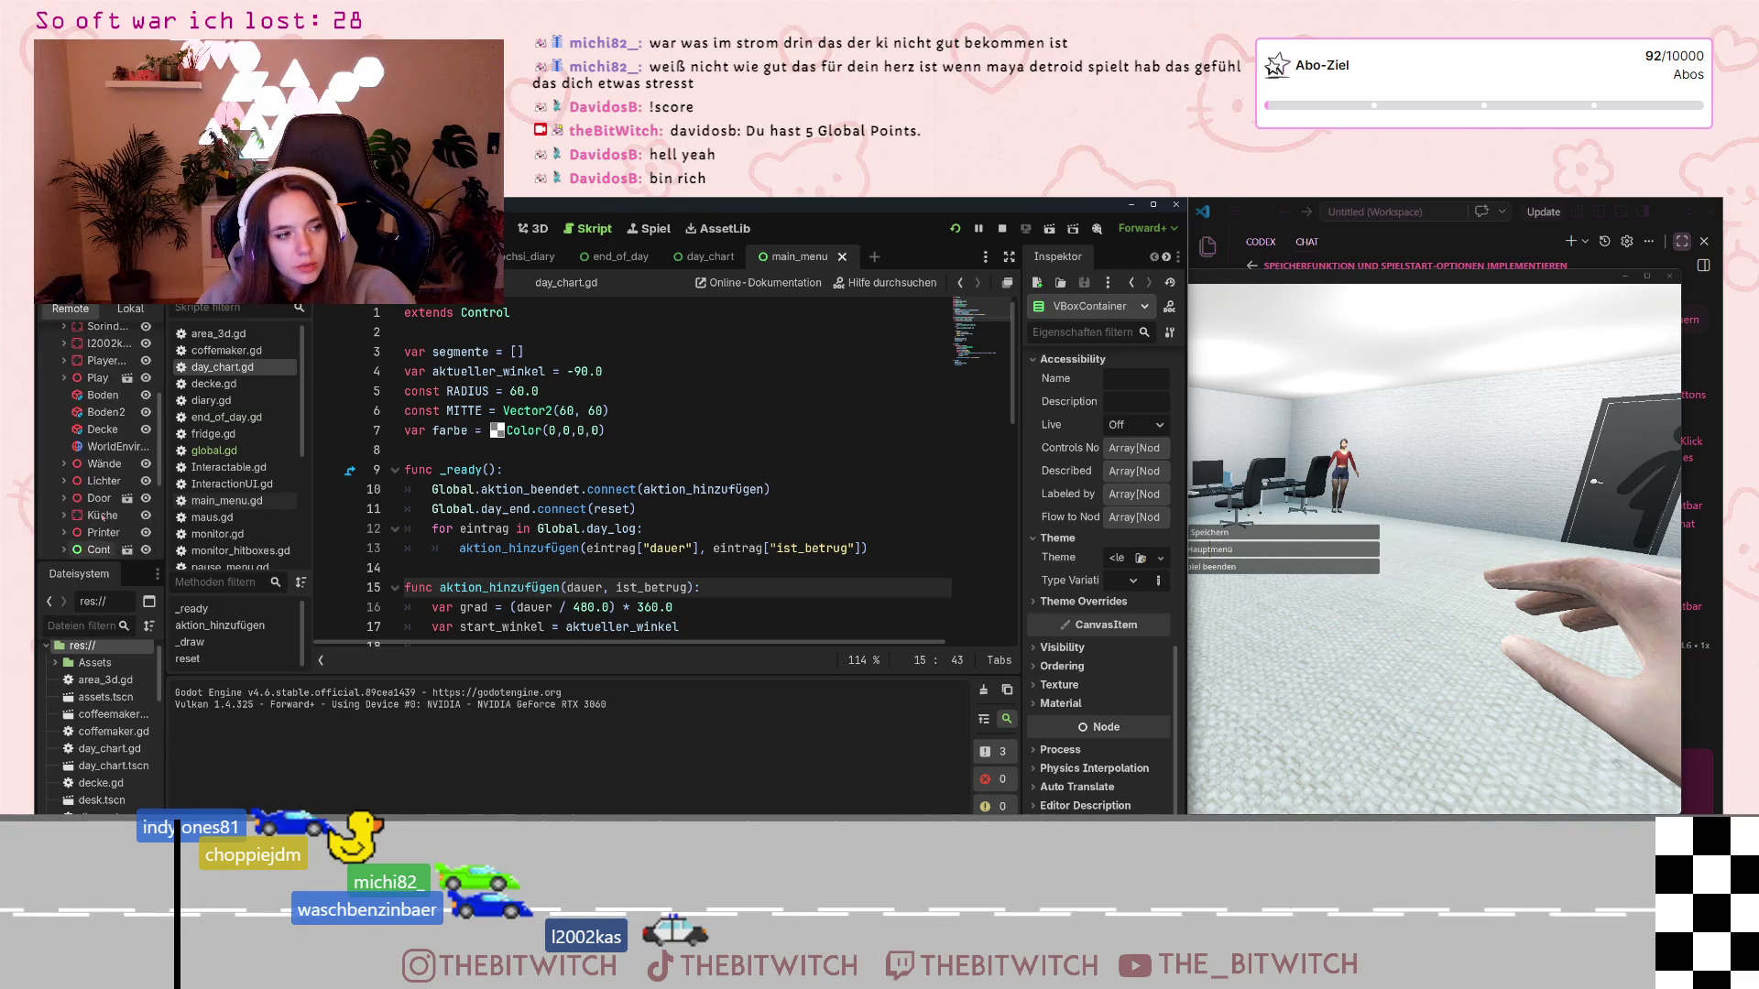
scroll(103, 519, "down", 5)
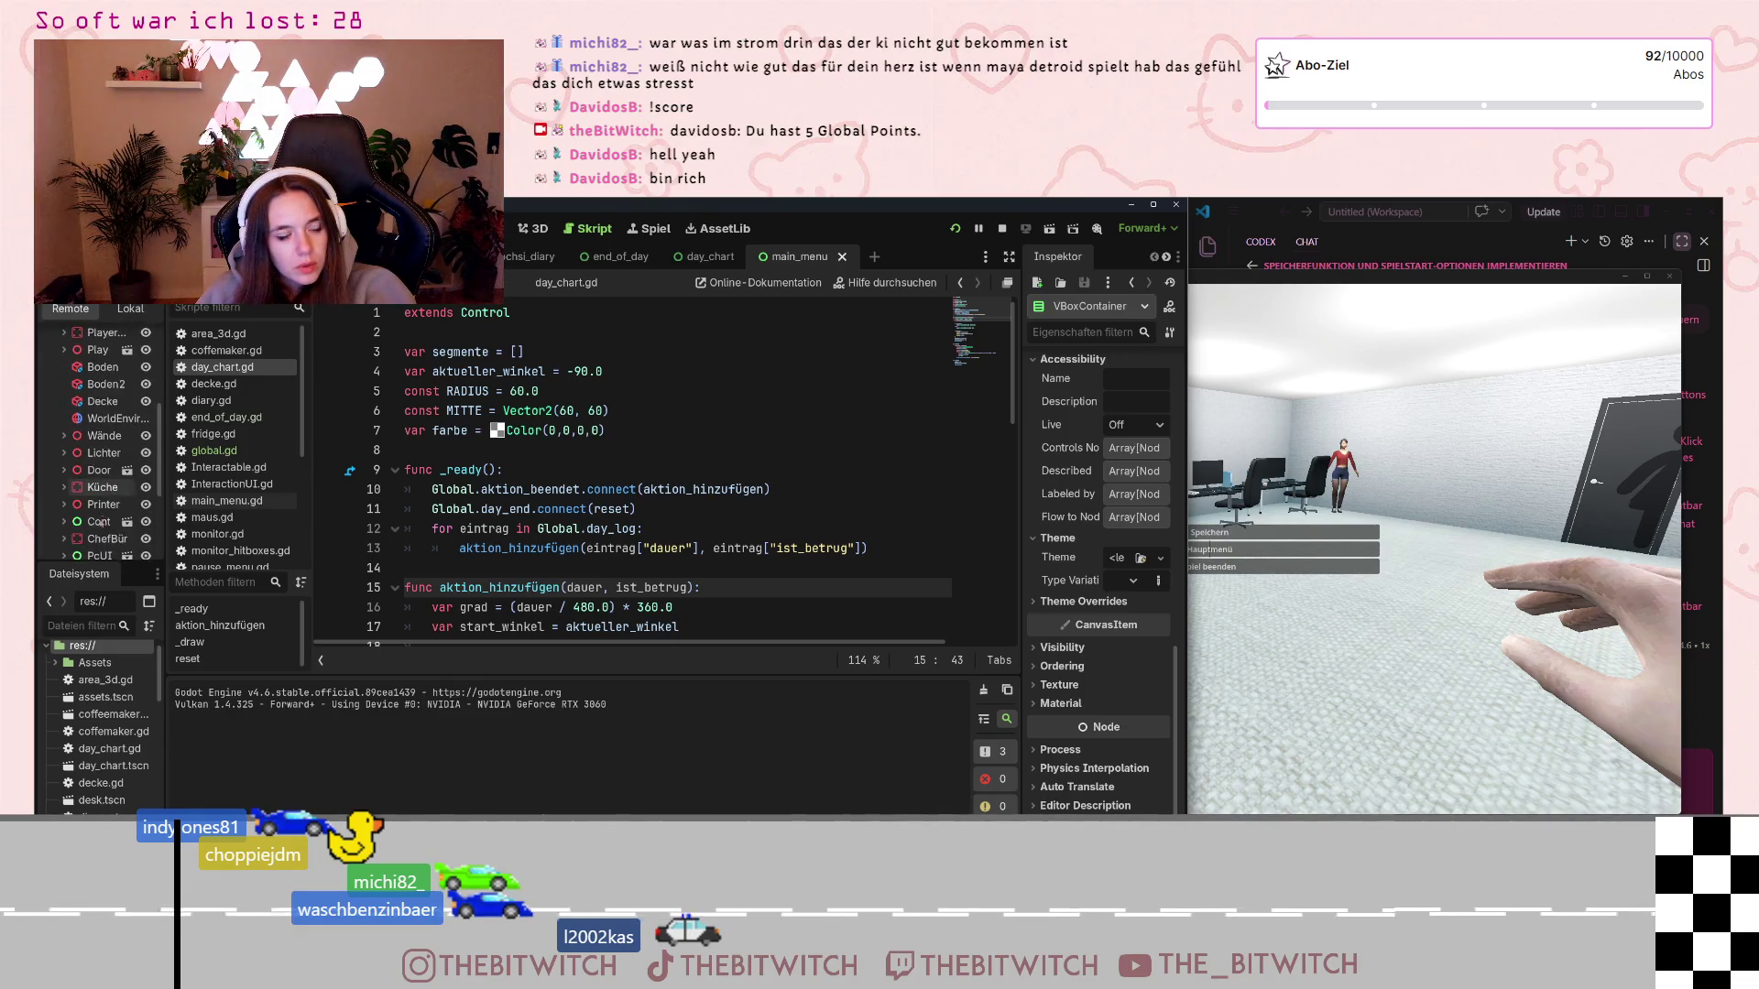
mouse_move(96, 544)
left_mouse_down()
mouse_move(96, 334)
mouse_move(96, 550)
mouse_move(97, 340)
mouse_move(91, 458)
mouse_move(604, 481)
left_mouse_up()
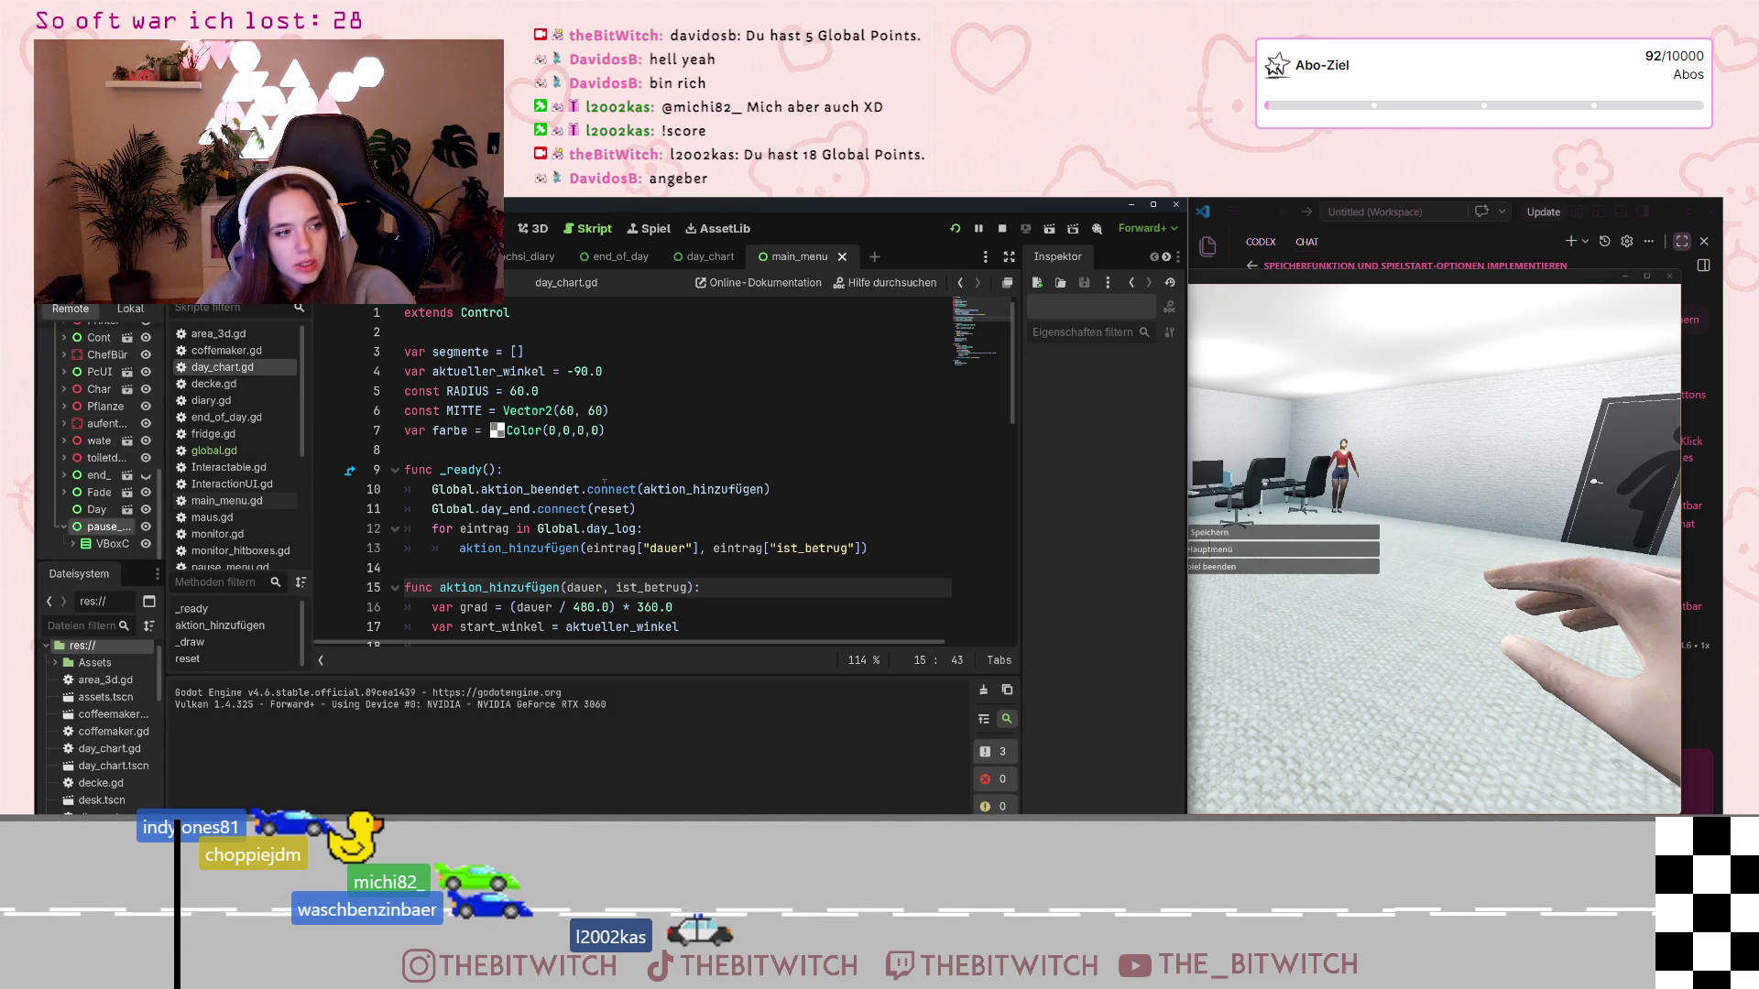
left_click(1558, 482)
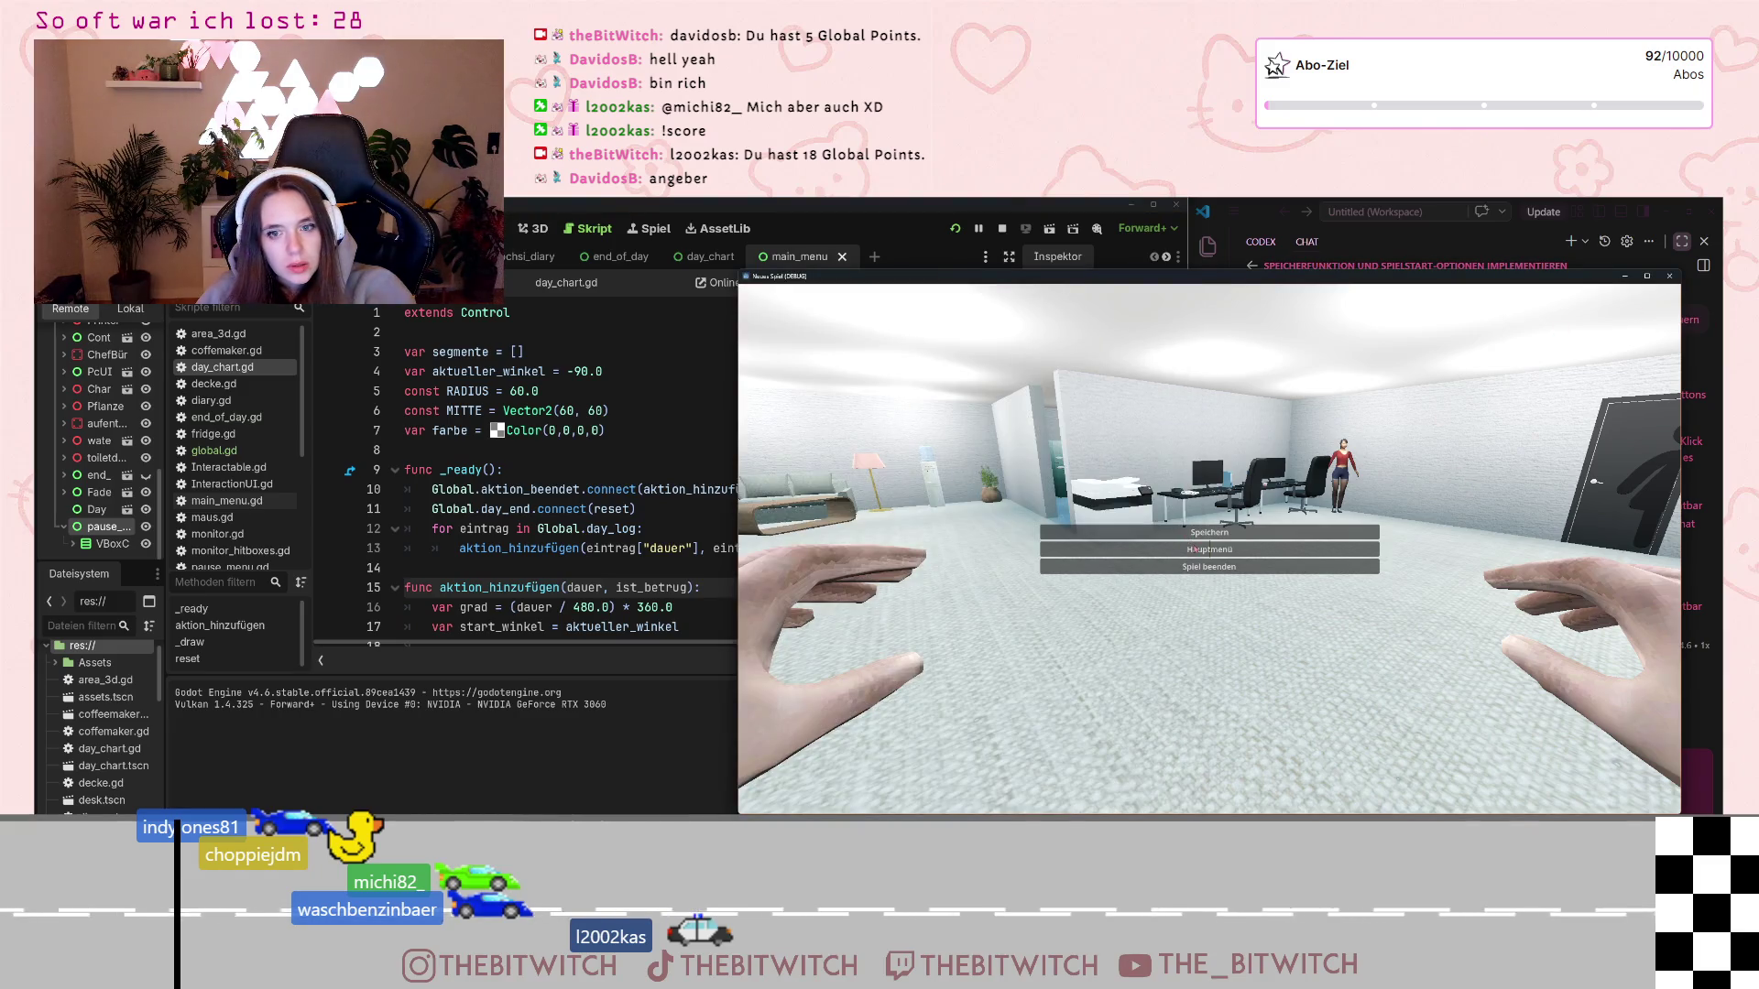
Close the running game and begin the Codex reply 'also es sieht schon so aus, a'
left_click(1670, 276)
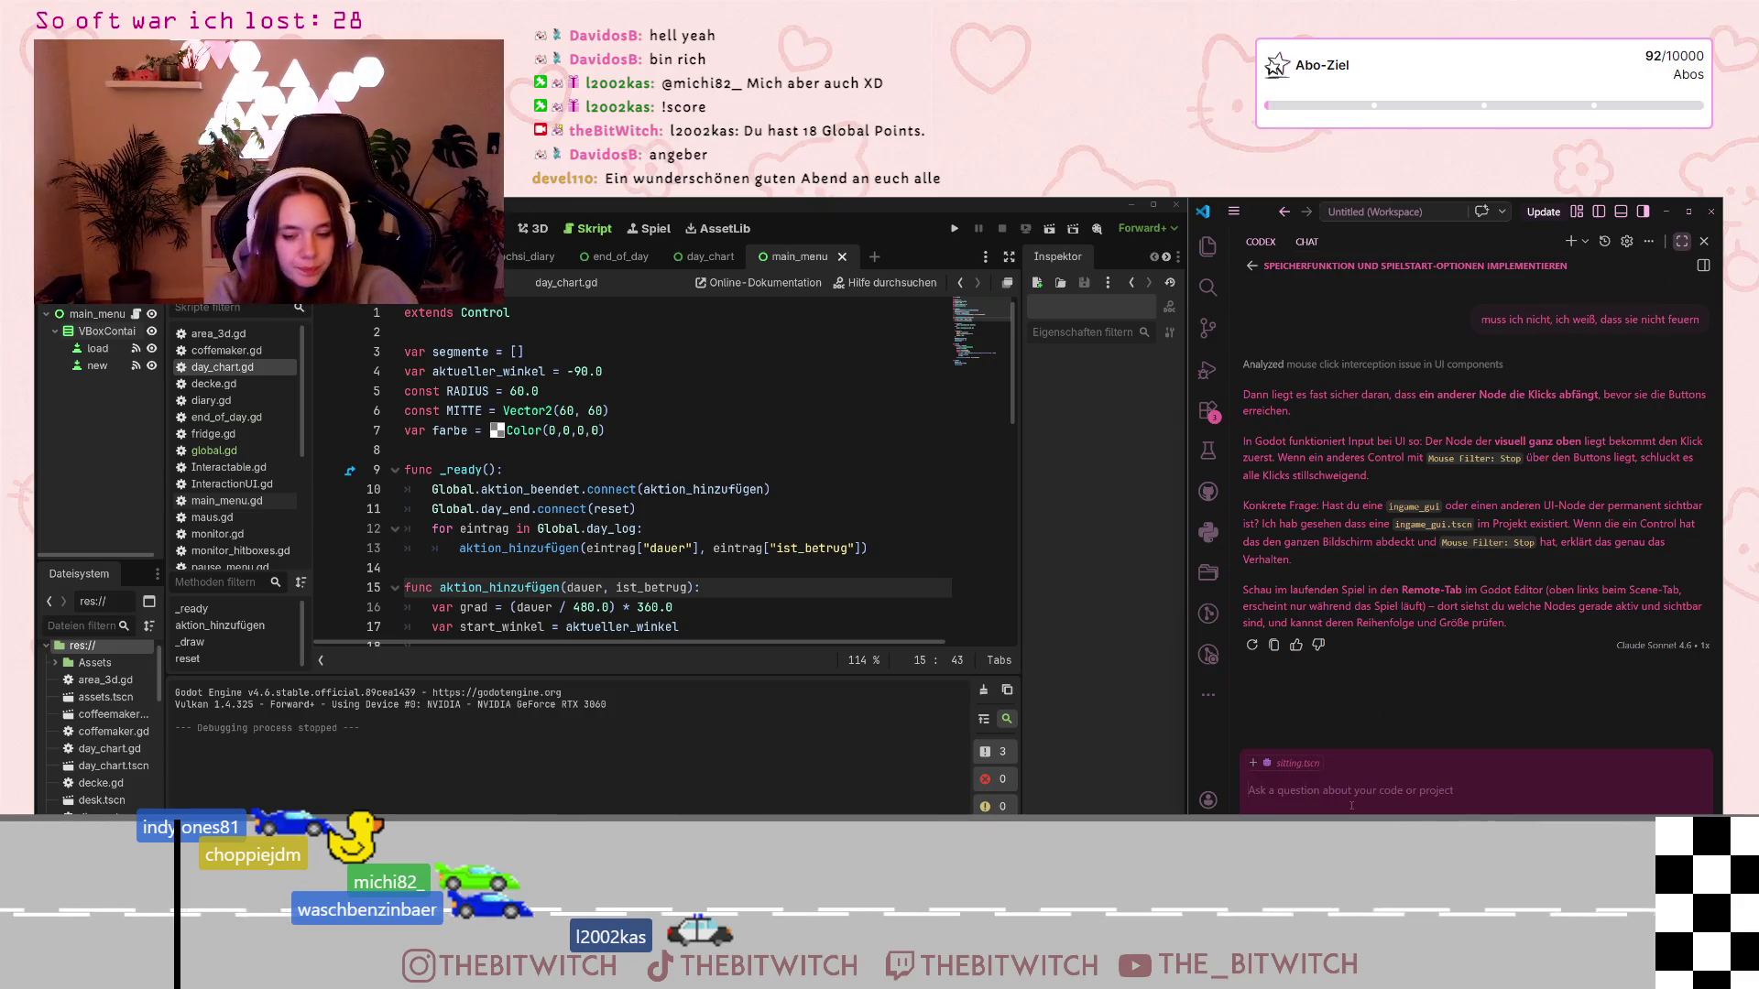
type("also es sieht s")
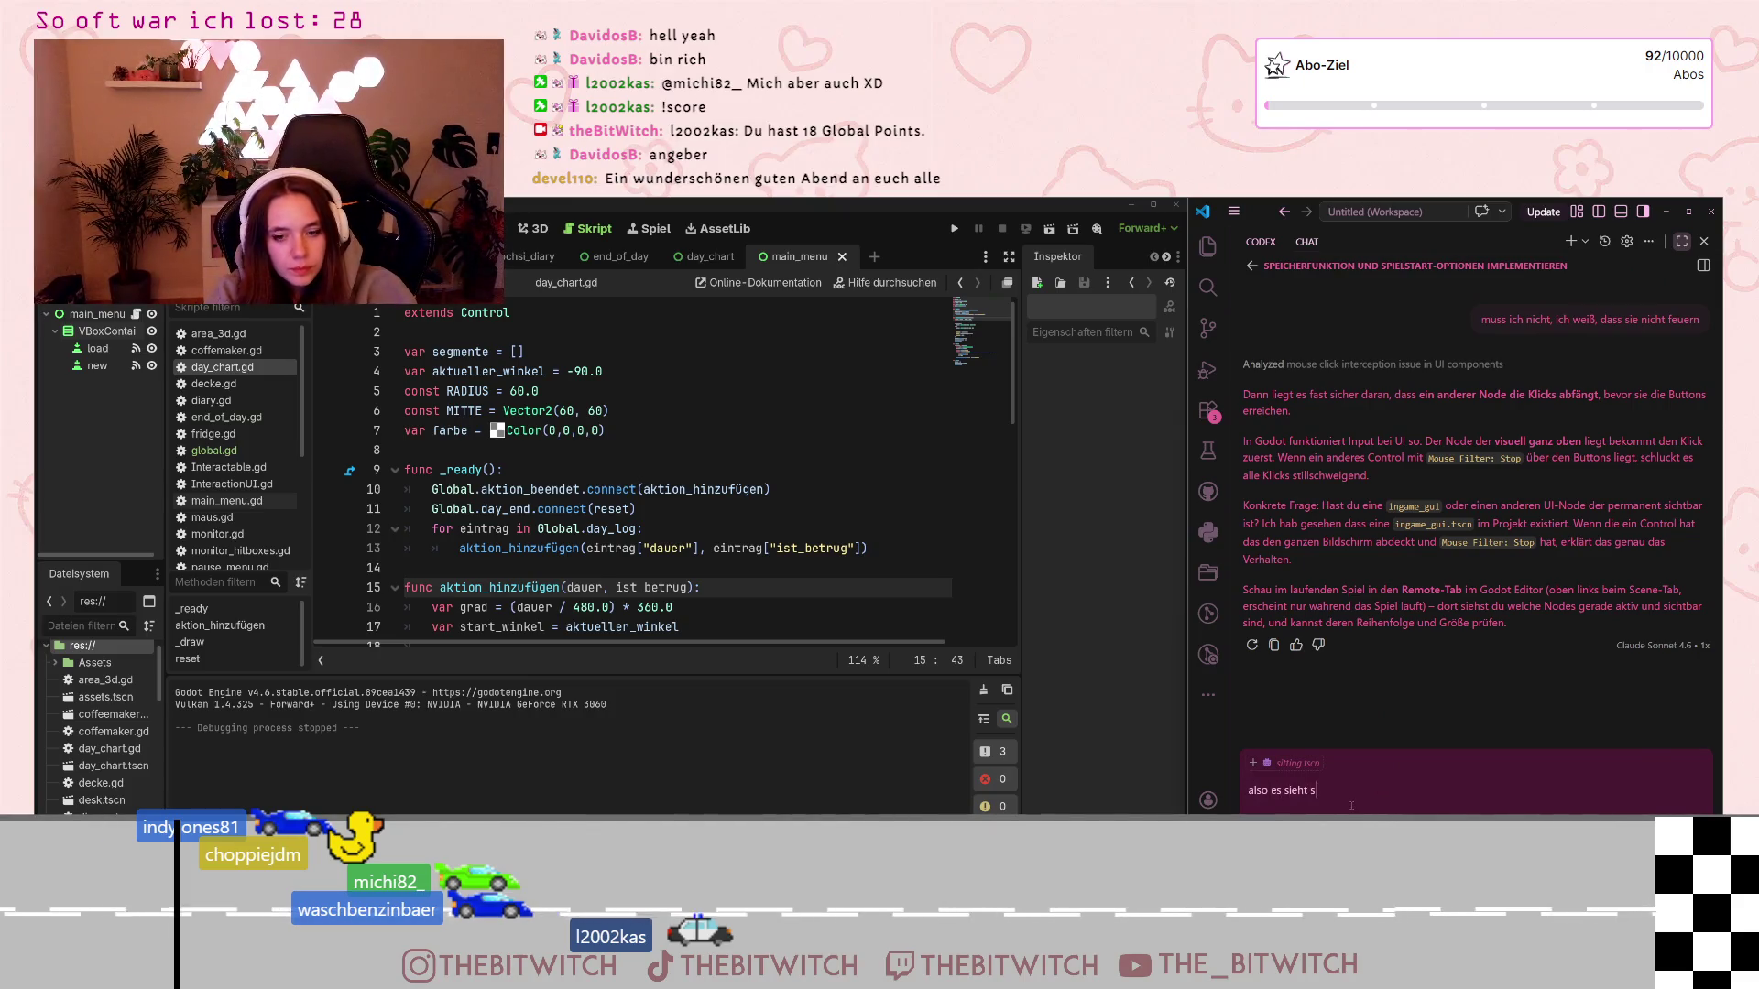
type("chon so au")
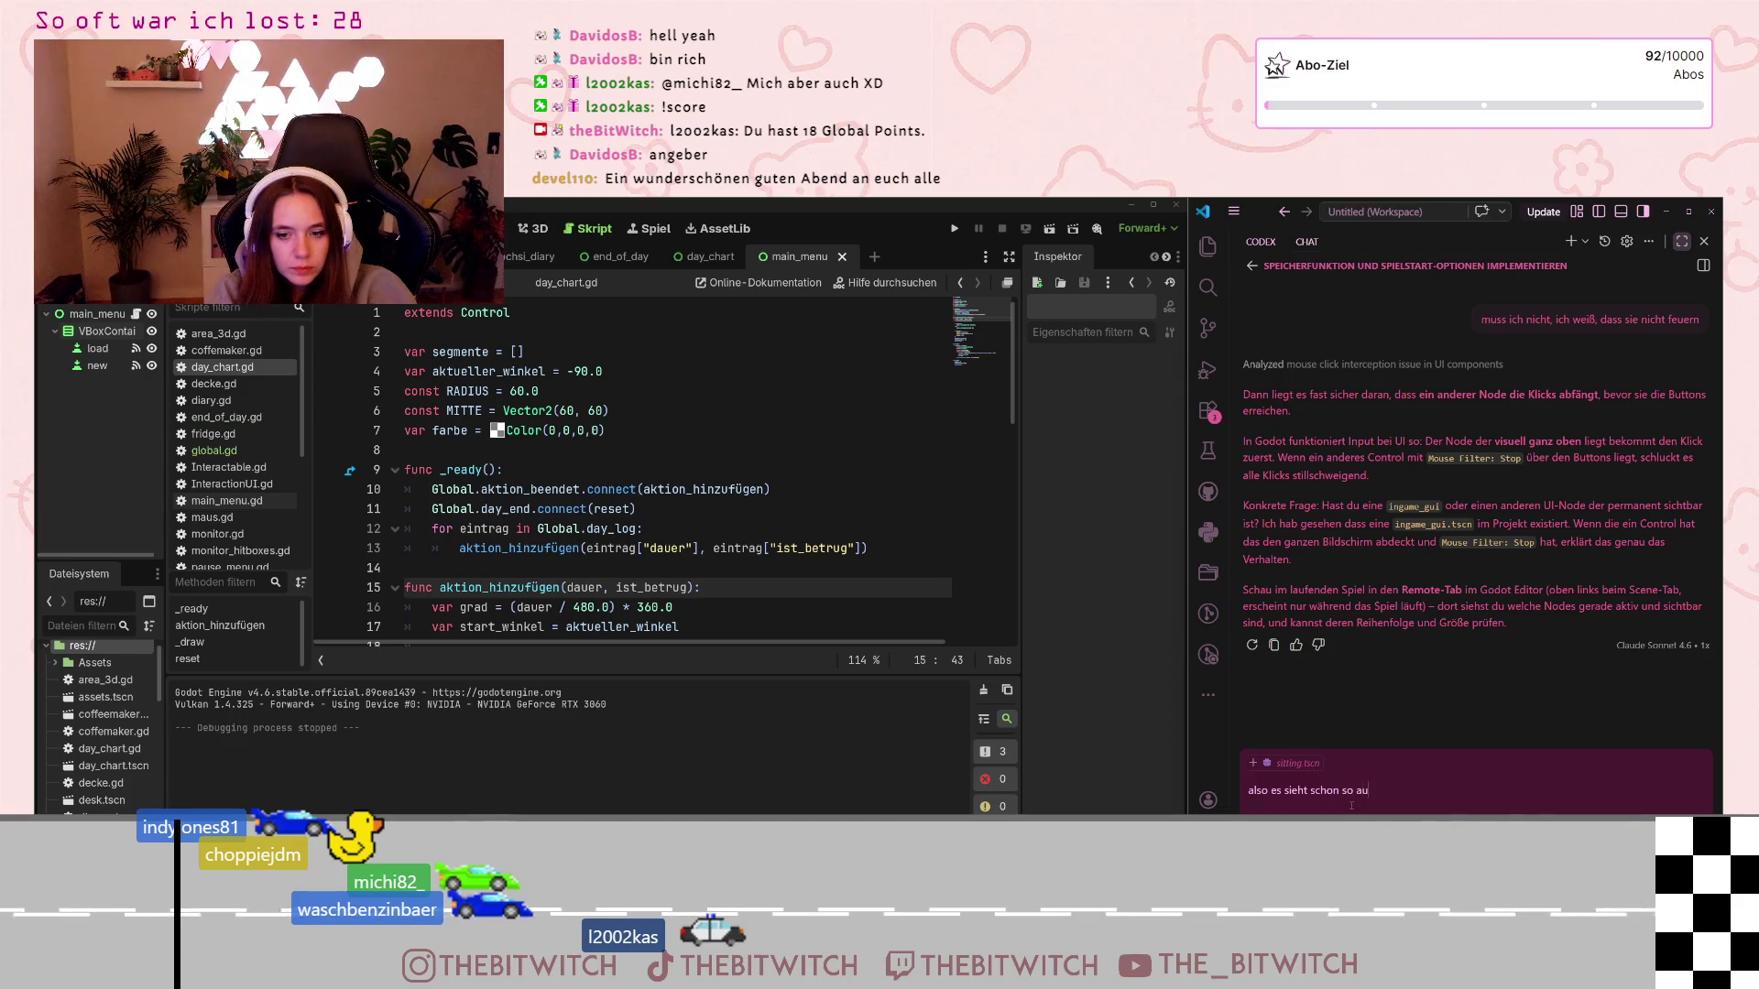
type("s, als ob")
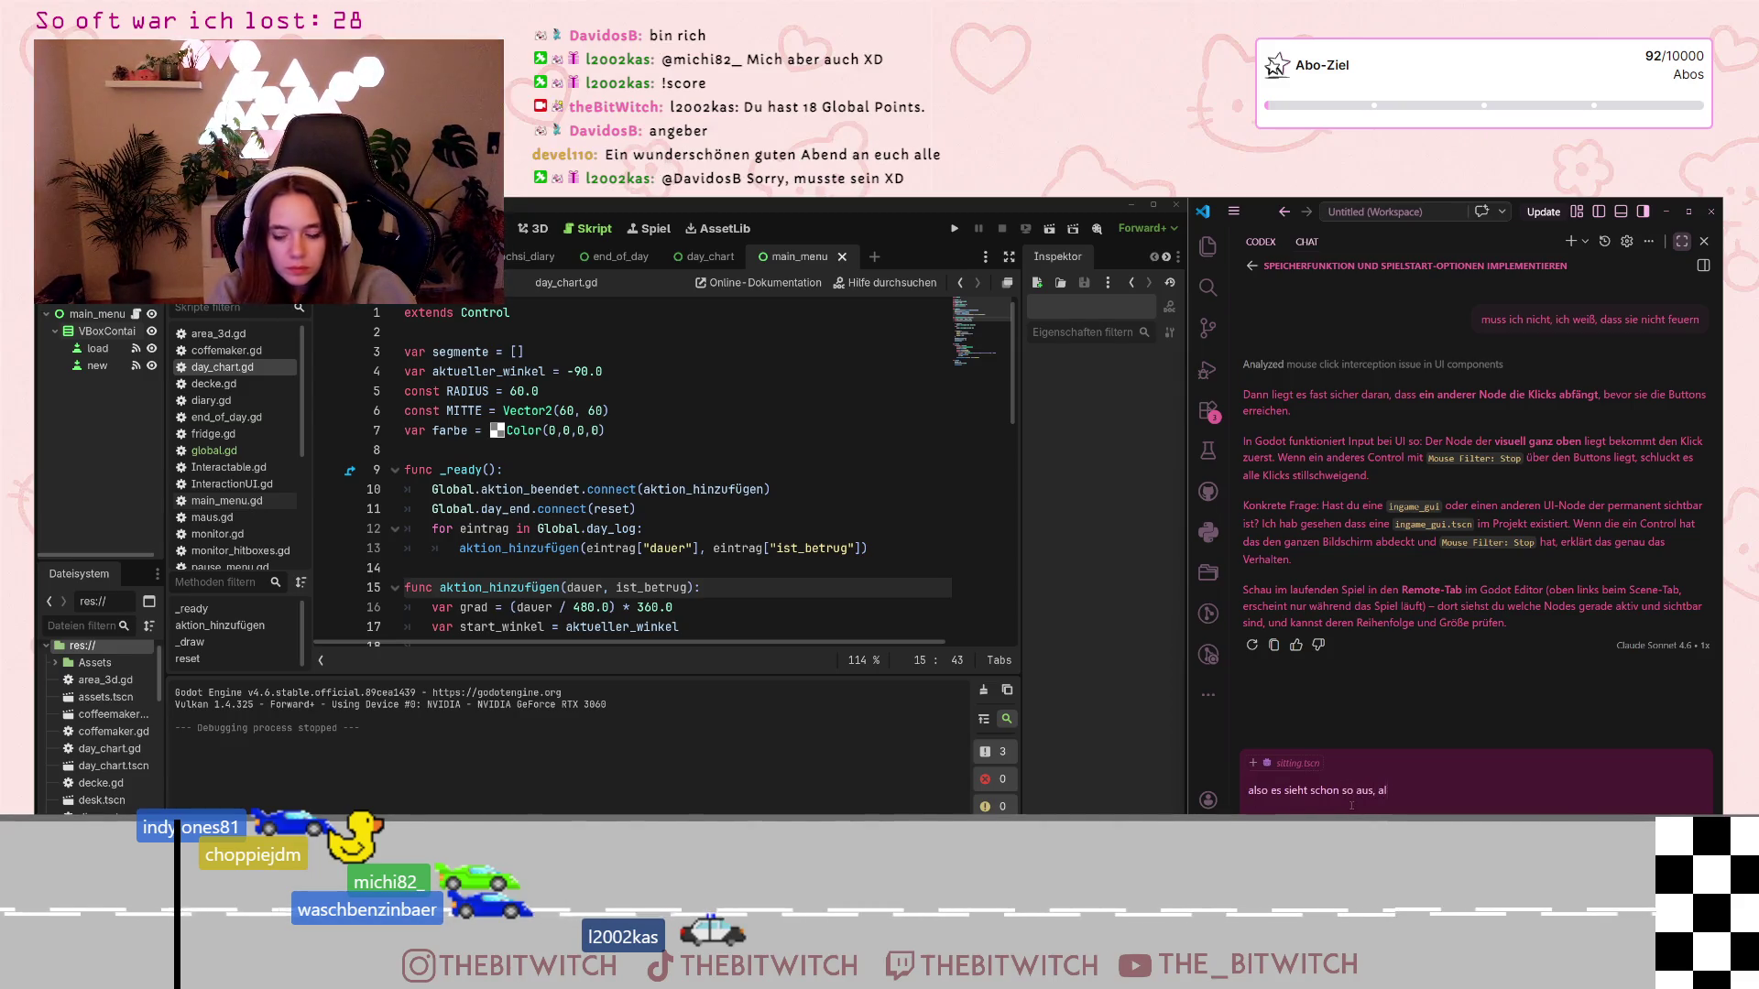
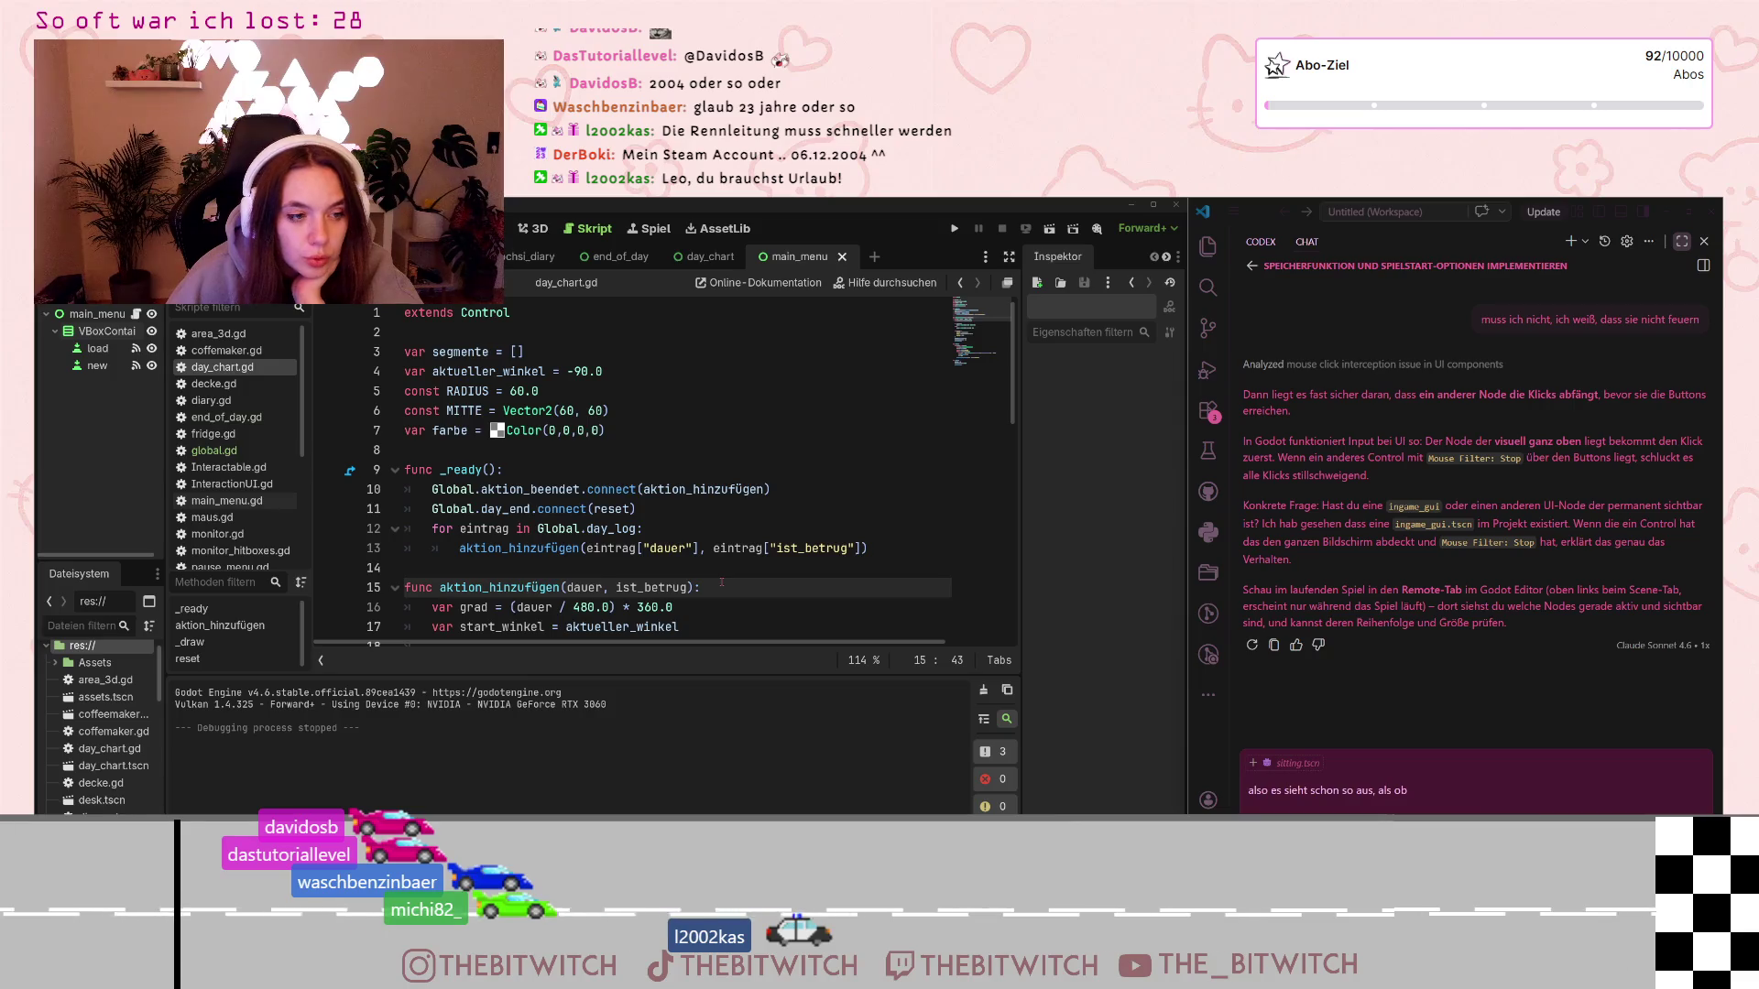
Tell the assistant the menu sits on top, but the whole world stays loaded behind it
left_click(1505, 793)
type("da")
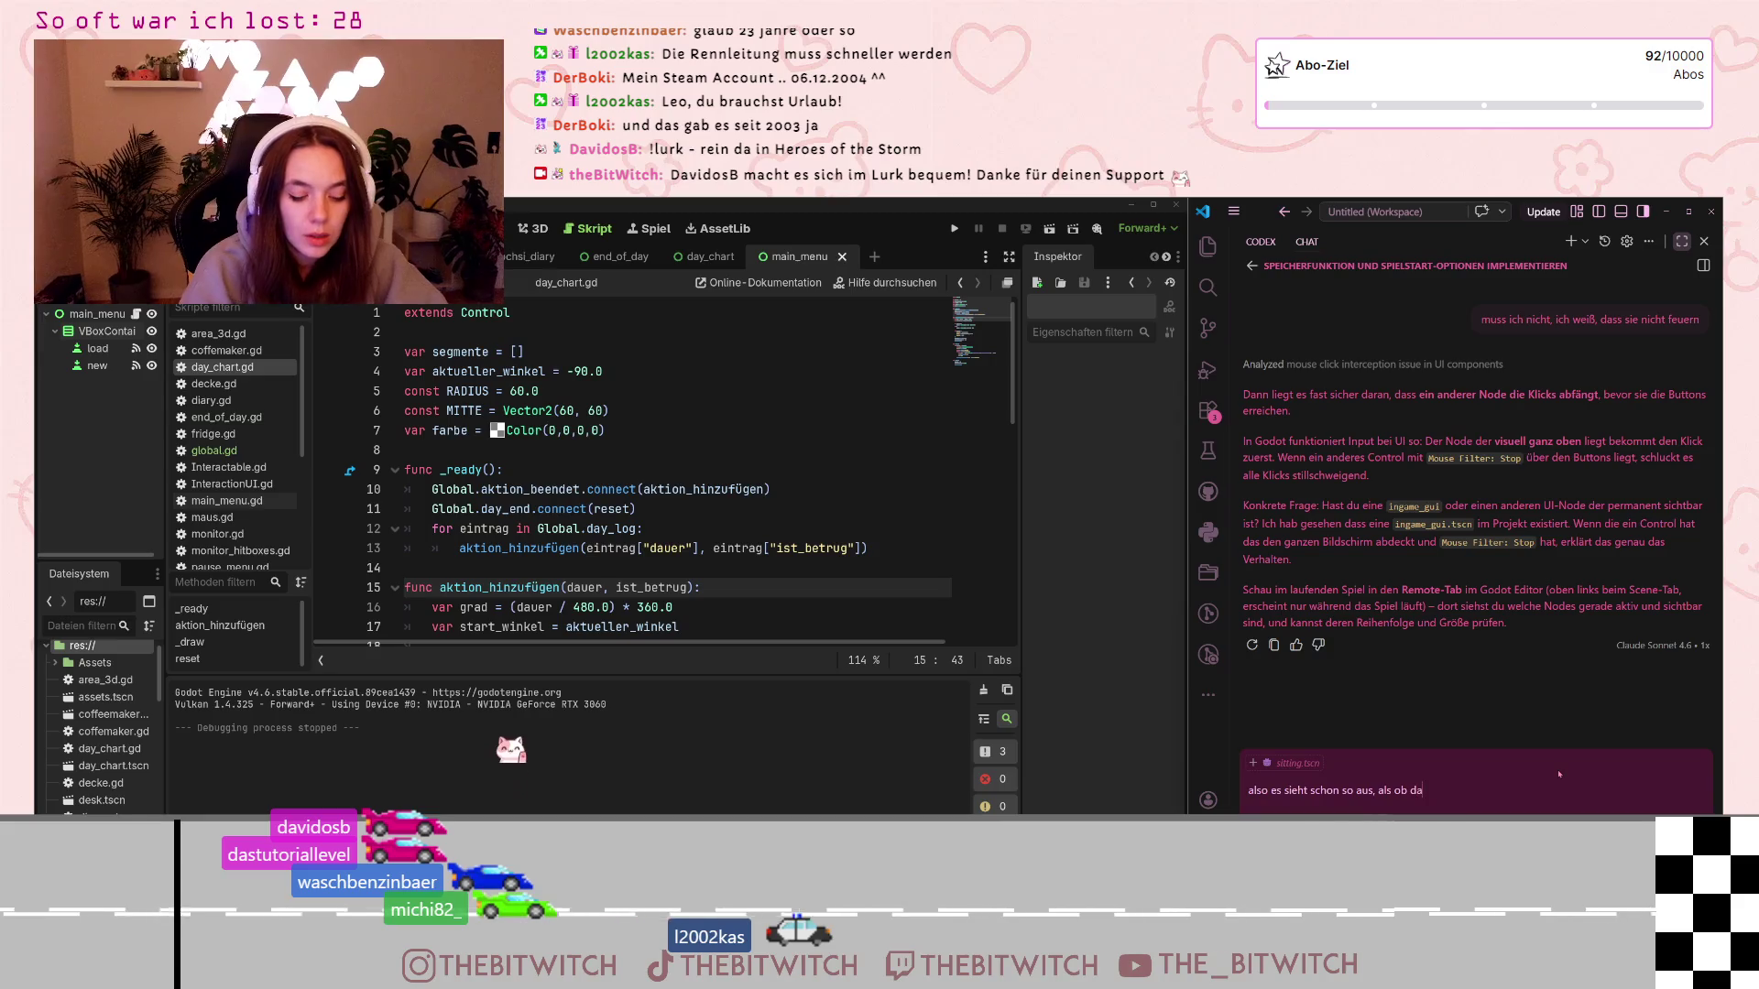
type("s ganz oben li")
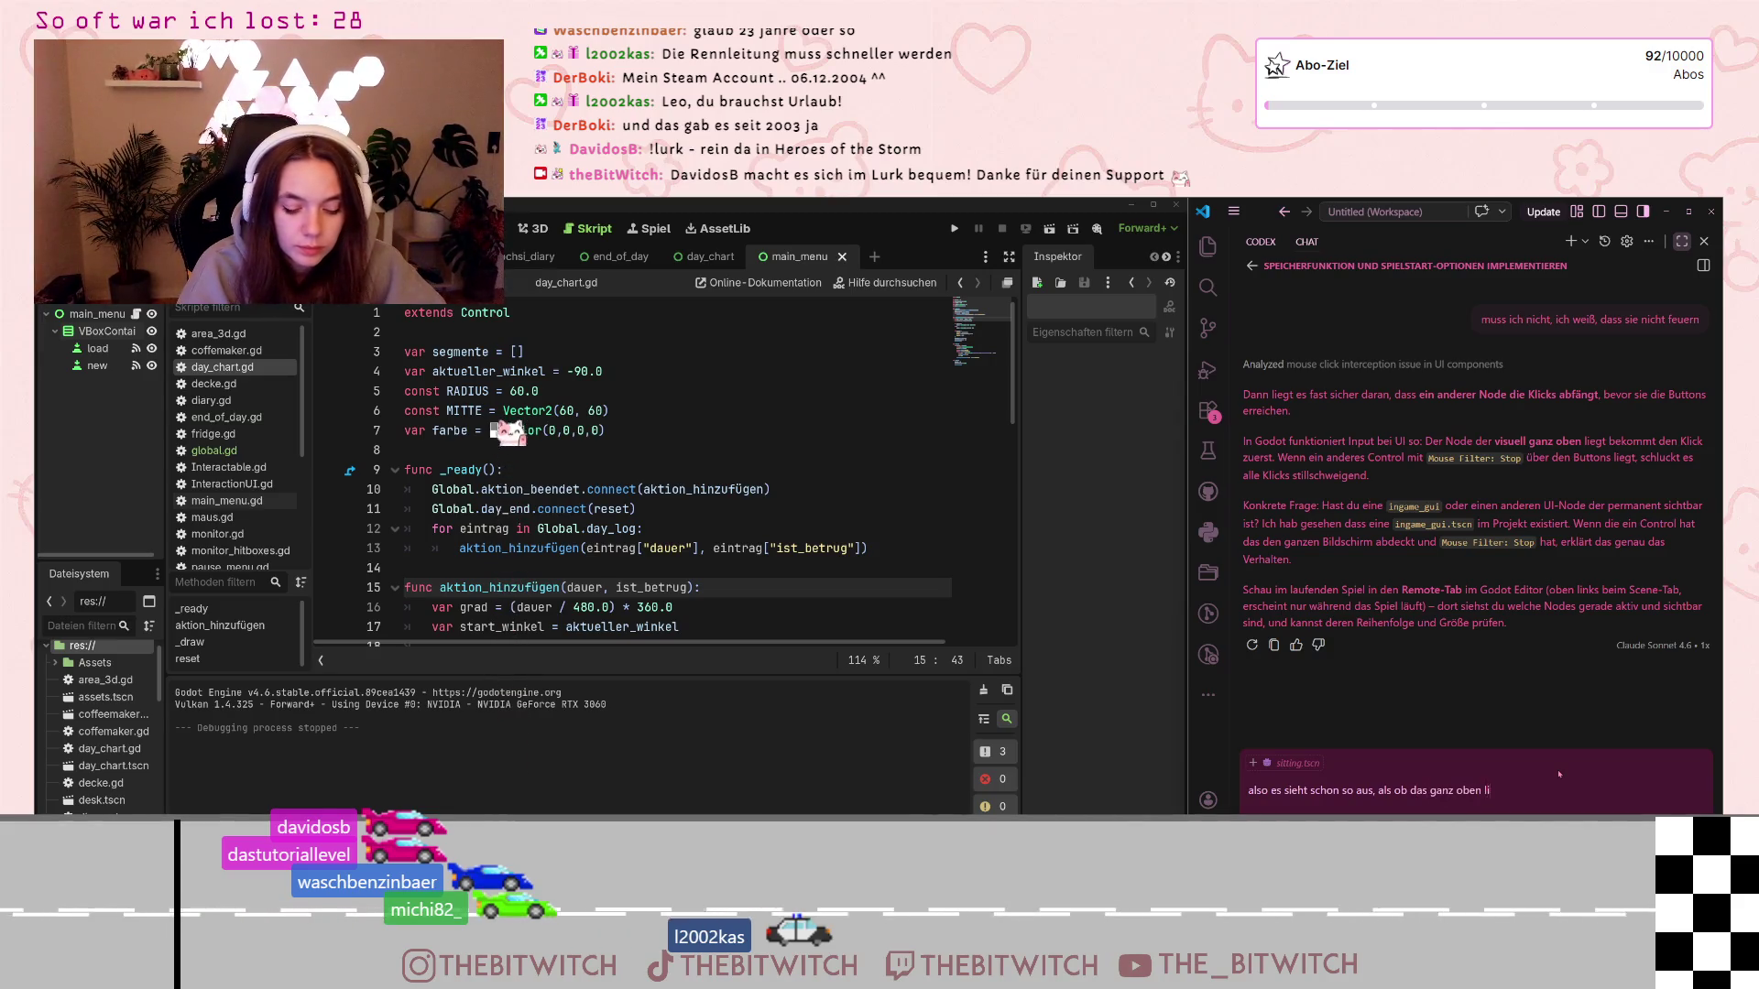
type("egt, aber grunds")
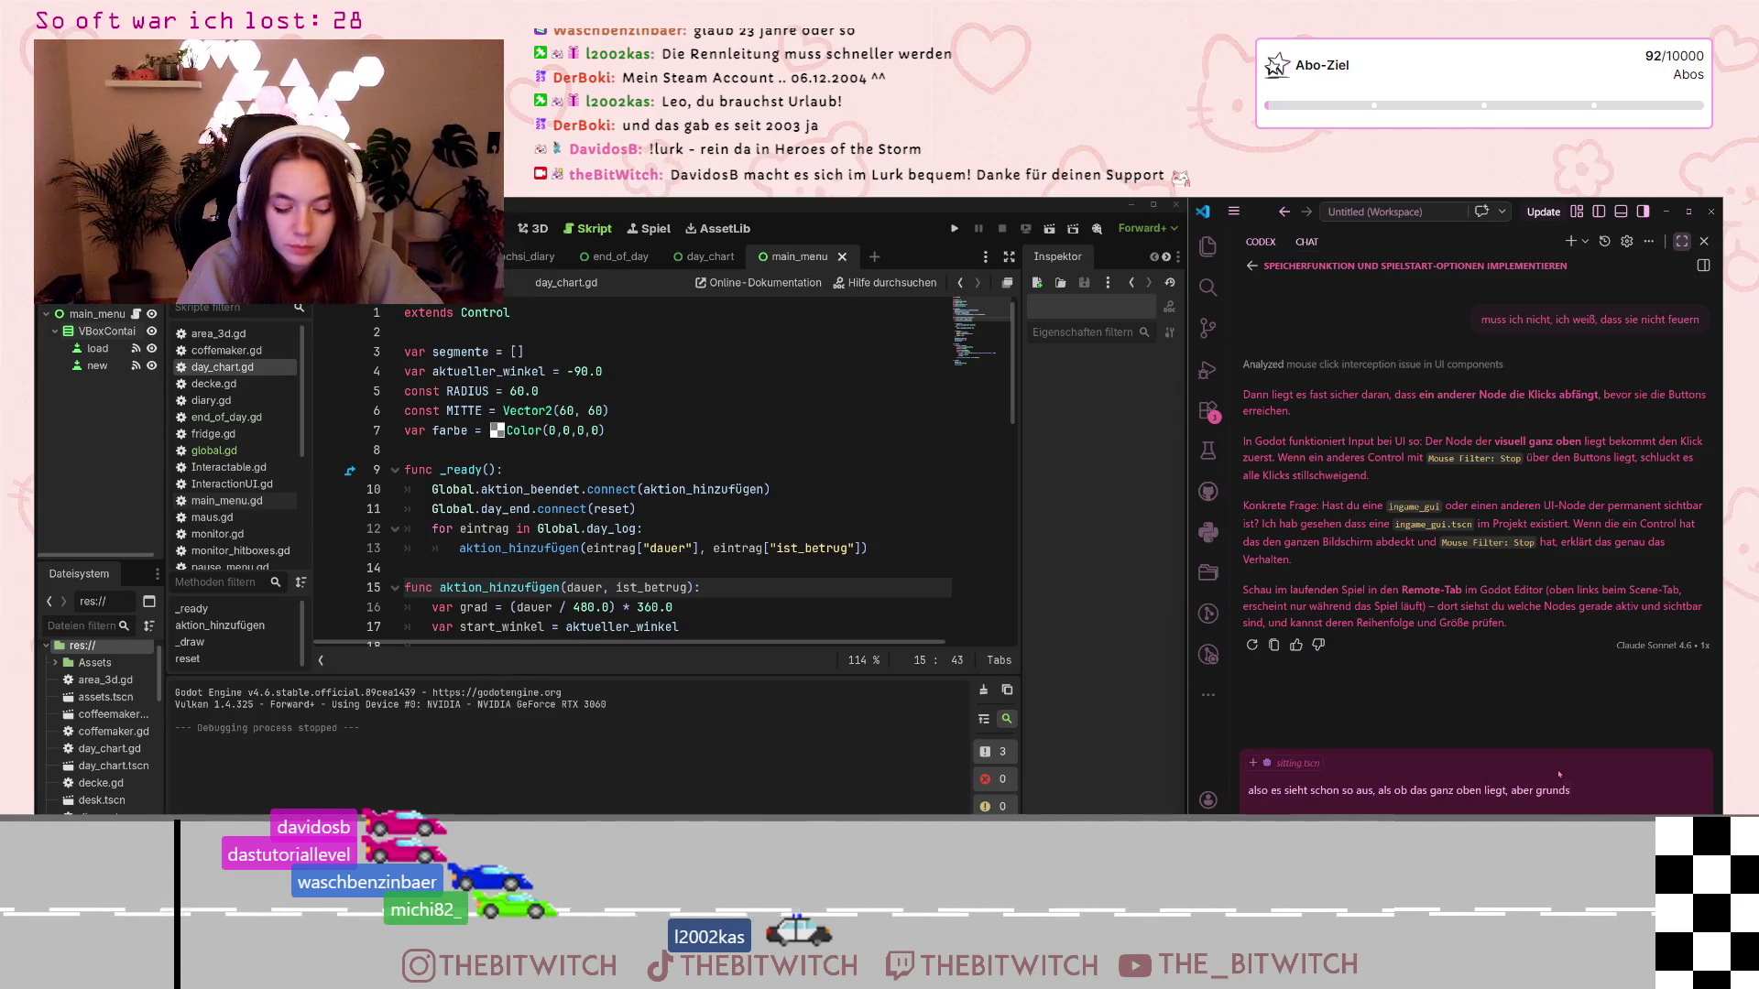
type("ätzlich ist ja")
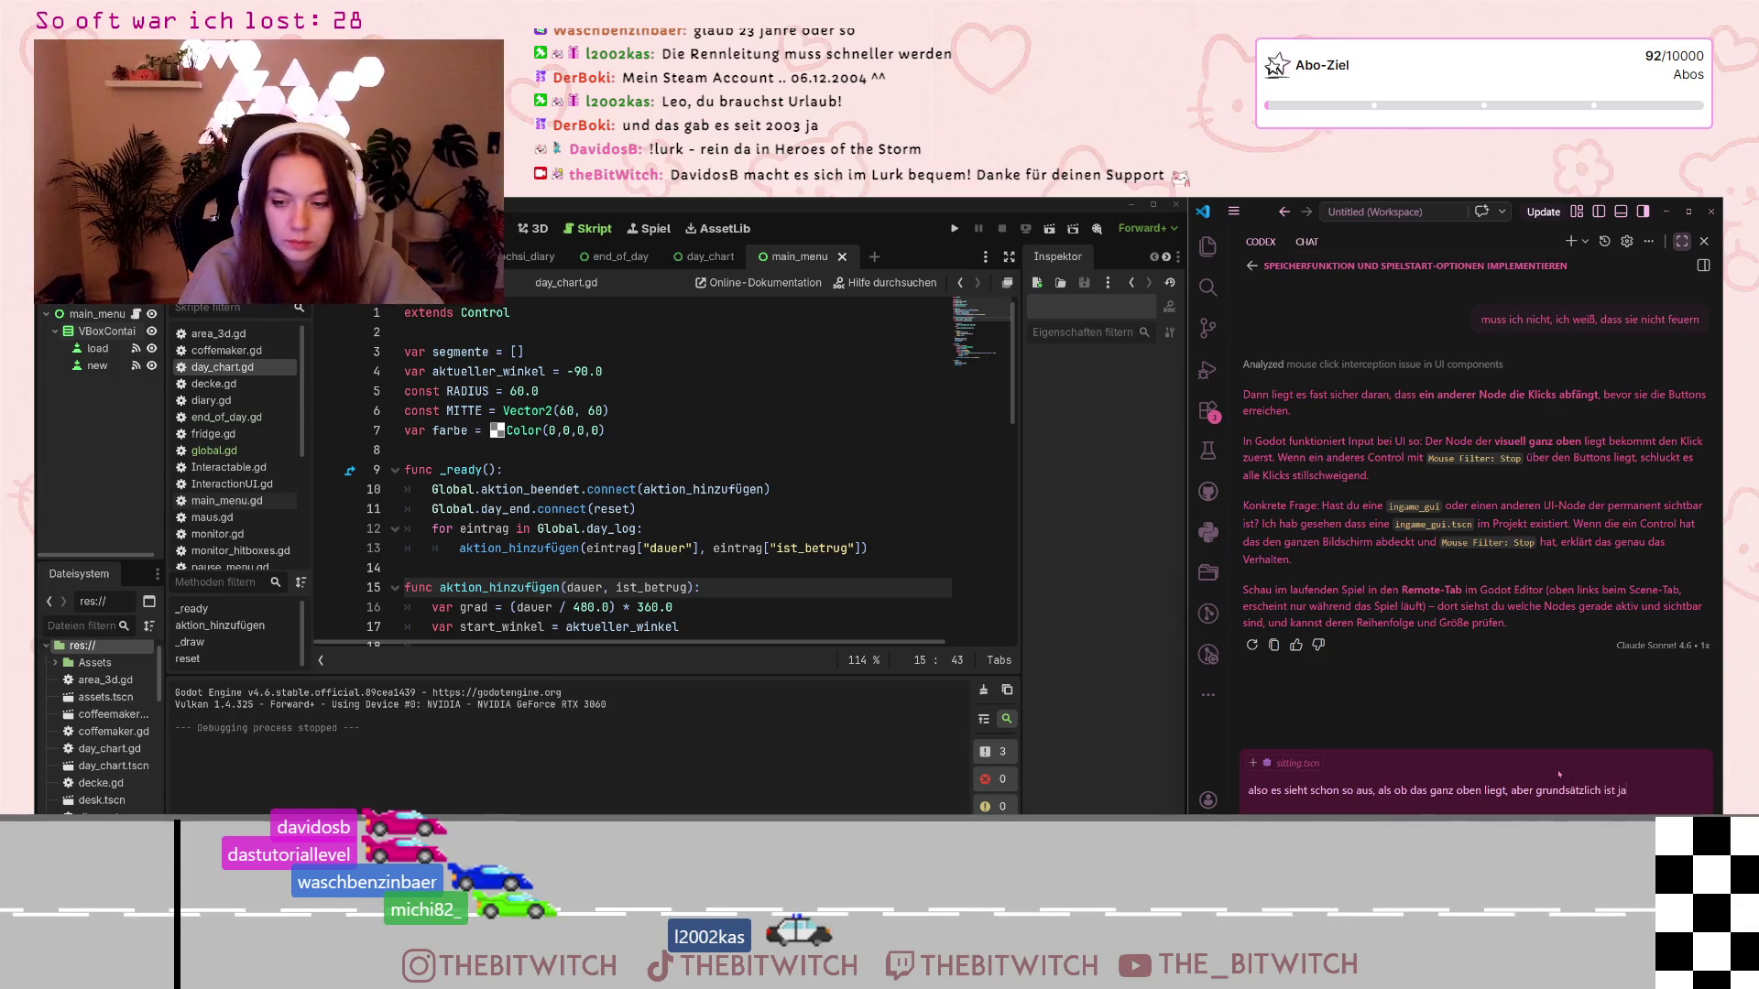
type(" auch im hinter")
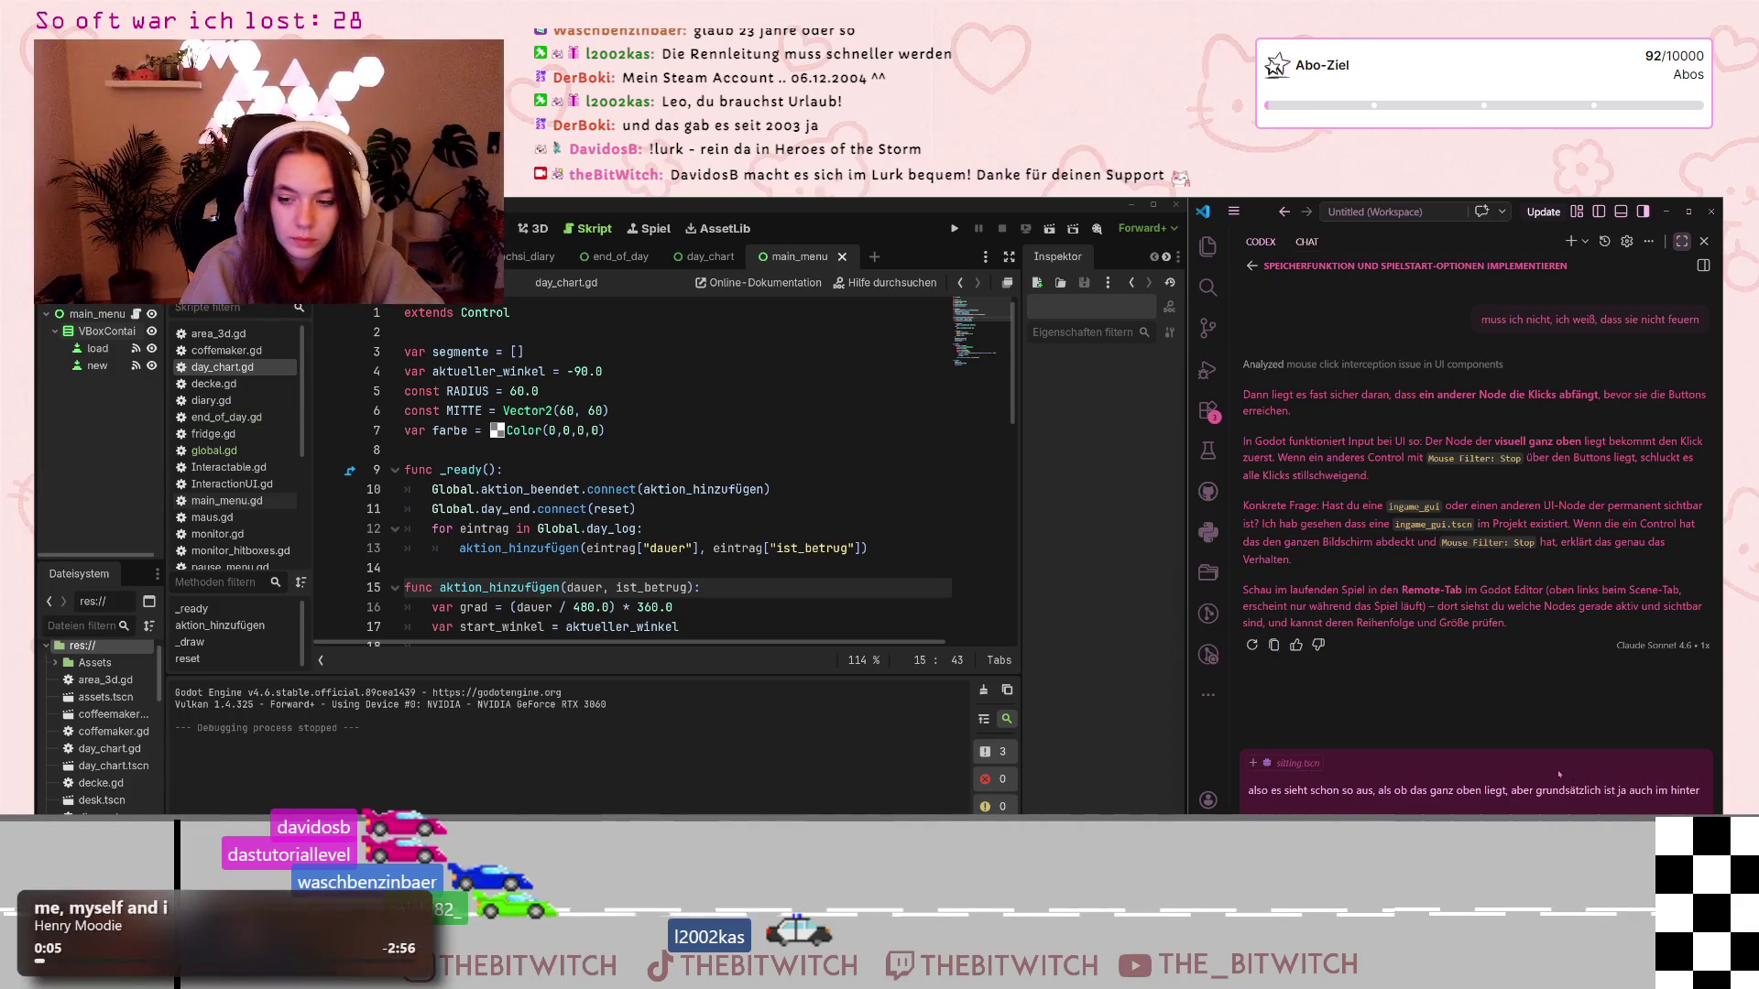
type("grund alles vo")
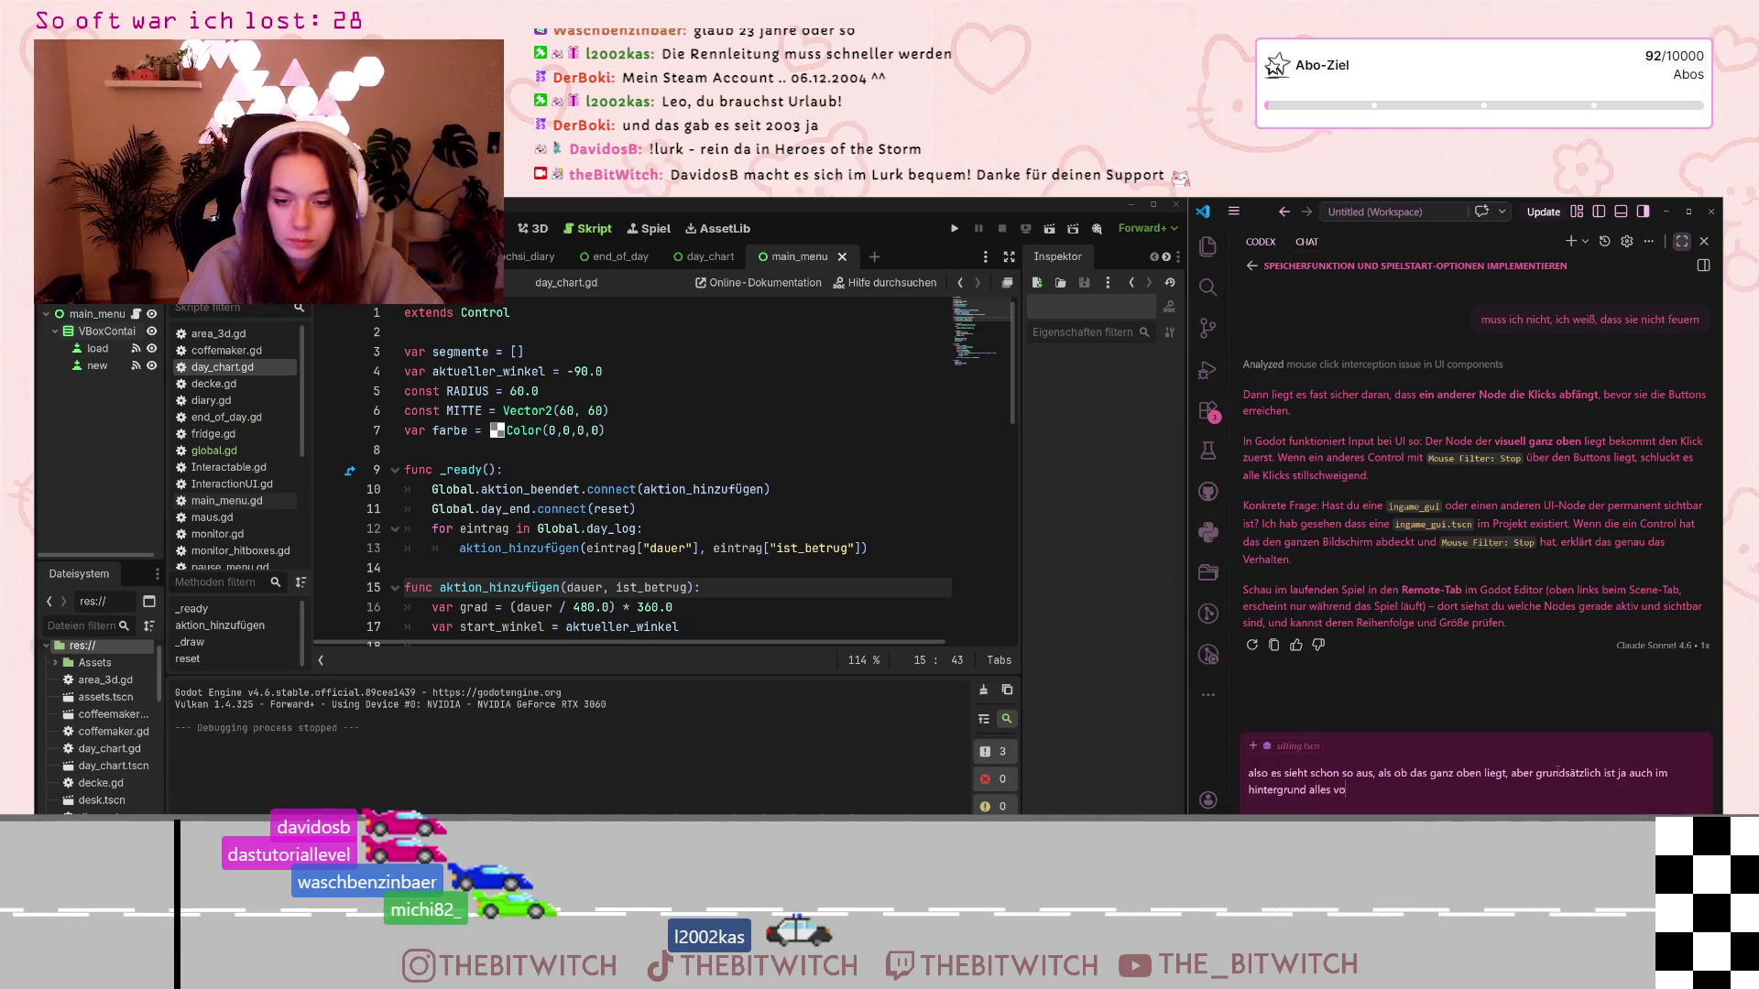
type("n welt geöffnet")
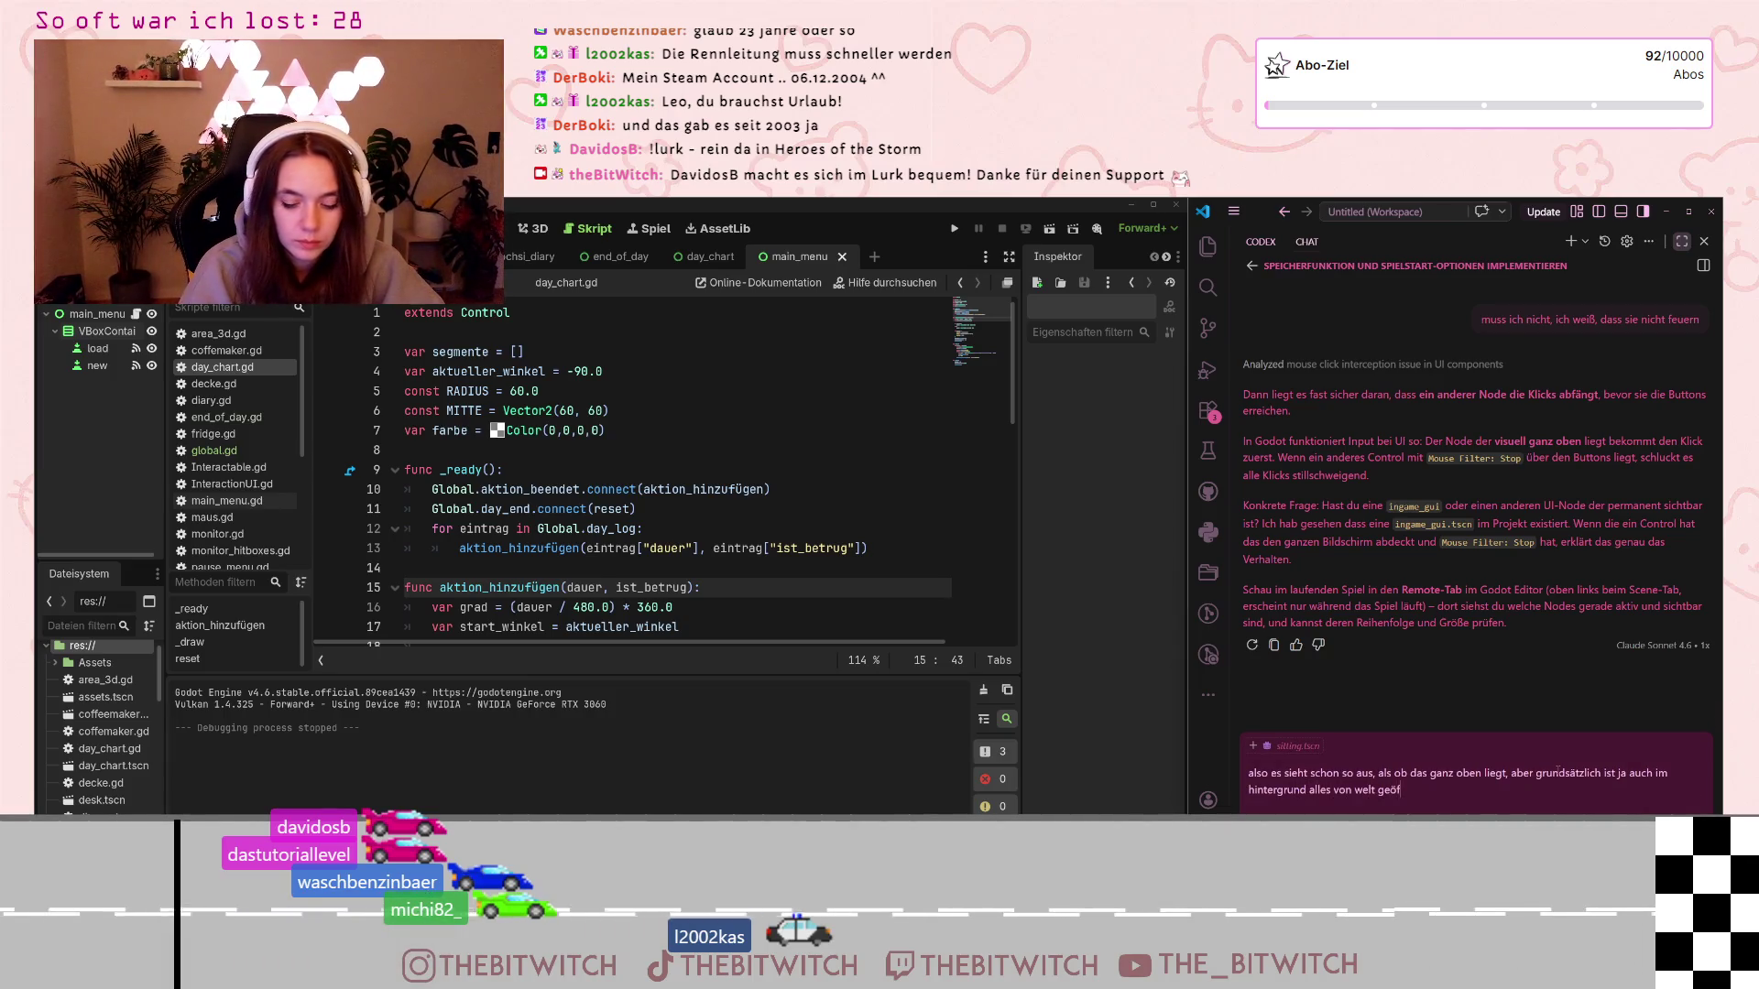
key("Return")
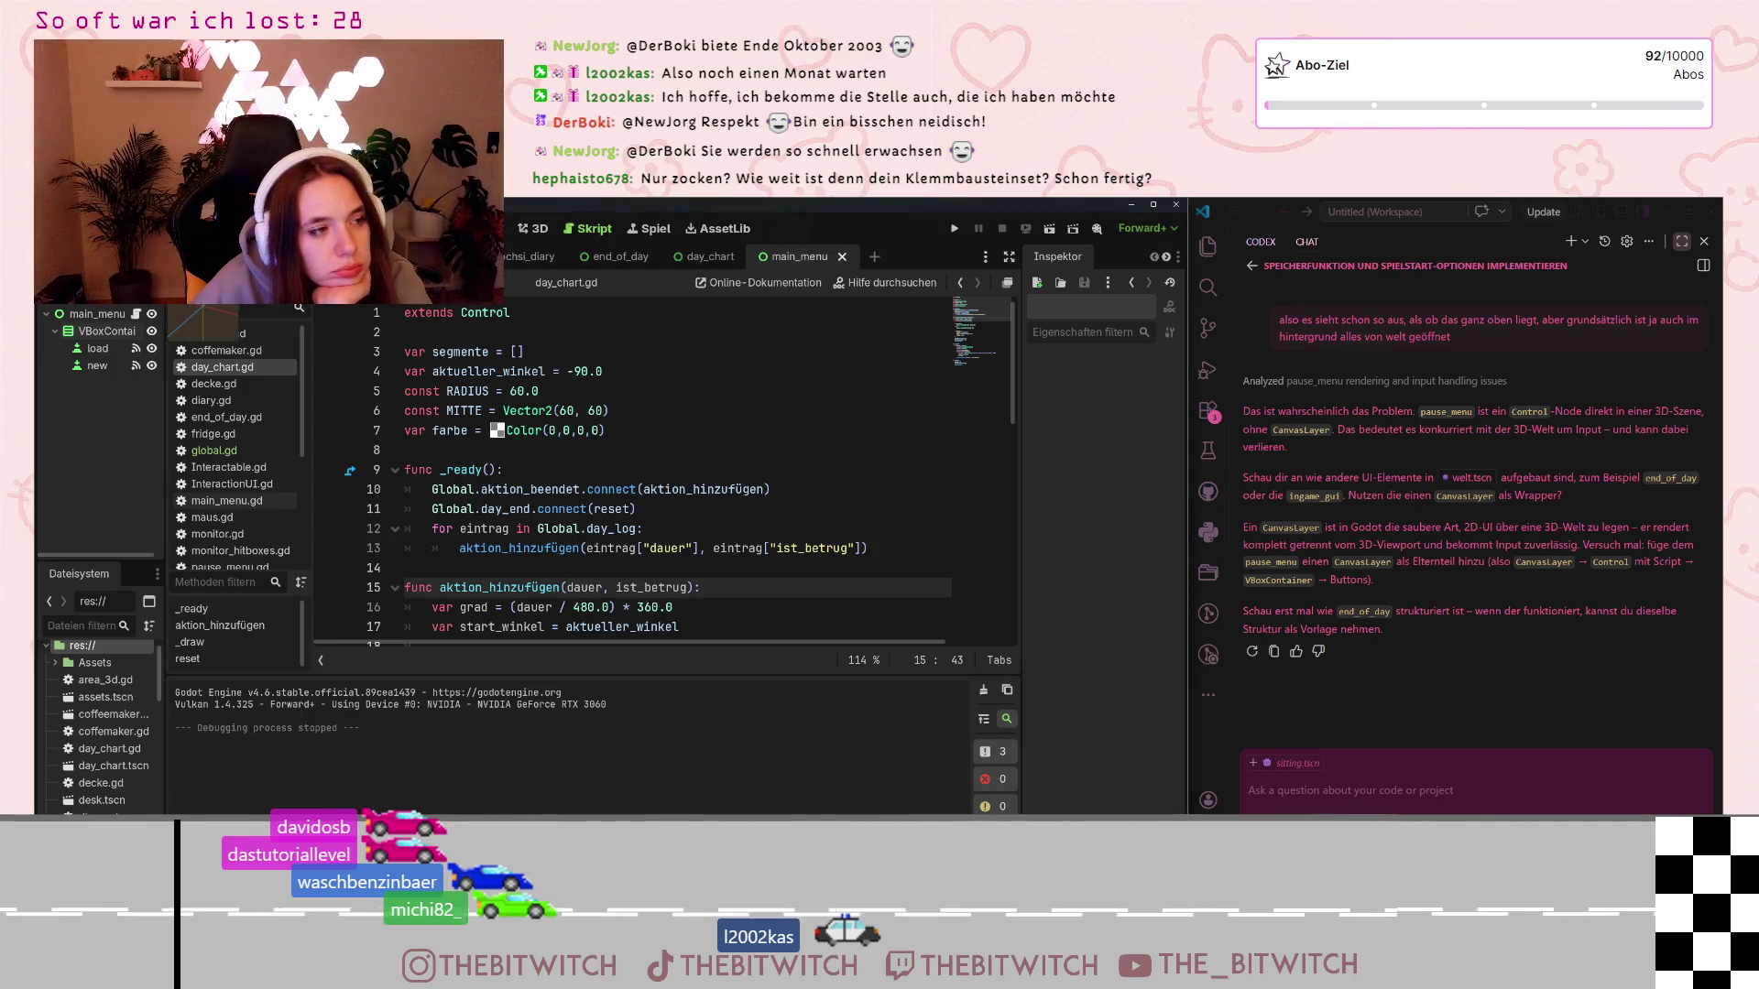
Add a new CanvasLayer node to the world scene via pause_menu's Add Child Node
left_click(106, 534)
left_click(77, 467)
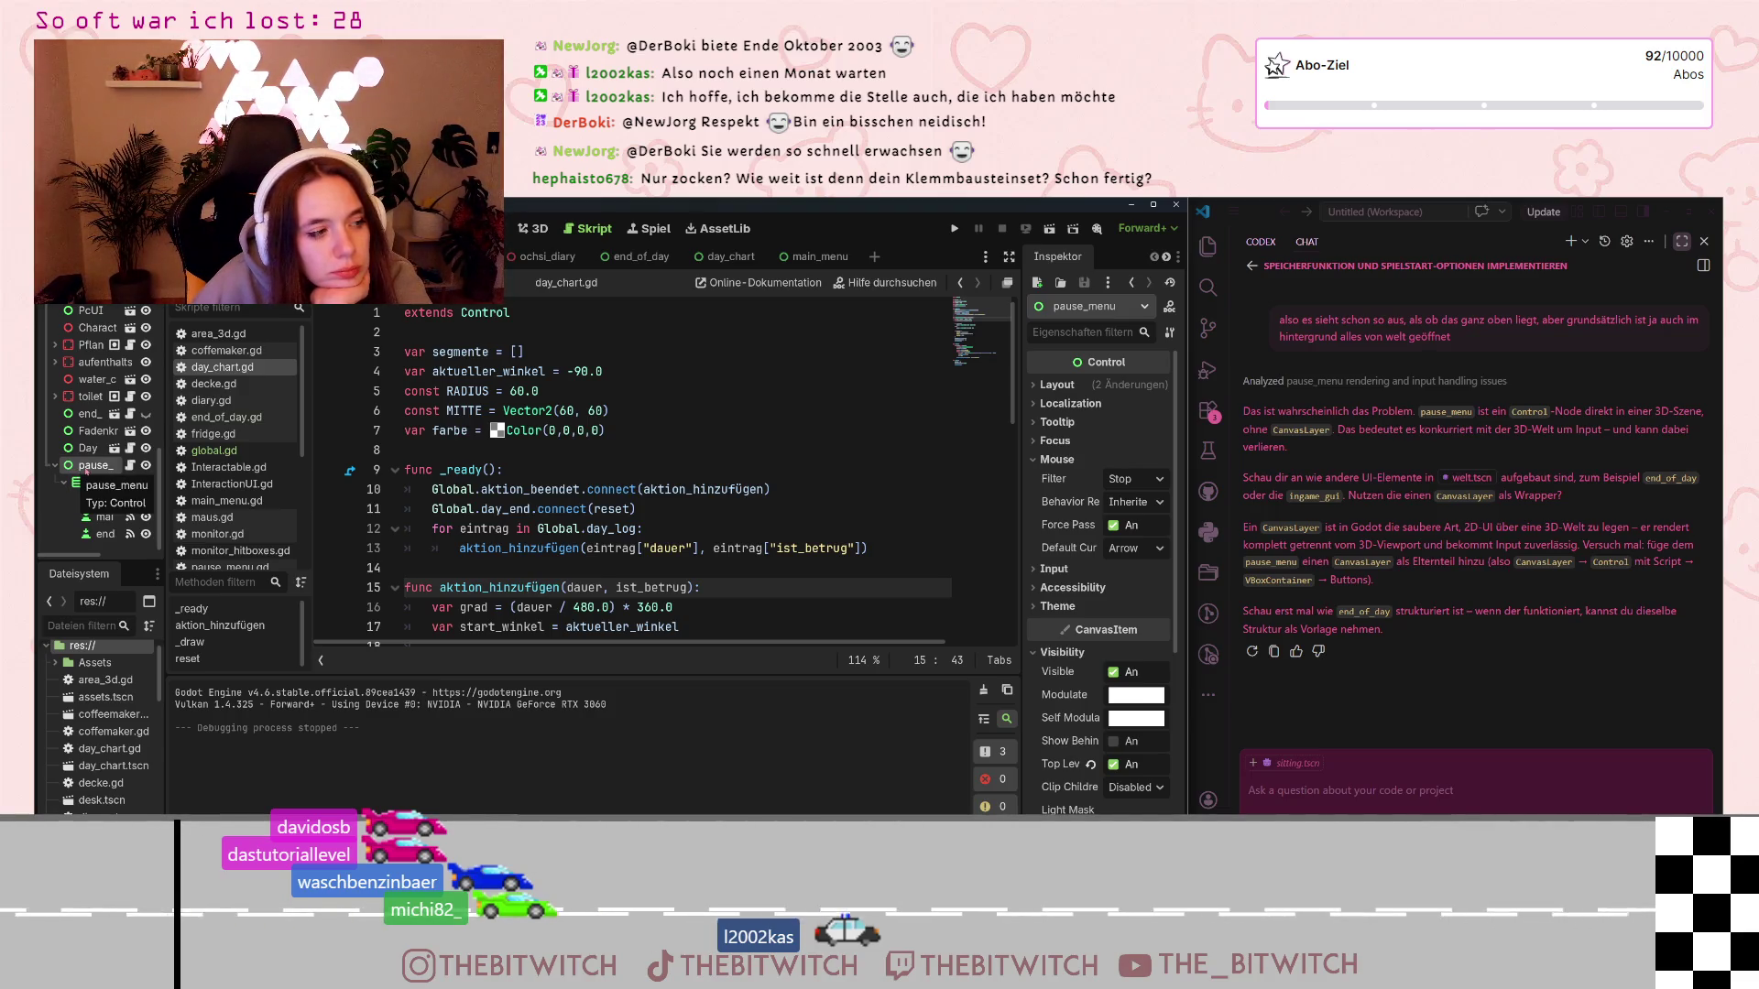
right_click(81, 467)
left_click(156, 436)
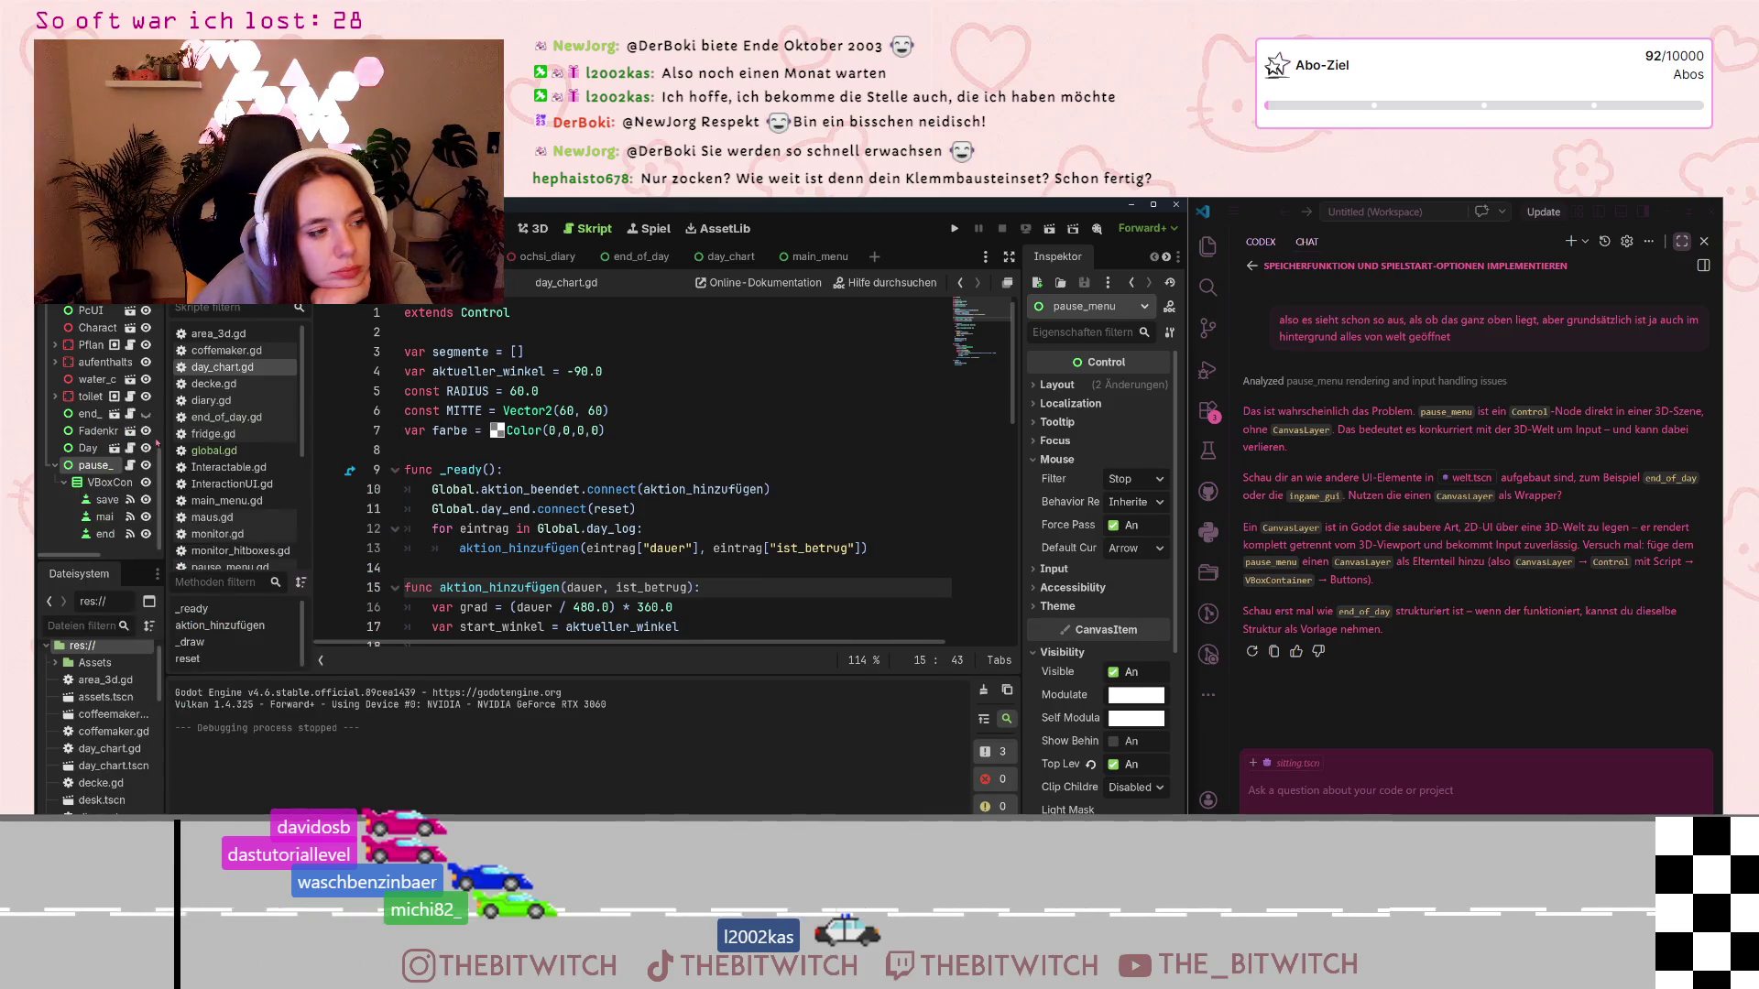
type("butto")
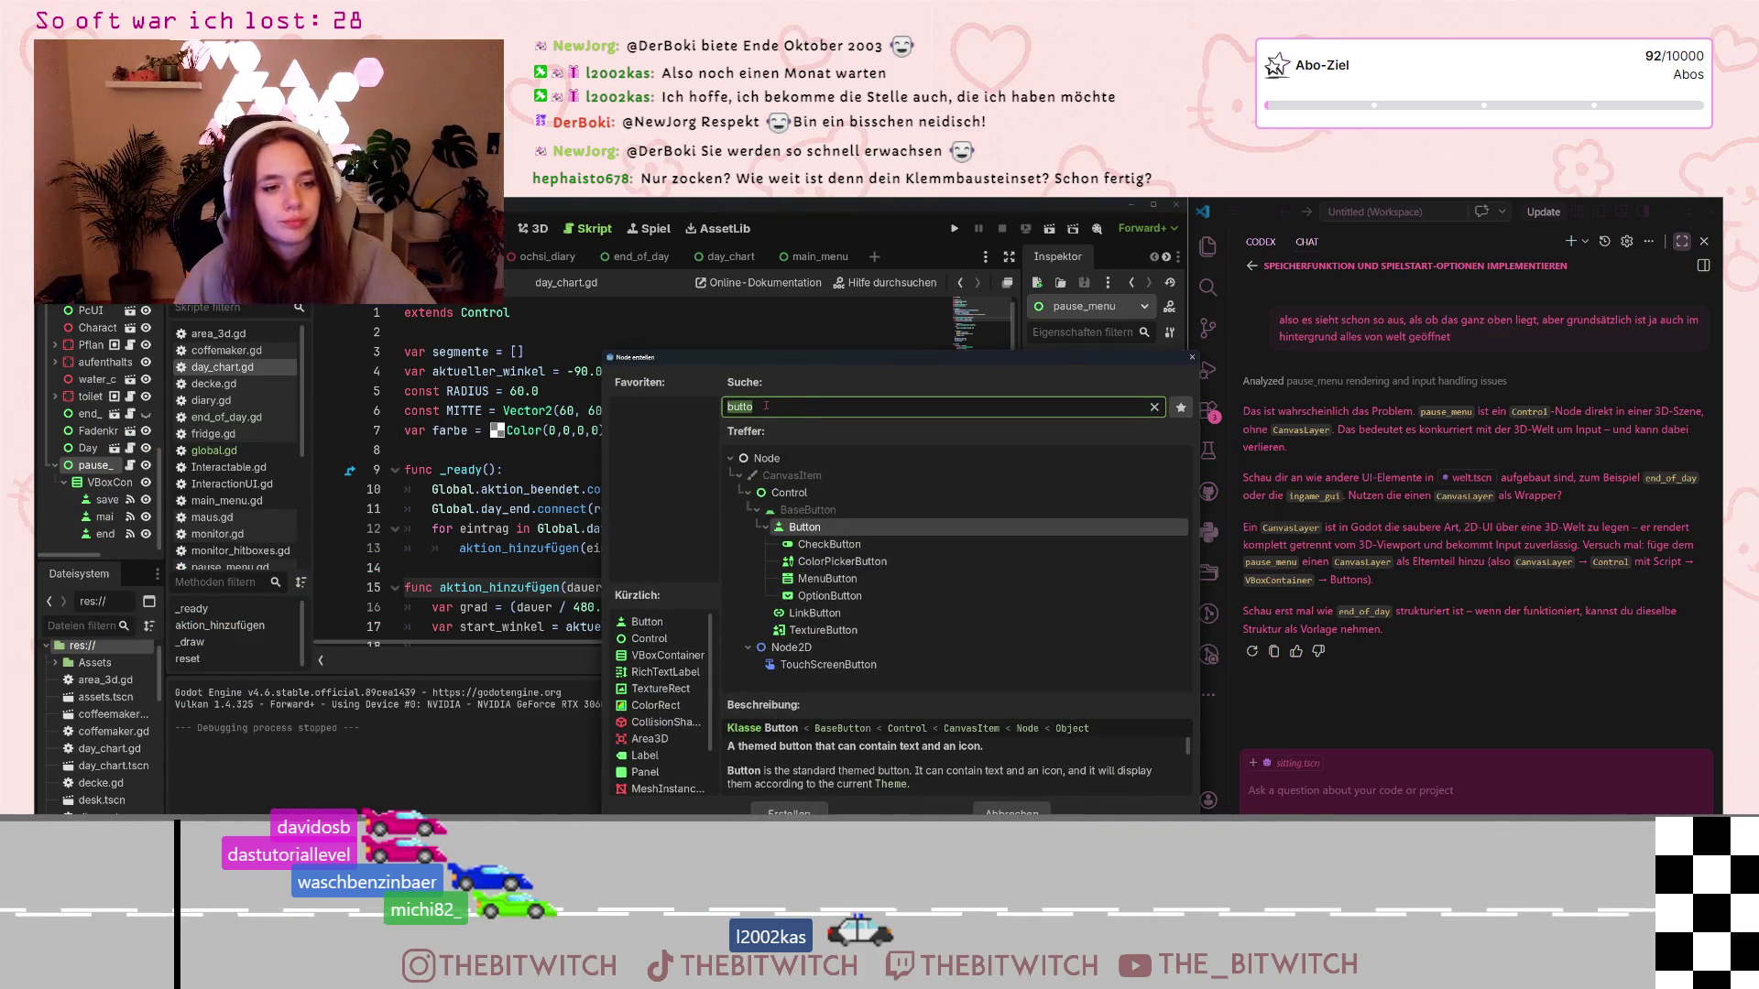
type("canvas")
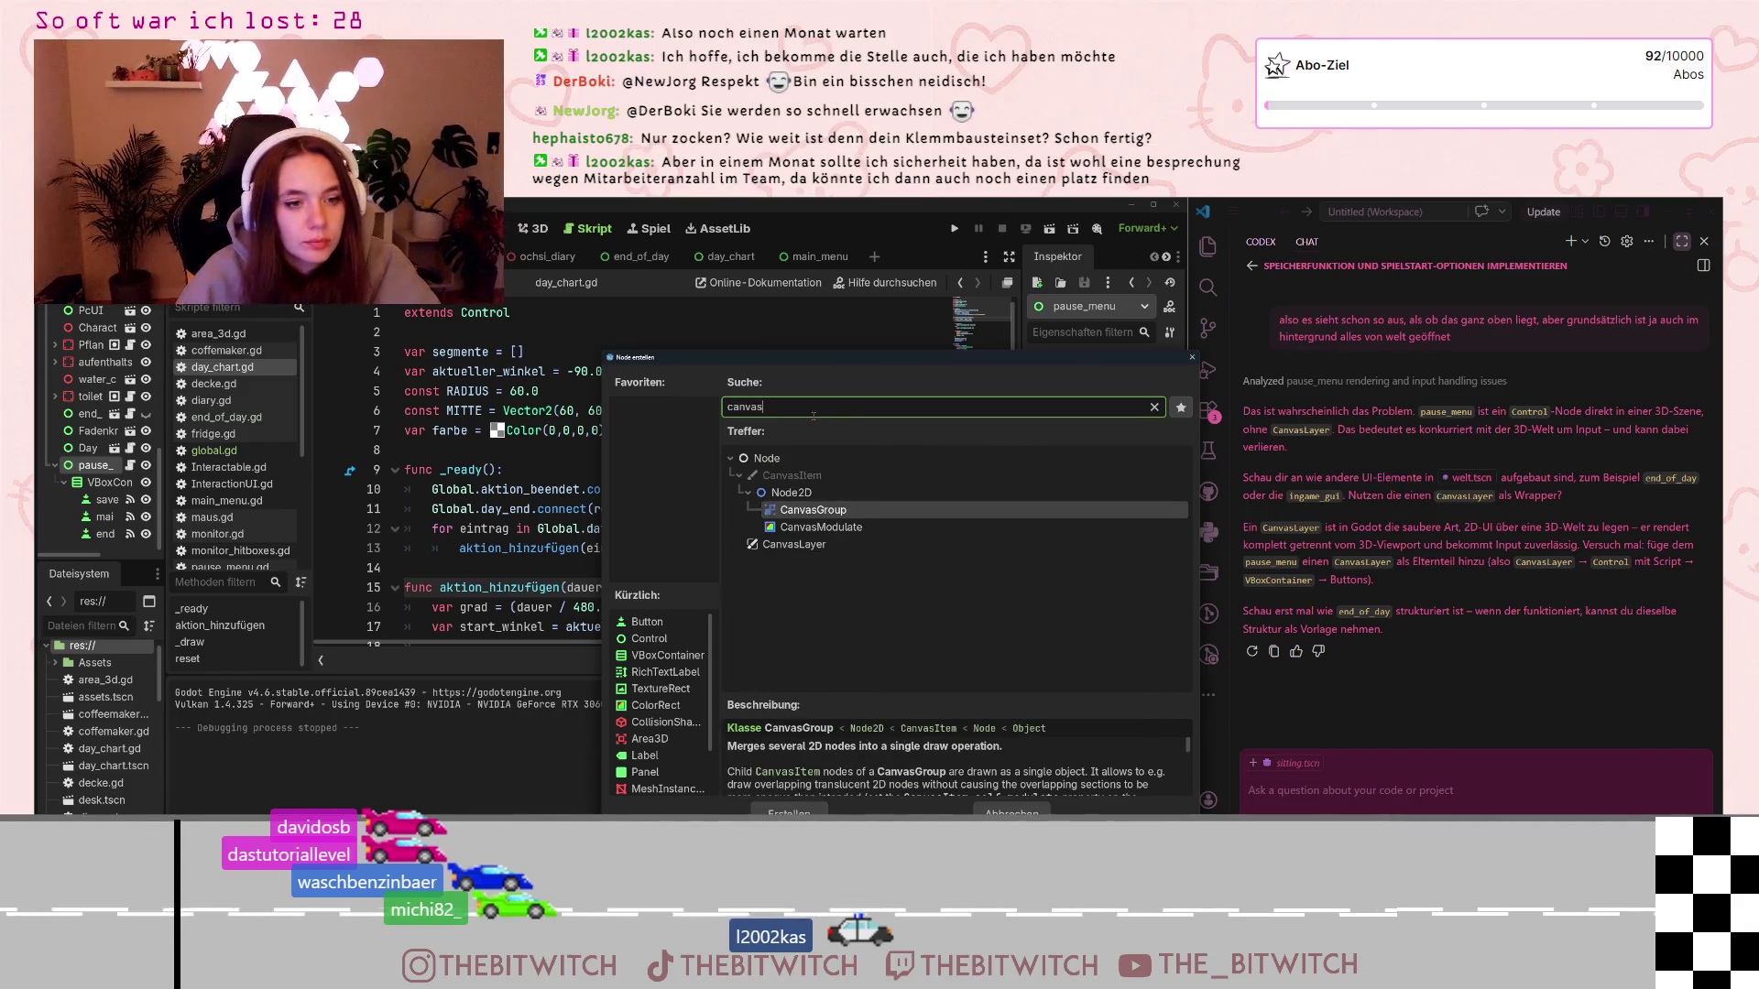
left_click(794, 544)
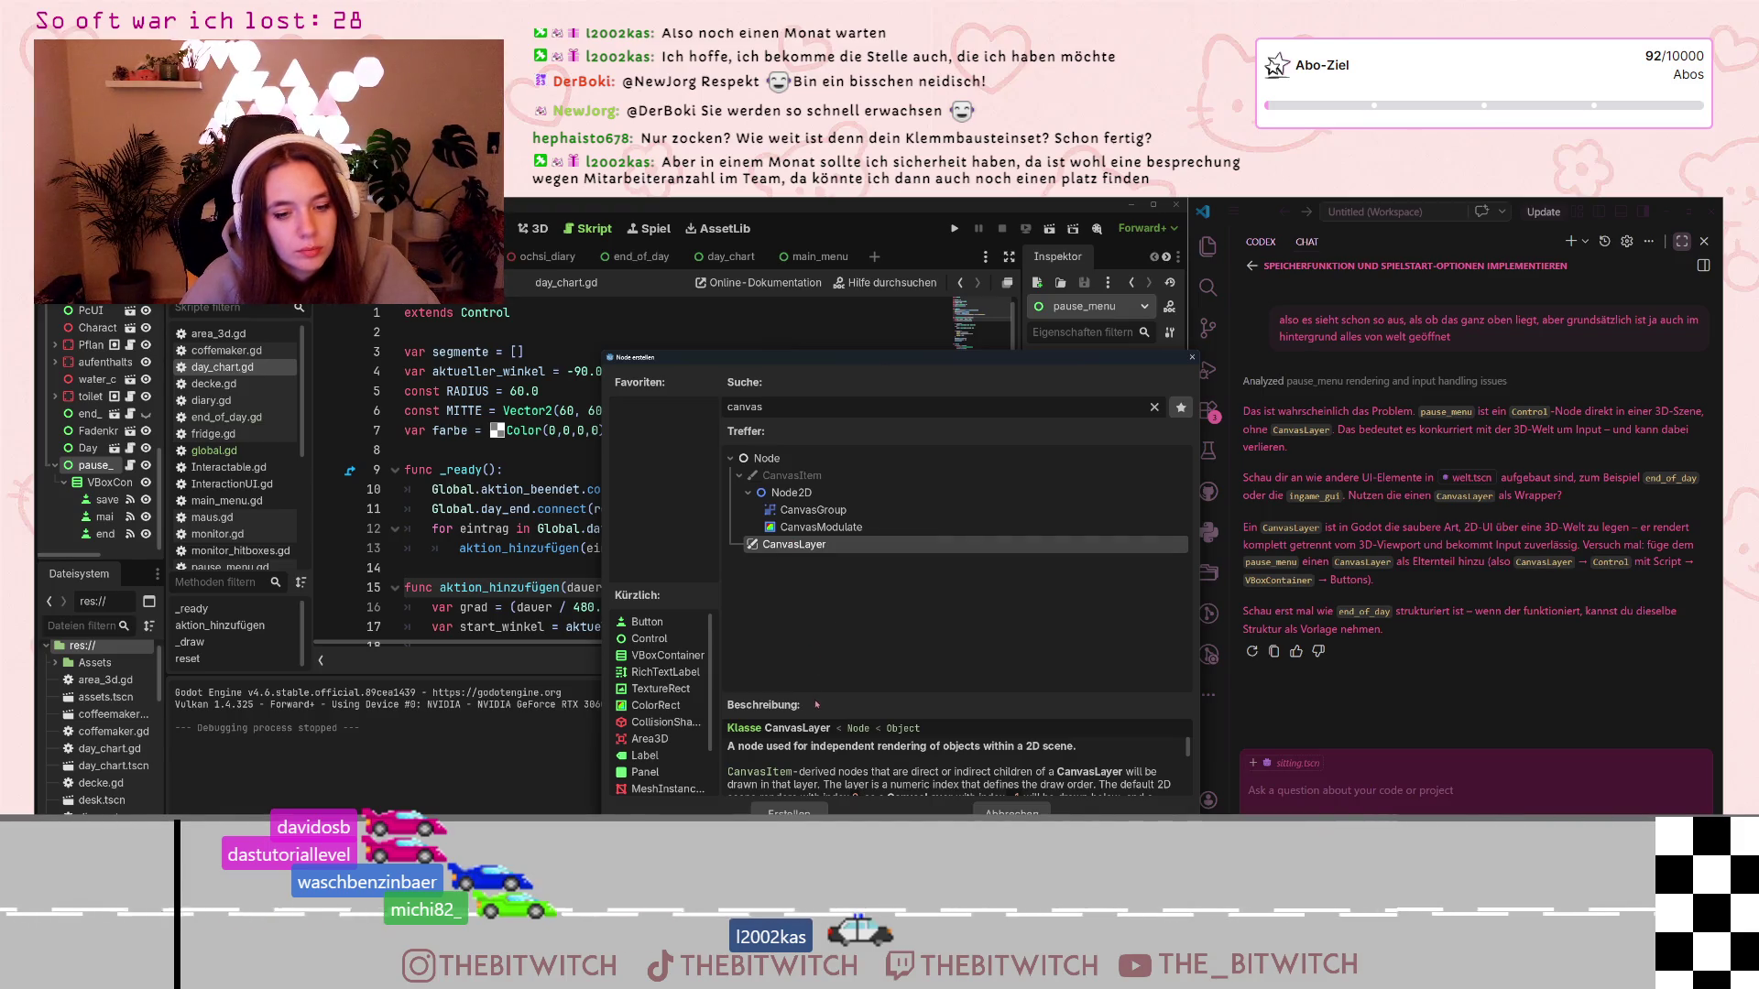
left_click(789, 812)
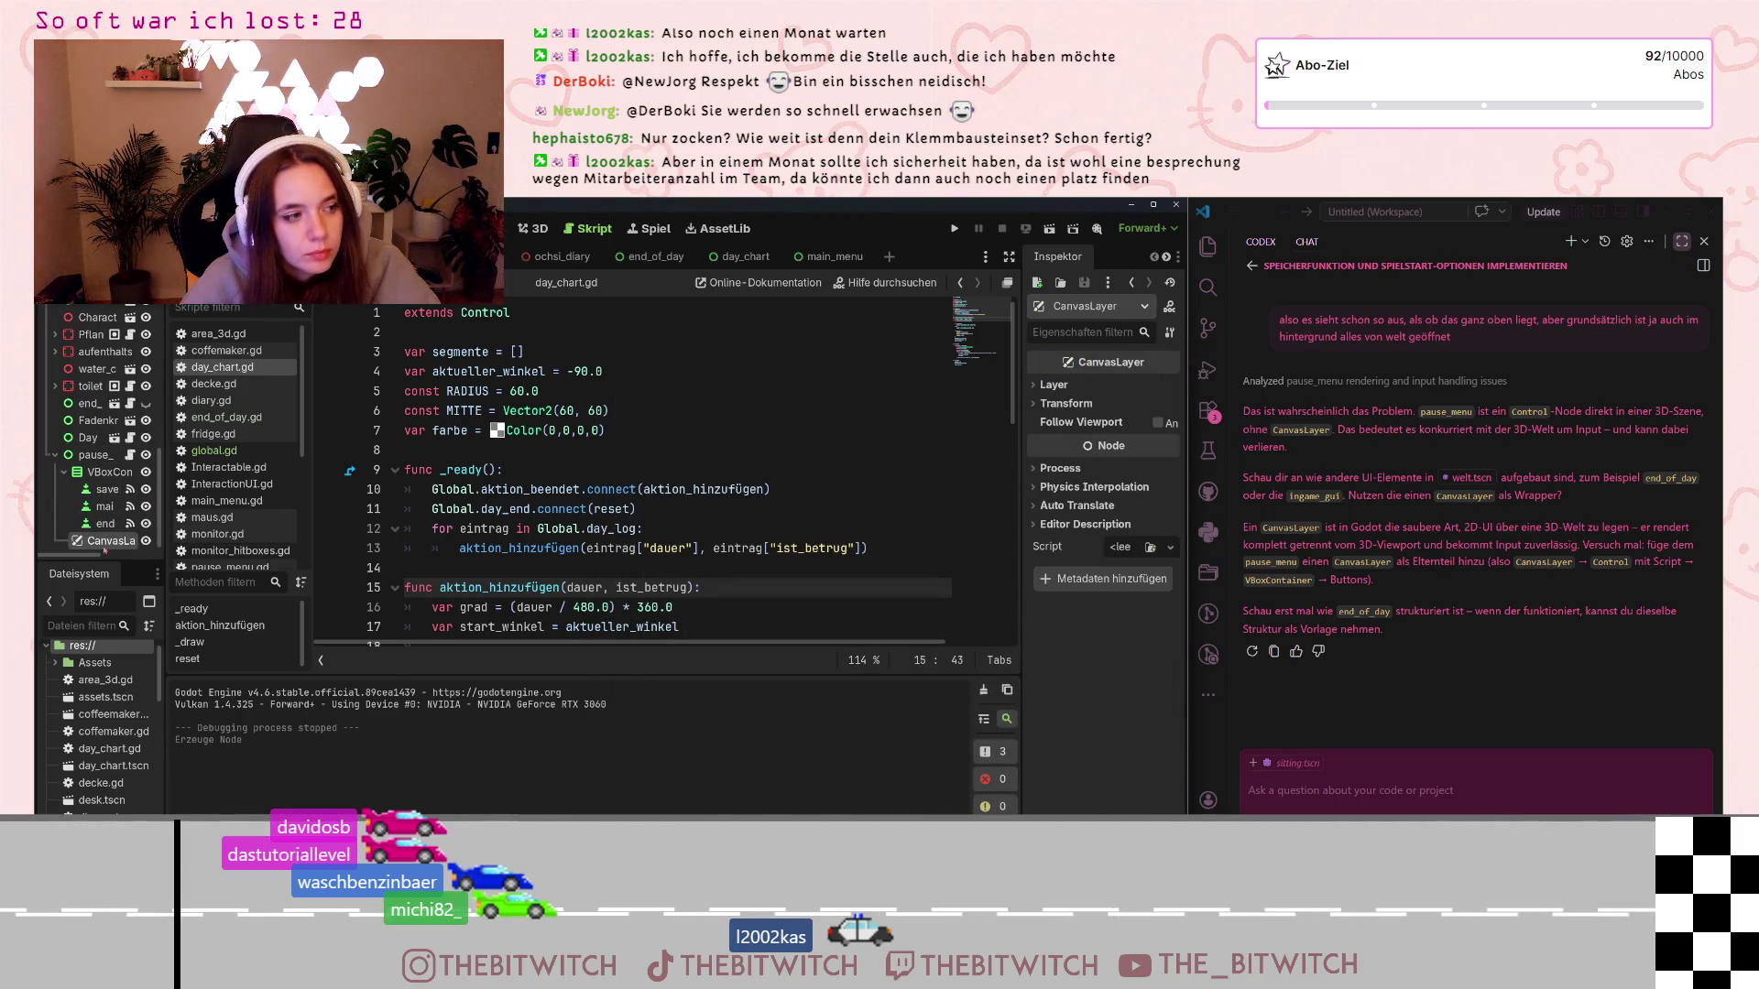
Reparent pause_menu under the new CanvasLayer node
left_click_drag(106, 540, 89, 458)
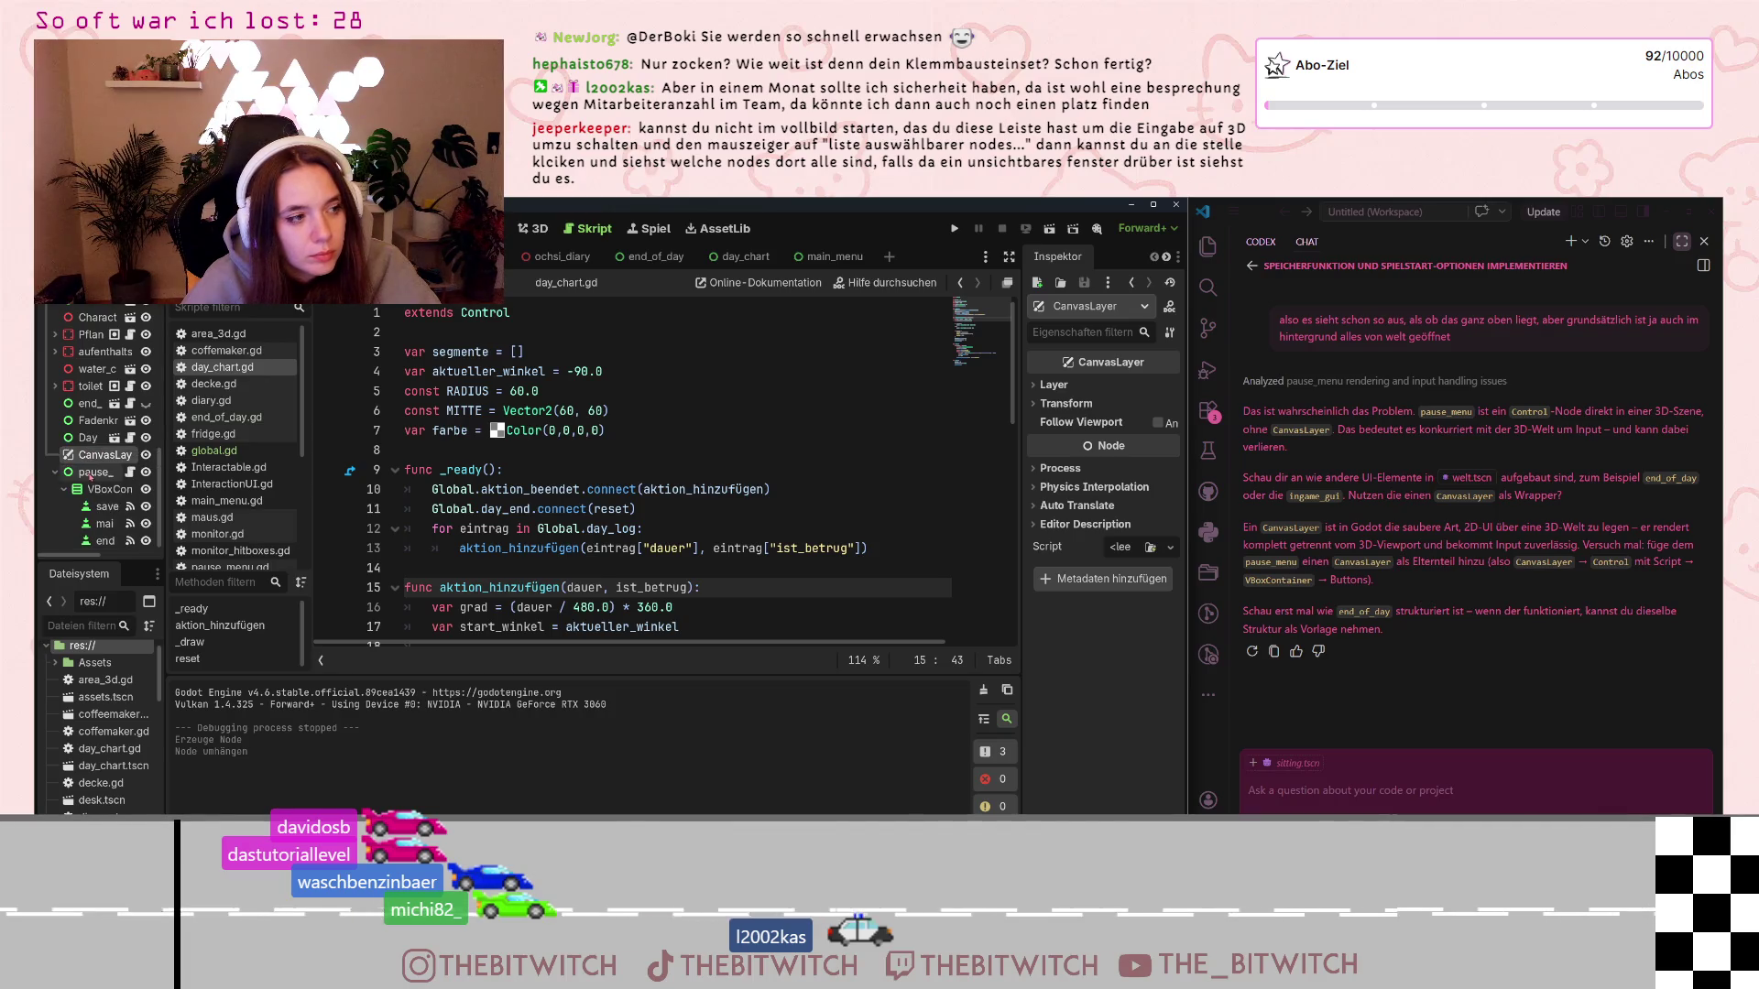
left_click(92, 473)
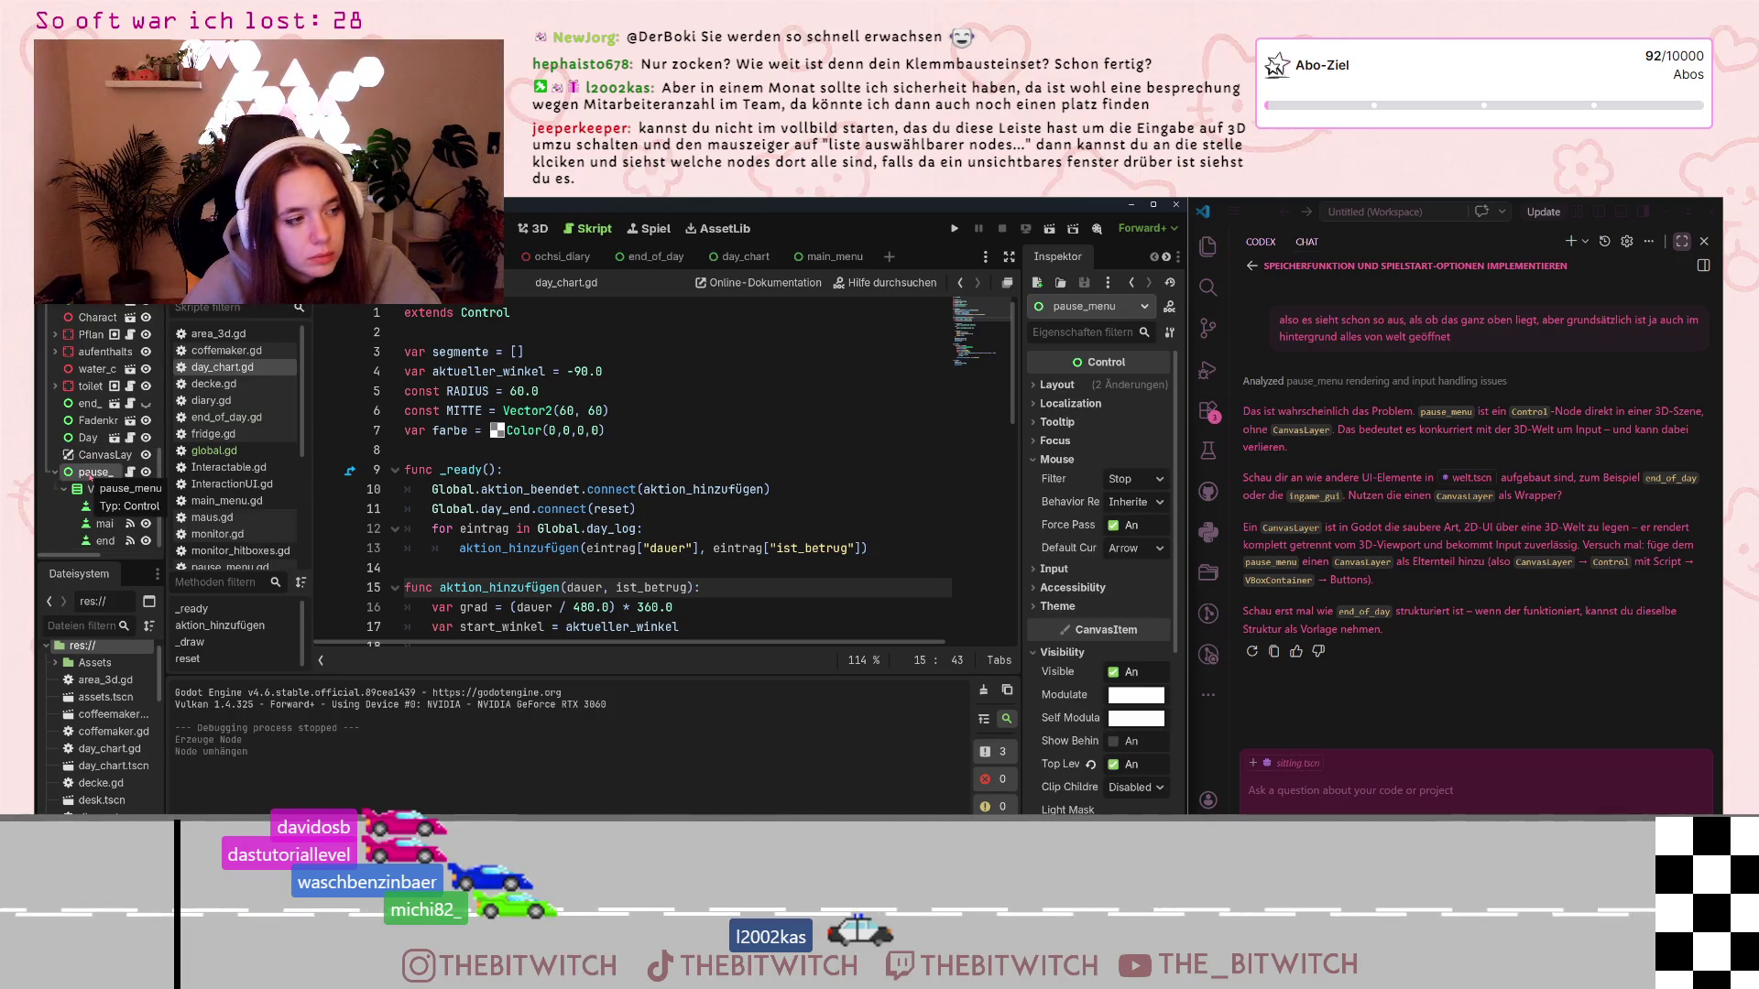
left_click_drag(90, 474, 95, 457)
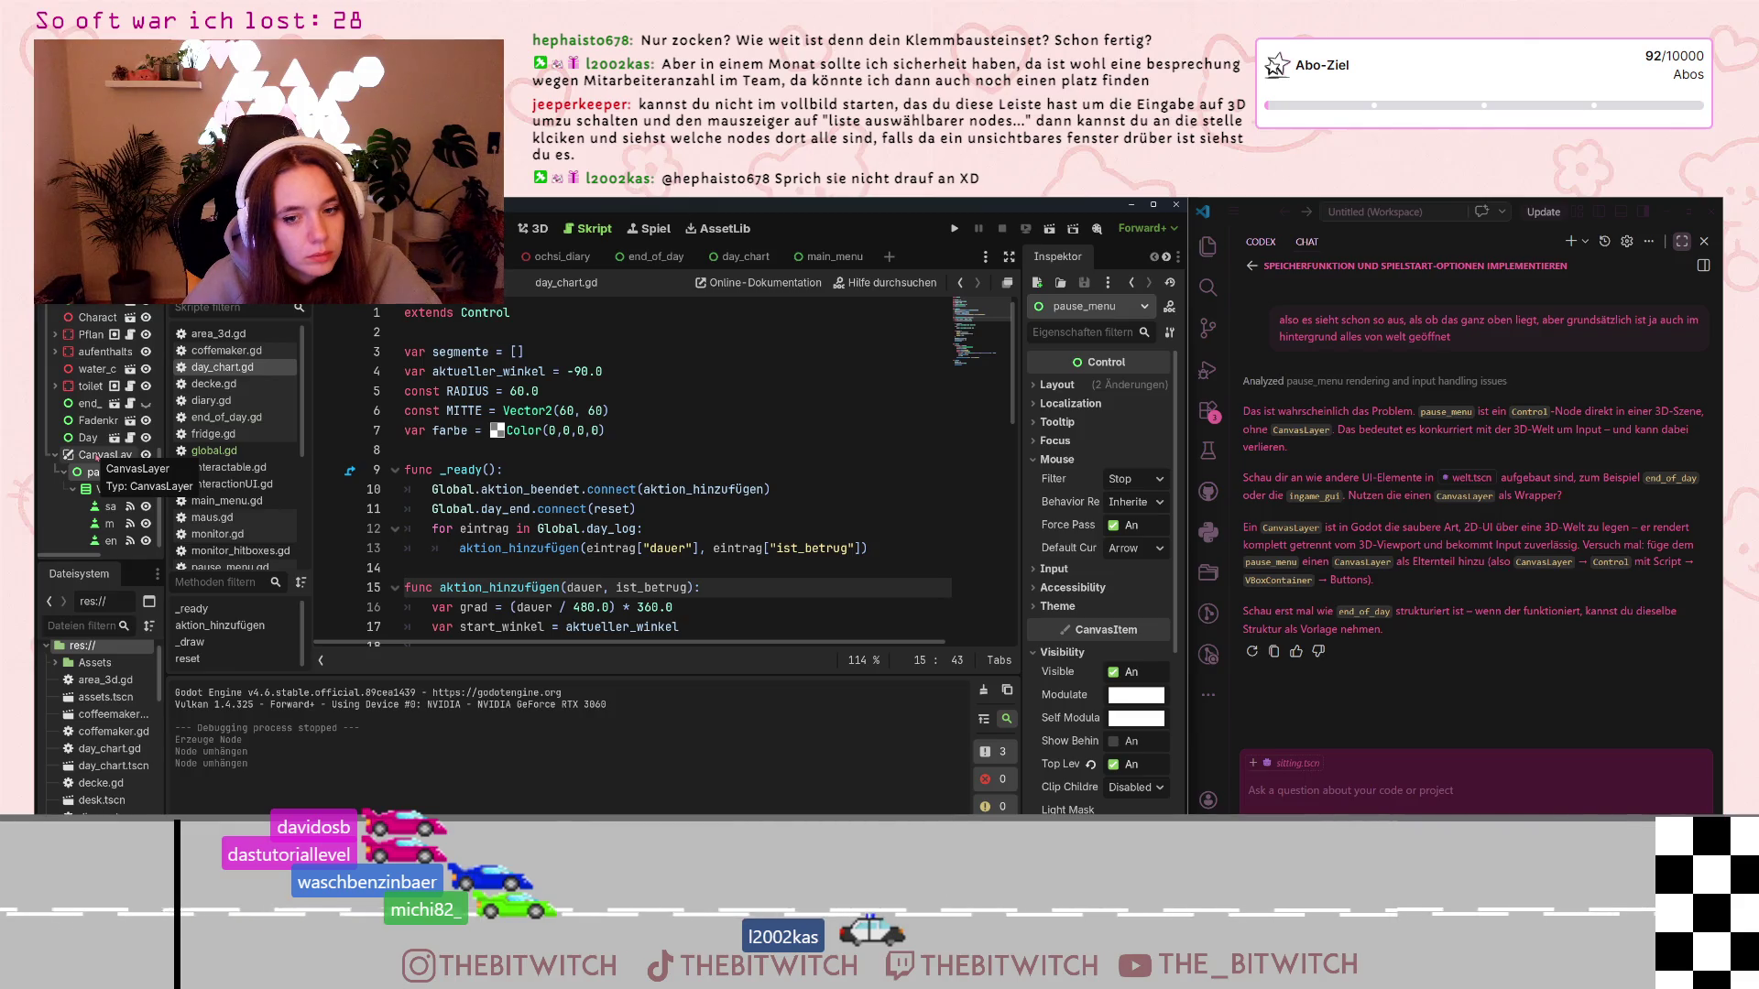
Run the game with Spielstand laden, press Esc, then jump to player.gd:12's Node not found error
left_click(609, 431)
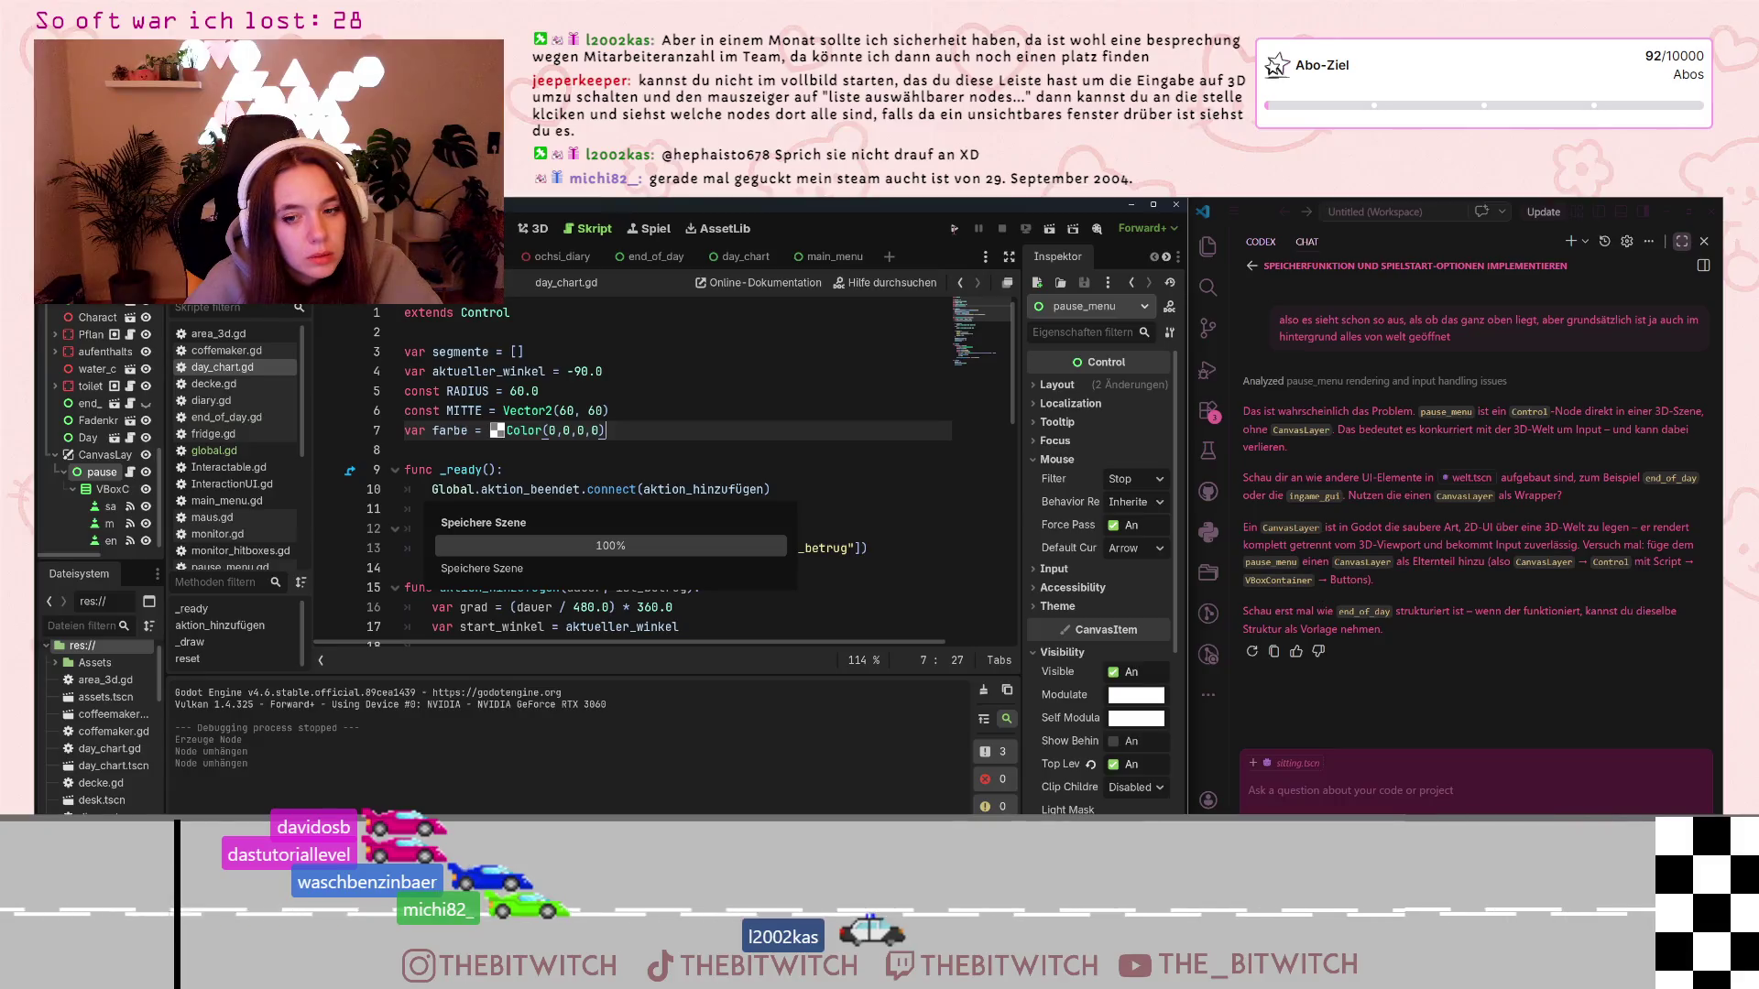
left_click(955, 229)
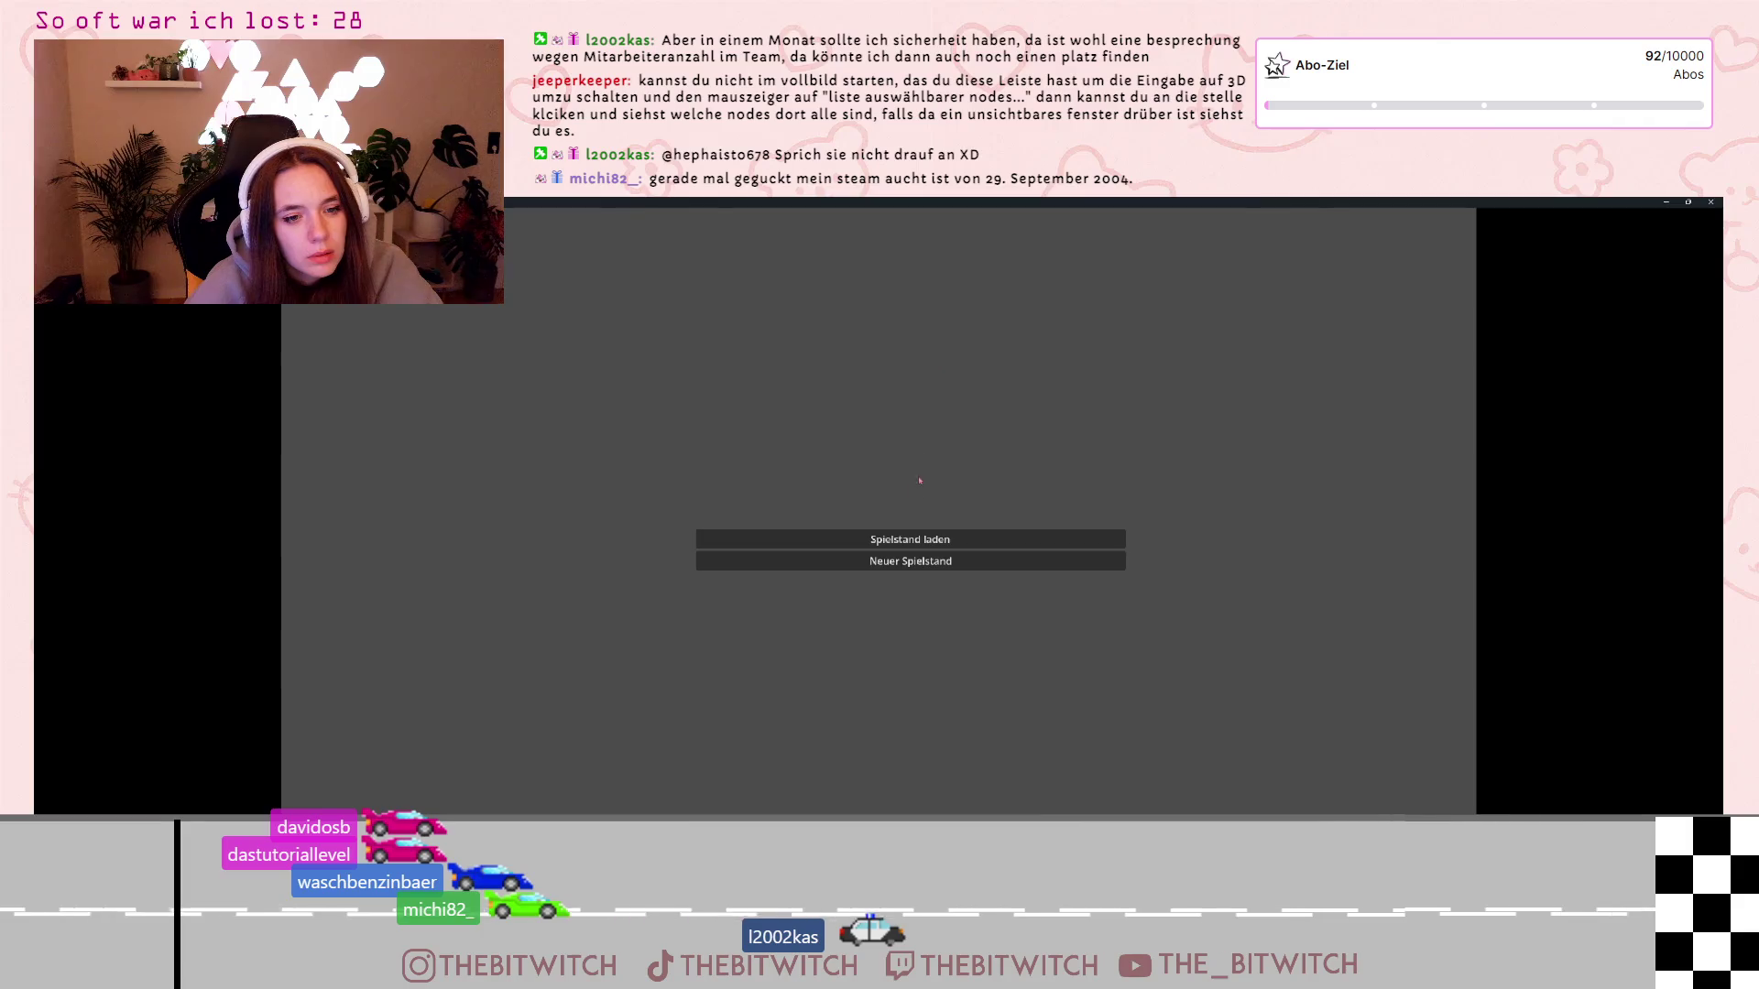
left_click(926, 539)
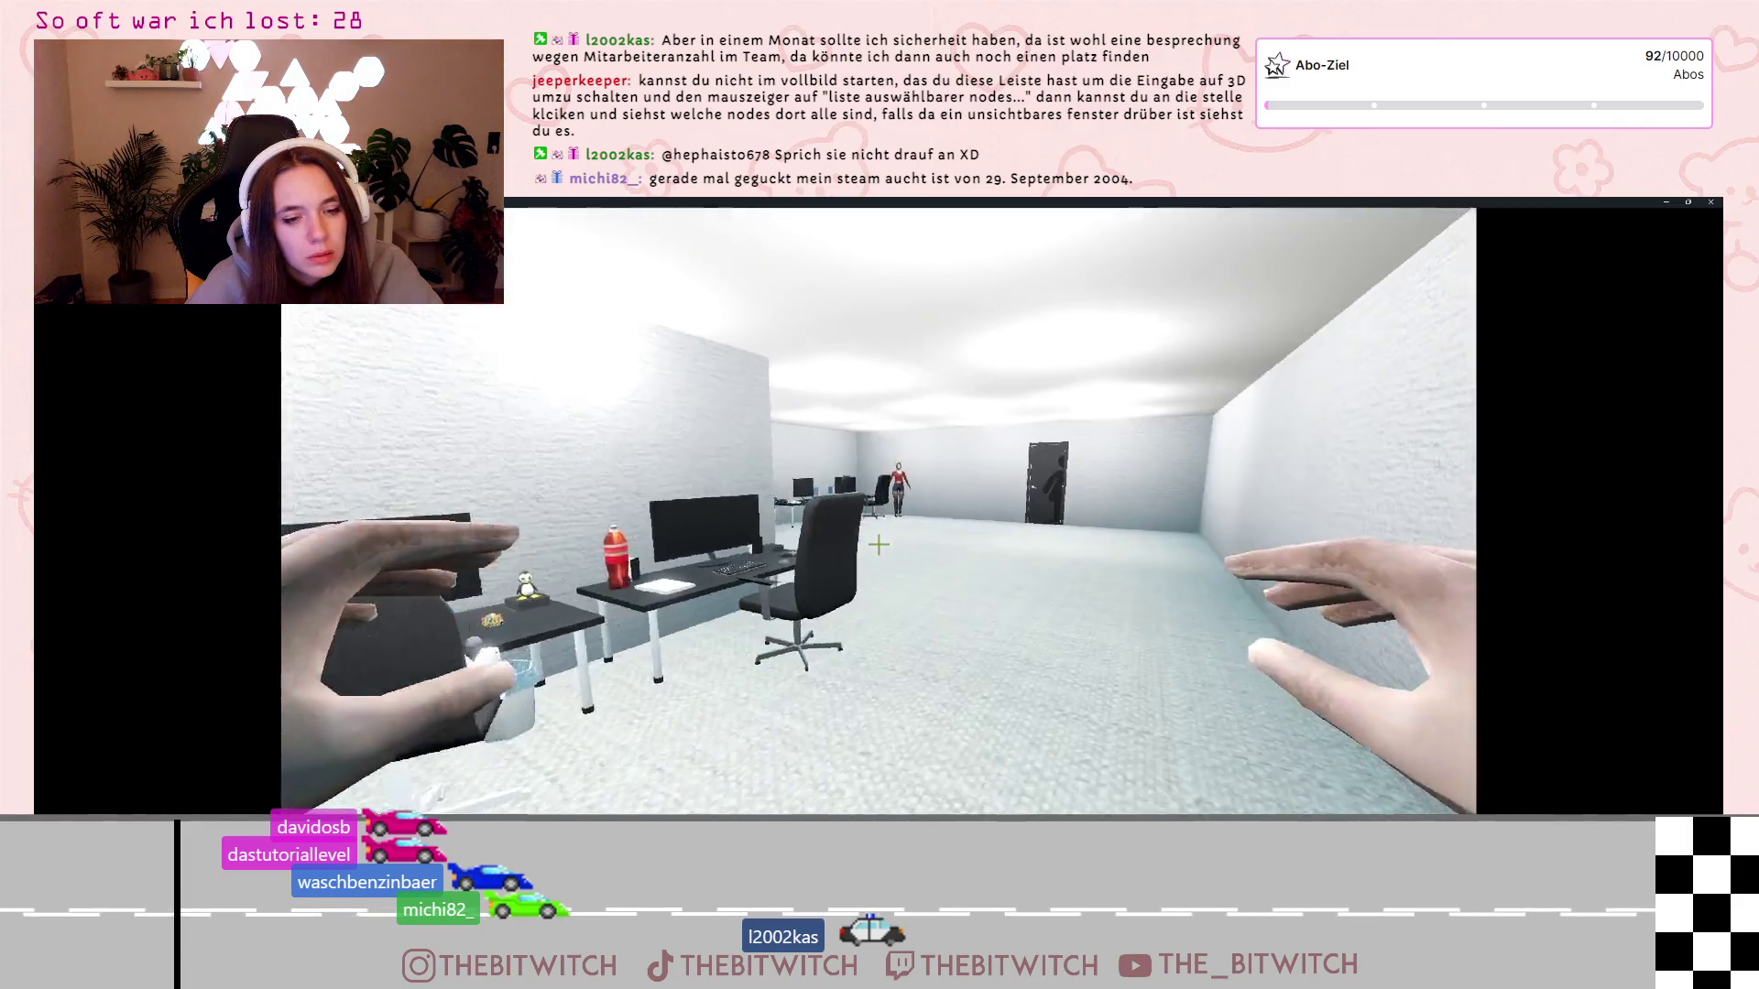
key("Escape")
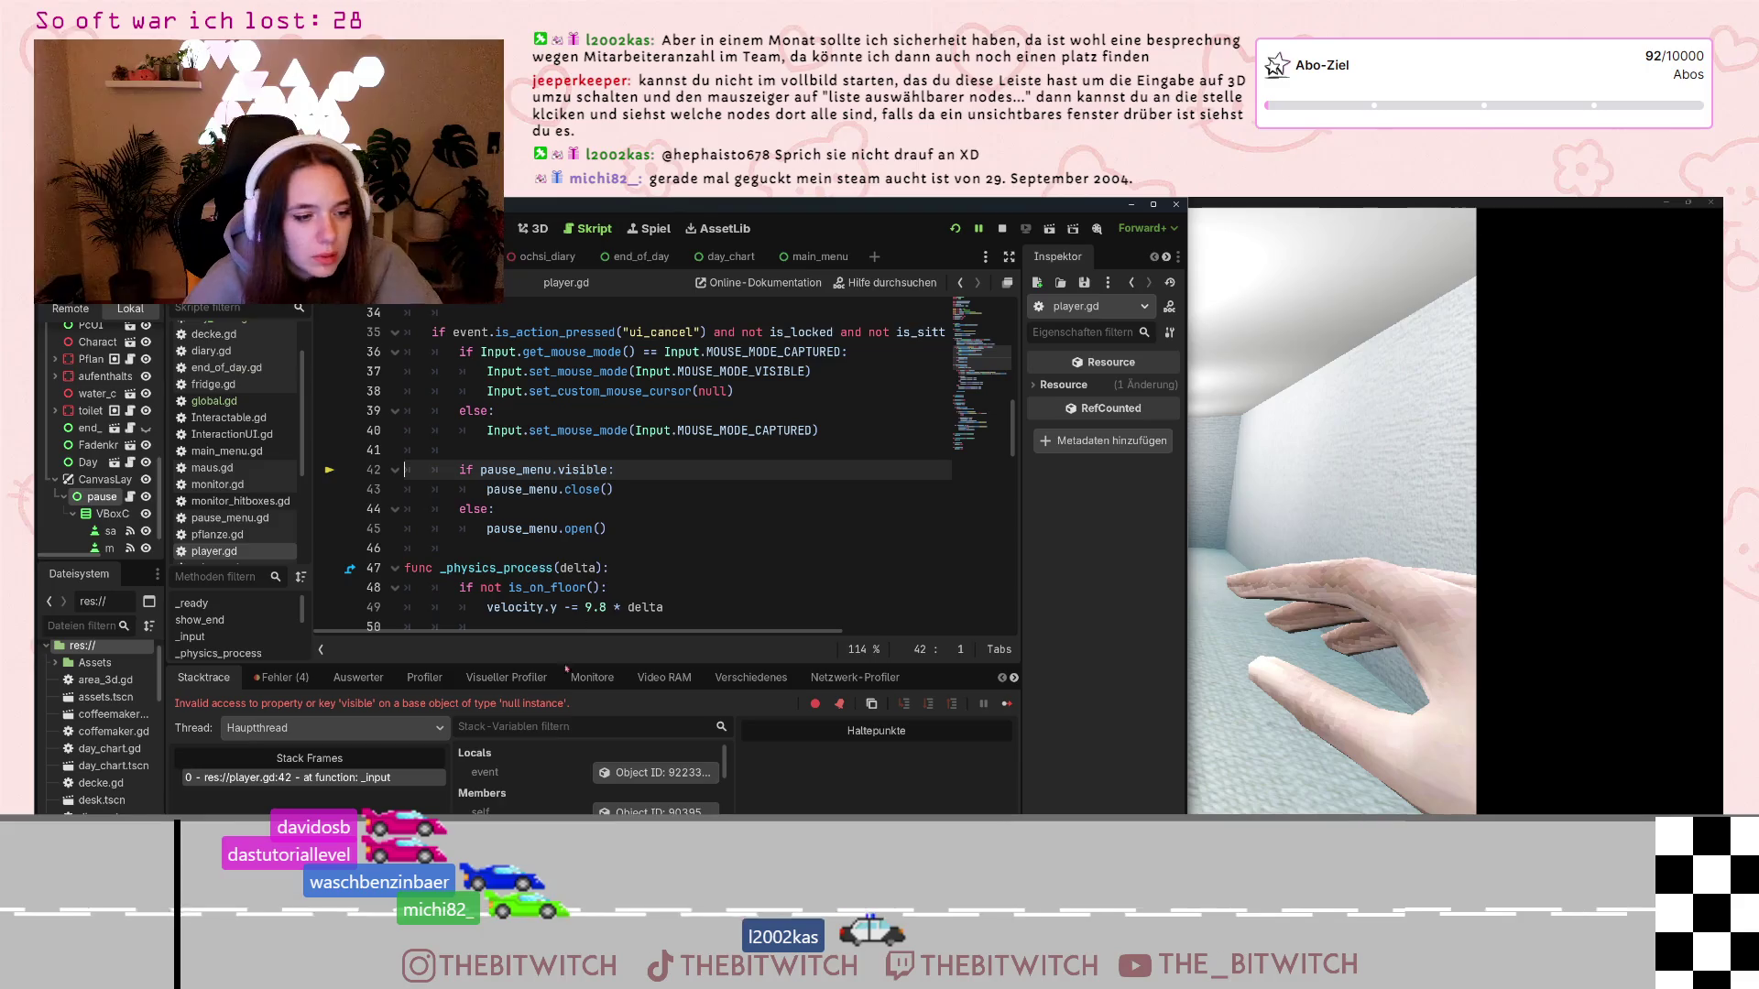
left_click(300, 679)
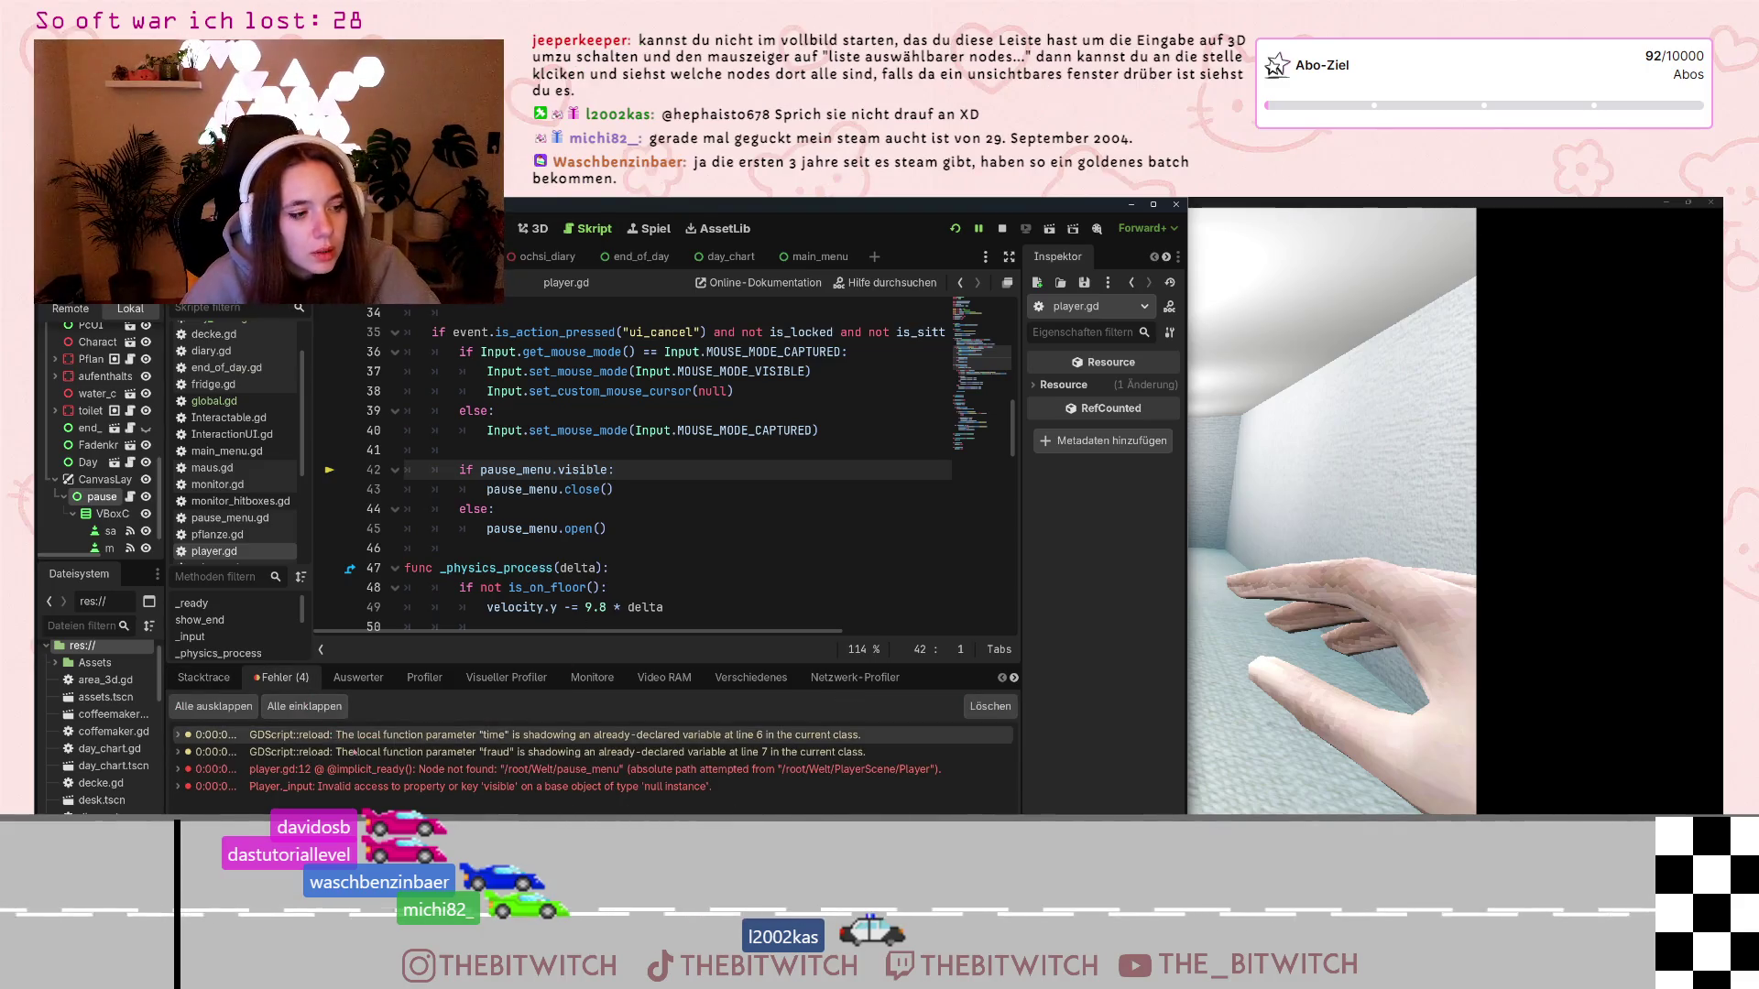
left_click(479, 772)
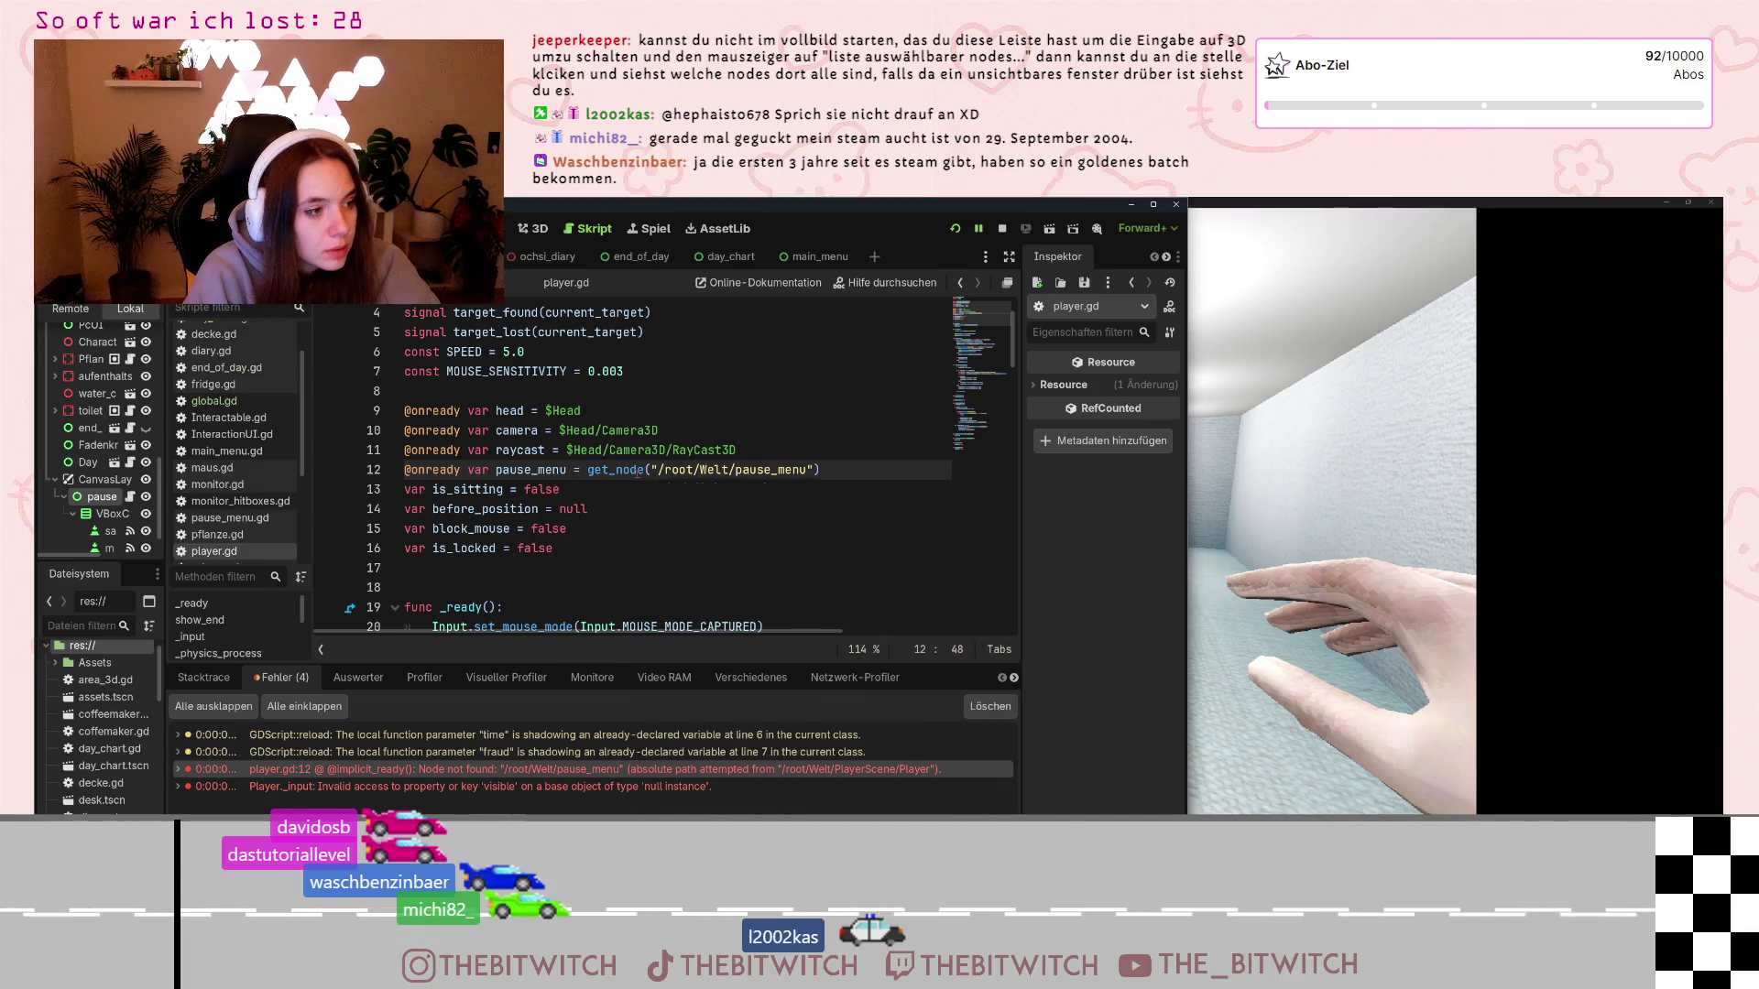
Change line 12's path to /root/Welt/CanvasLayer/pause_menu and save player.gd
type("CanvasL")
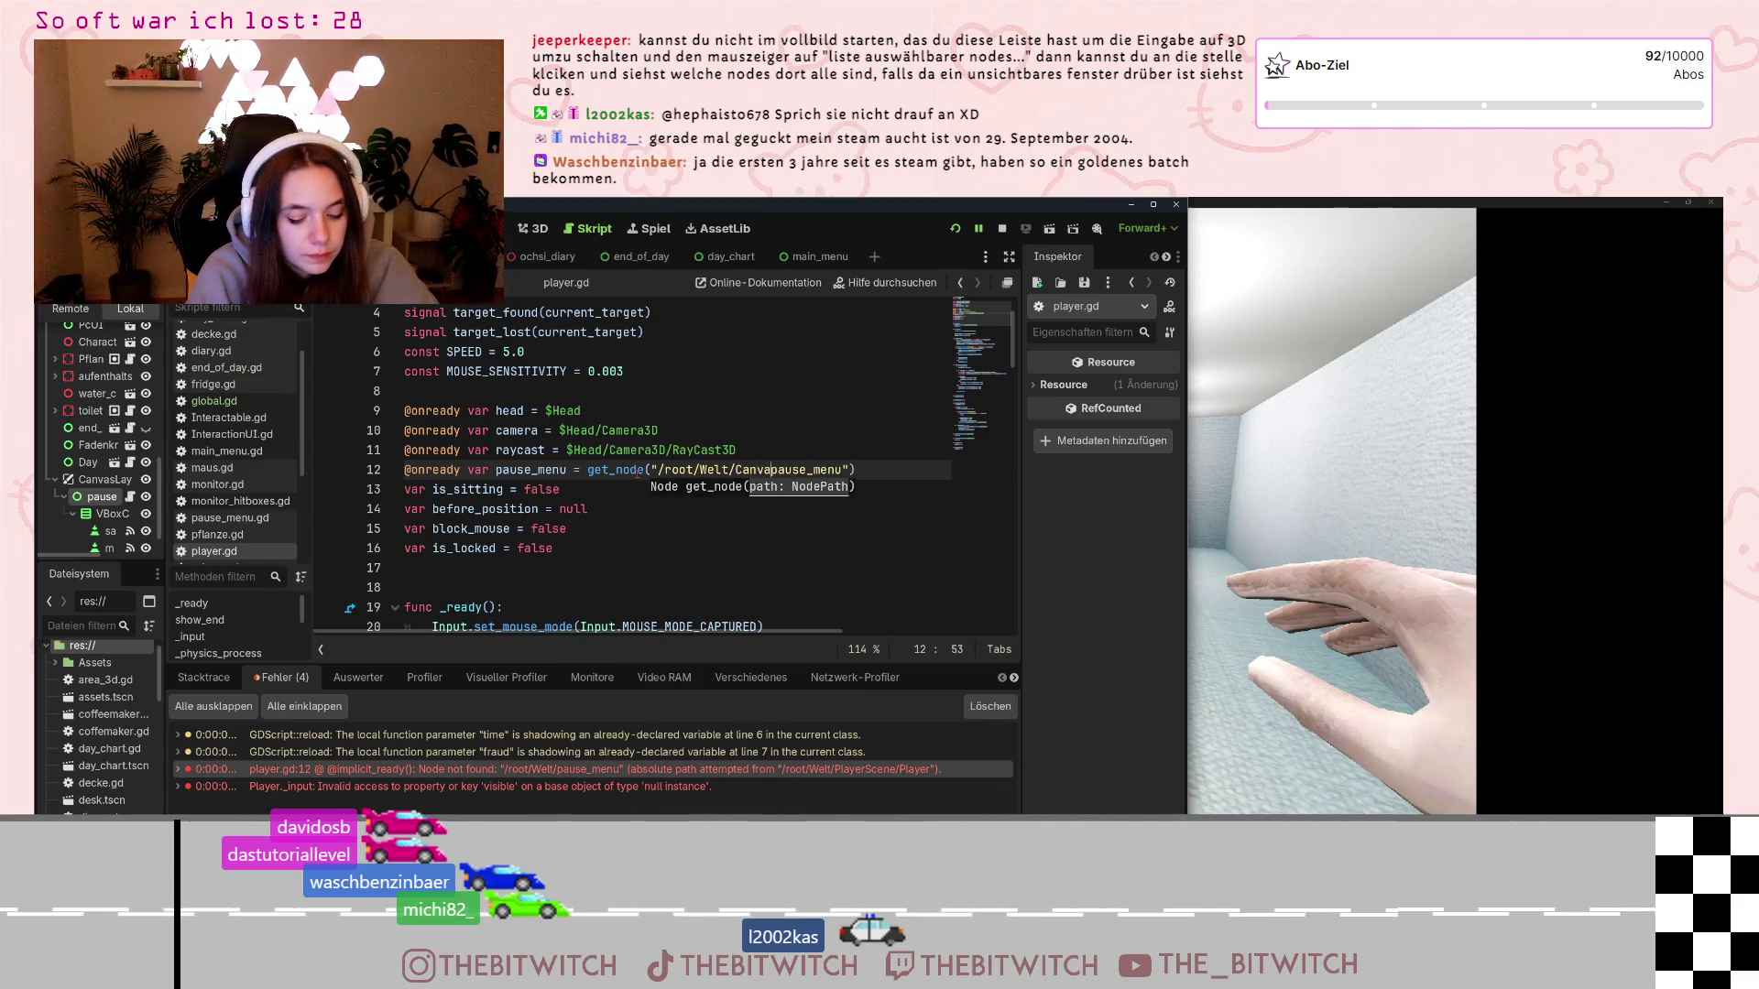
type("yer")
key("BackSpace")
key("BackSpace")
key("BackSpace")
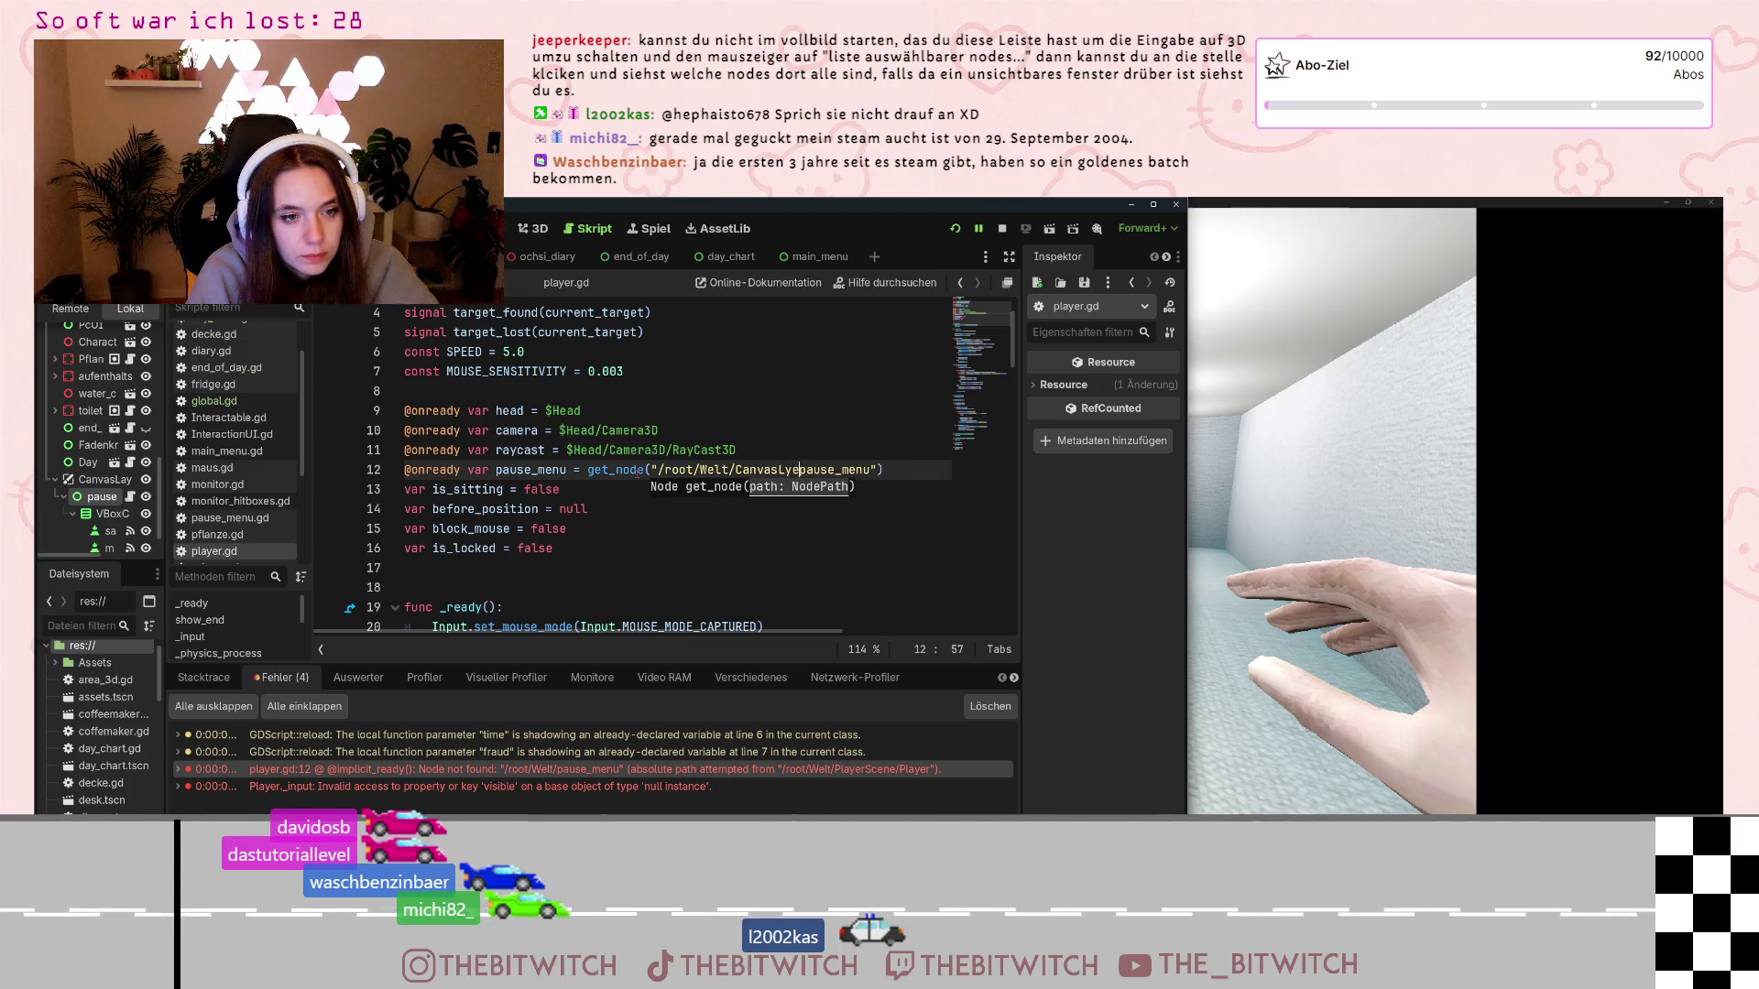
type("ayer")
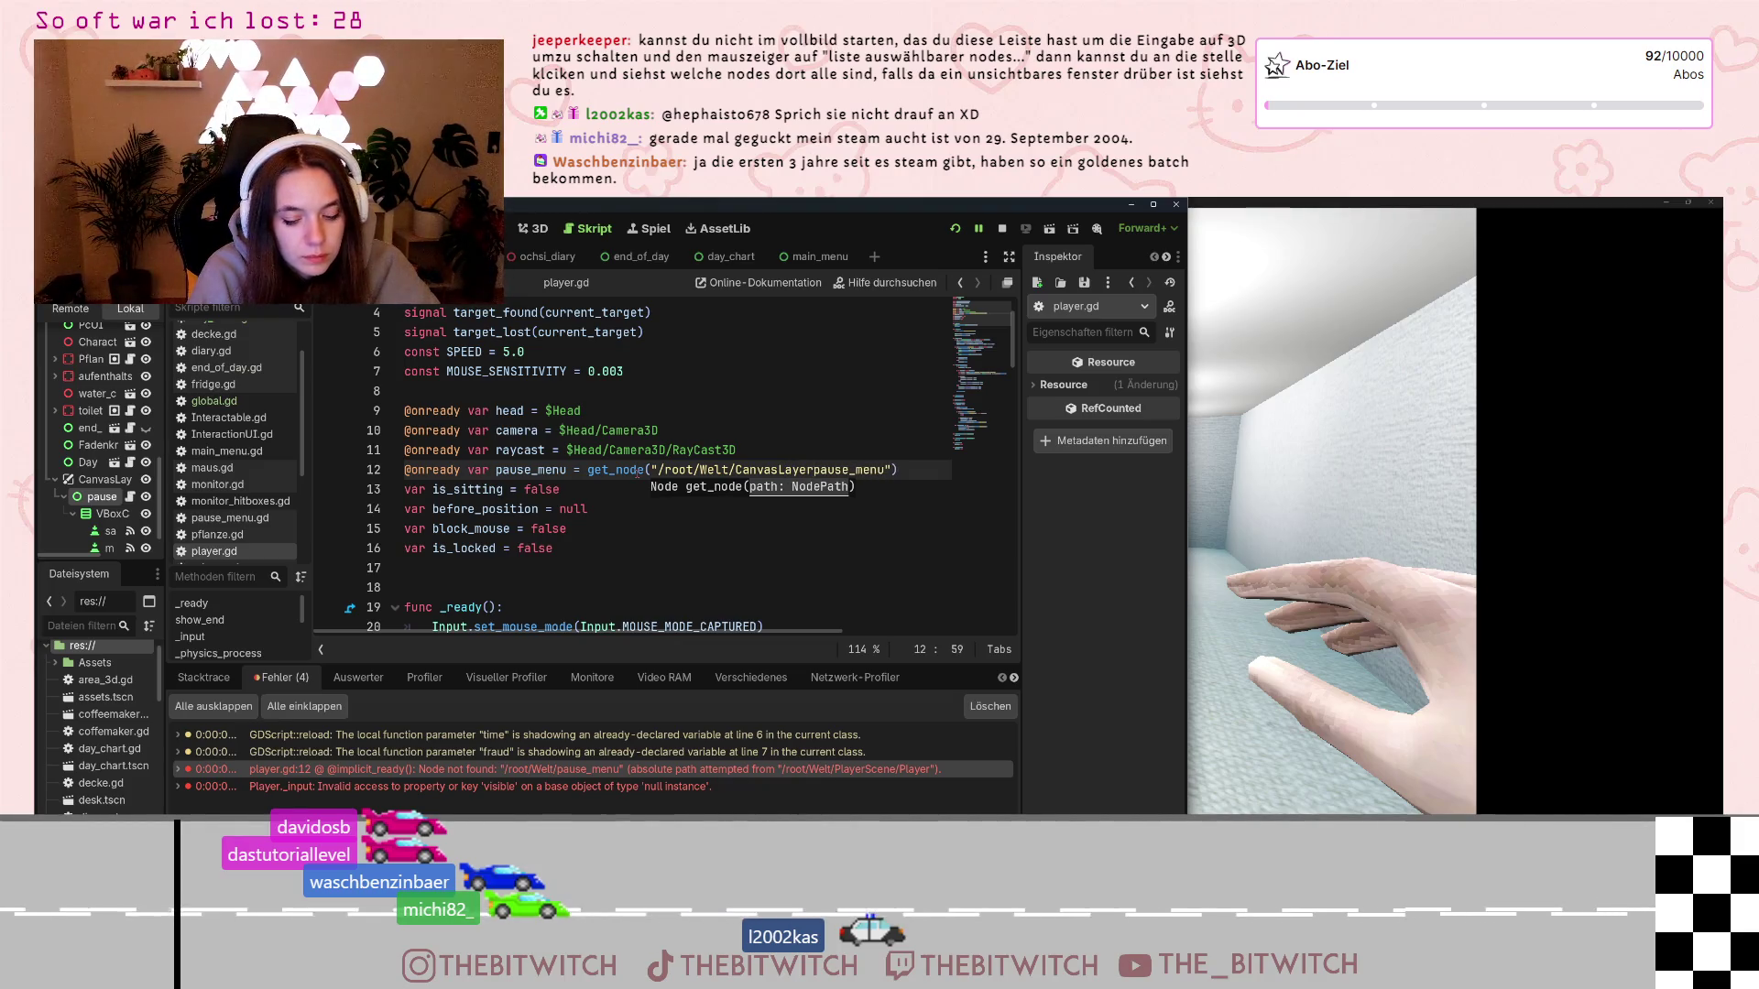
type("/")
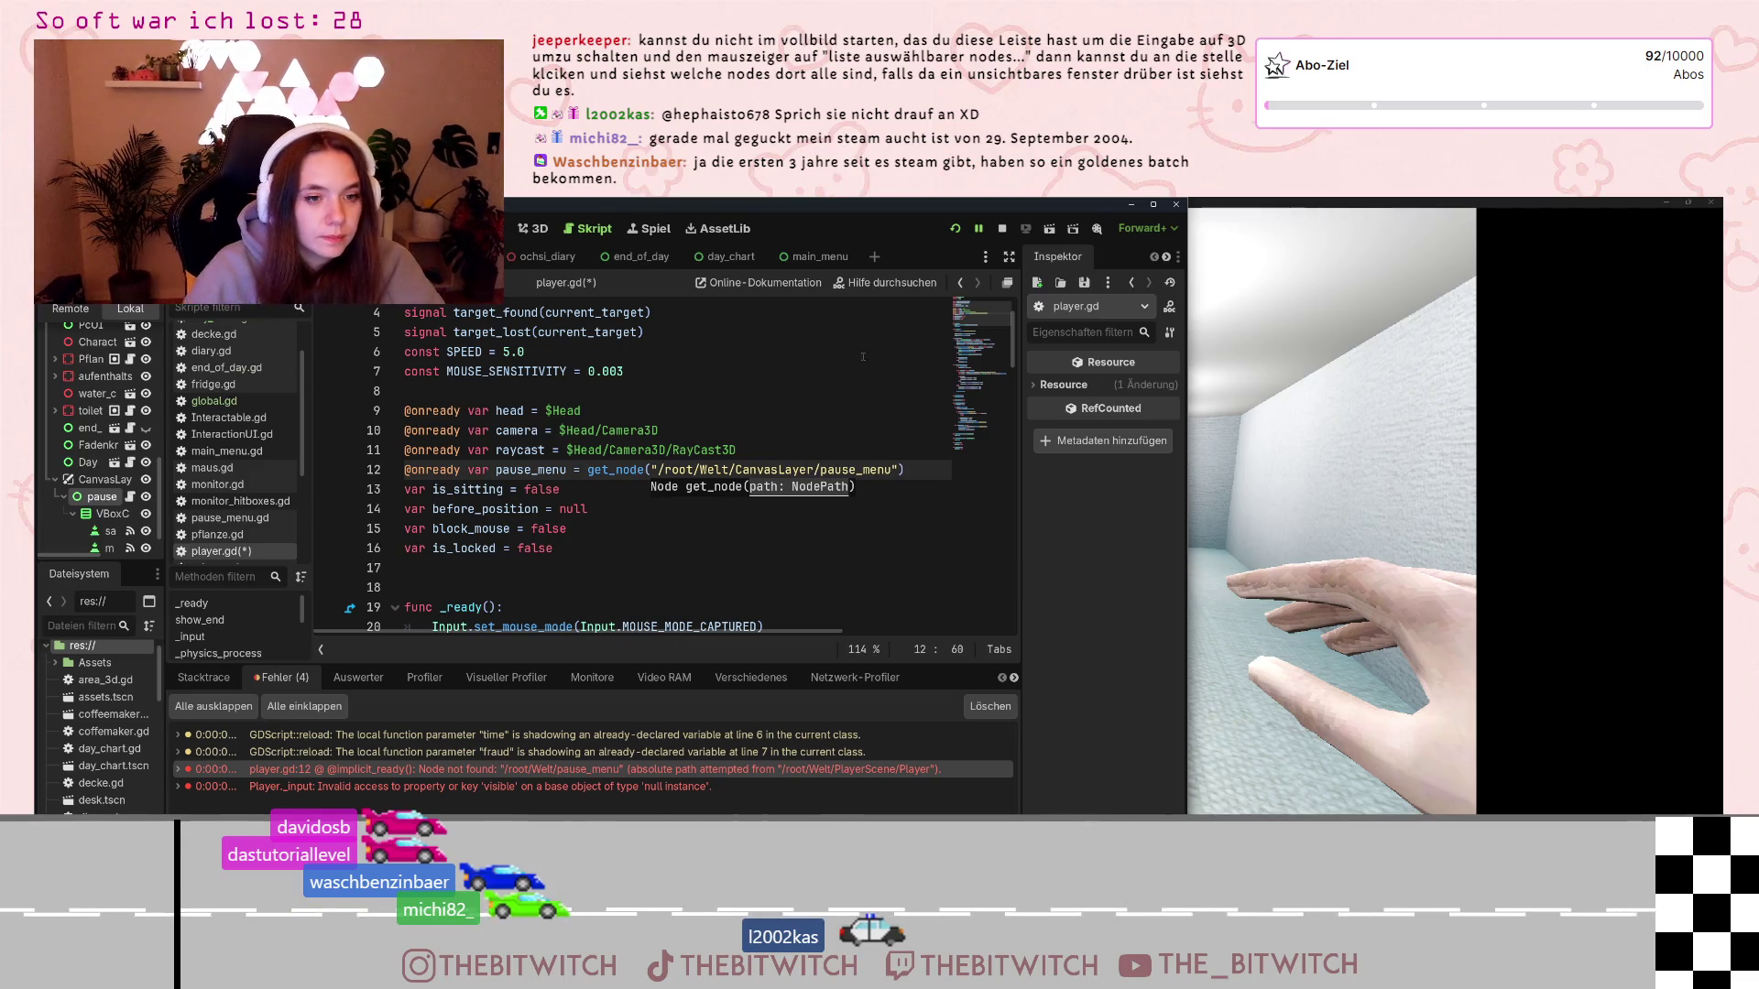
left_click(852, 381)
key("ctrl+s")
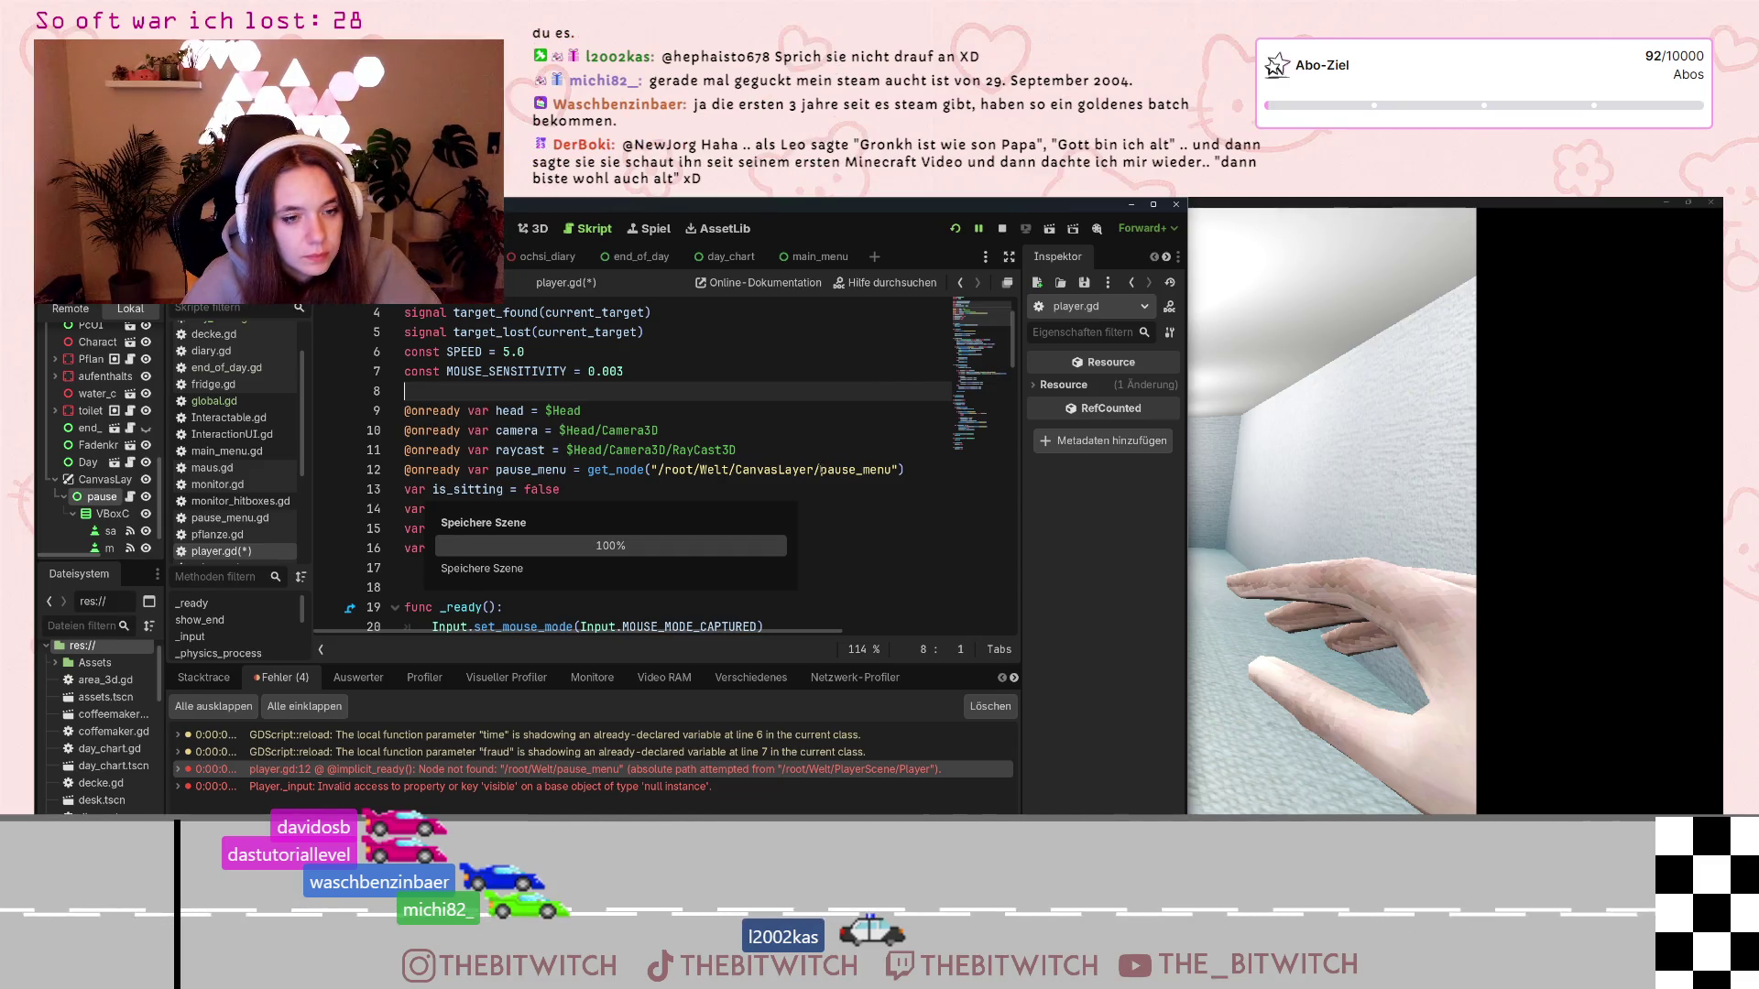
Review the CanvasLayer path, save the script again, and stop the running game with F8
left_click(800, 469)
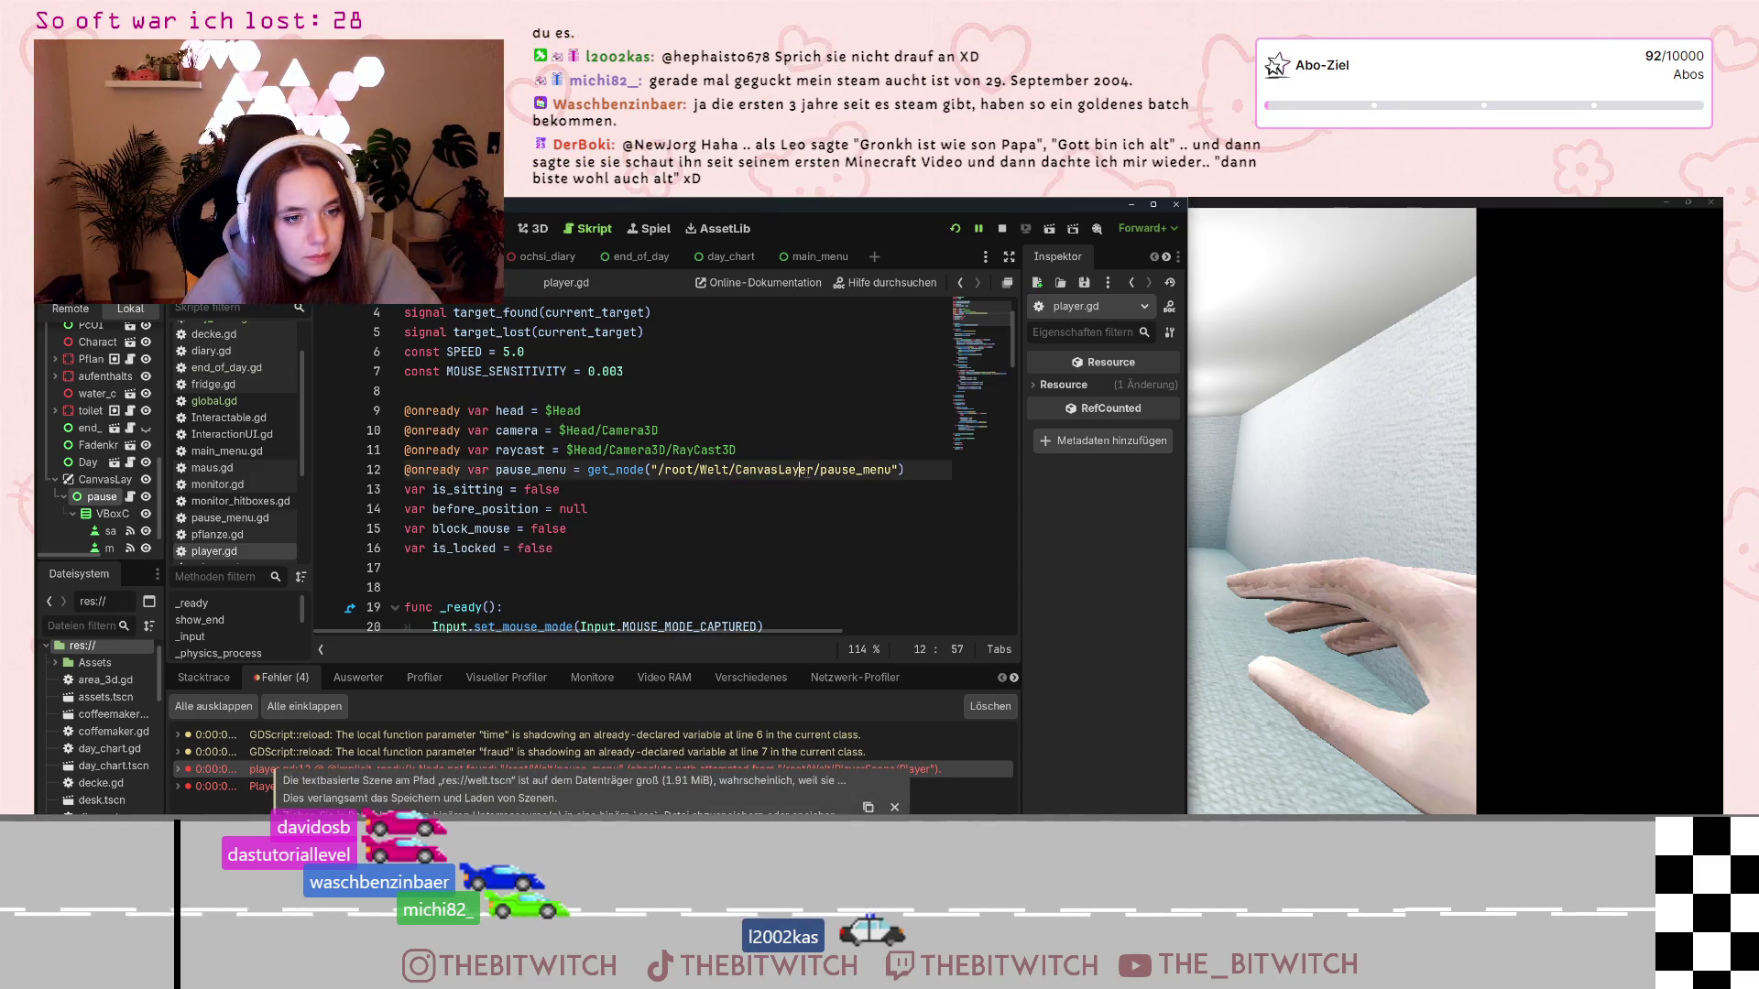
left_click_drag(816, 470, 735, 471)
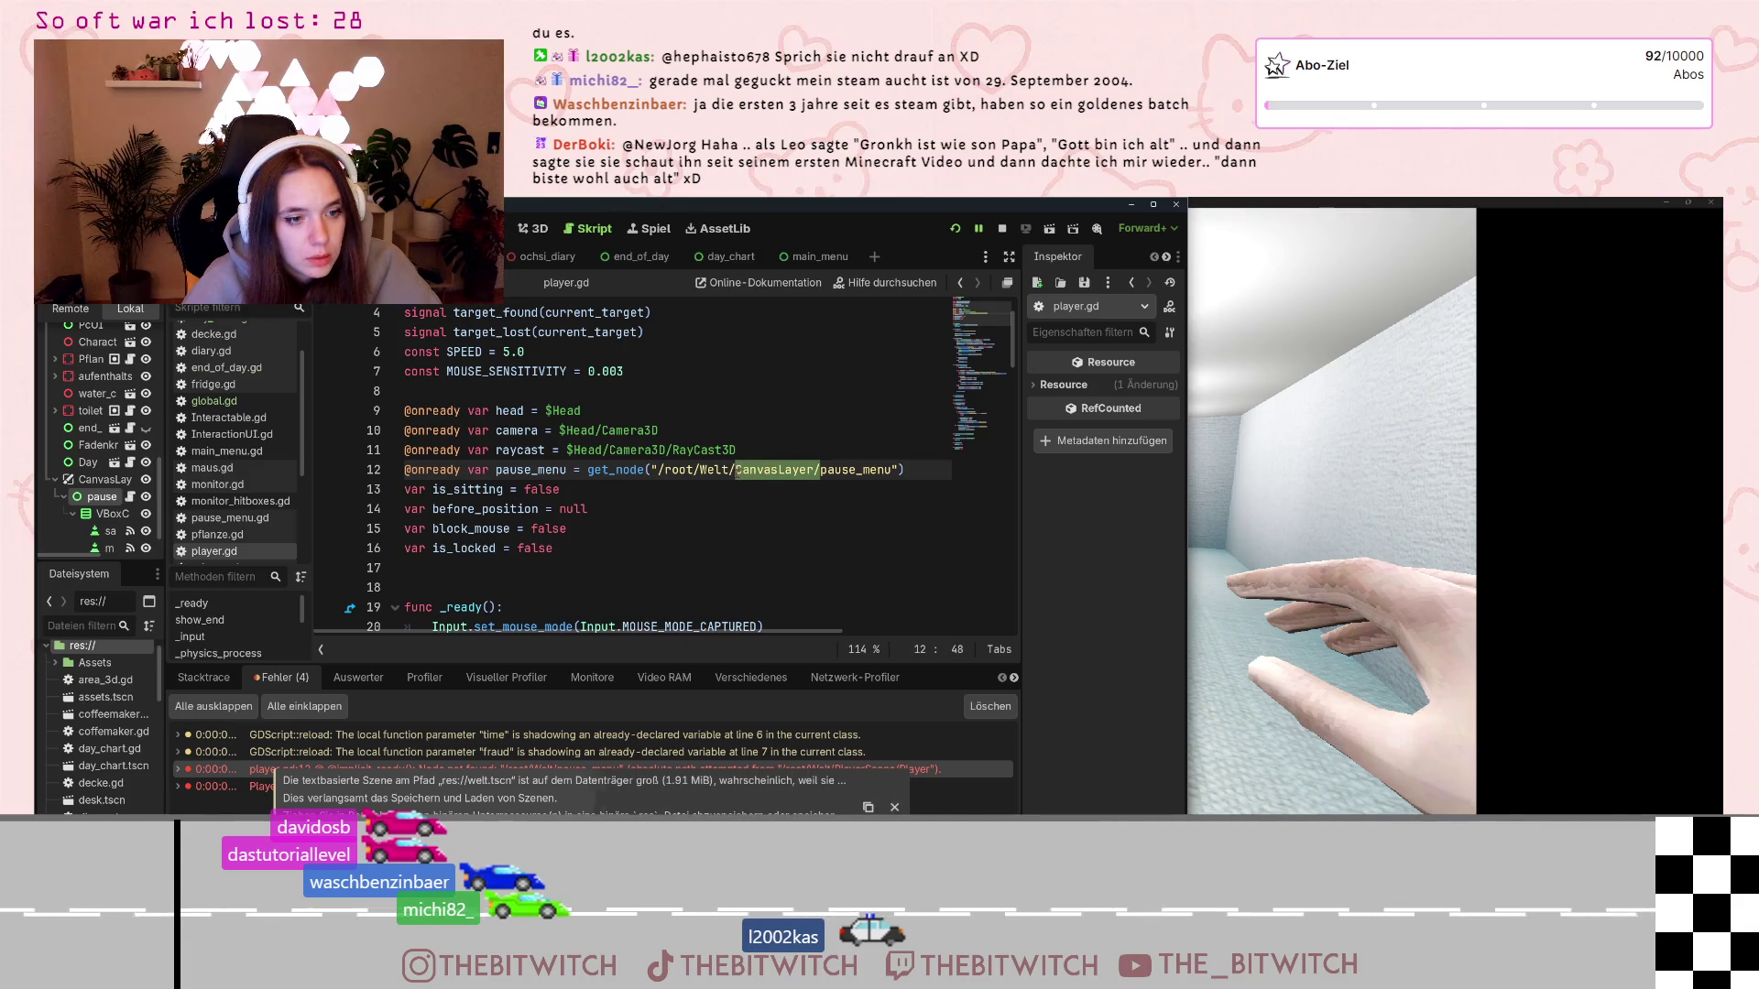
scroll(654, 472, "down", 4)
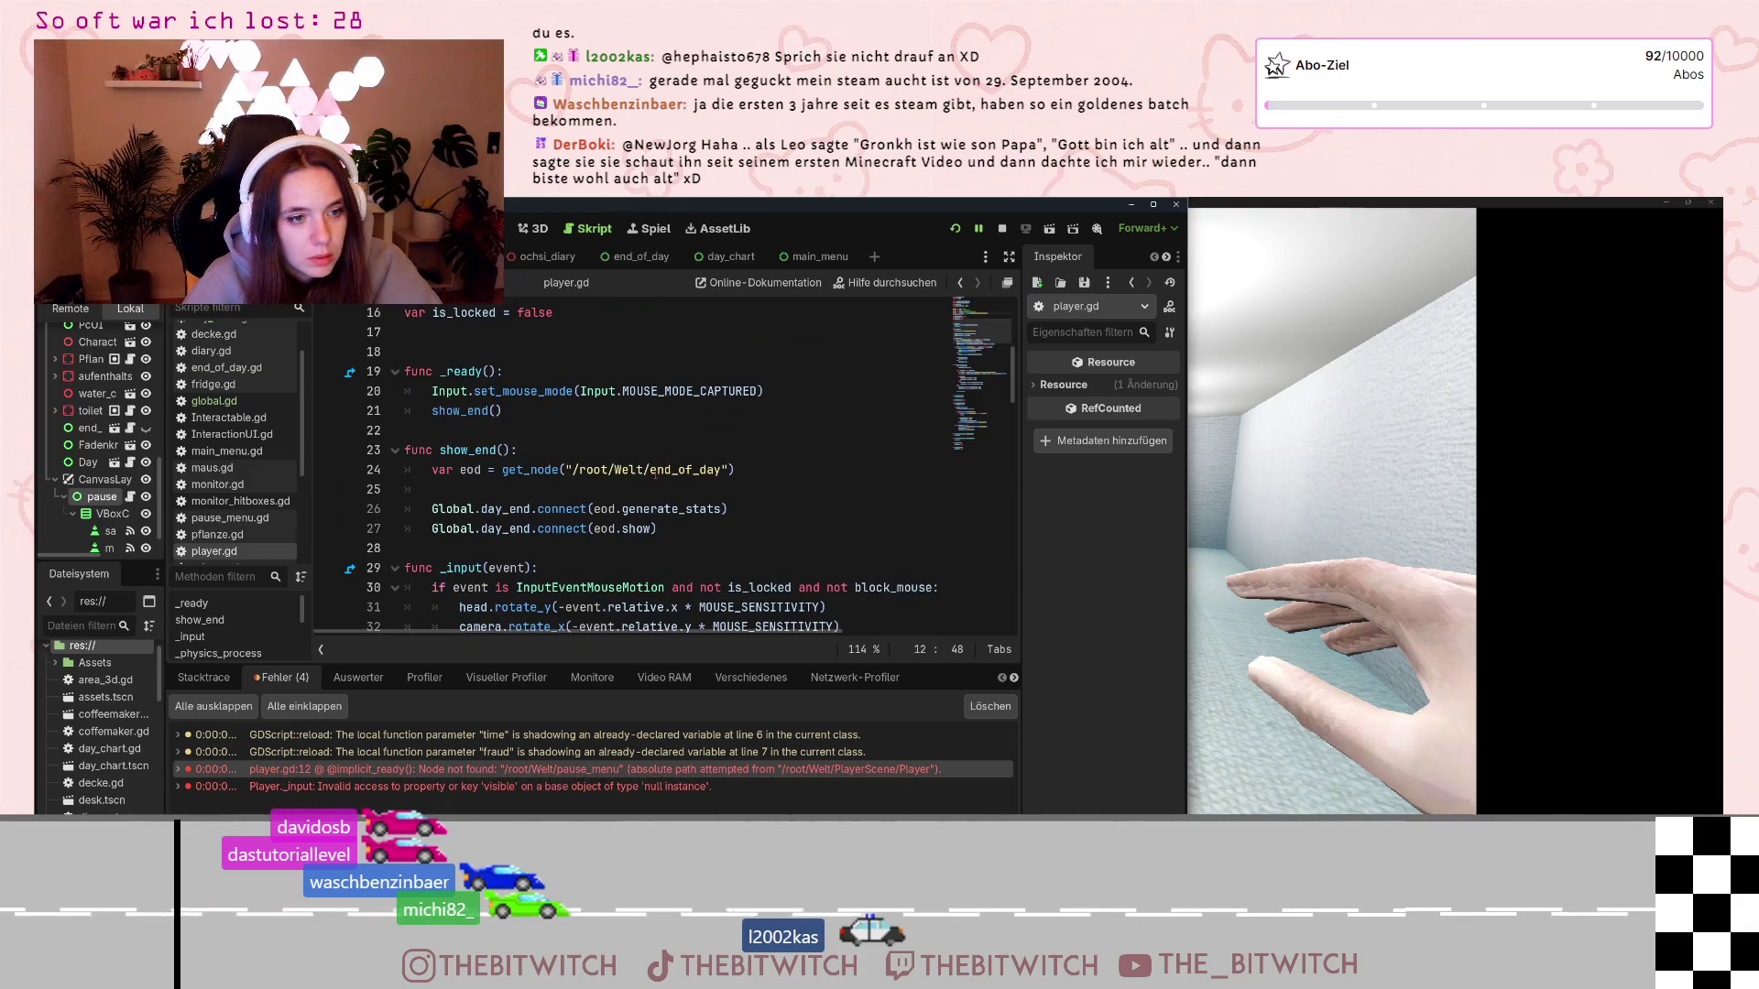
scroll(654, 473, "down", 3)
scroll(660, 474, "down", 17)
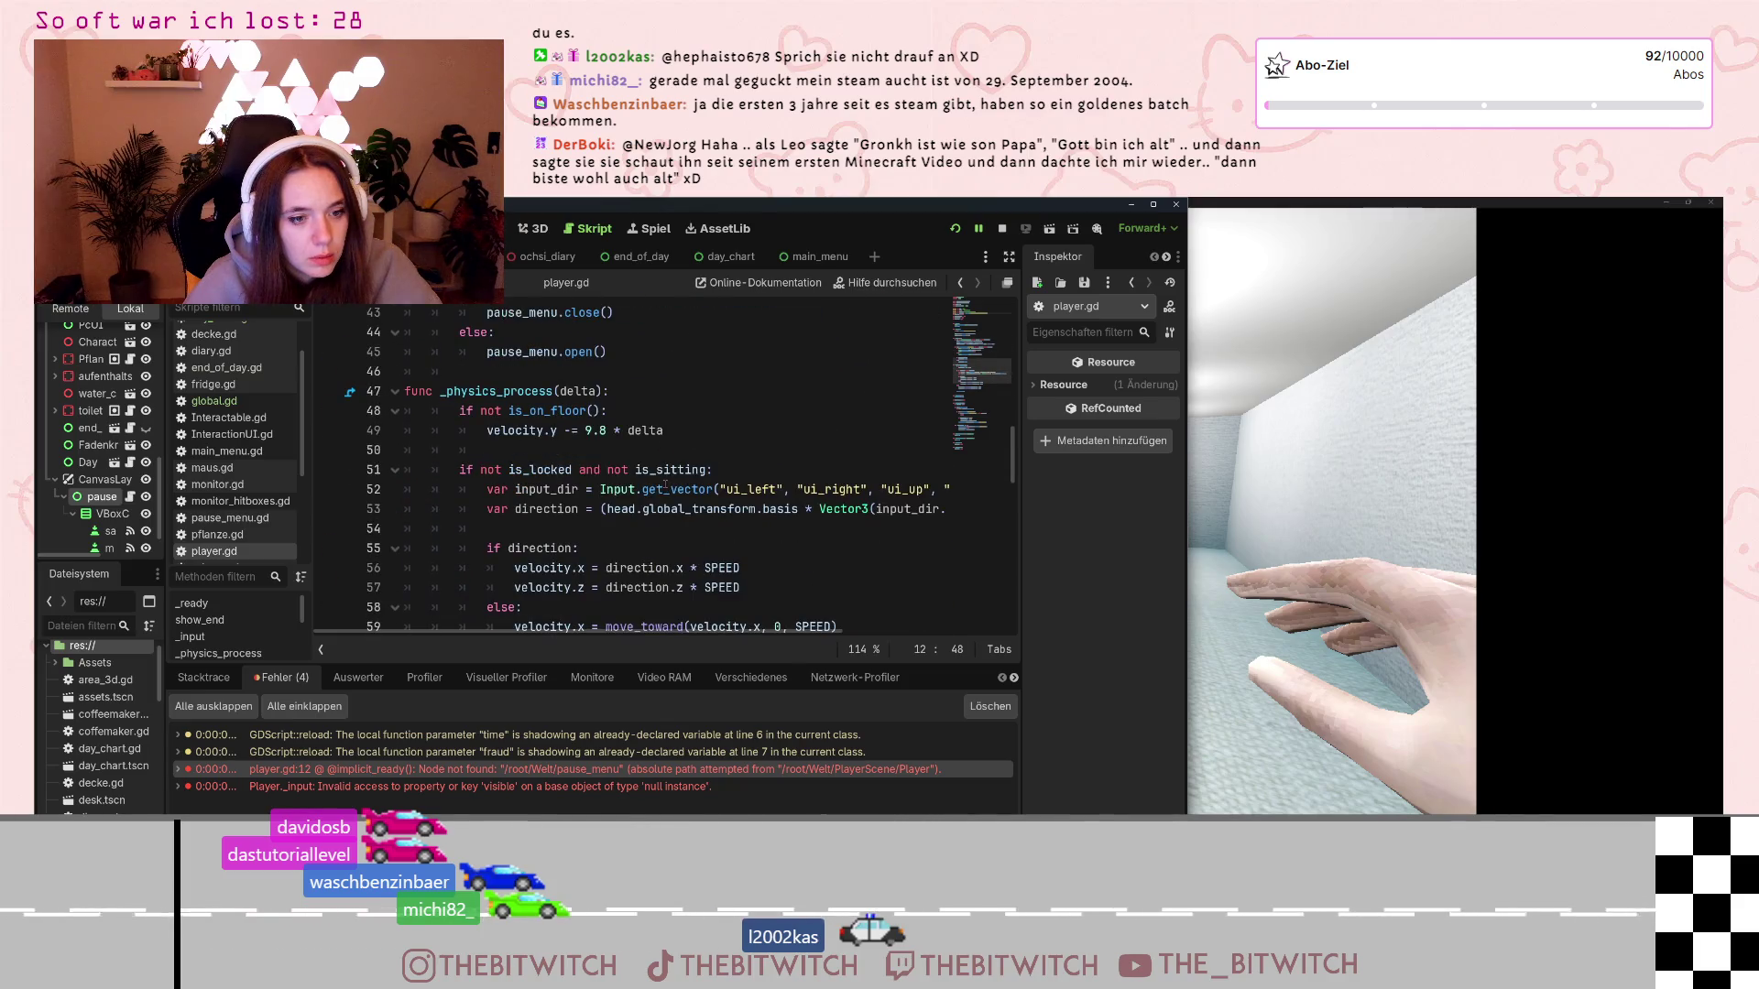
scroll(678, 492, "up", 20)
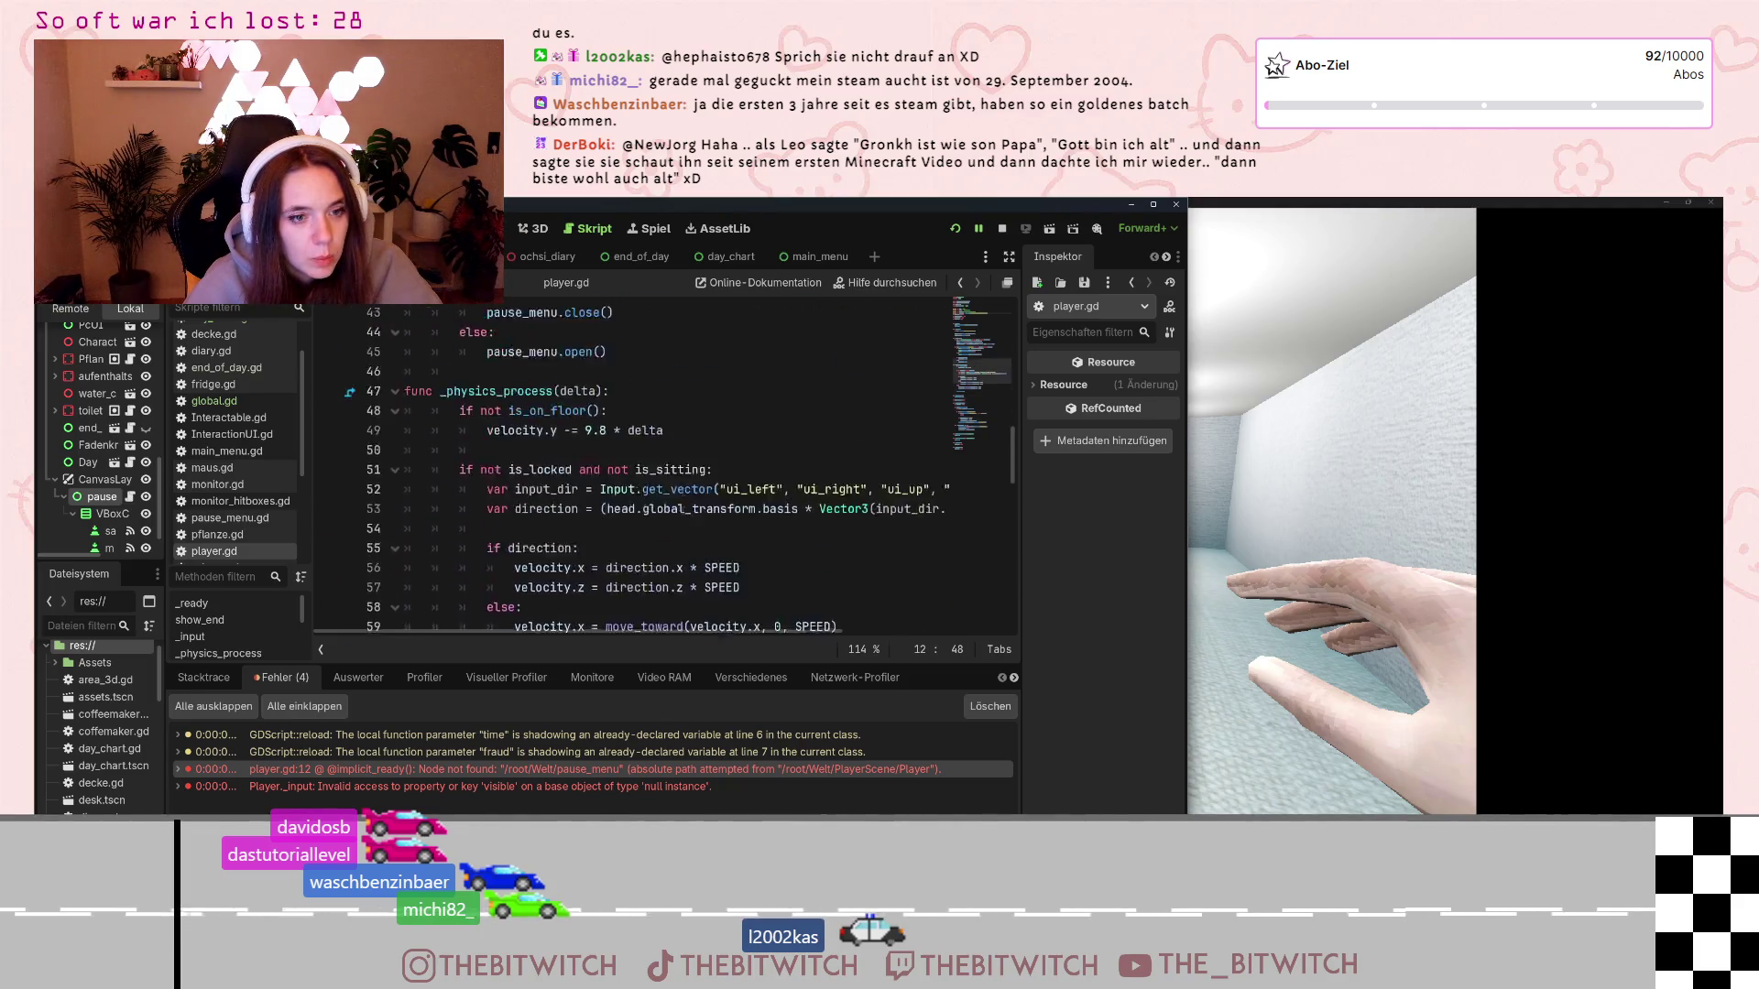
left_click(680, 469)
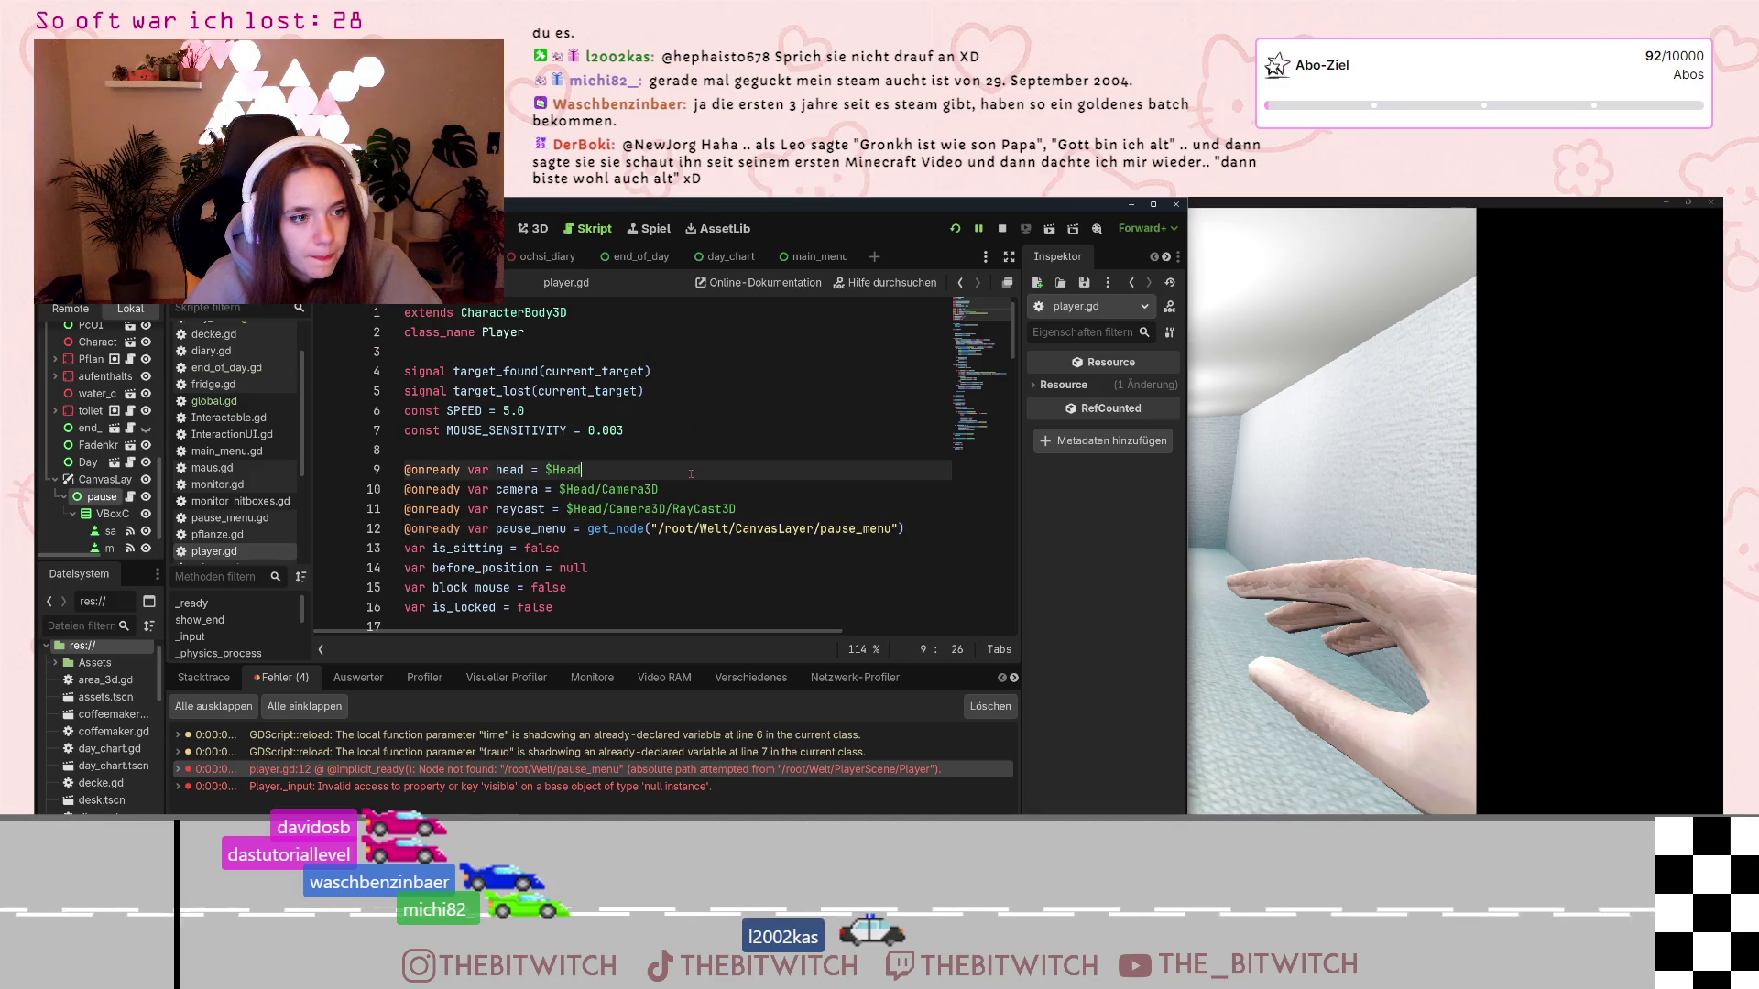
key("ctrl+s")
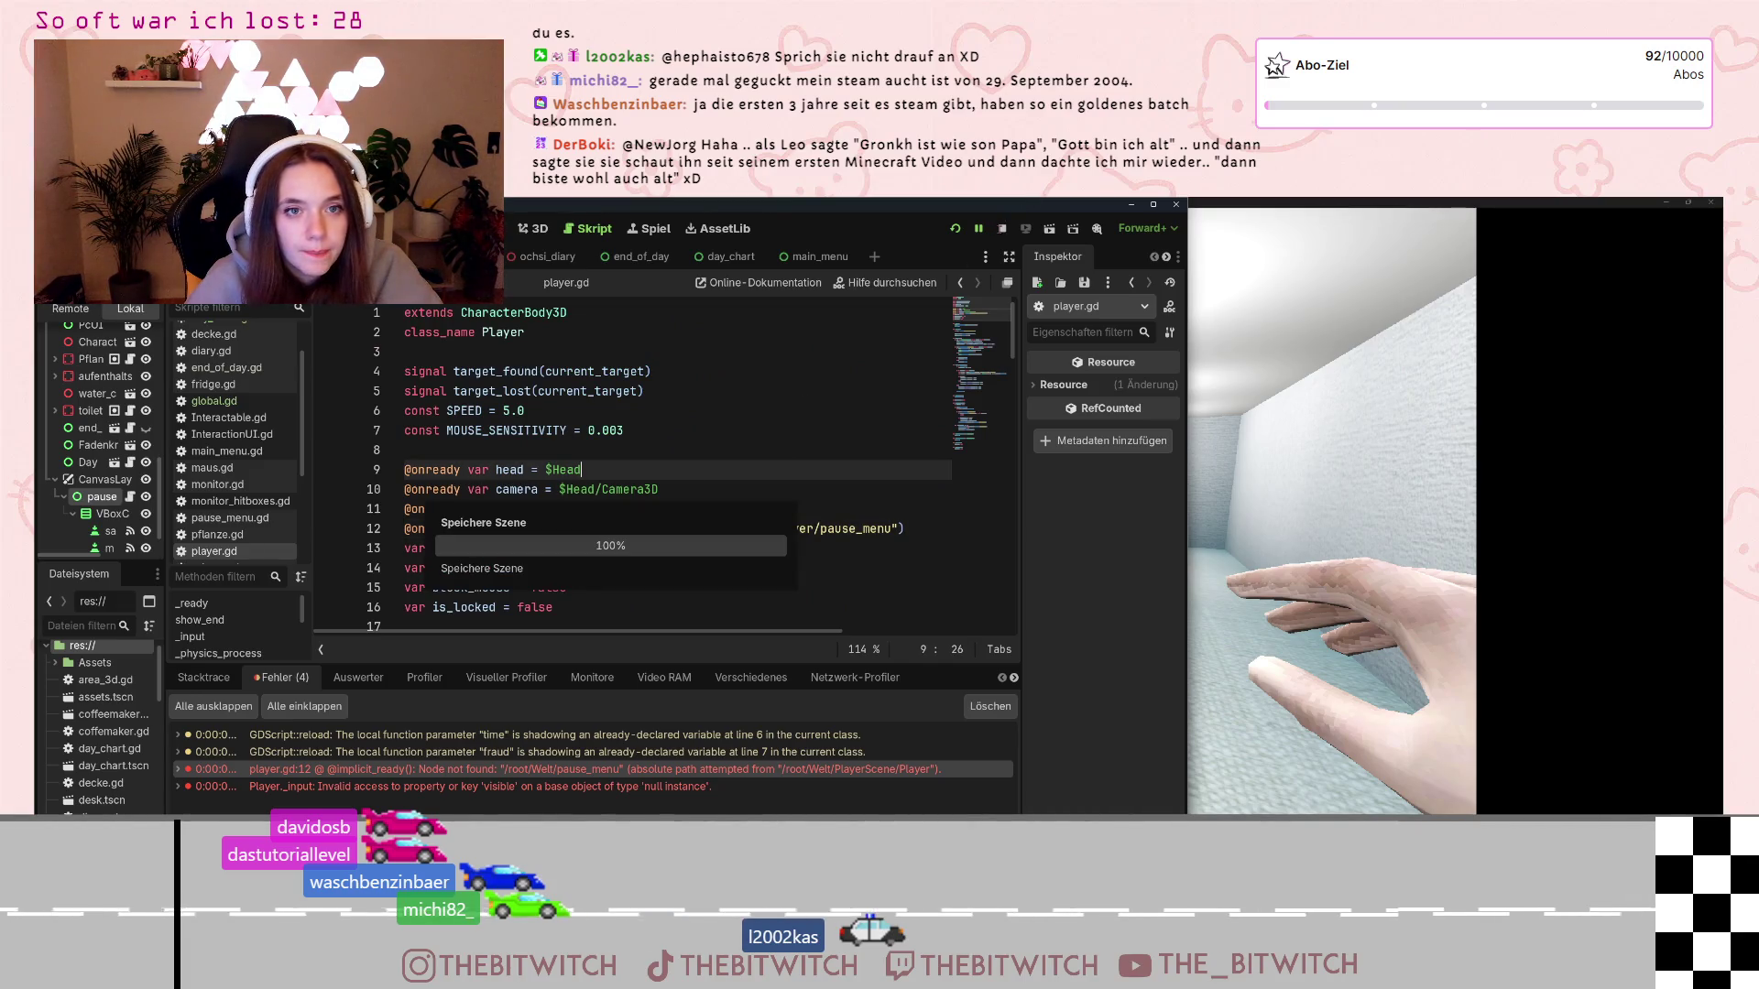
key("F8")
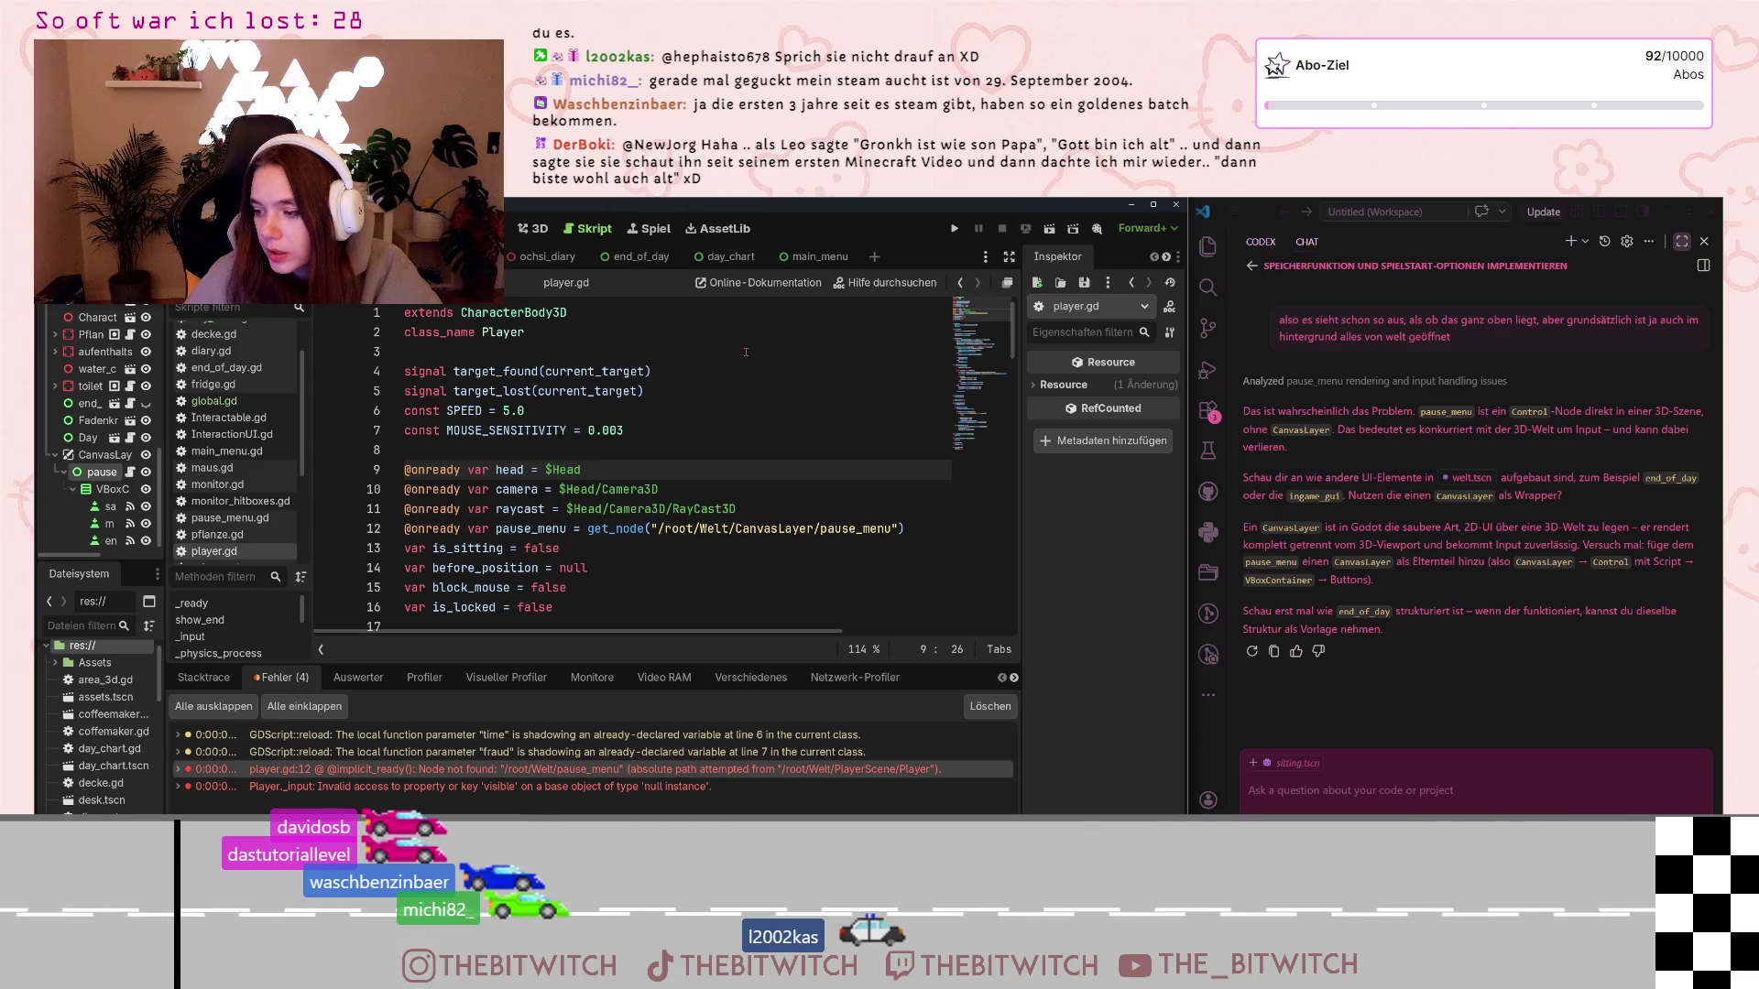
Playtest a new save, walk to the printer, open the pause menu, then quit via Spiel beenden
left_click(954, 229)
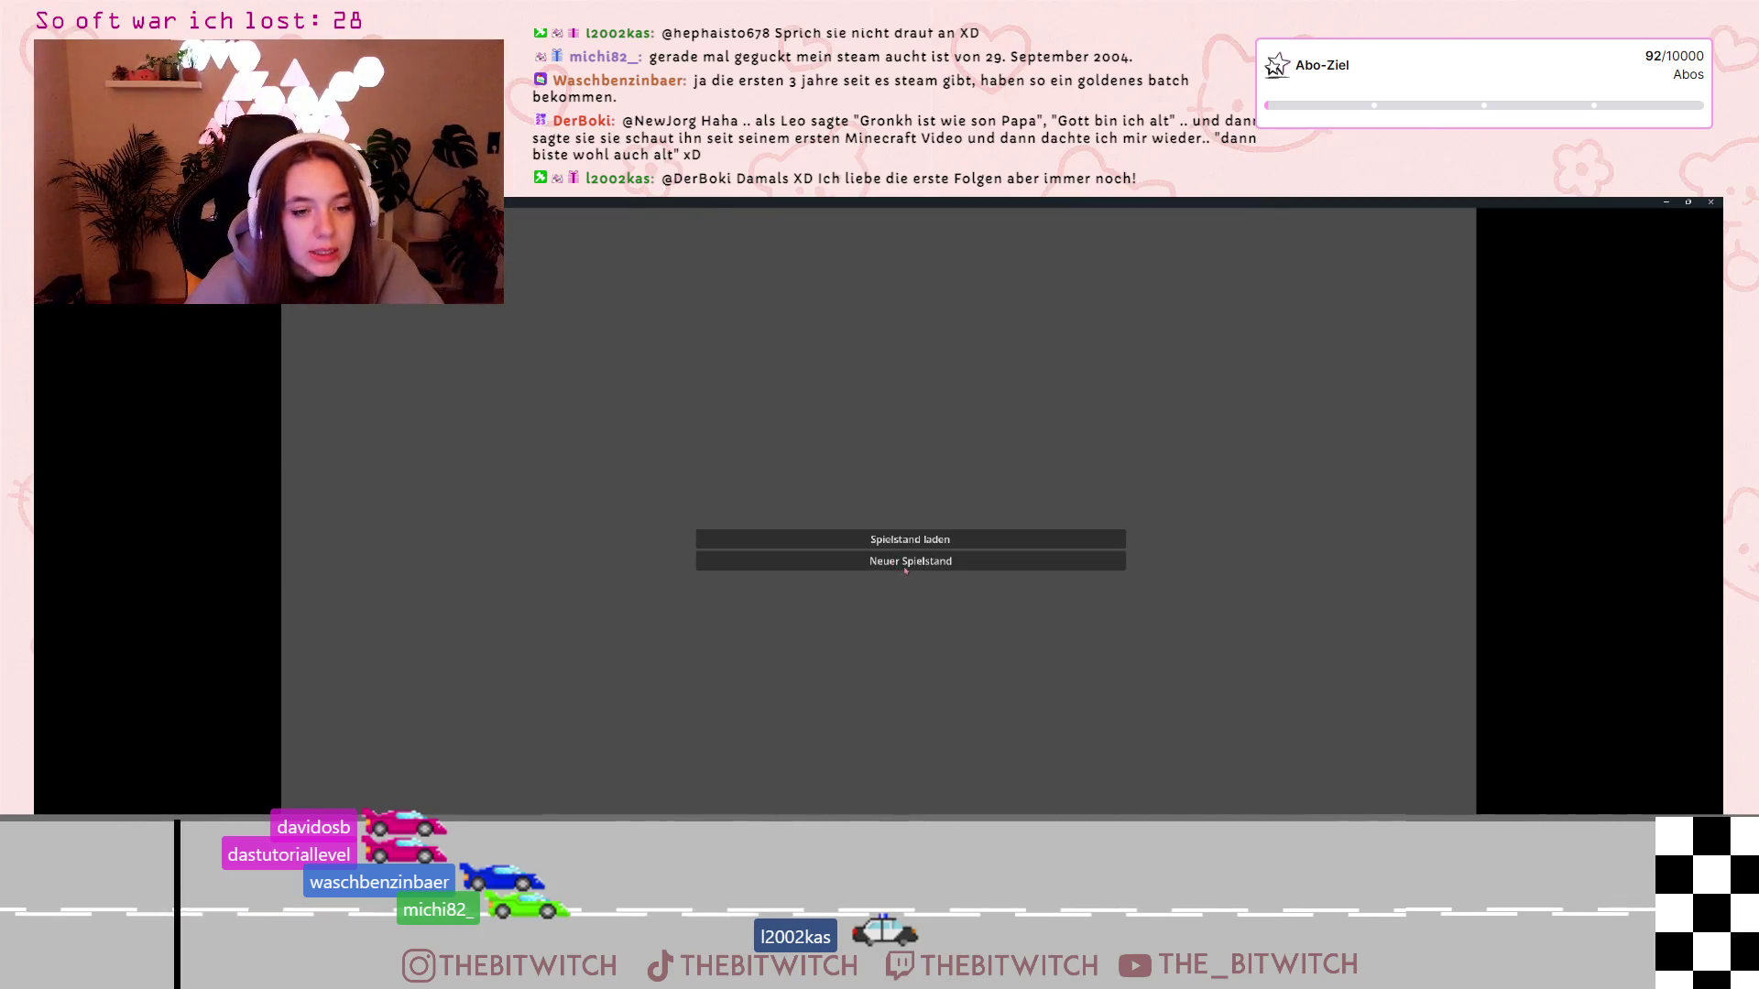
left_click(914, 537)
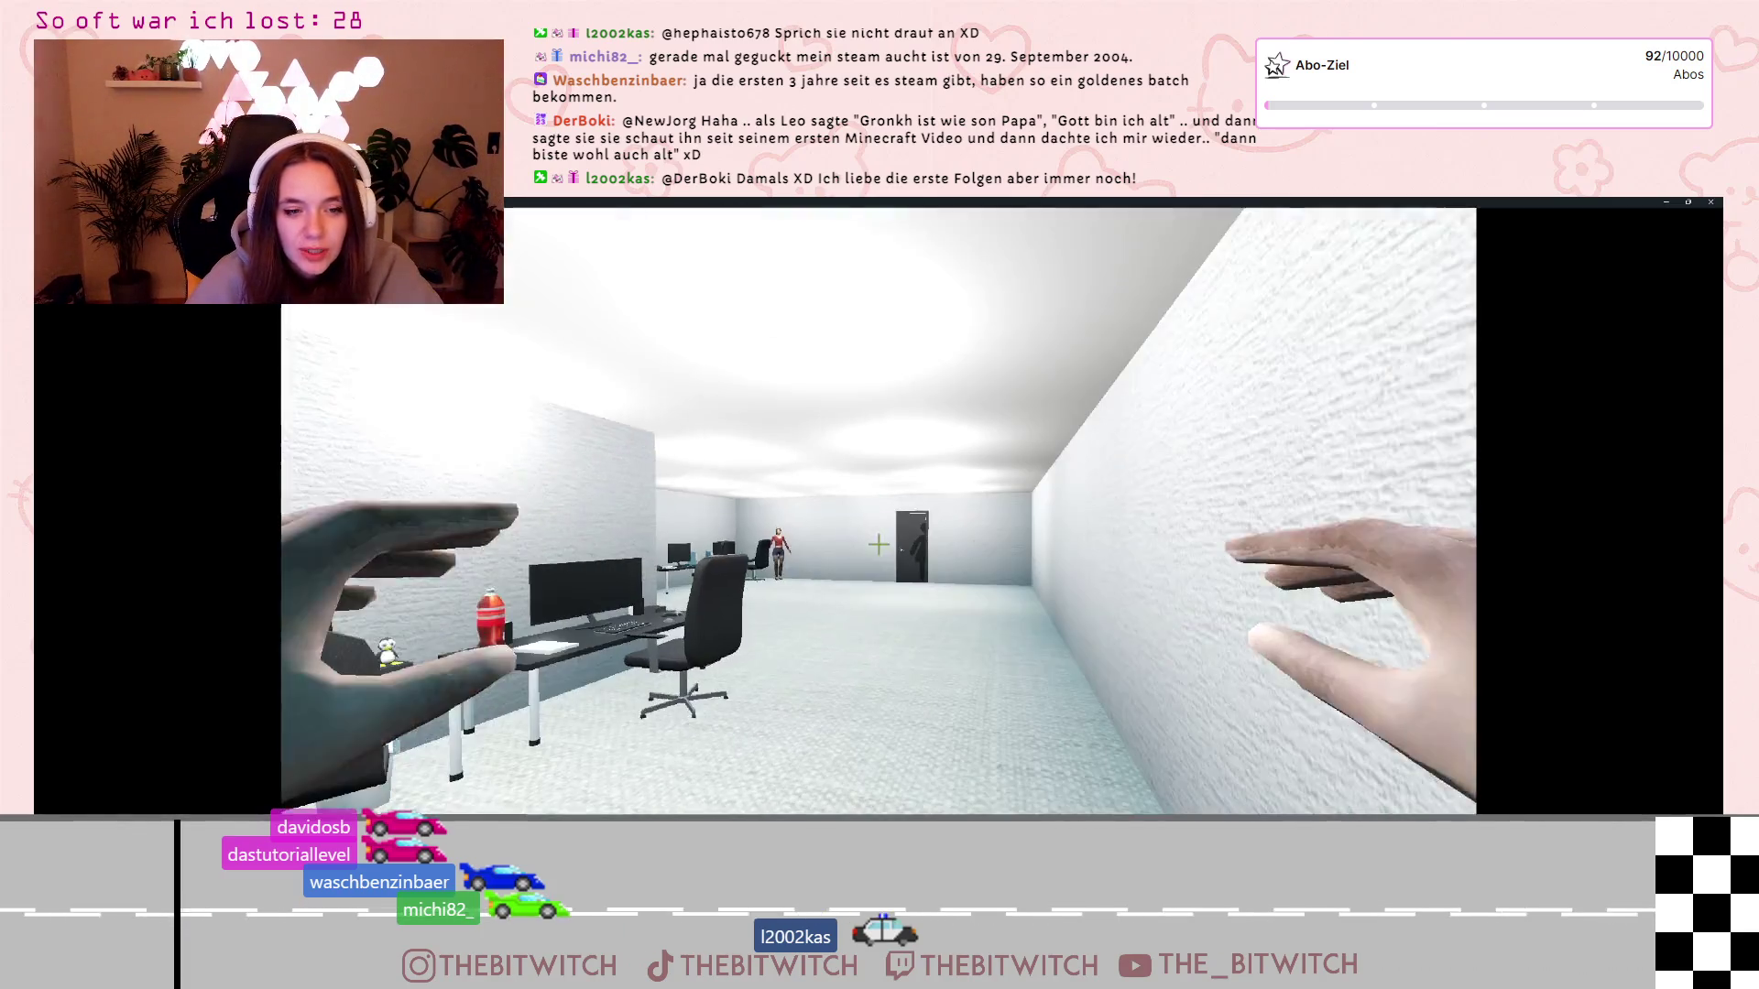
key("w")
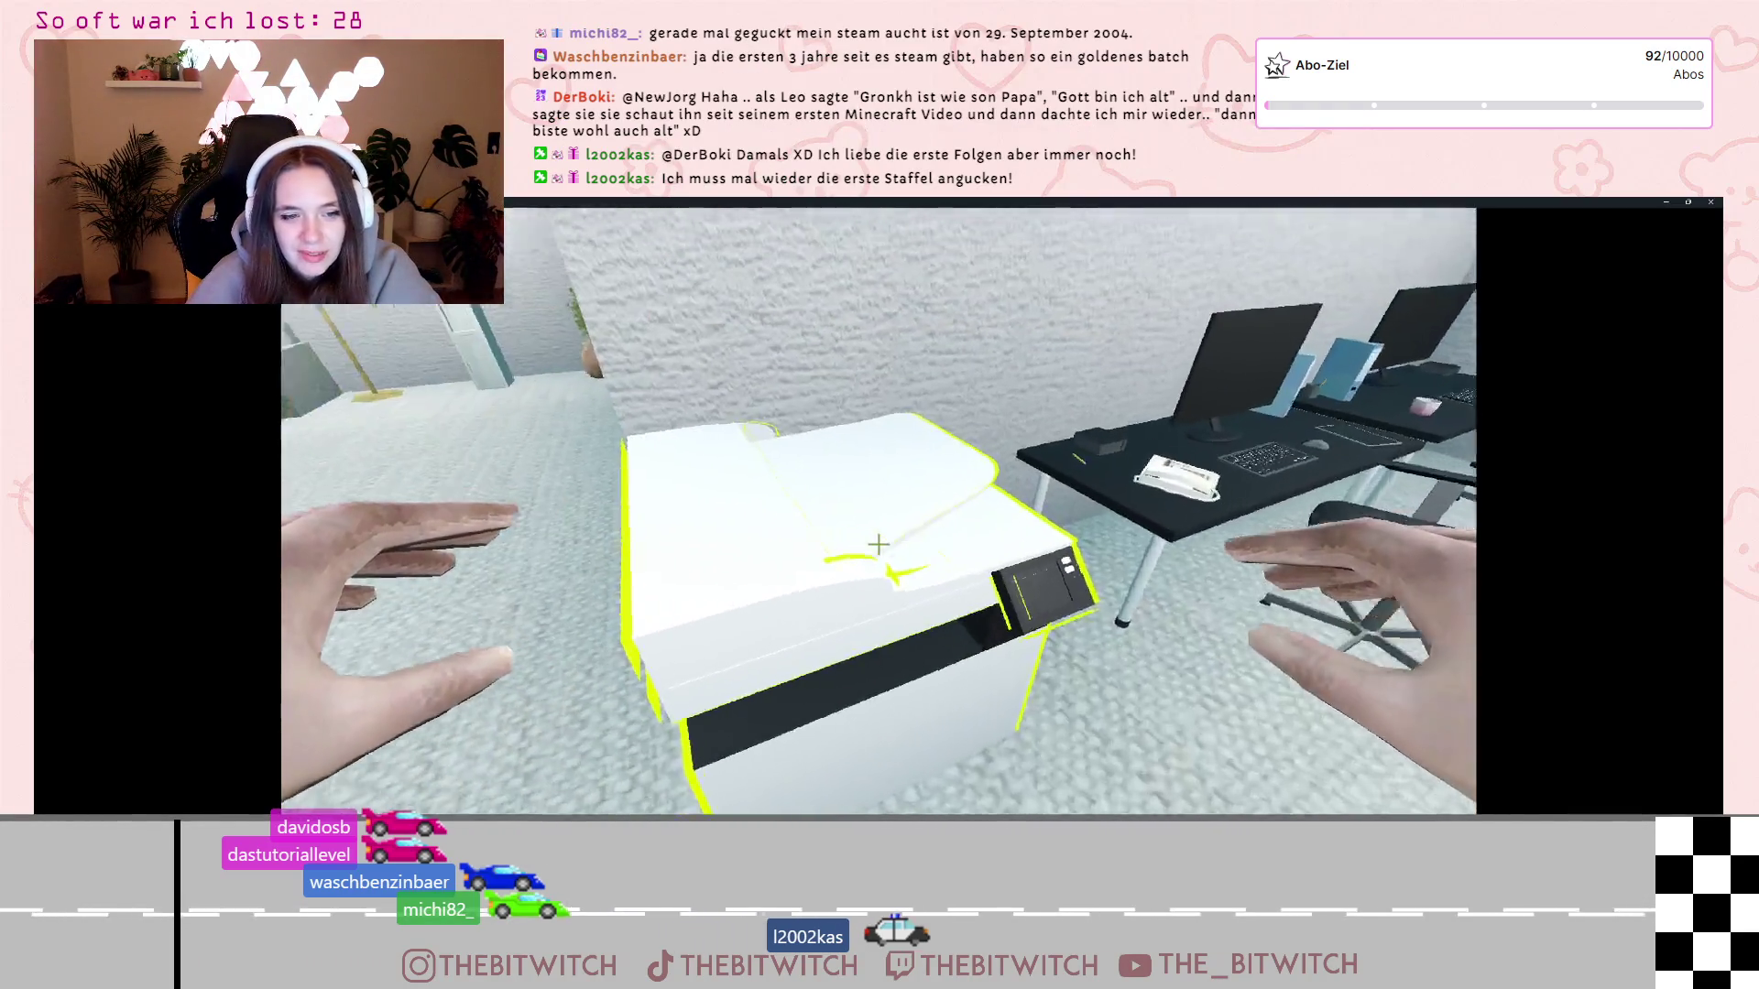
left_click(877, 545)
key("Escape")
key("w")
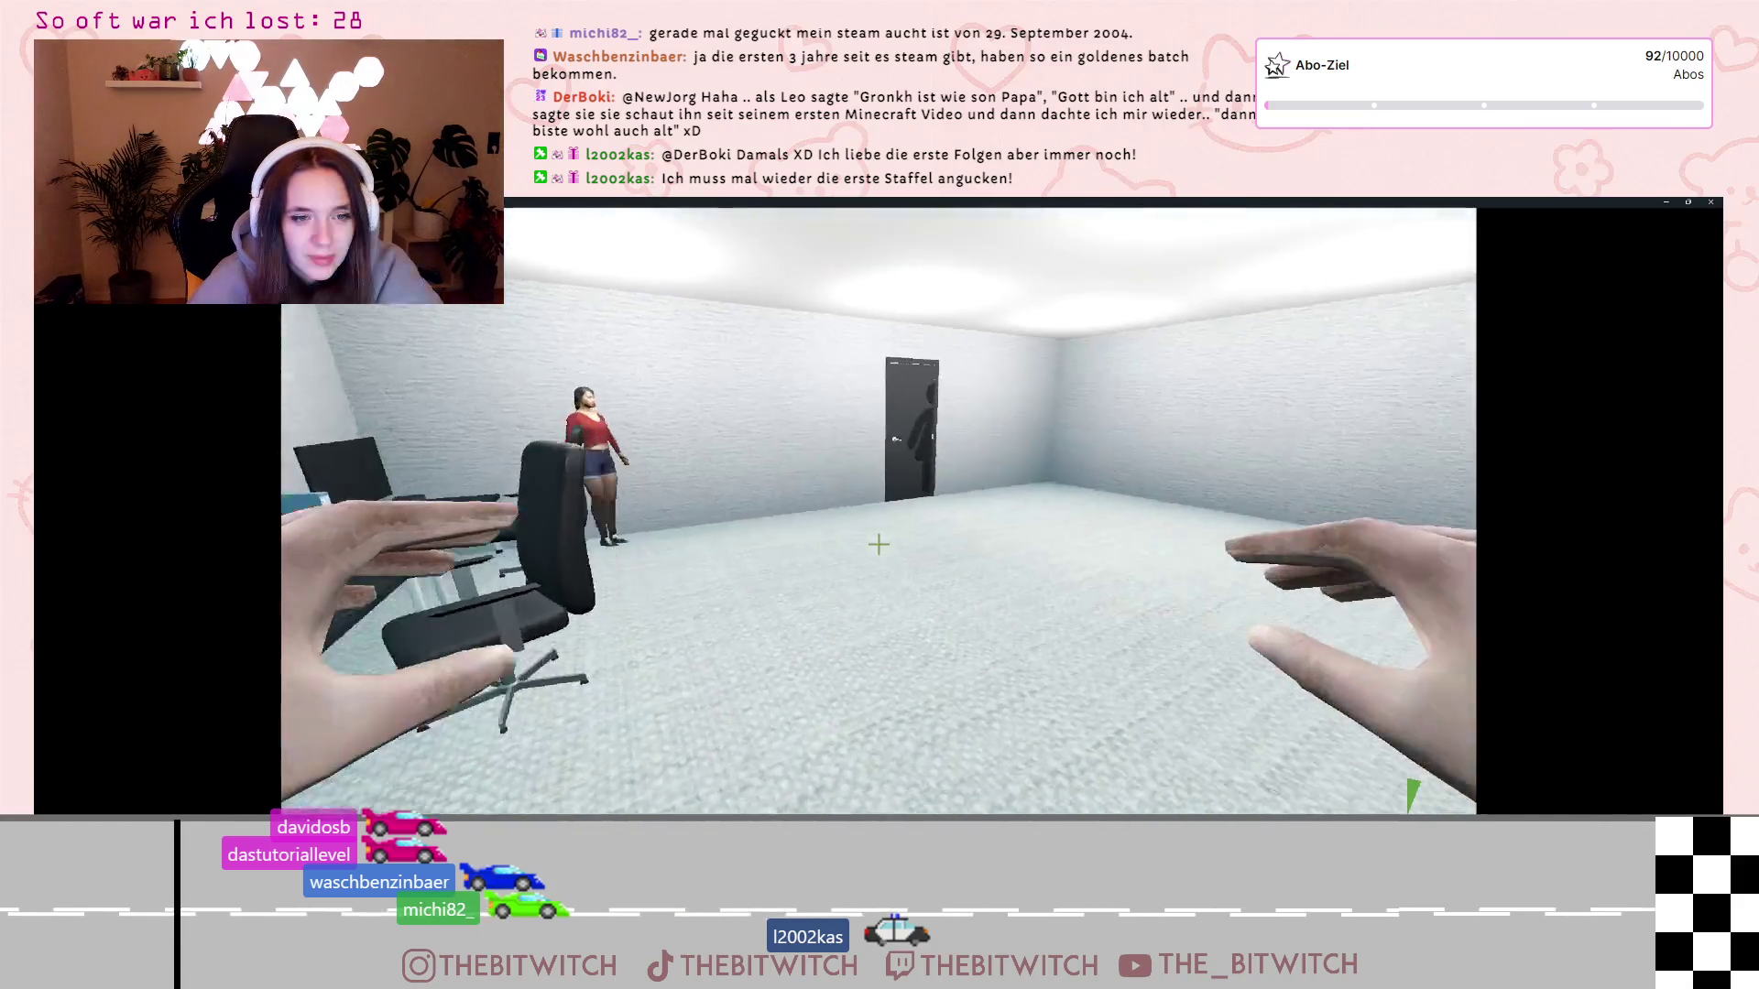
key("Escape")
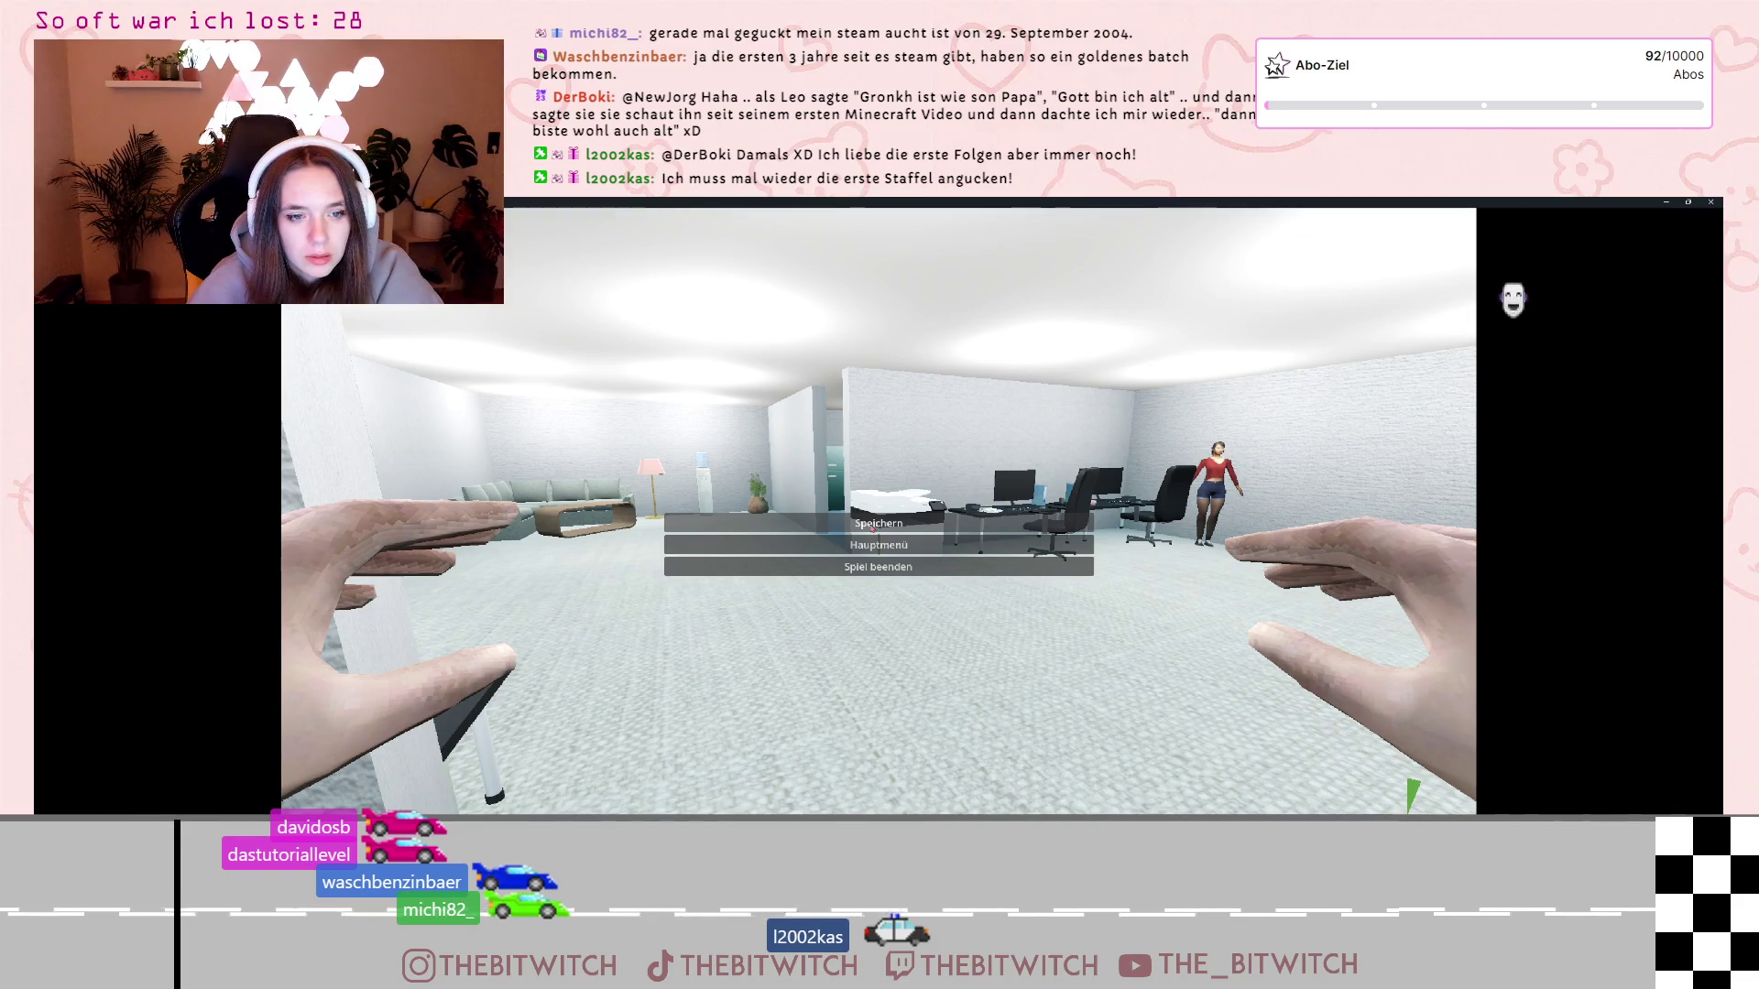
left_click(872, 565)
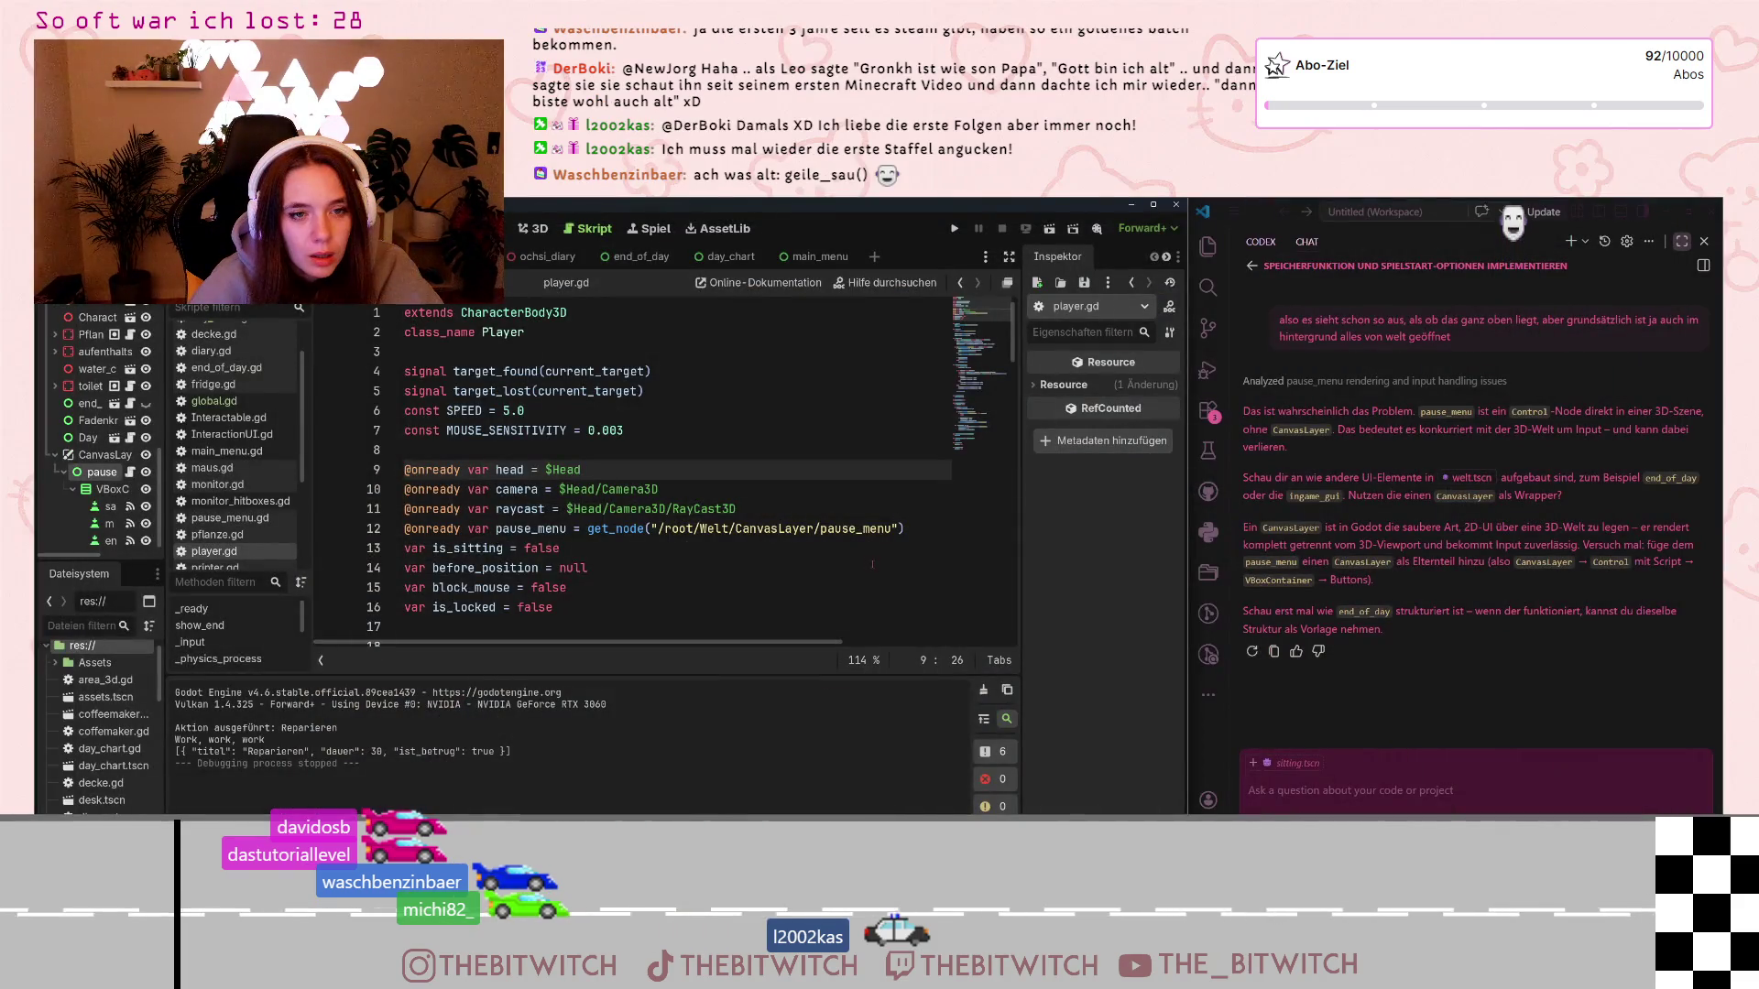
Relaunch with F5, start Neuer Spielstand, walk to the office door and open the pause menu
left_click(872, 566)
key("F5")
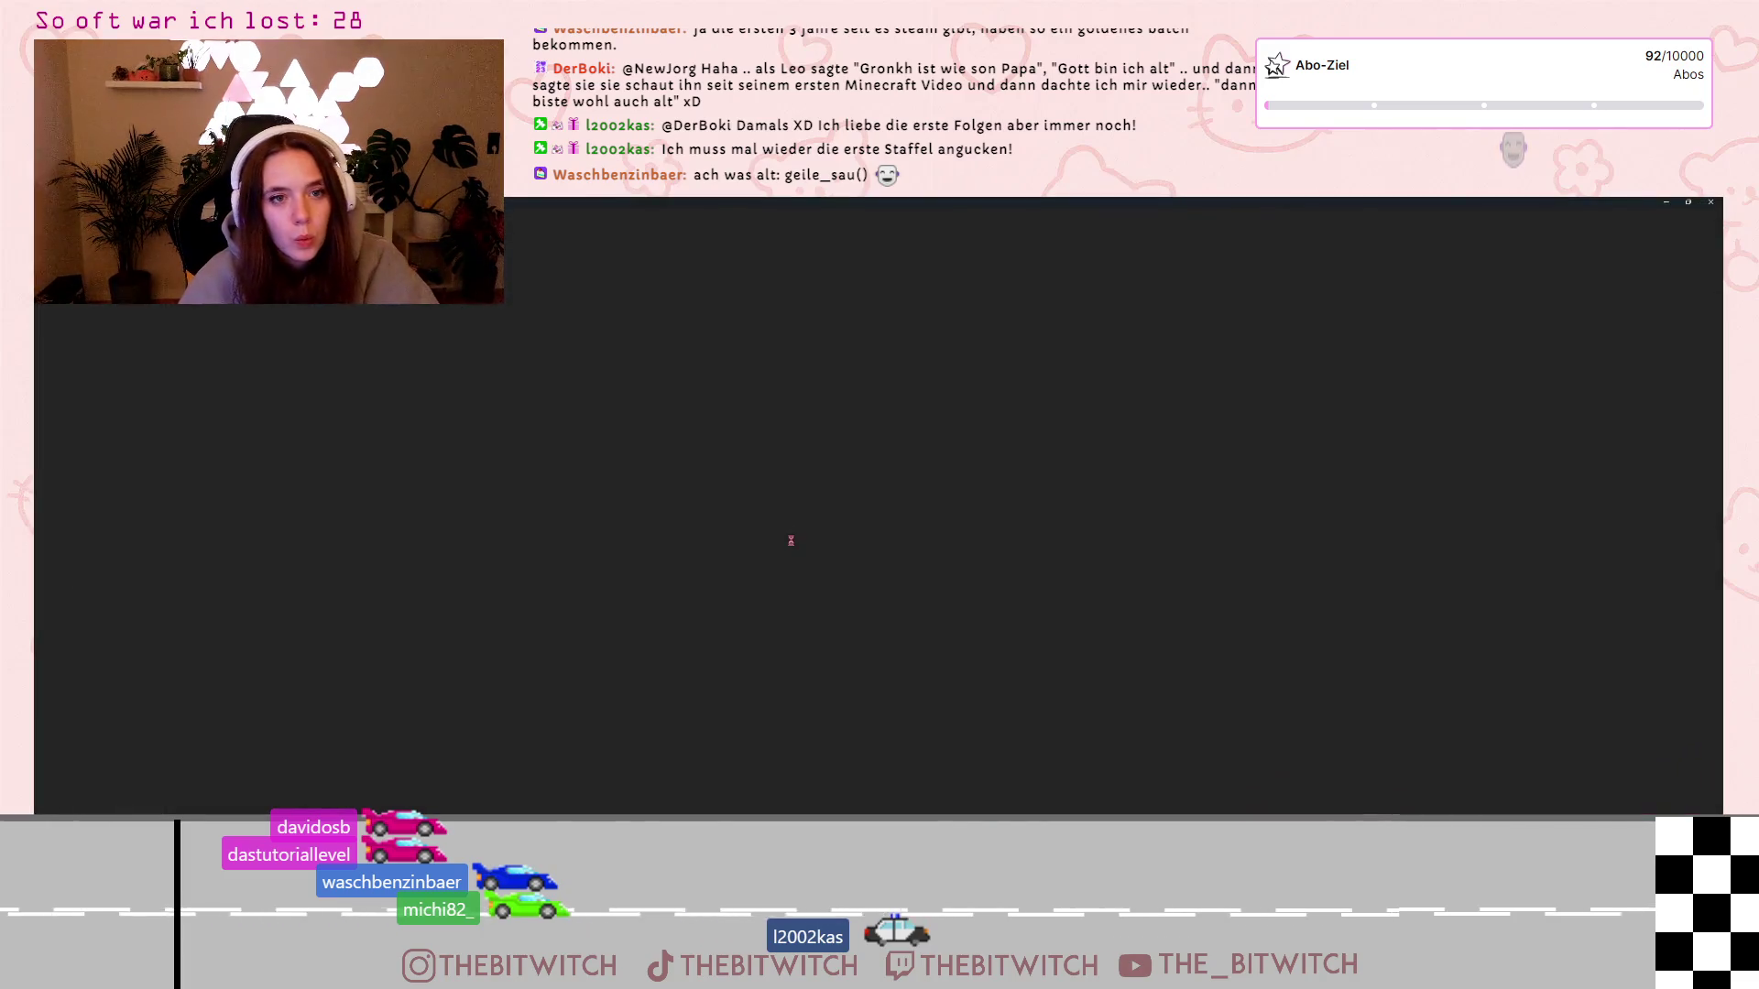
left_click(861, 538)
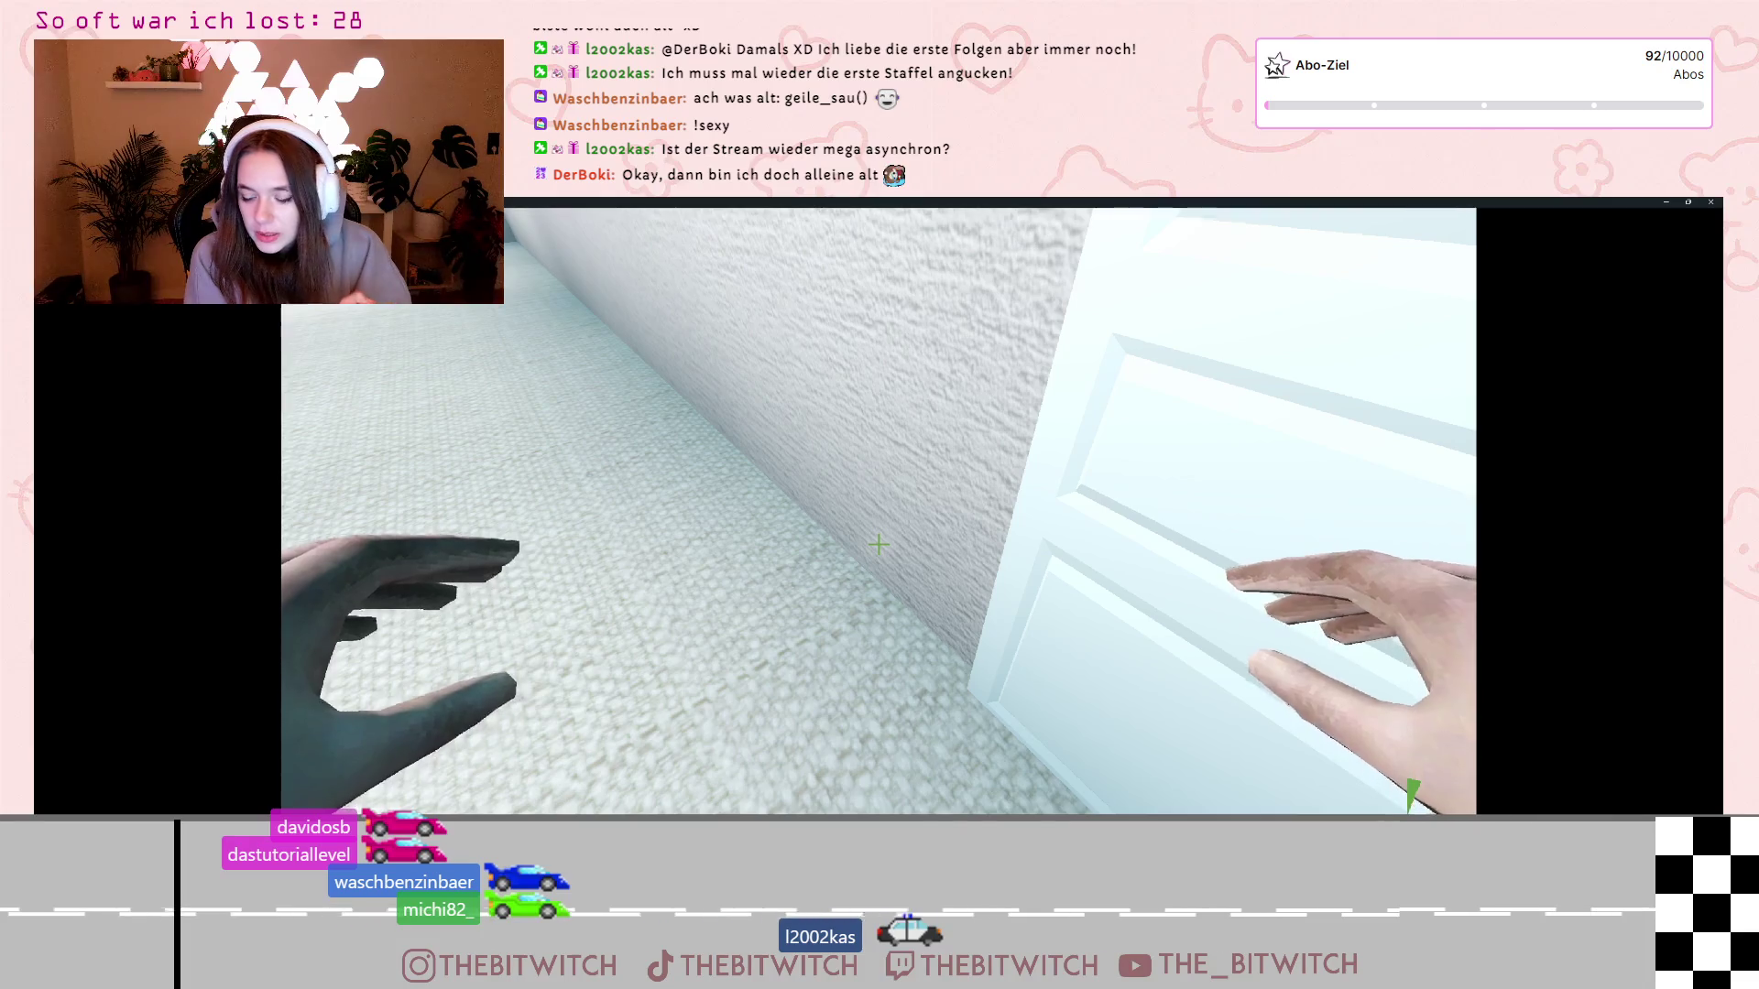
key("Escape")
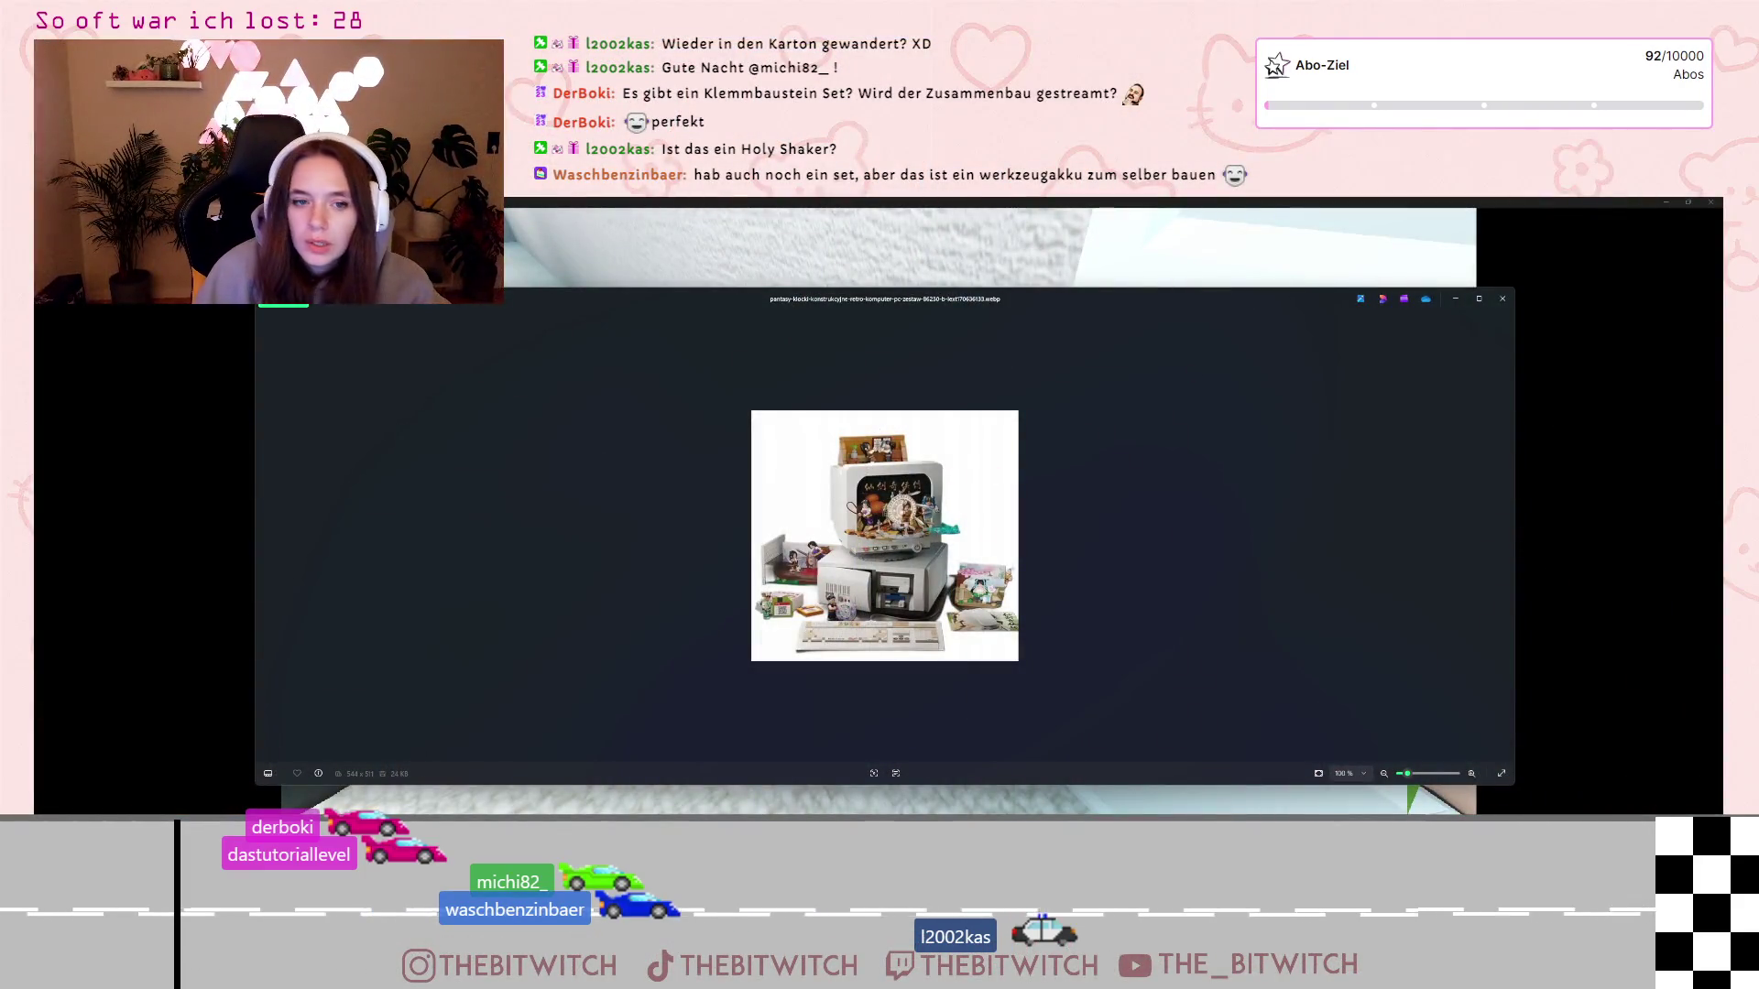
Zoom the retro PC photo to 140%, then leave the image viewer for the game
left_click(1471, 774)
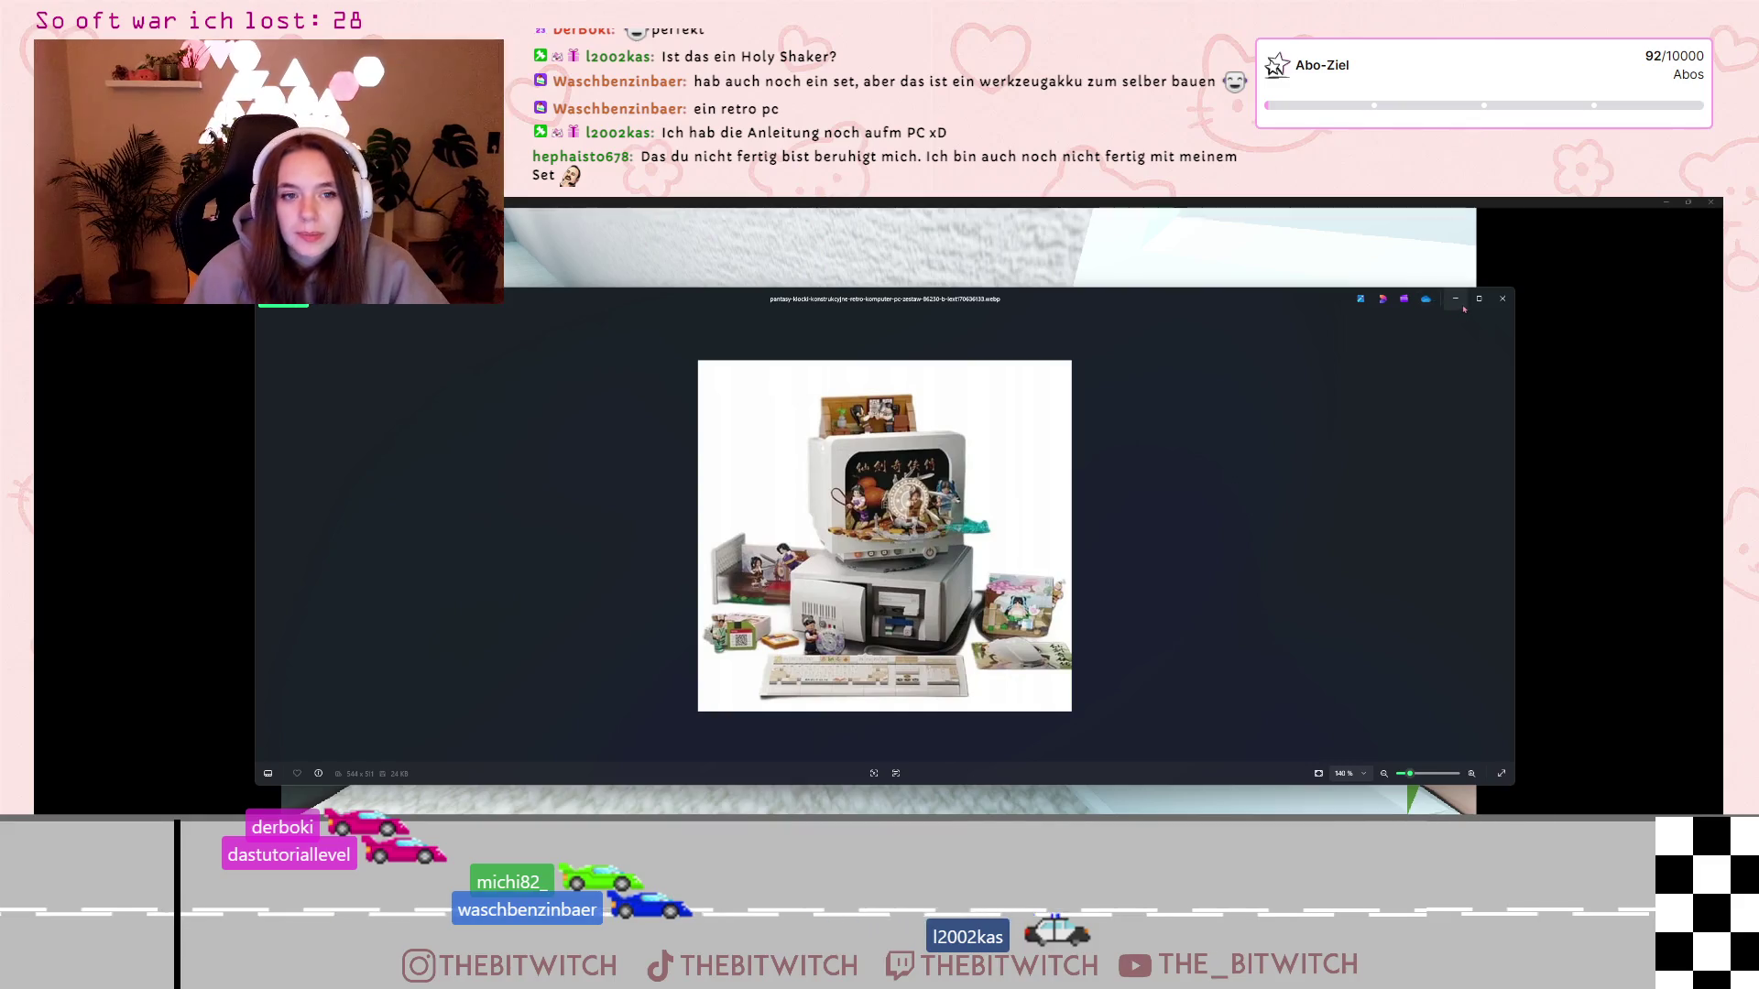
key("alt+Tab")
Go to the main menu, load the save, walk to the printer and toggle the pause menu
left_click(953, 545)
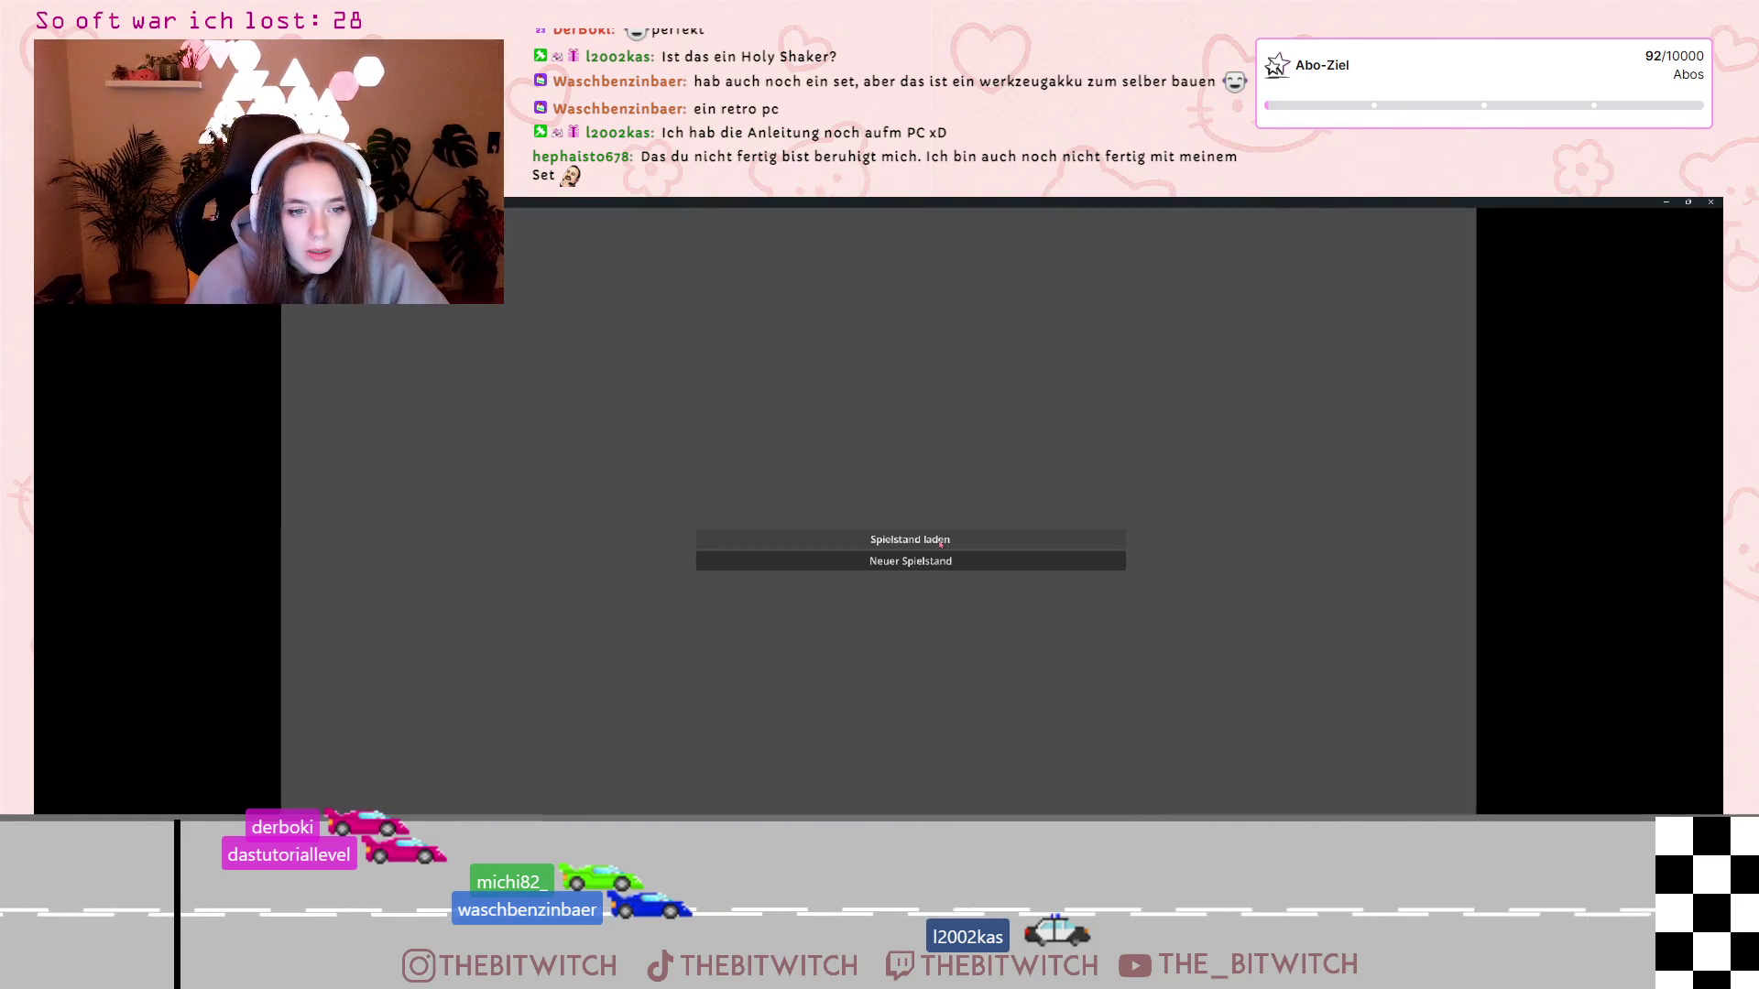
left_click(949, 540)
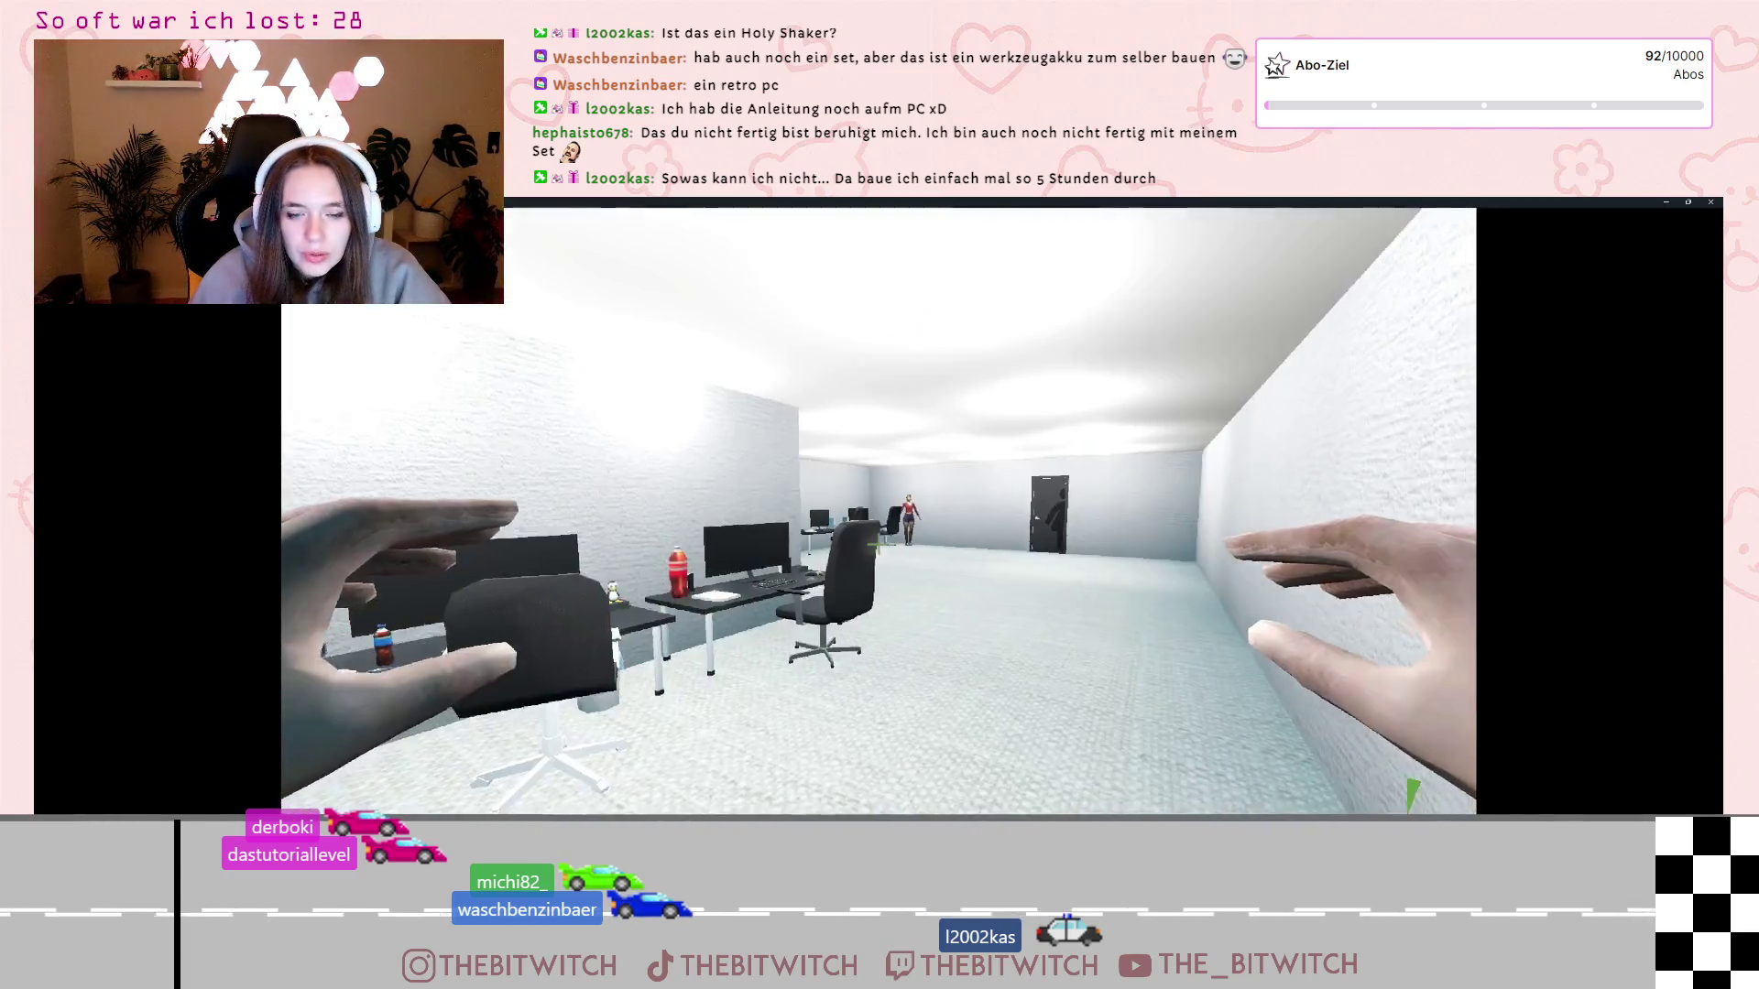
key("w")
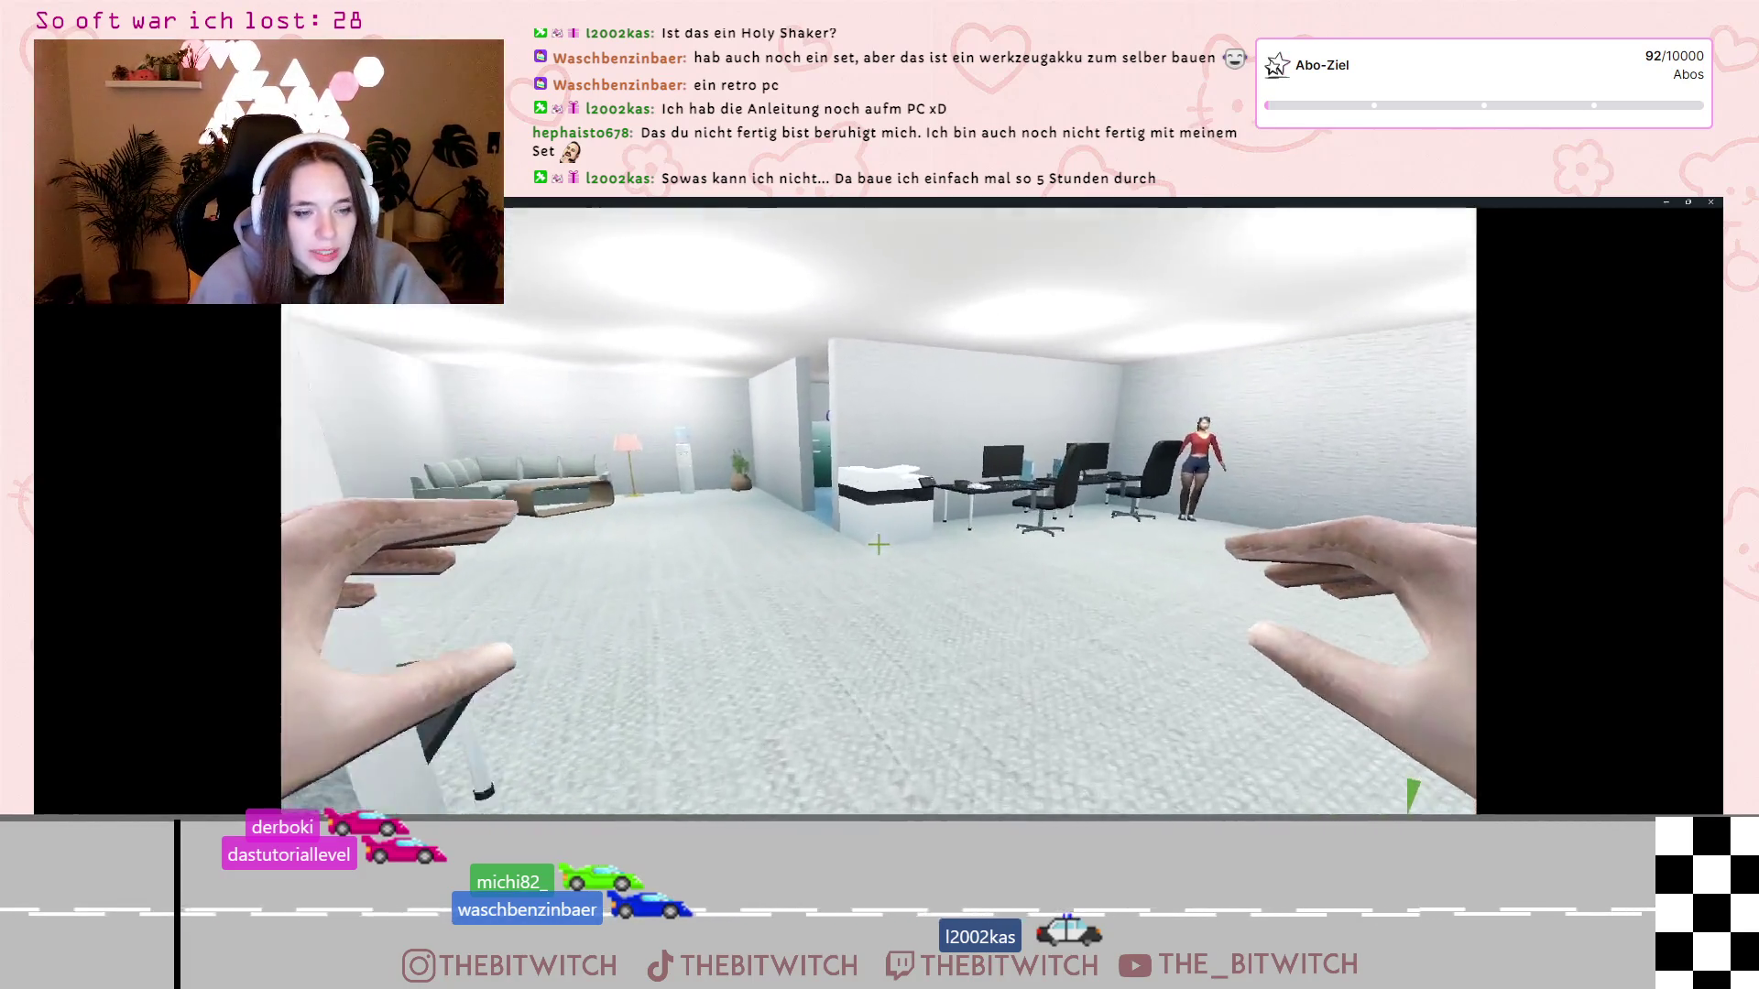
key("e")
key("Escape")
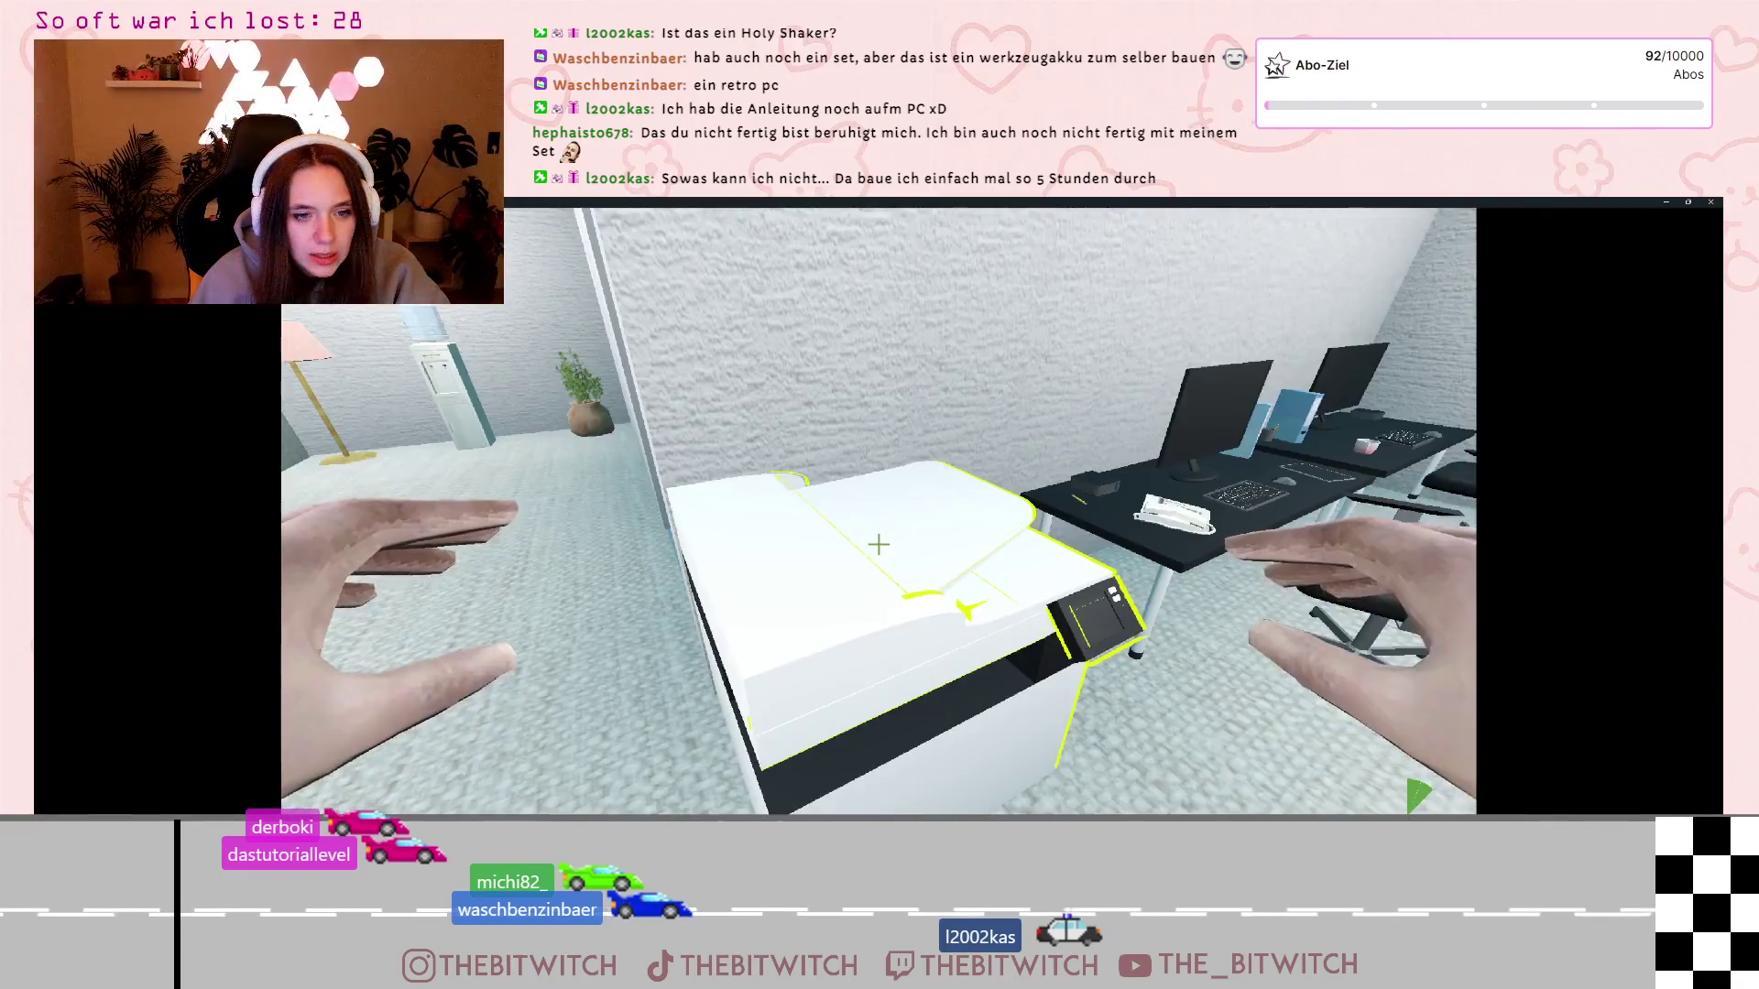
key("Escape")
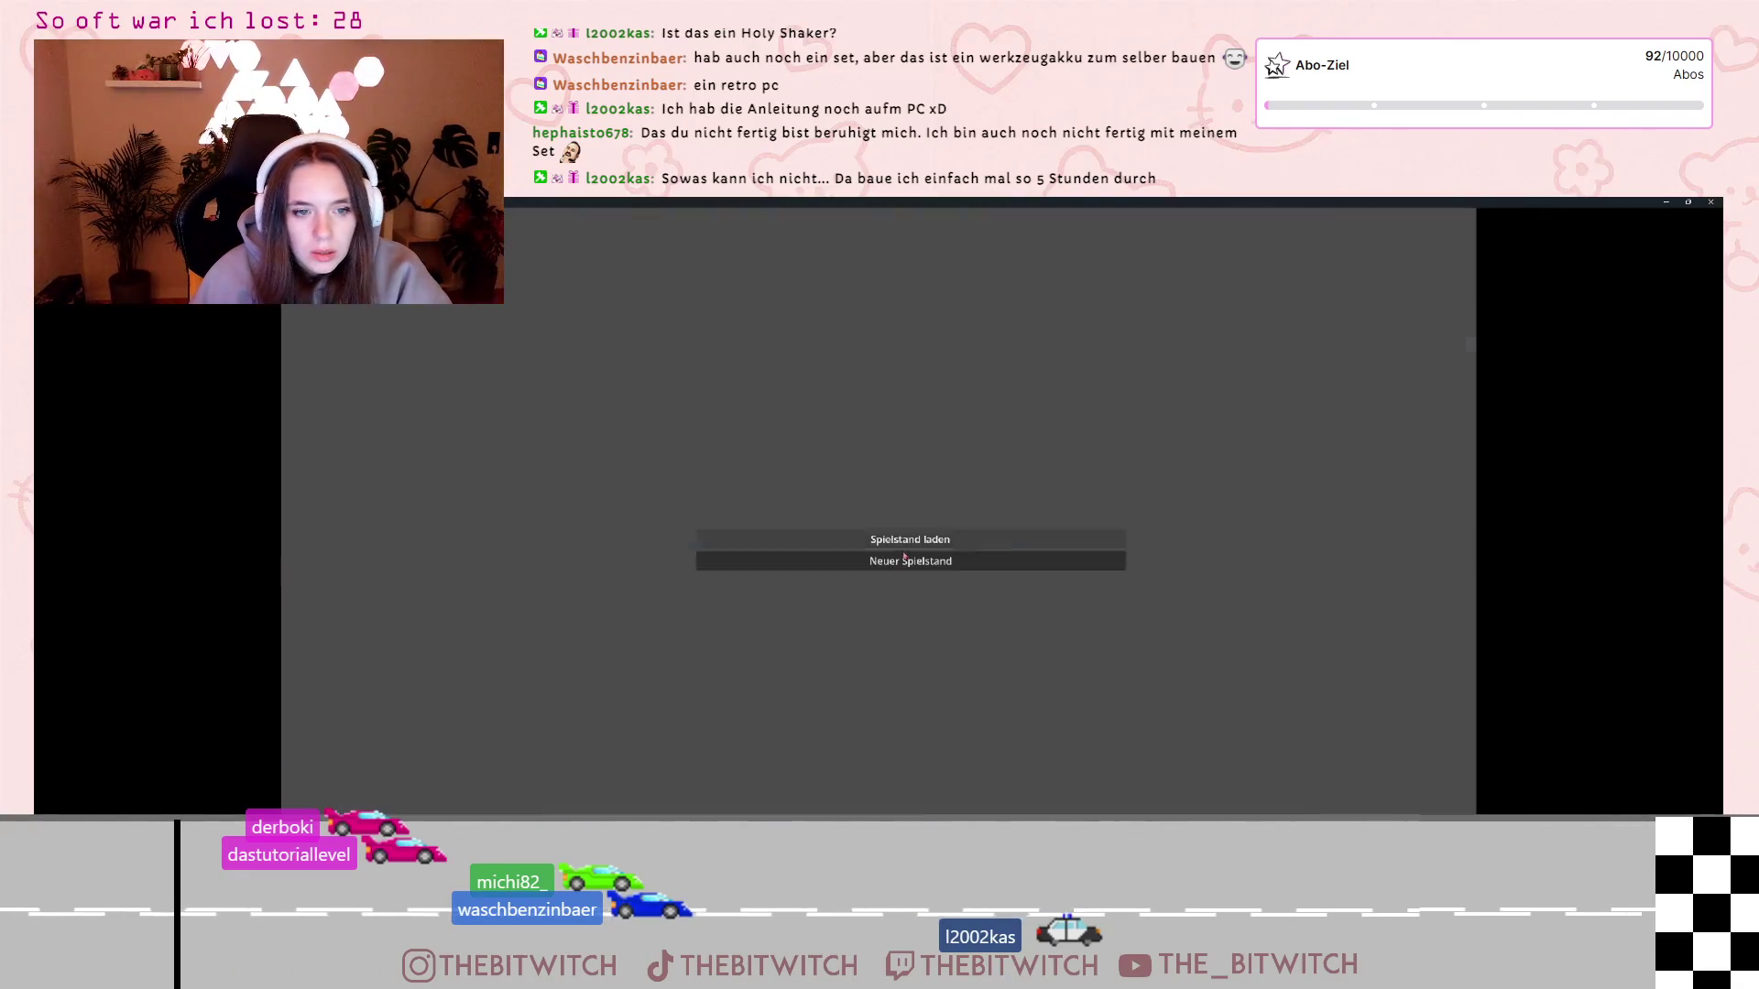
Reload, walk to the printer, save via Speichern, return to Hauptmenü and load again
left_click(910, 548)
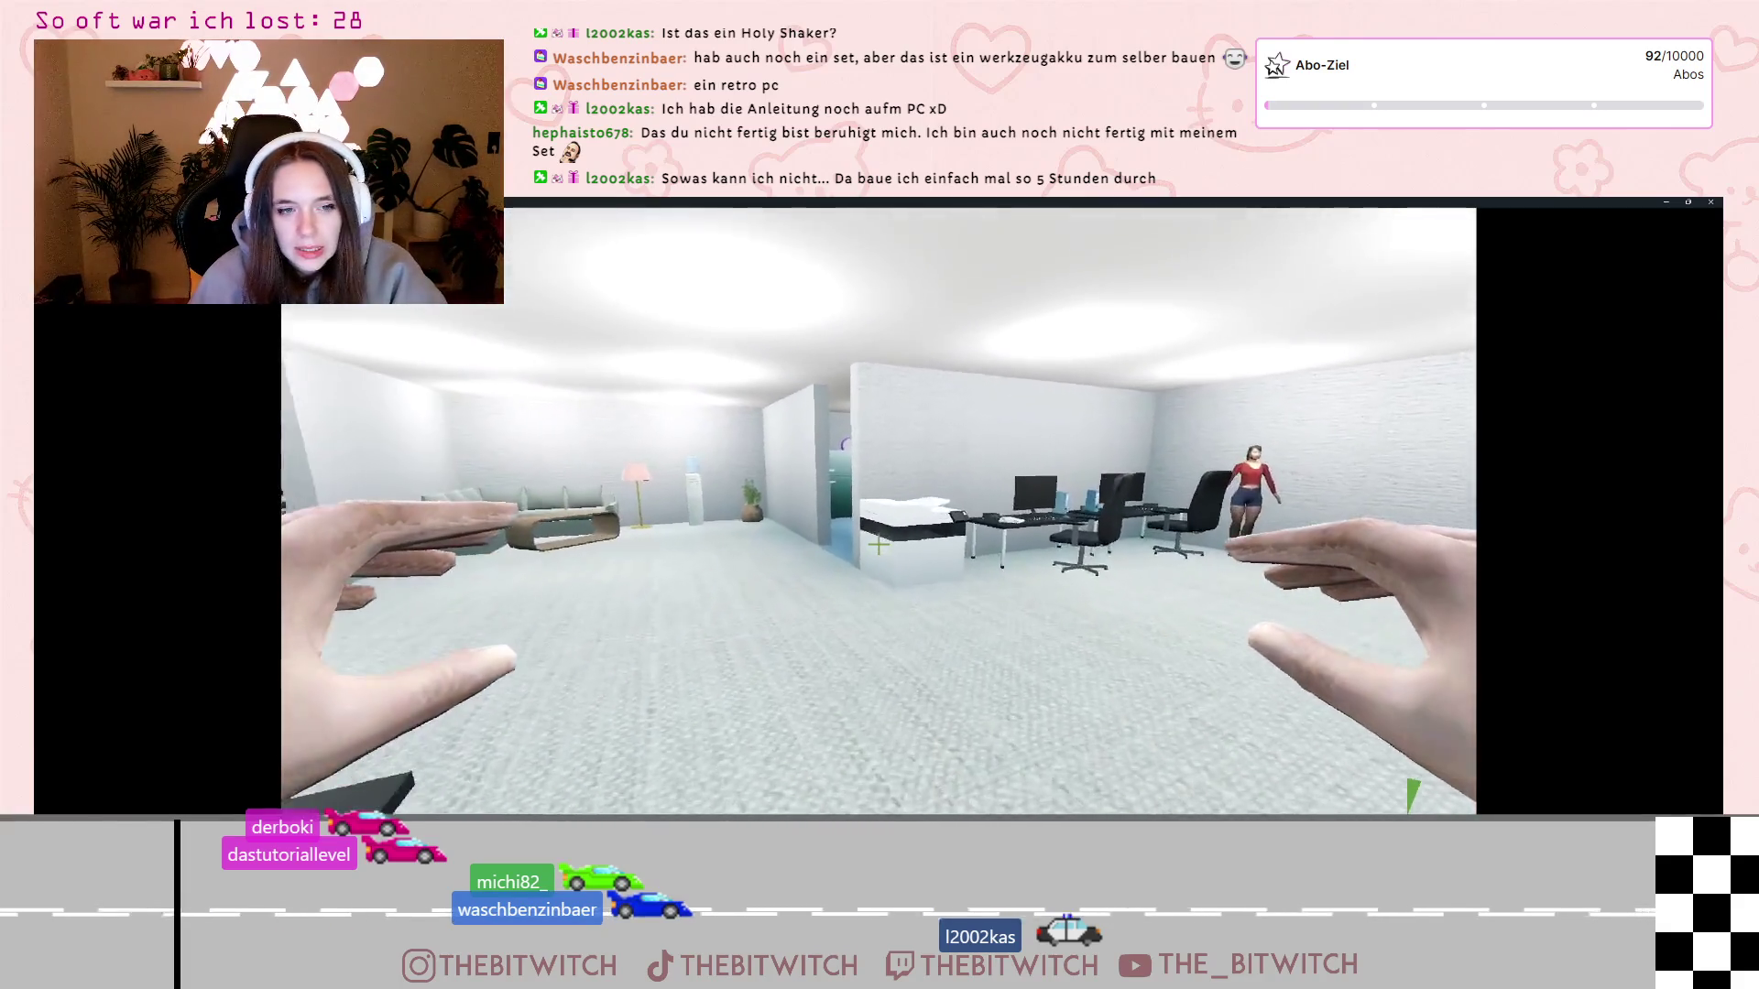
key("w")
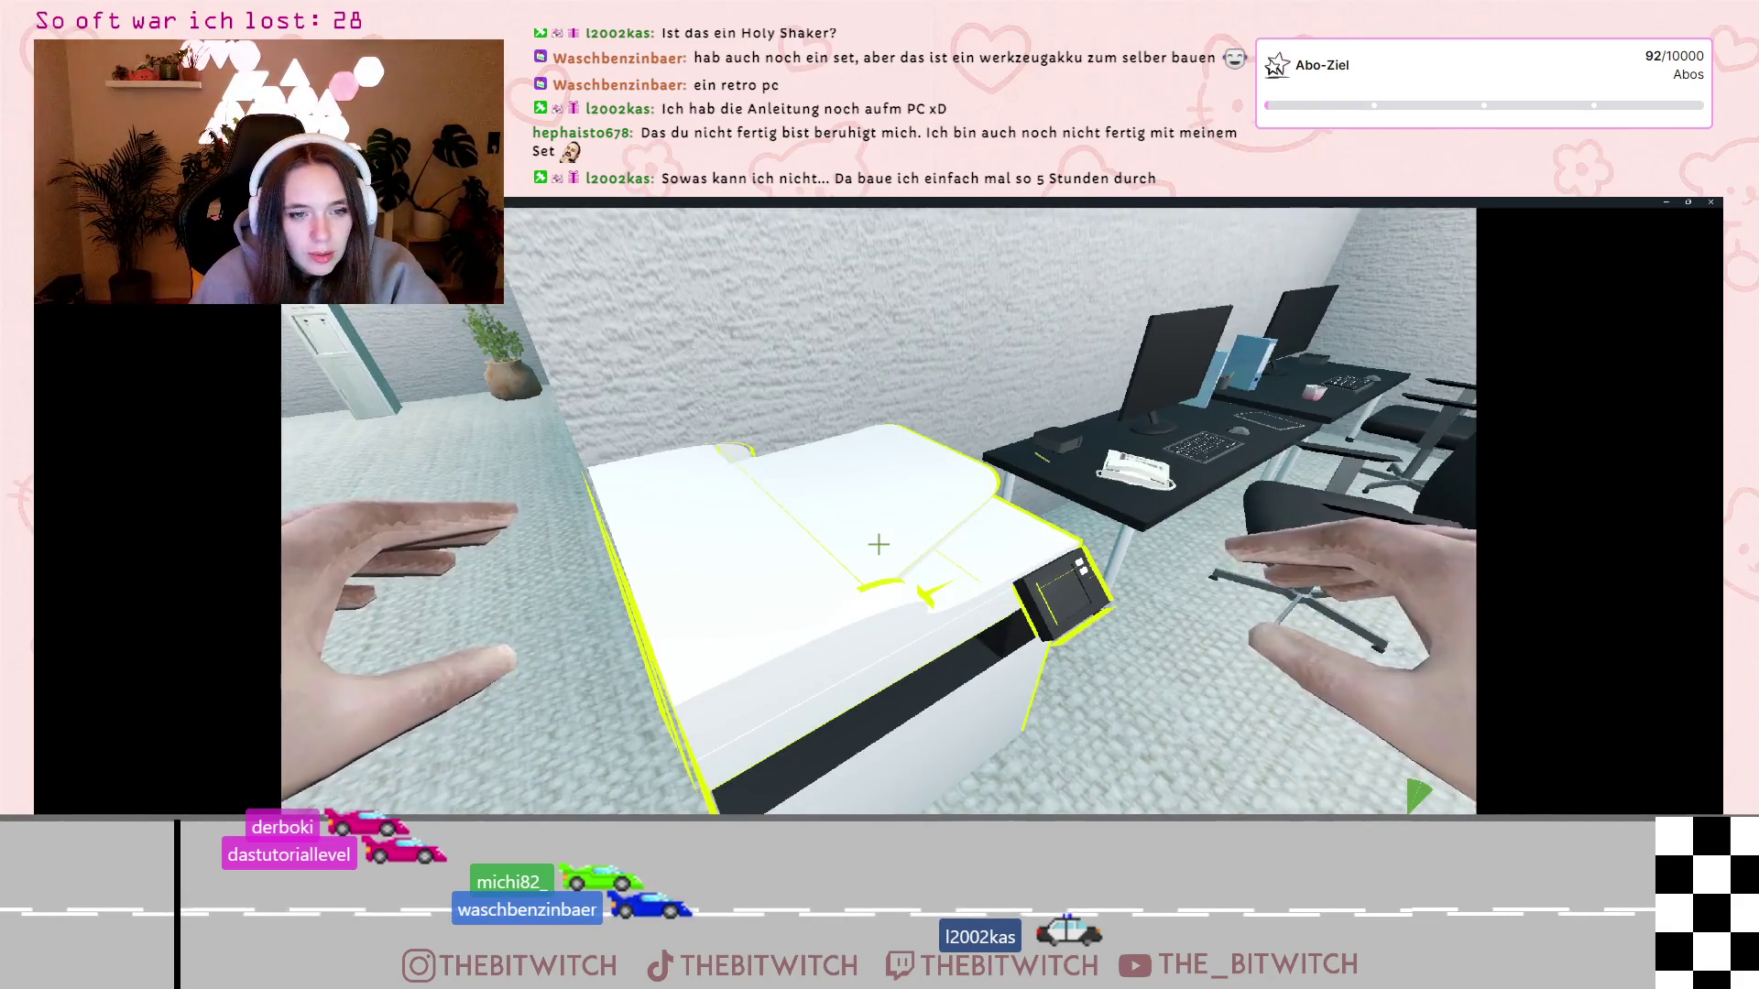
key("Escape")
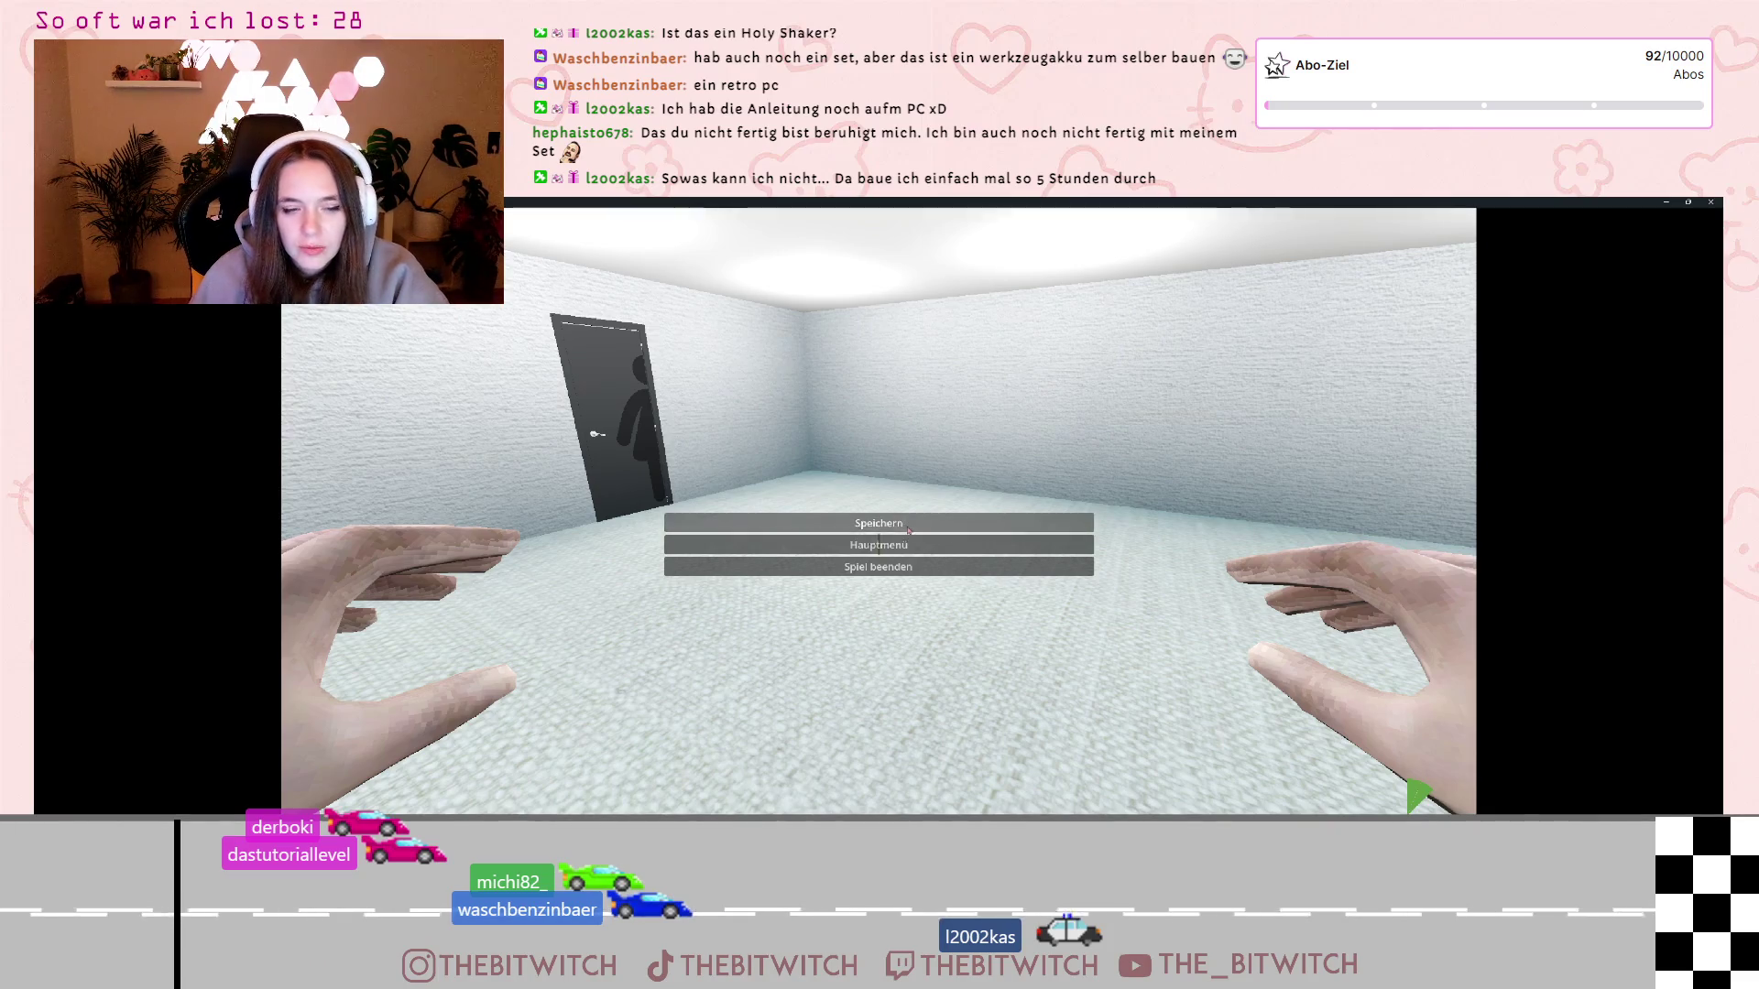
left_click(900, 529)
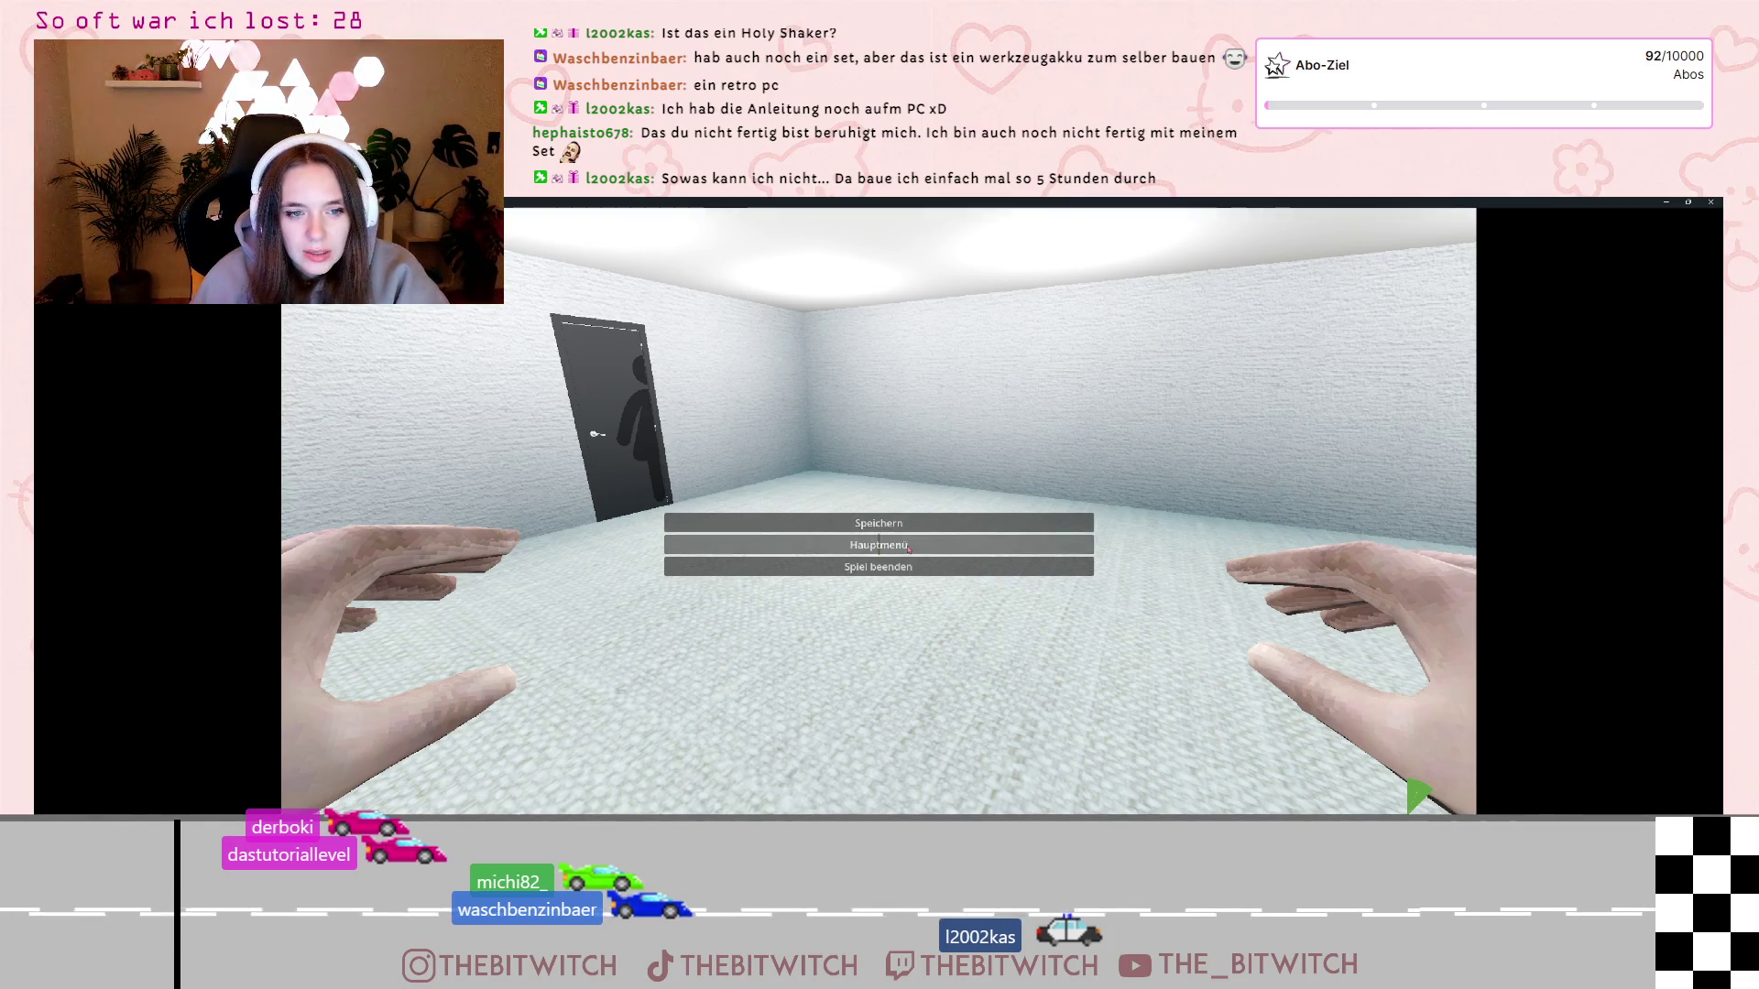
left_click(908, 547)
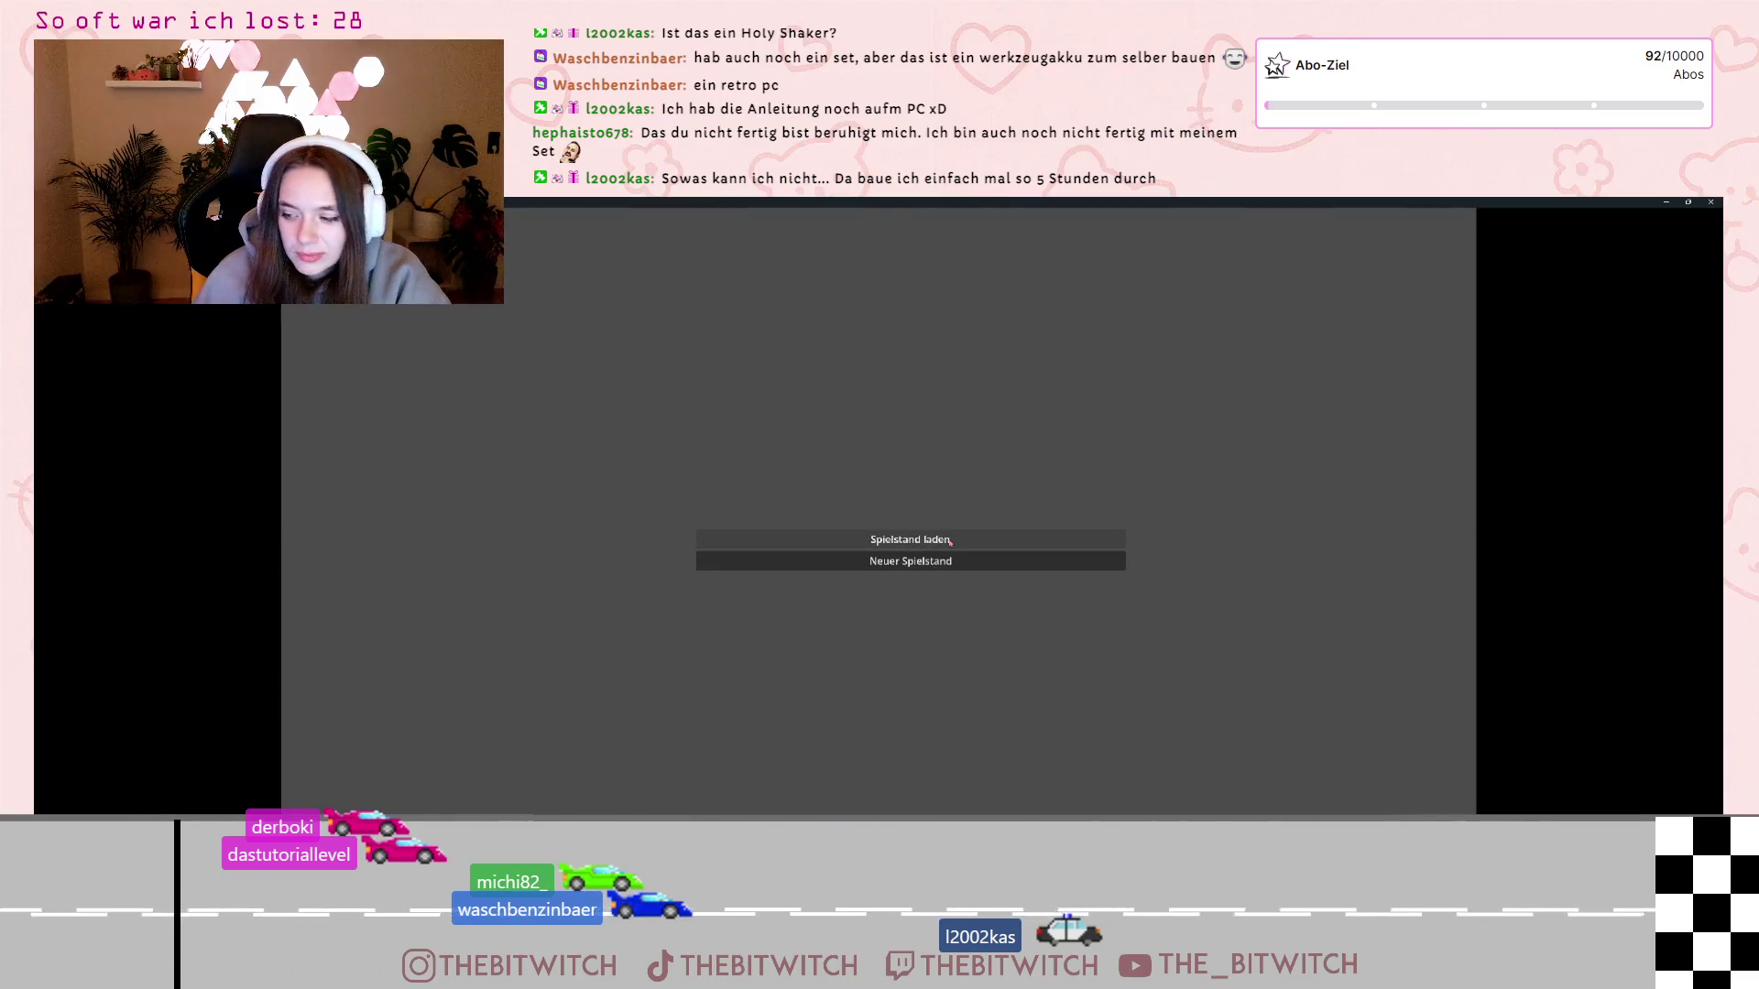
left_click(947, 541)
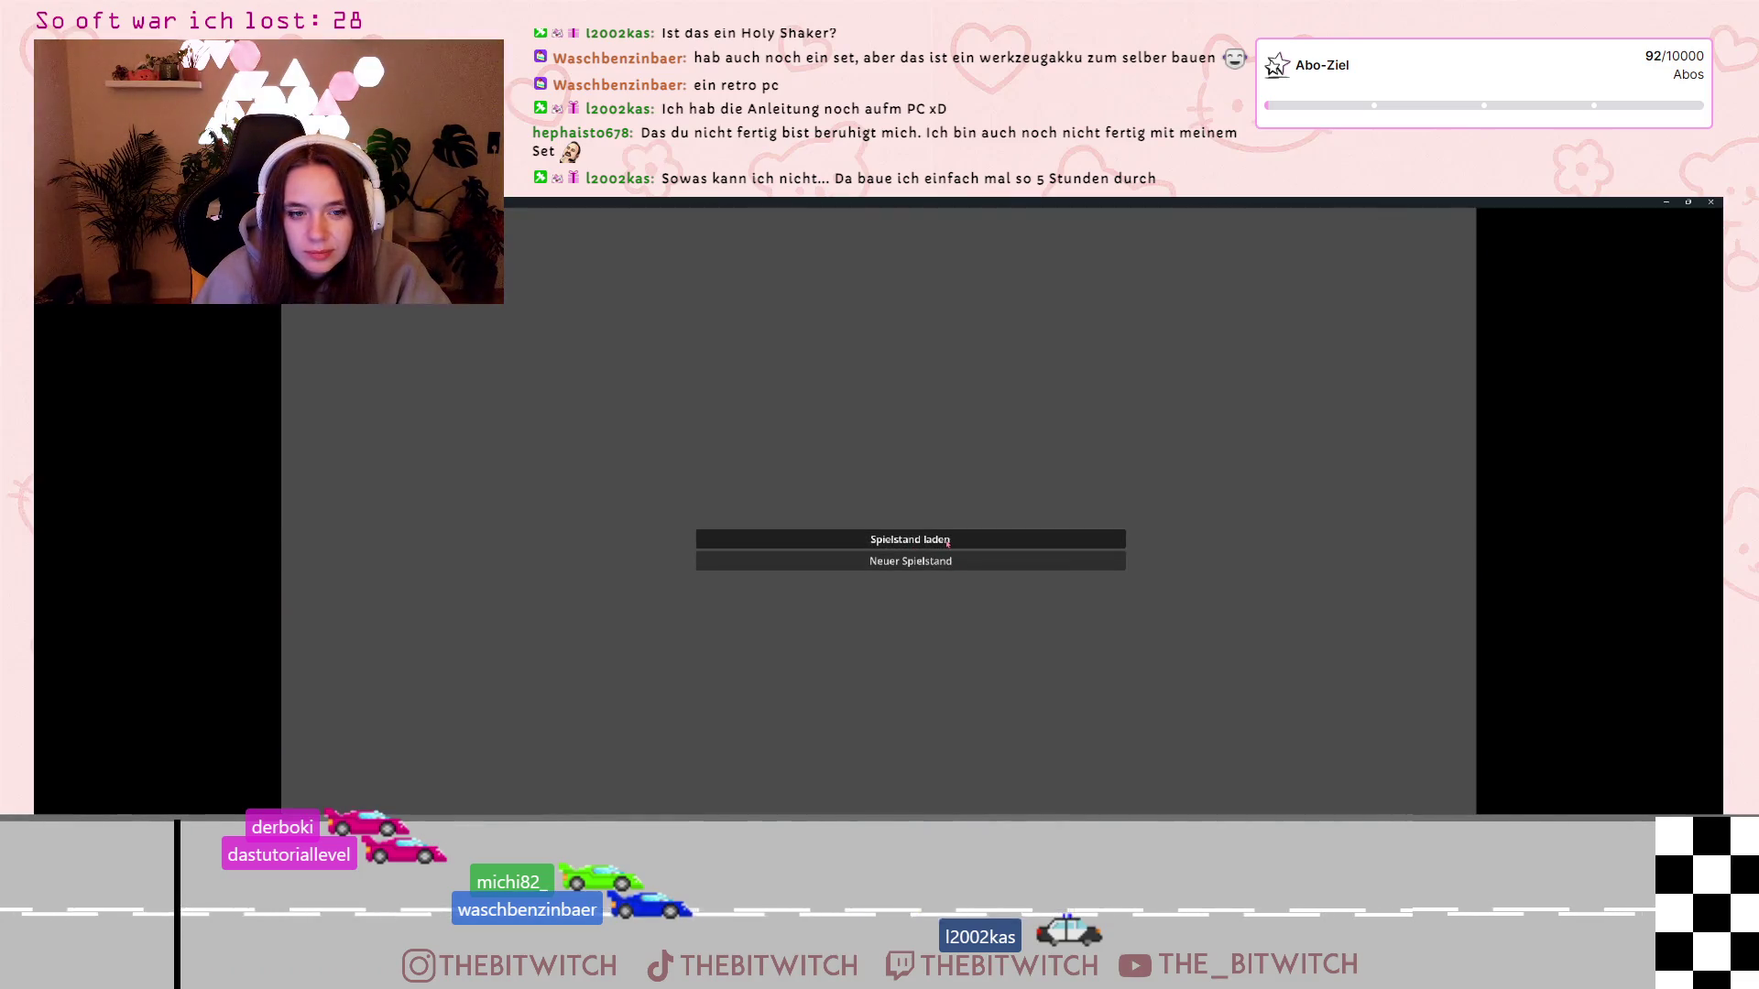
Bring up the pause menu in the loaded game
key("Escape")
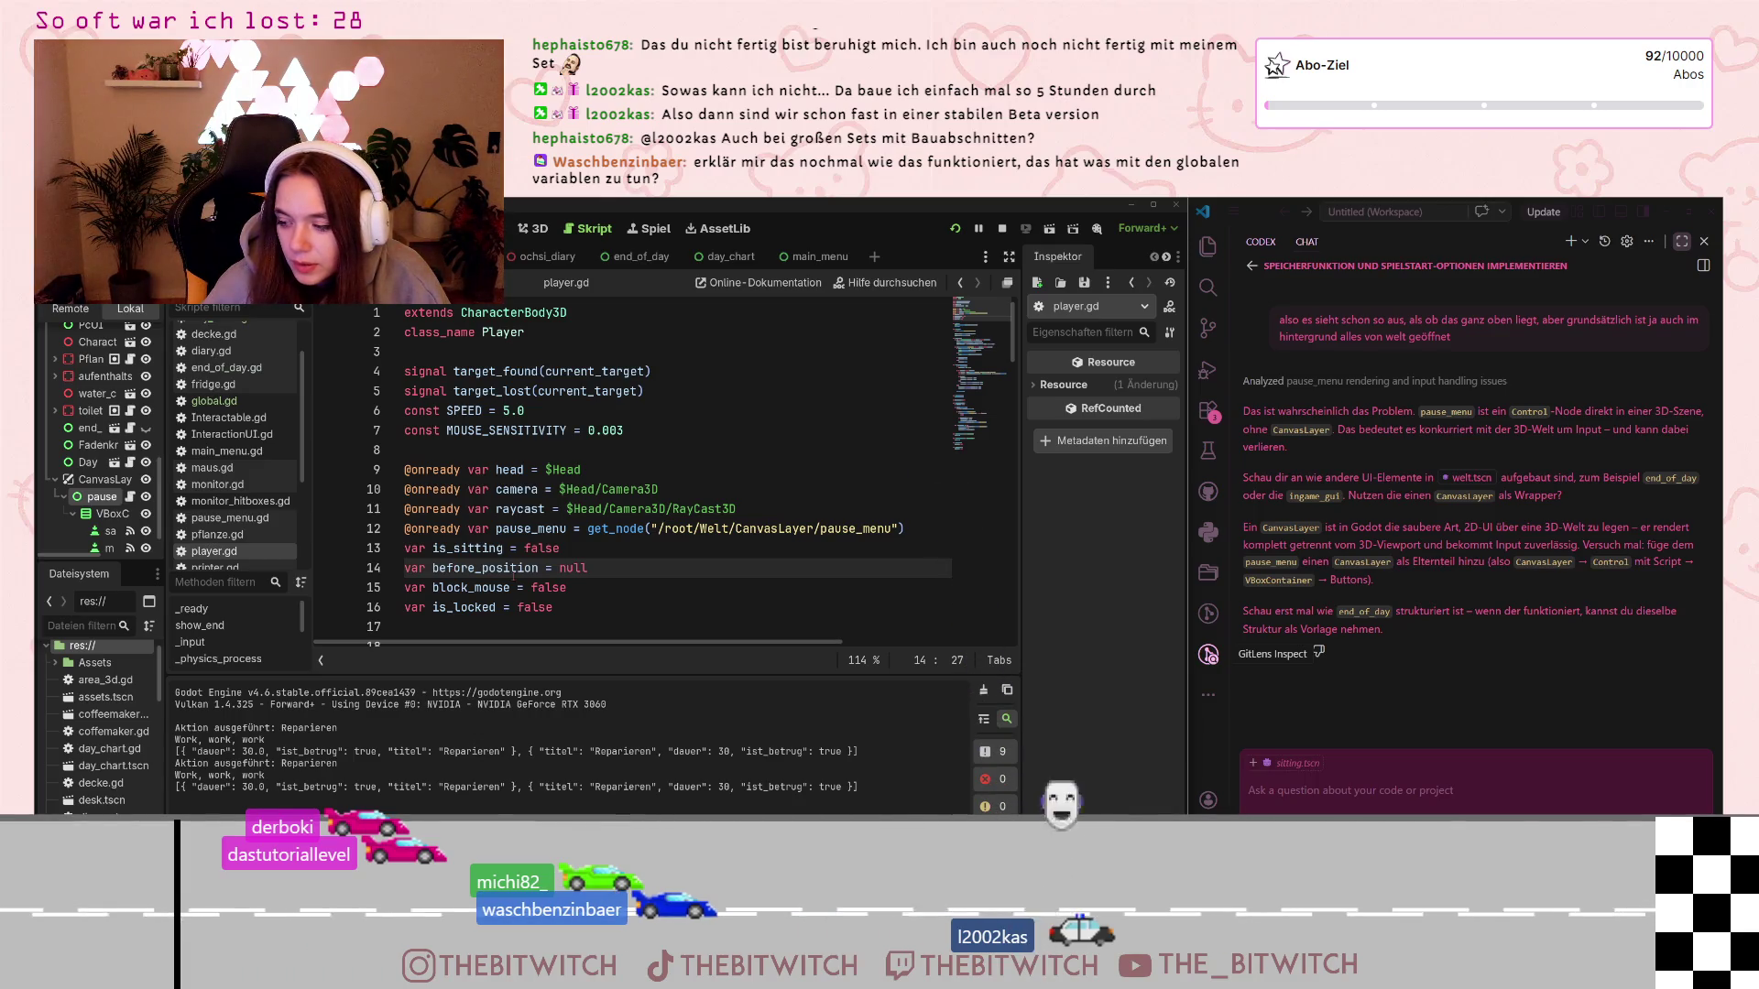
Open global.gd and inspect line 48, which appends day_log to full_log
scroll(257, 428, "down", 3)
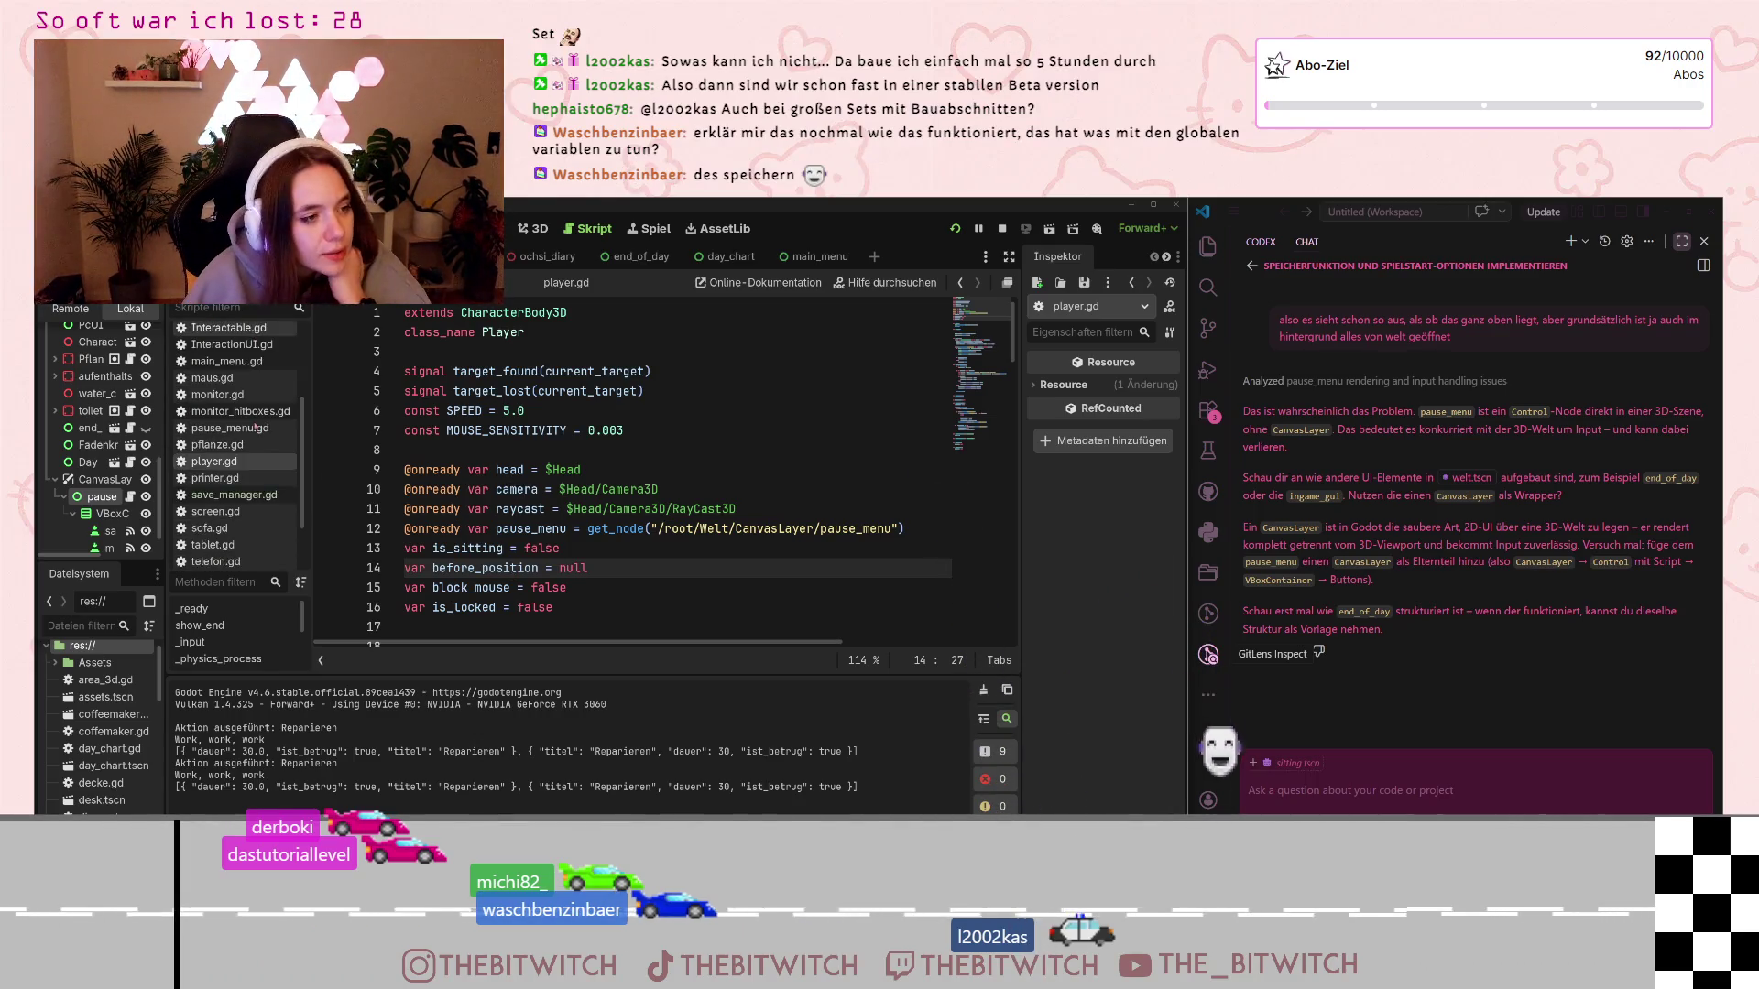
scroll(258, 427, "up", 3)
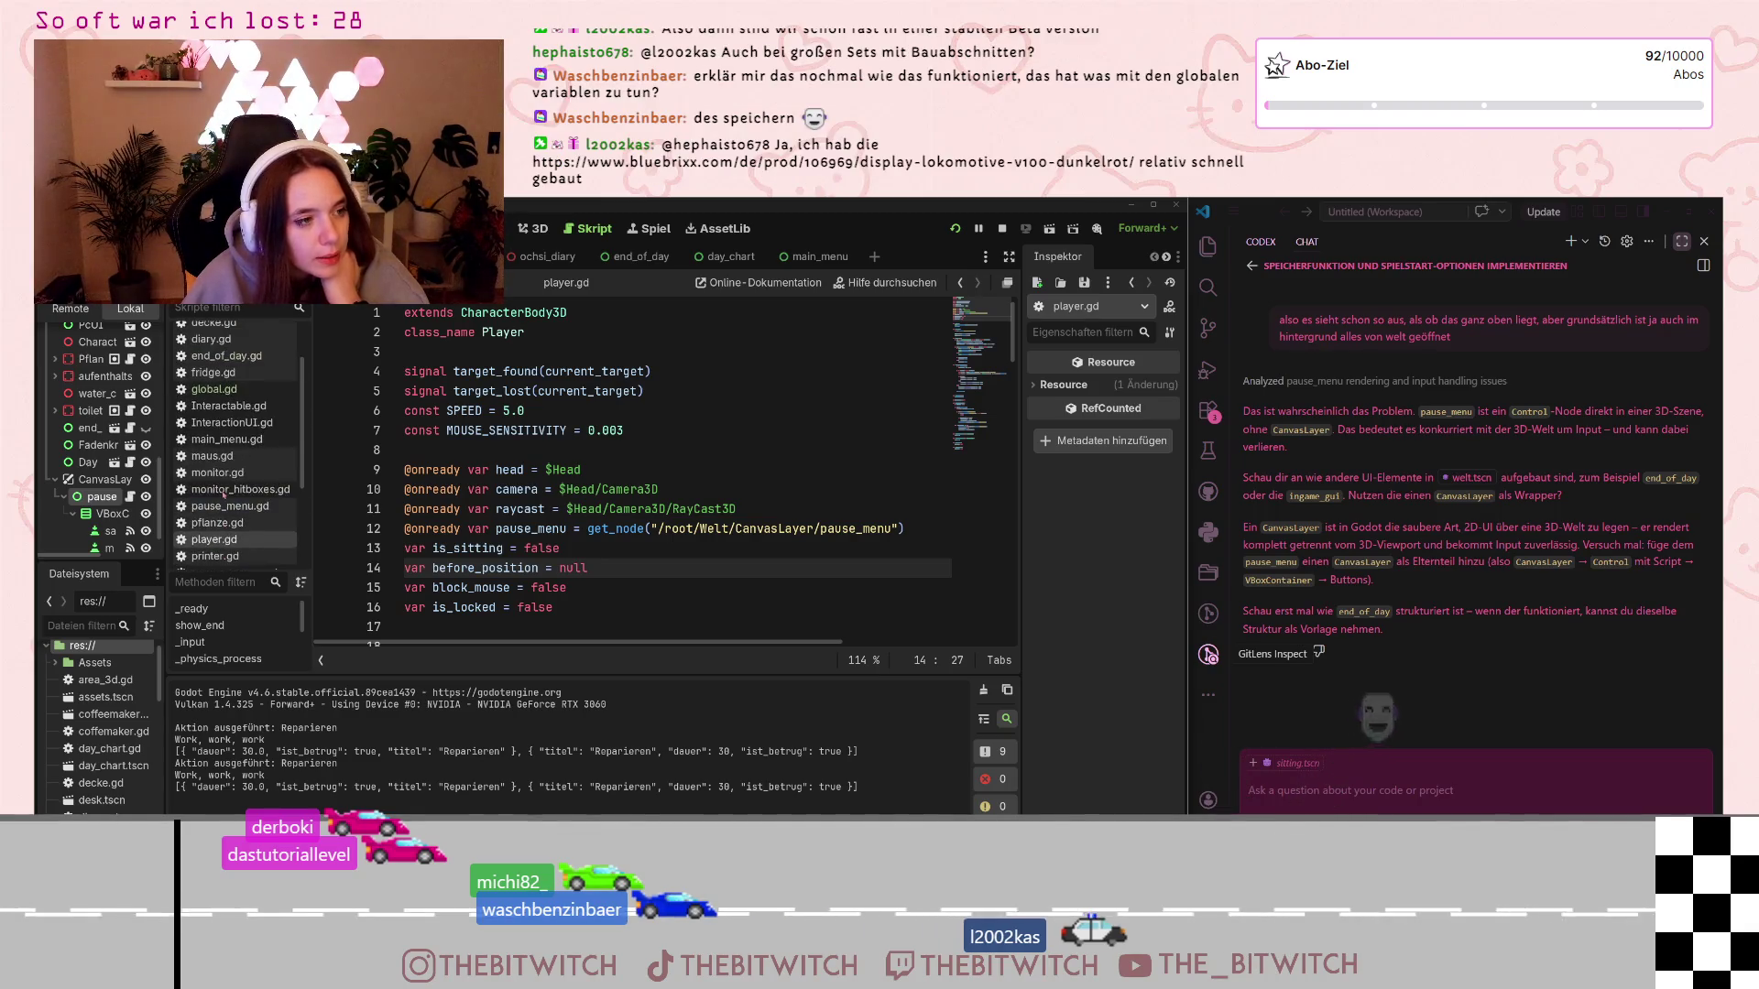
scroll(223, 494, "up", 1)
left_click(214, 418)
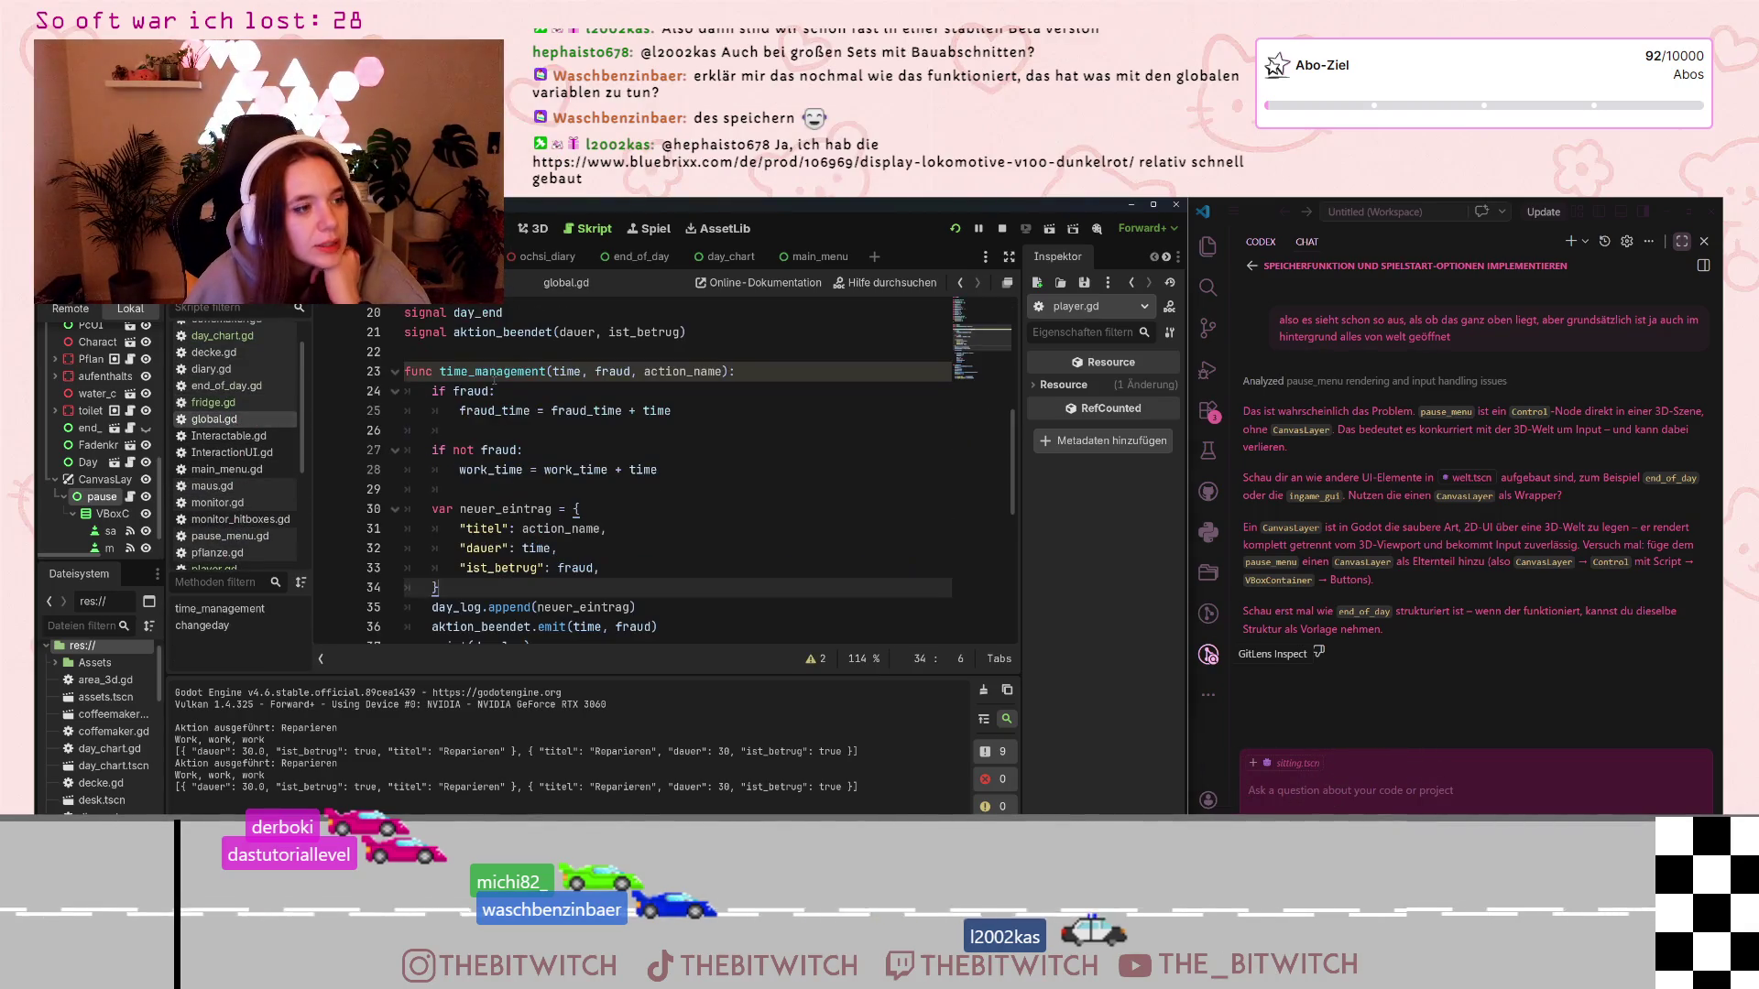
scroll(518, 362, "down", 7)
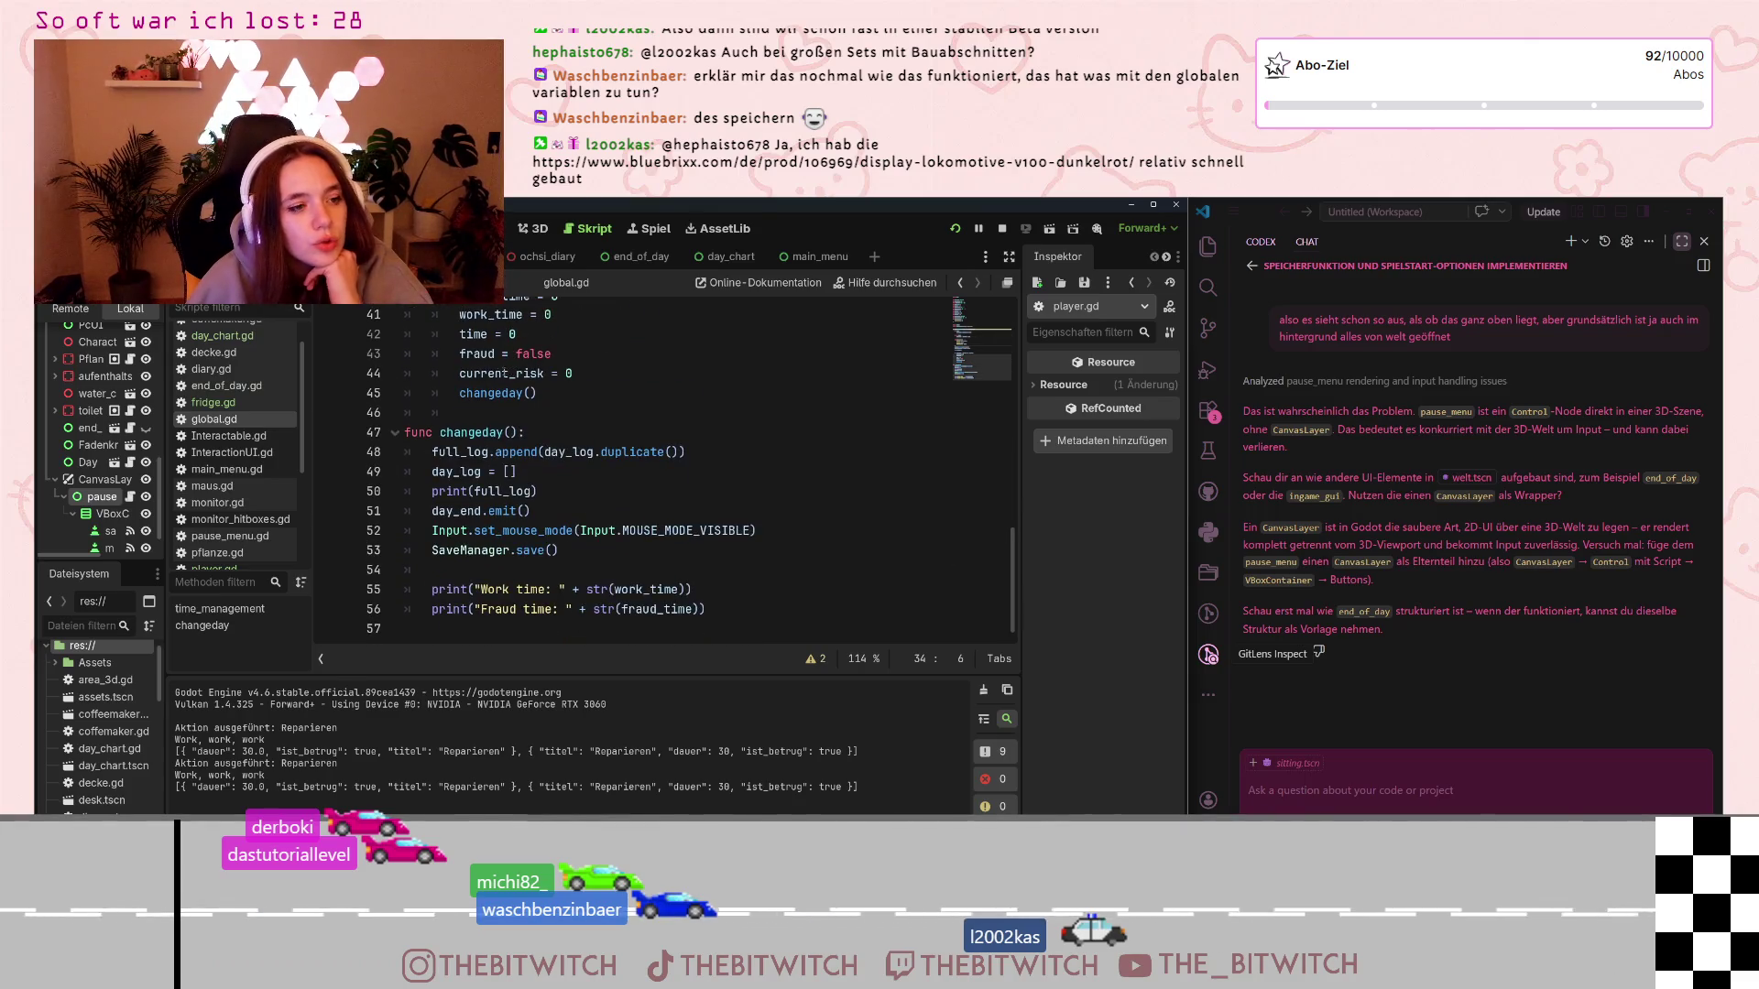
scroll(523, 383, "up", 13)
scroll(513, 379, "down", 5)
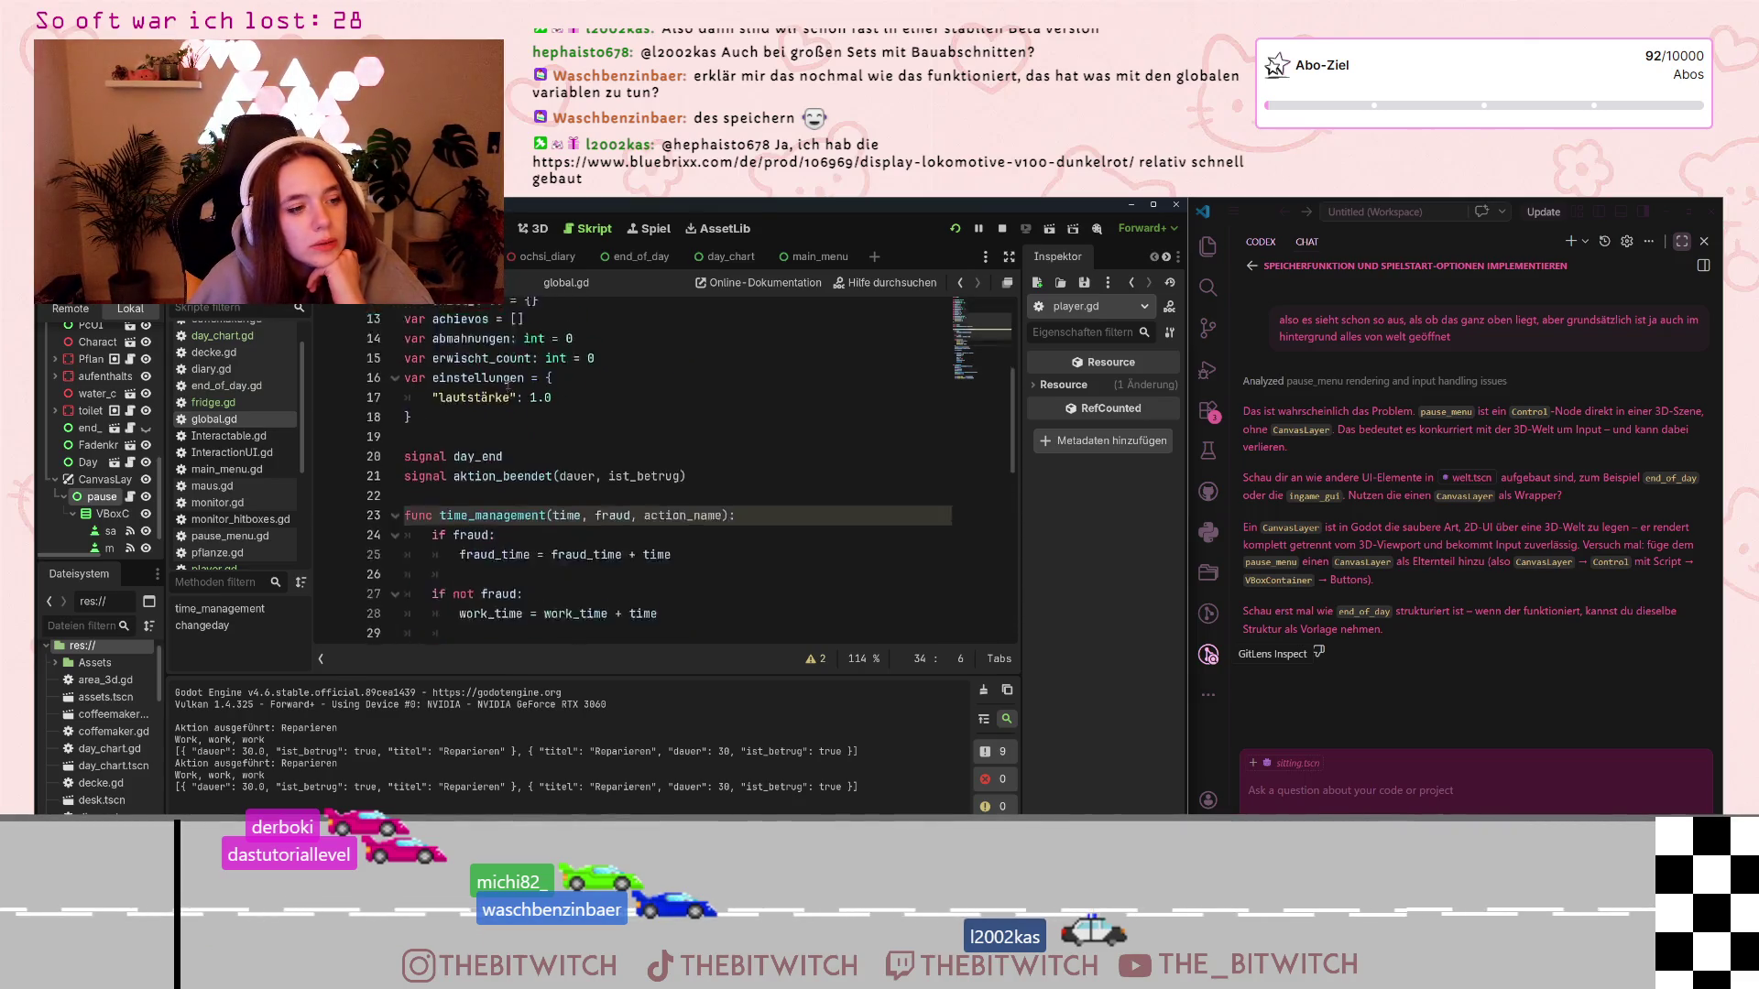
scroll(511, 377, "down", 5)
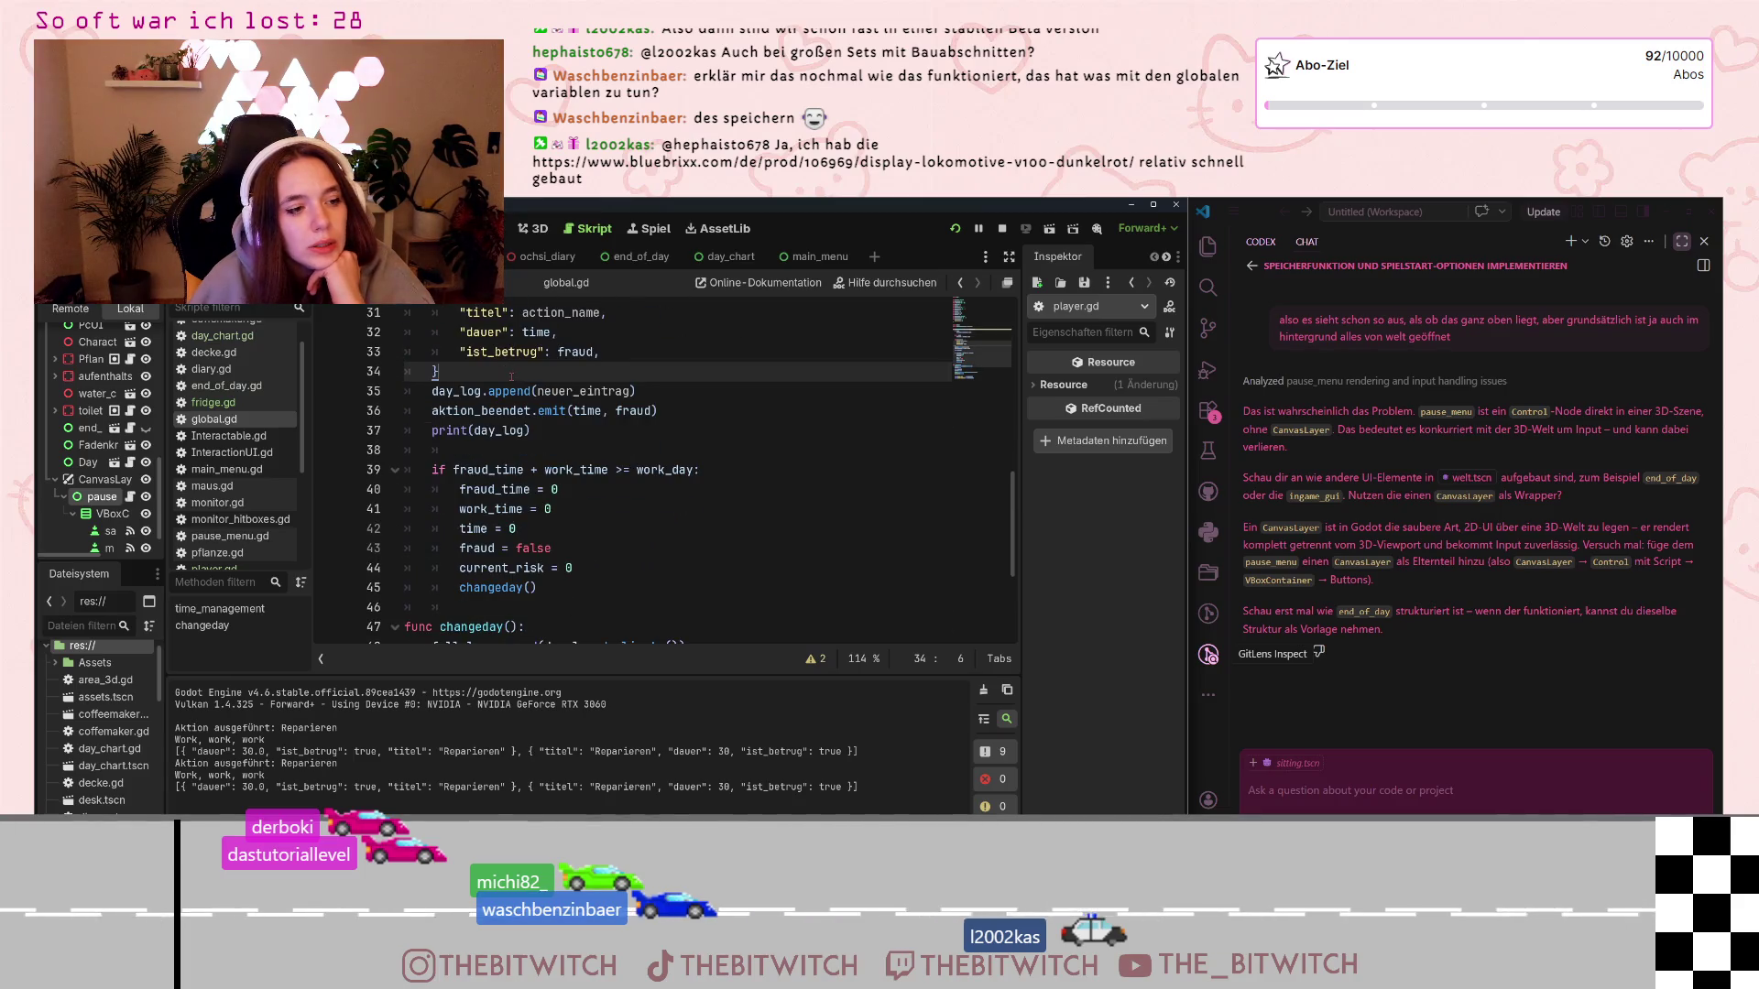
scroll(511, 376, "down", 1)
scroll(512, 377, "up", 1)
scroll(512, 376, "down", 2)
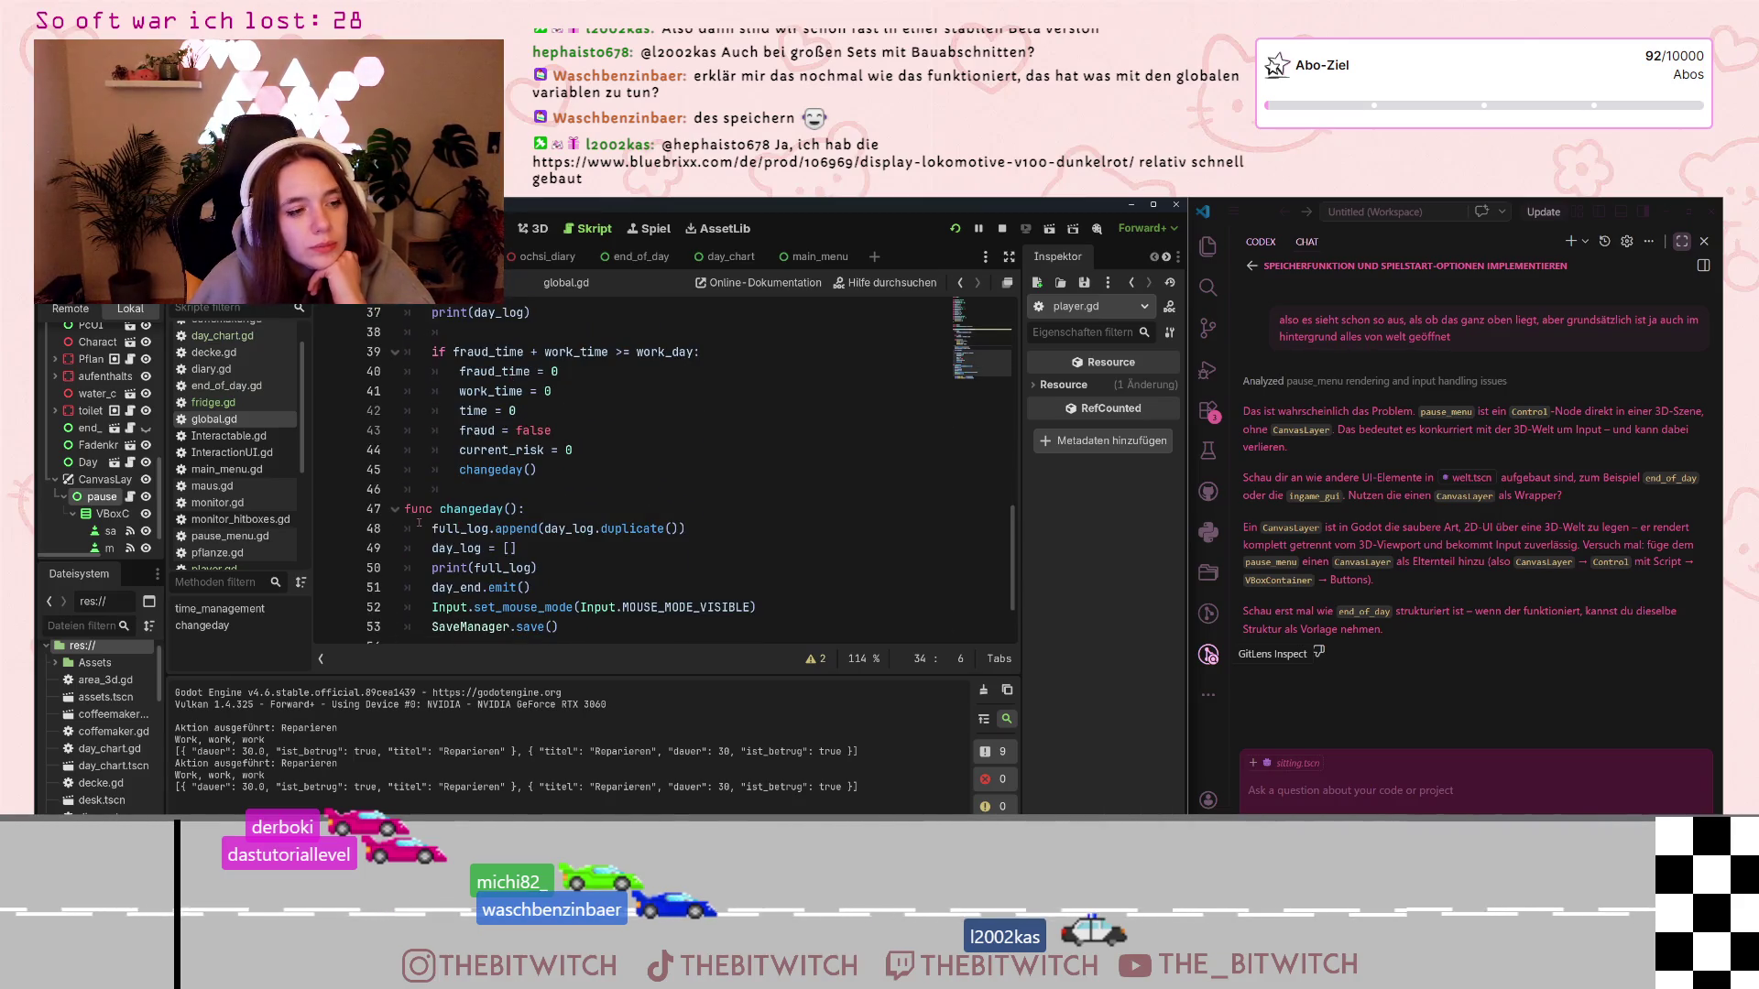
left_click_drag(419, 529, 686, 530)
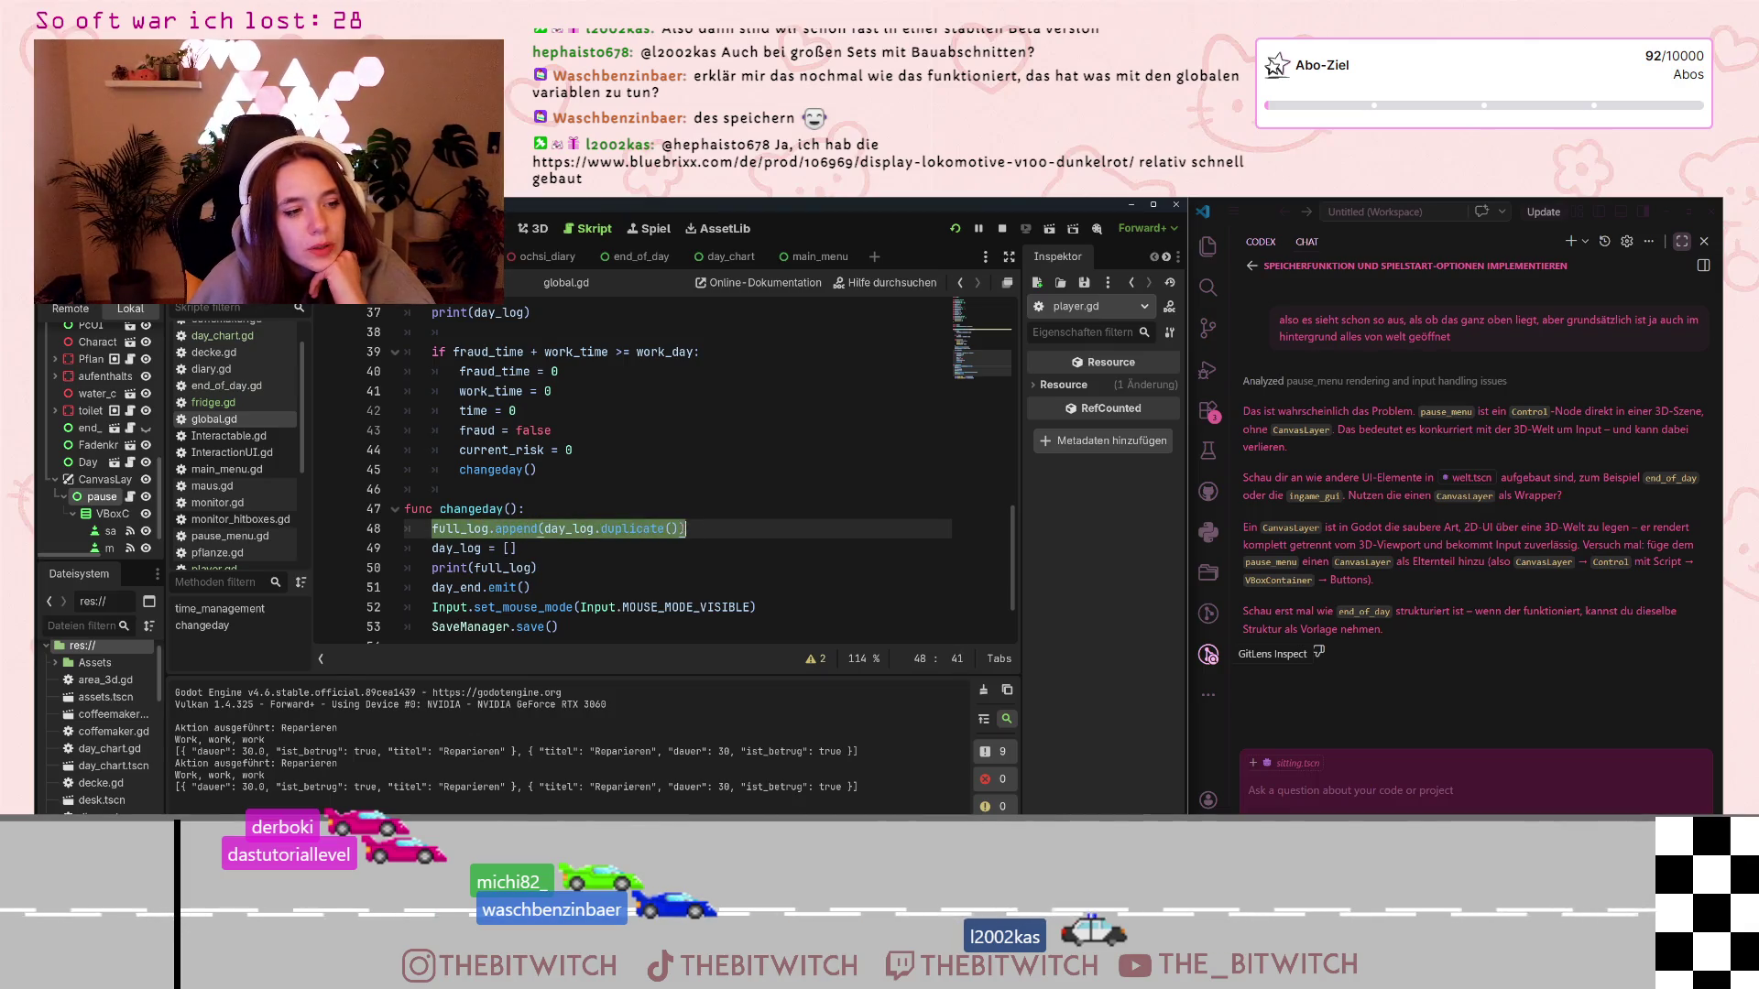
left_click(730, 529)
Open save_manager.gd from the Scripts list
scroll(725, 527, "down", 1)
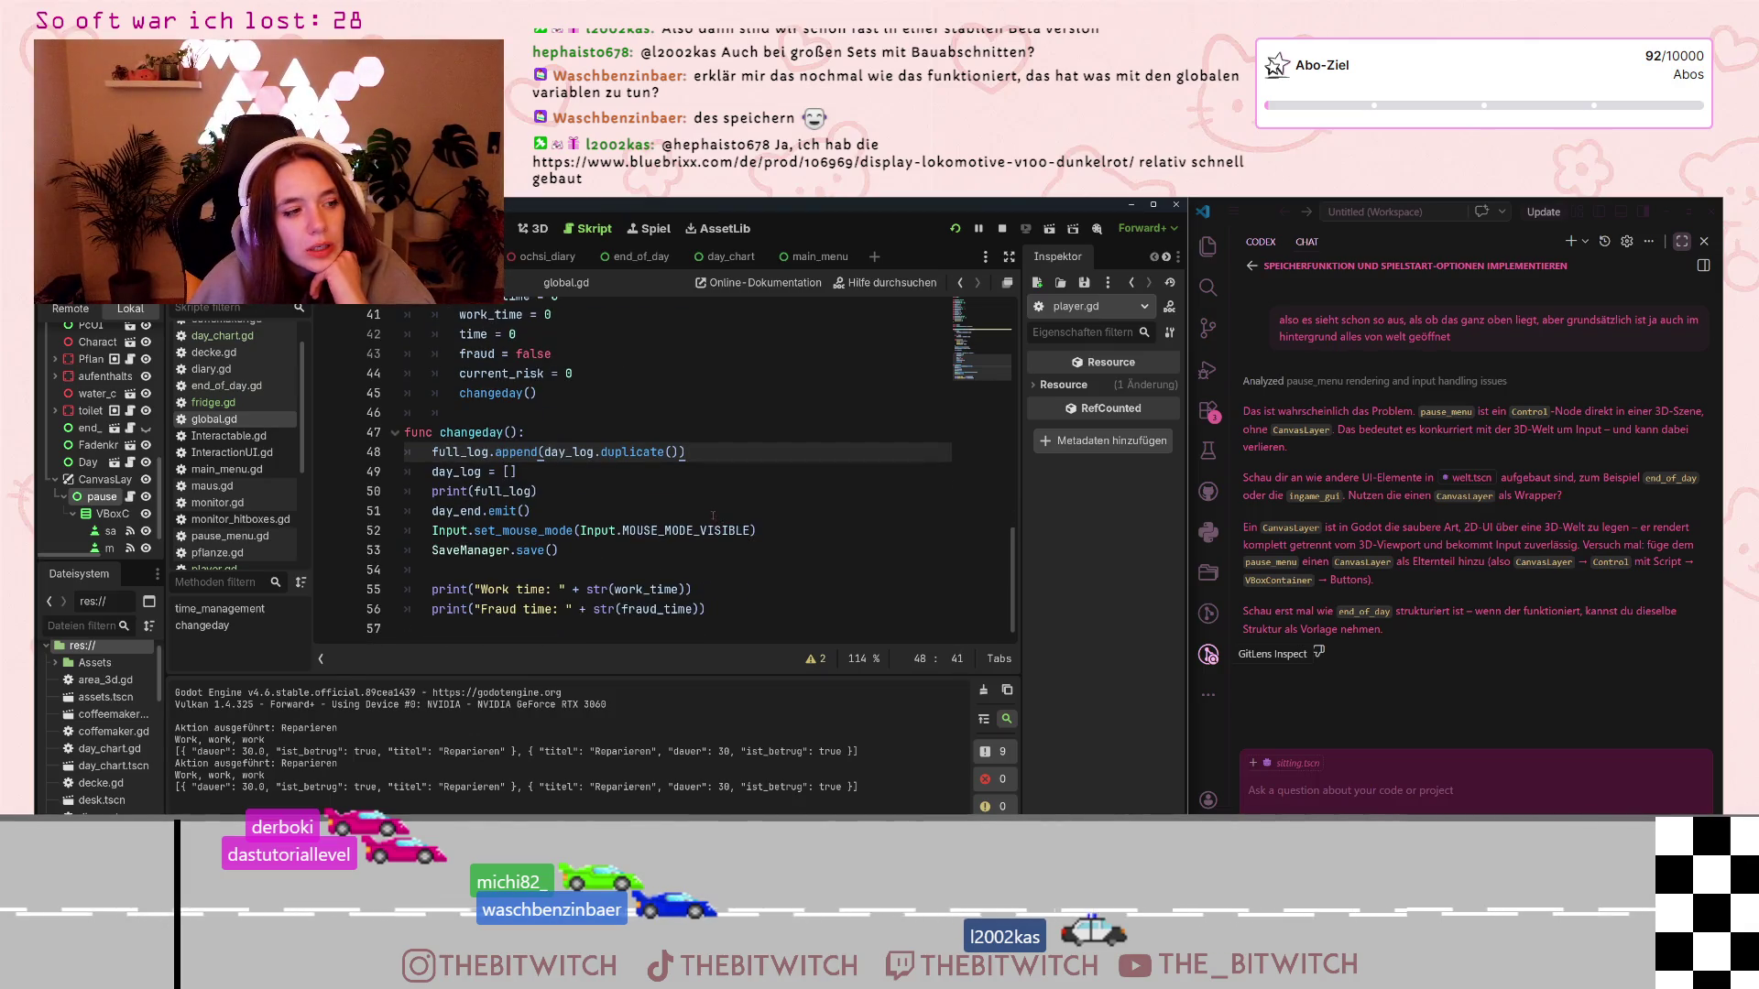
scroll(713, 515, "up", 9)
scroll(683, 515, "down", 1)
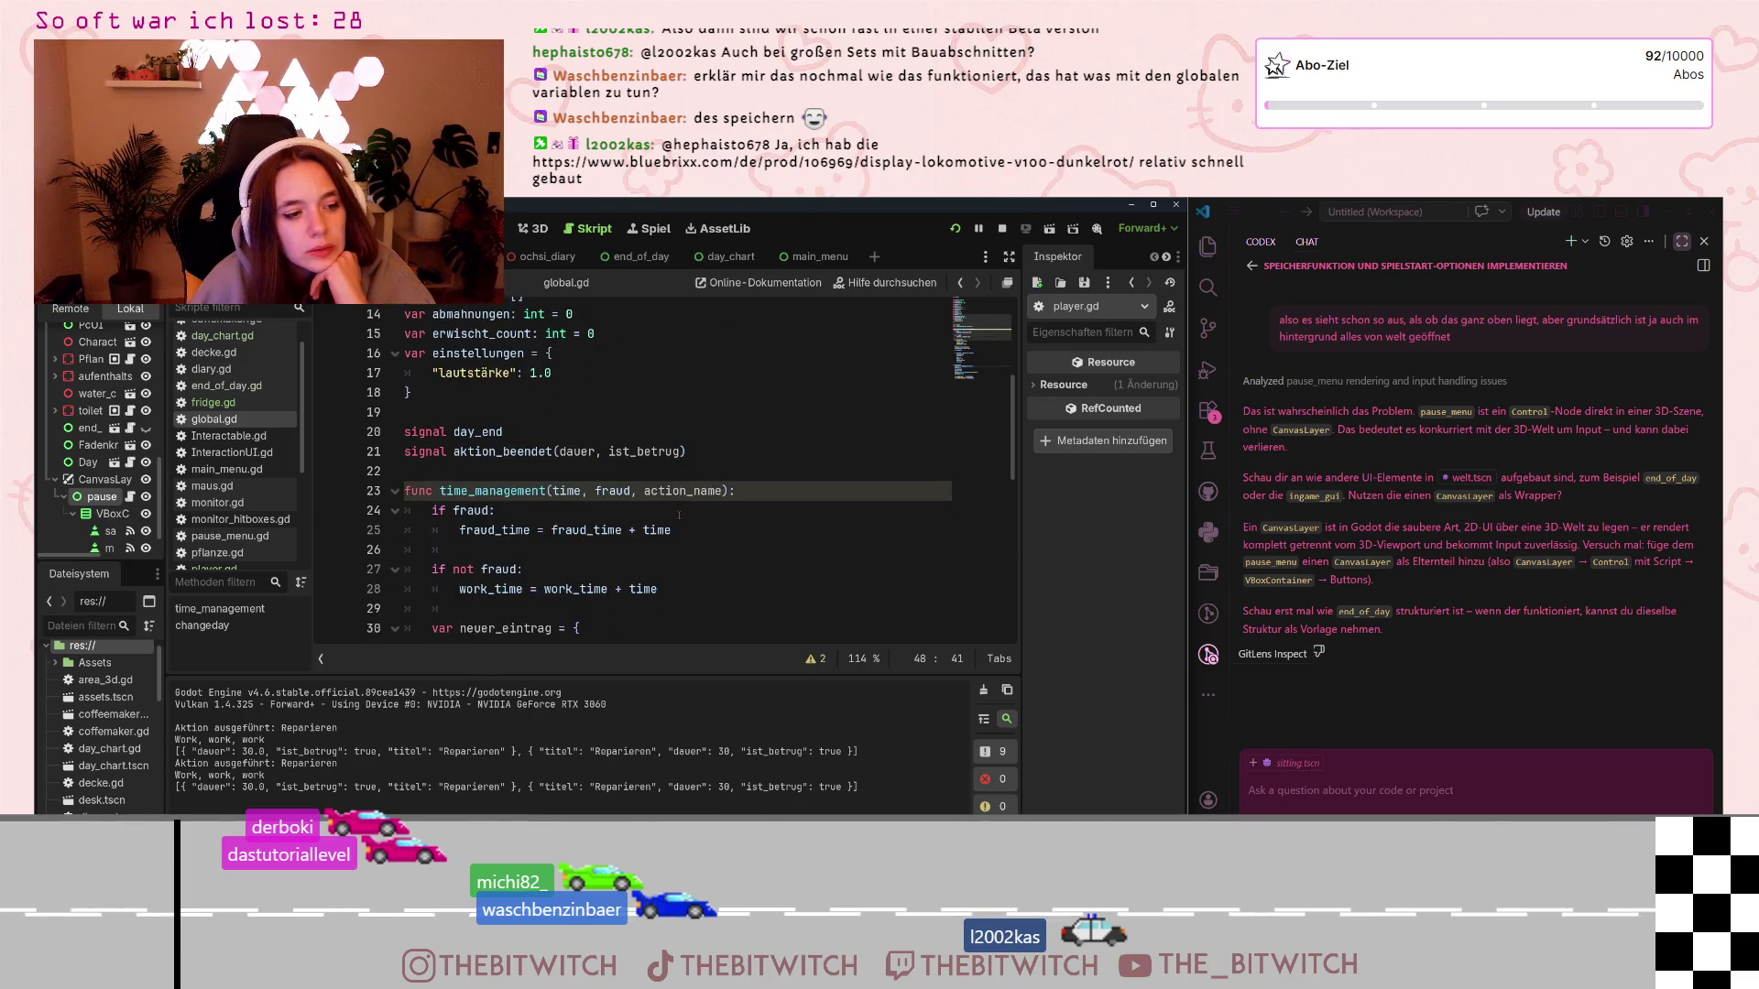
scroll(679, 515, "down", 5)
scroll(234, 458, "down", 3)
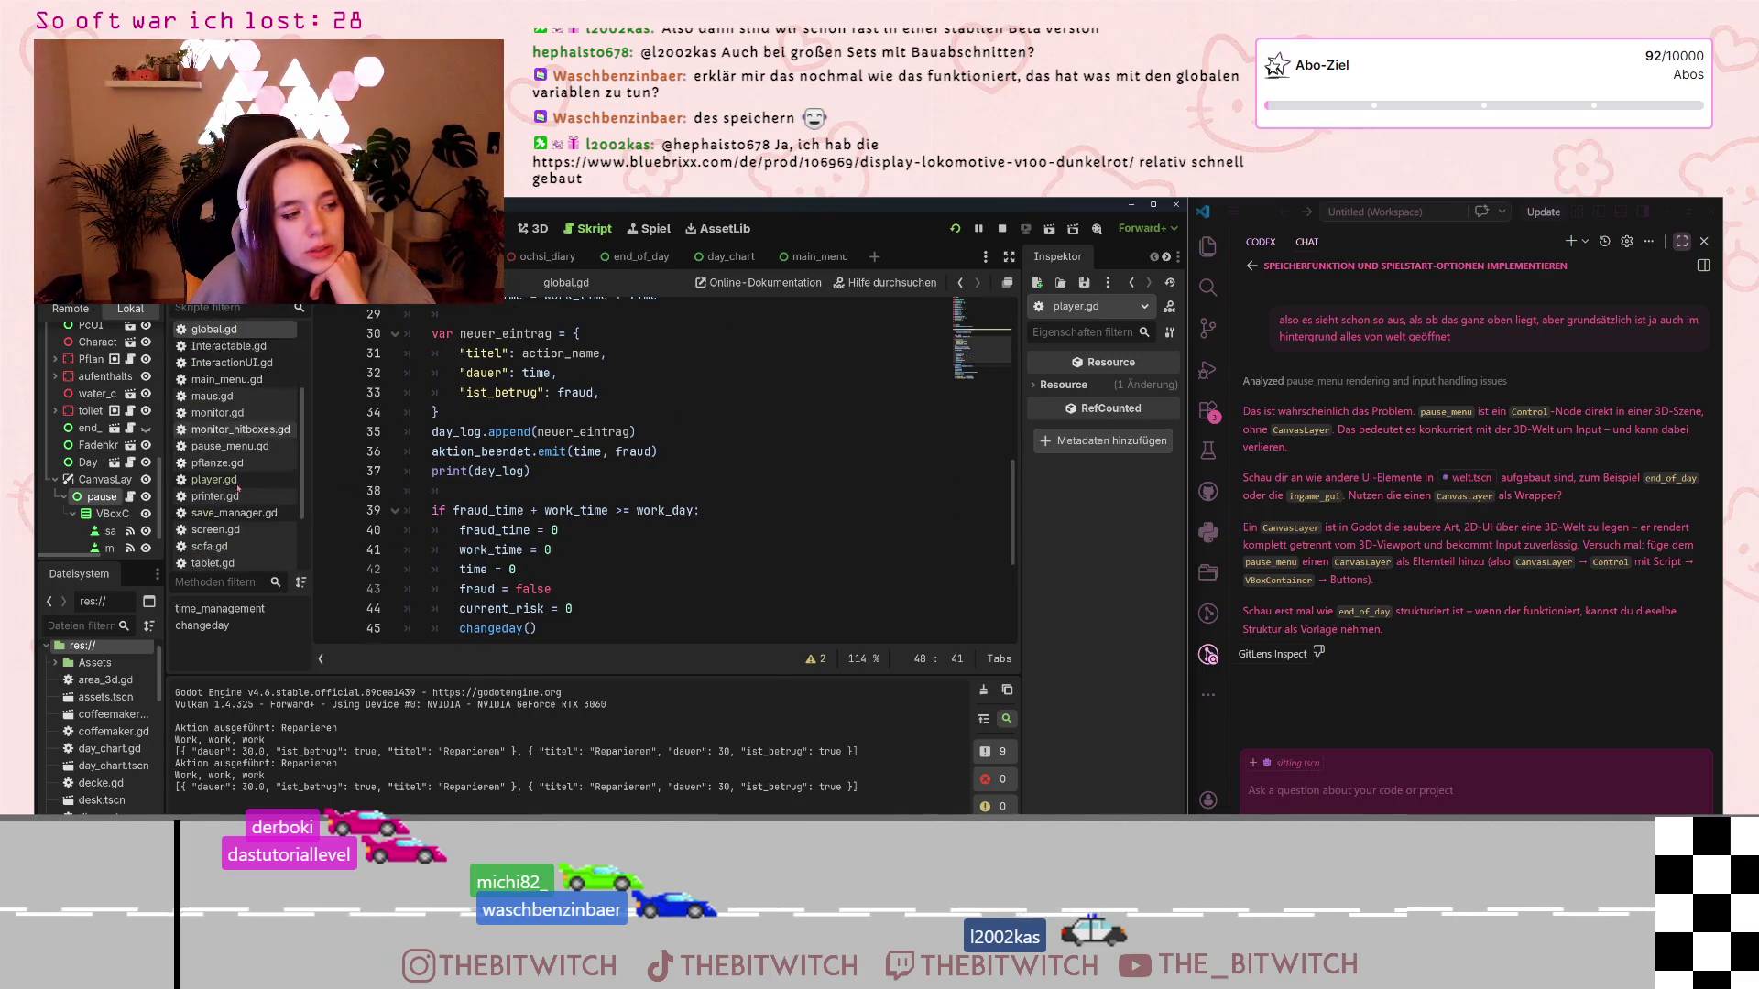
left_click(233, 482)
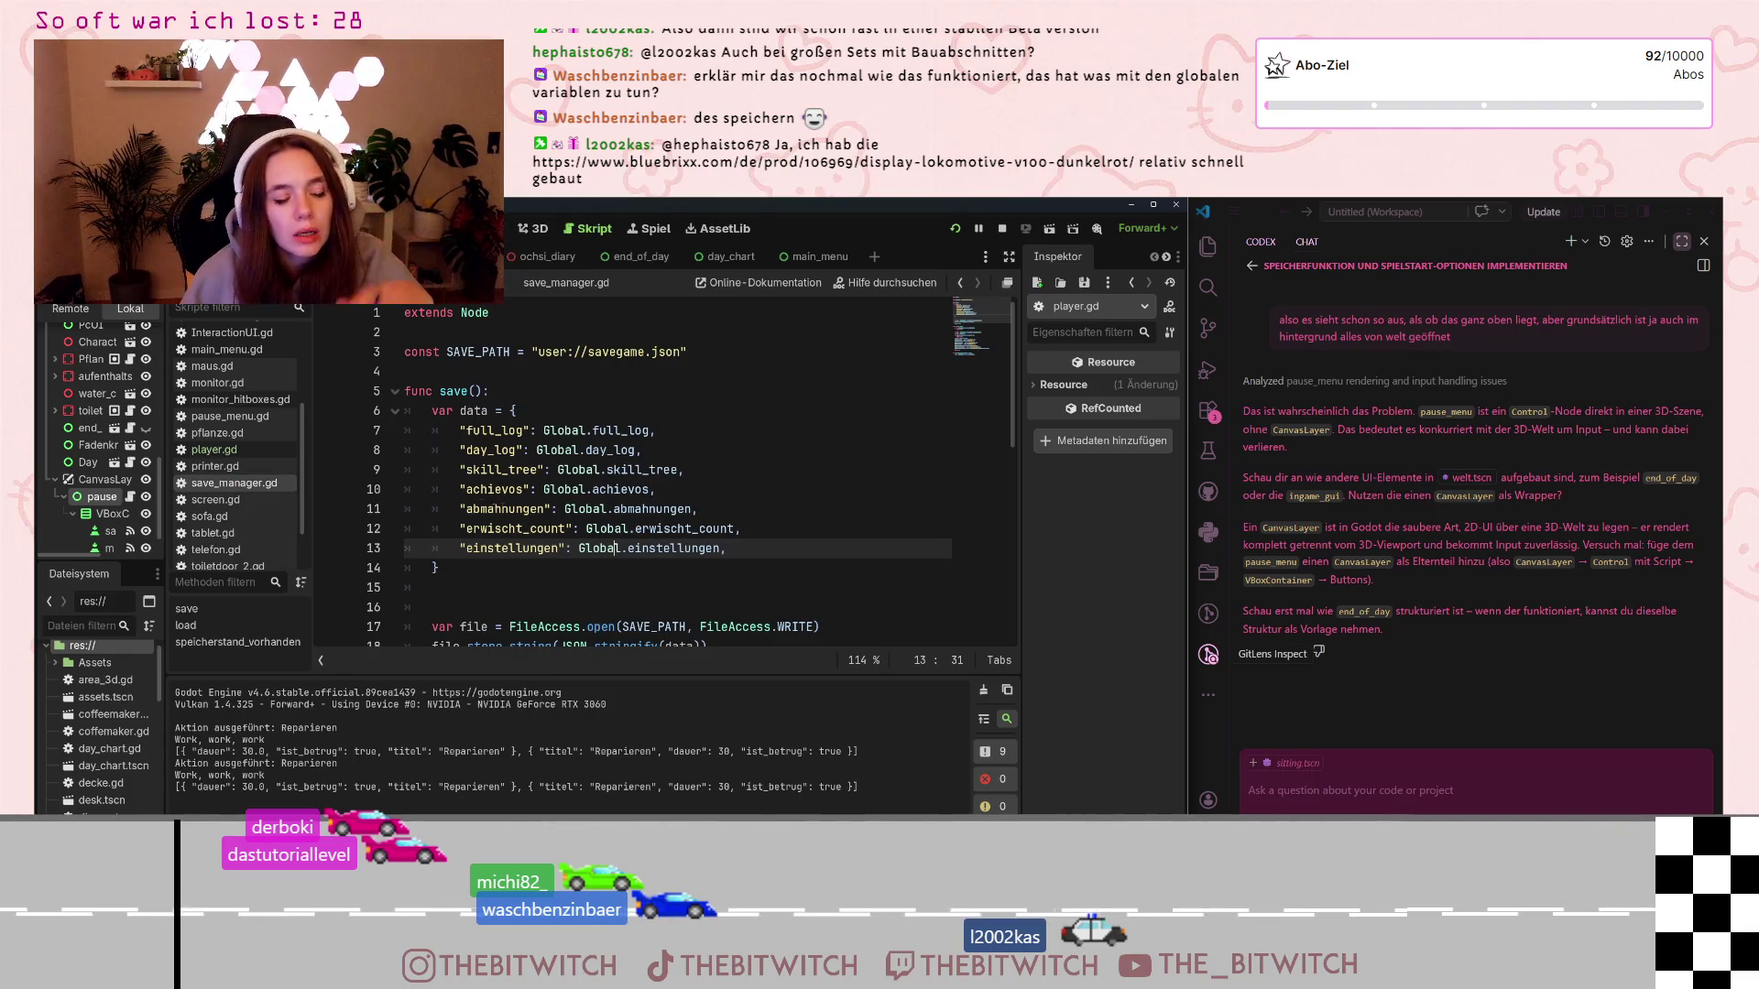
left_click_drag(472, 489, 578, 548)
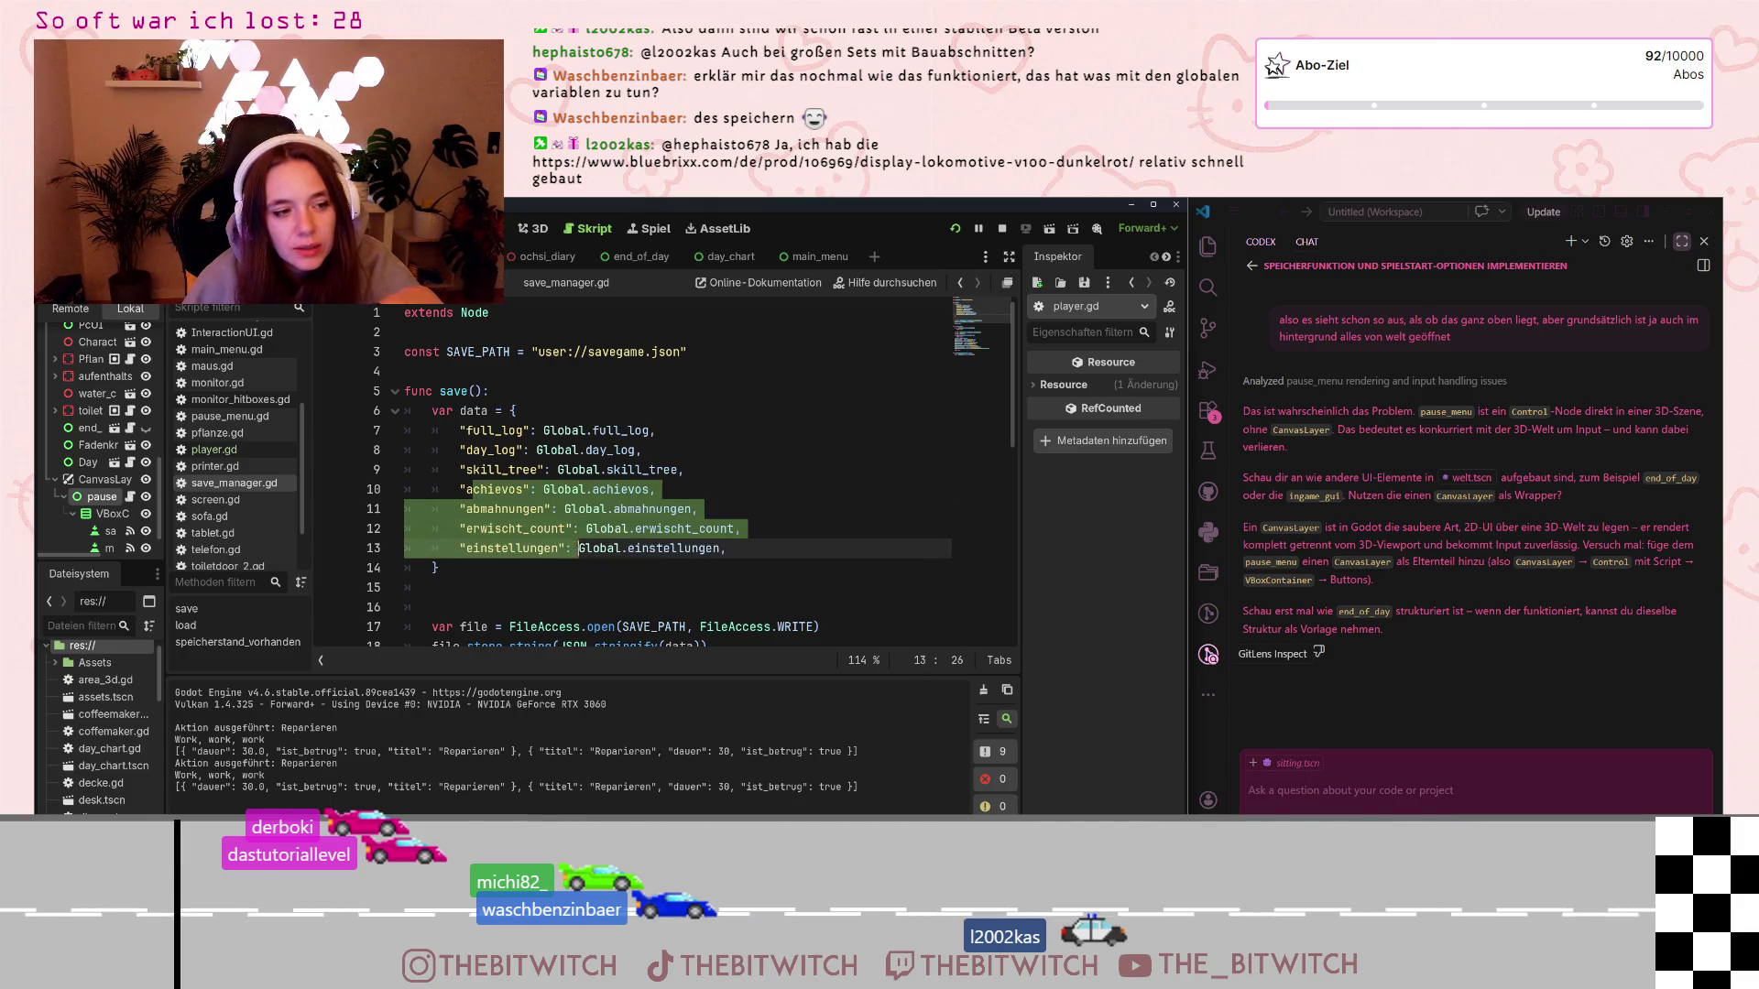
left_click(599, 430)
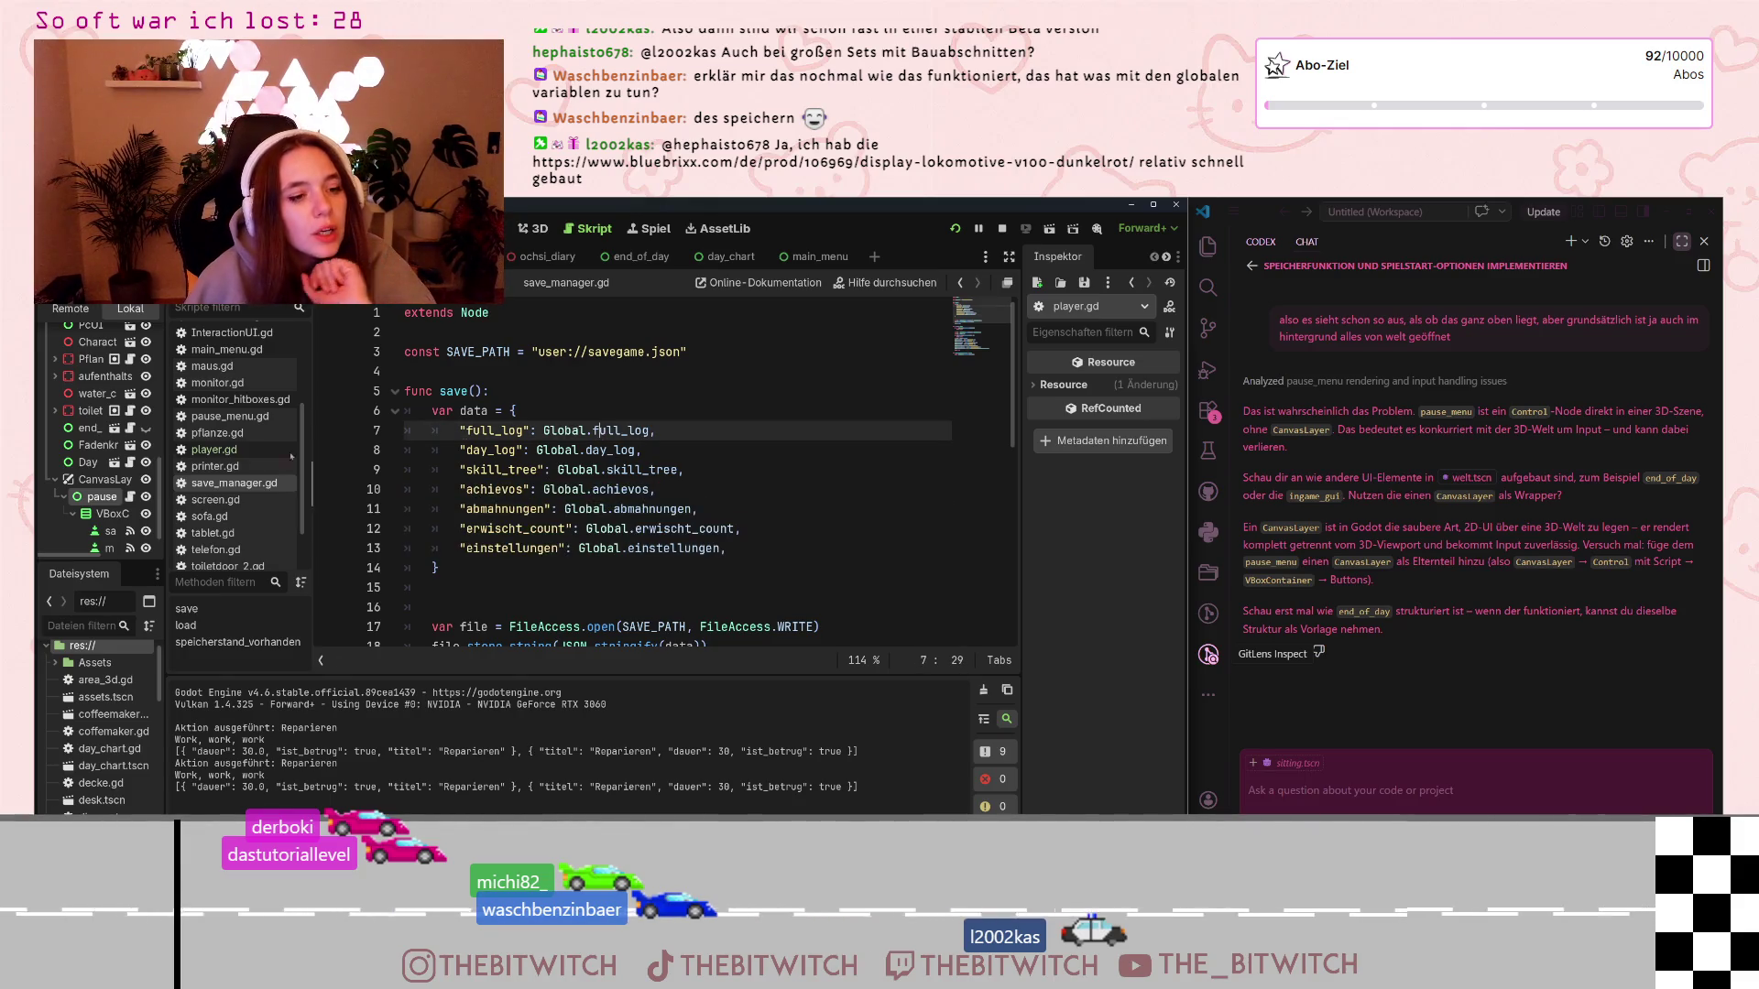
left_click_drag(465, 430, 730, 541)
left_click(689, 448)
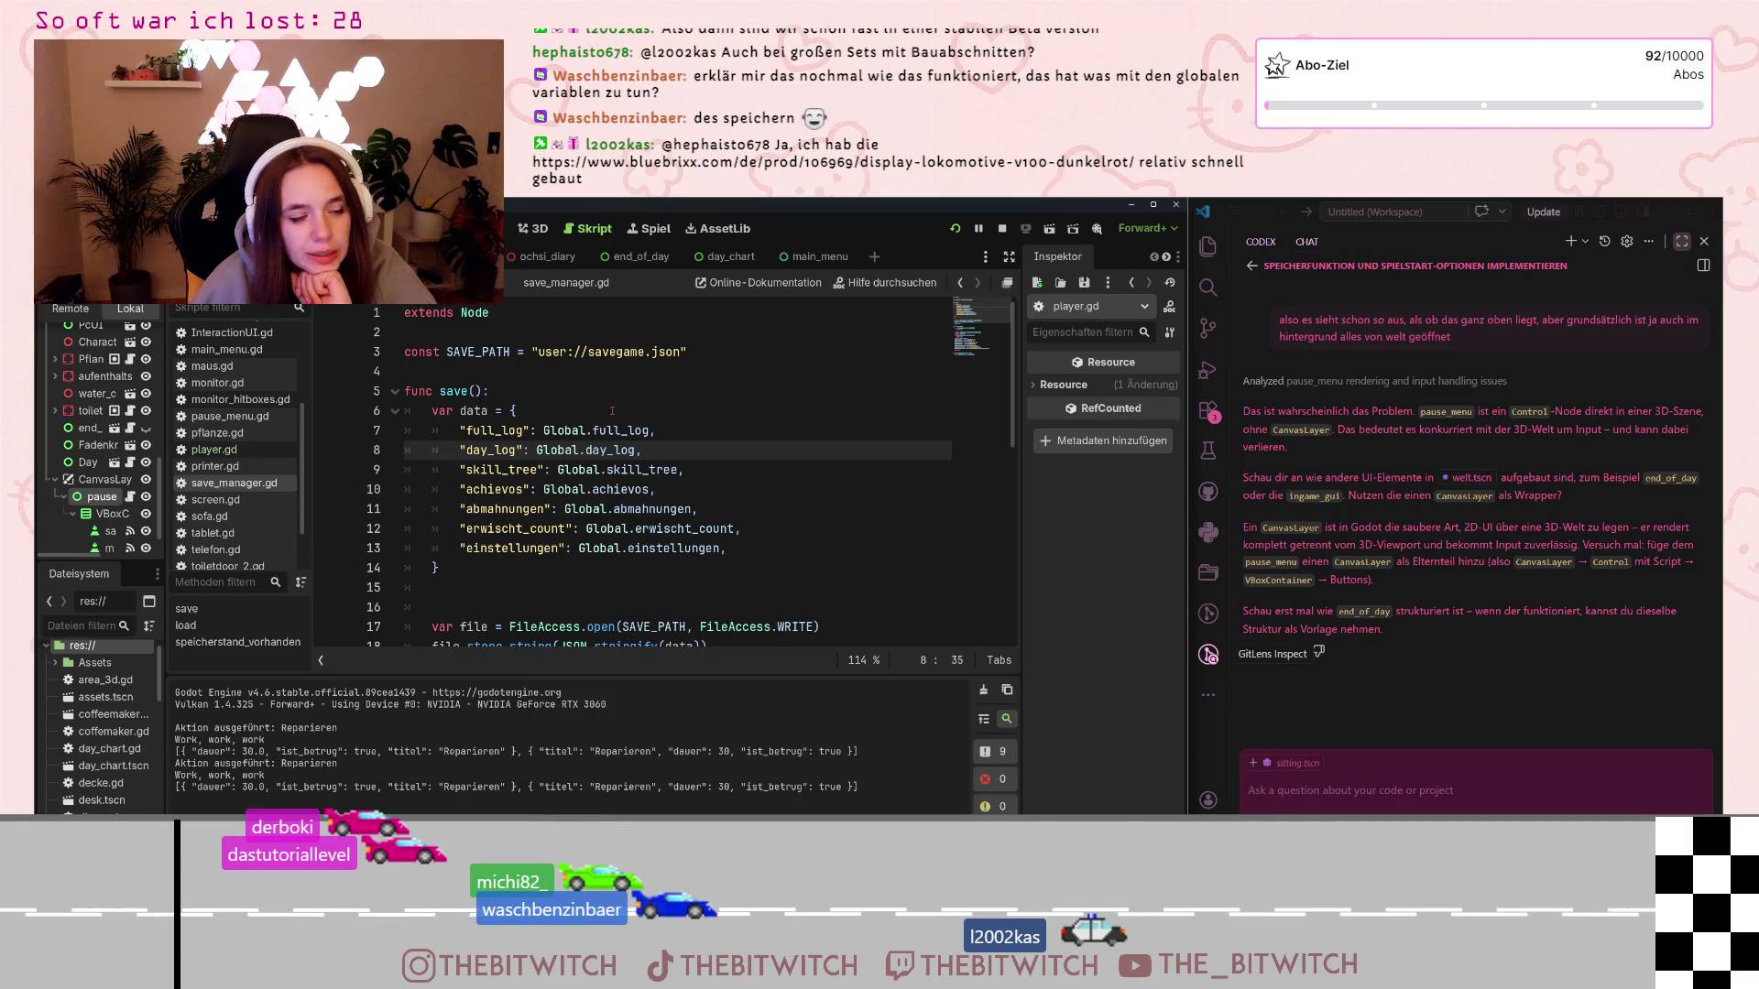
scroll(612, 410, "down", 8)
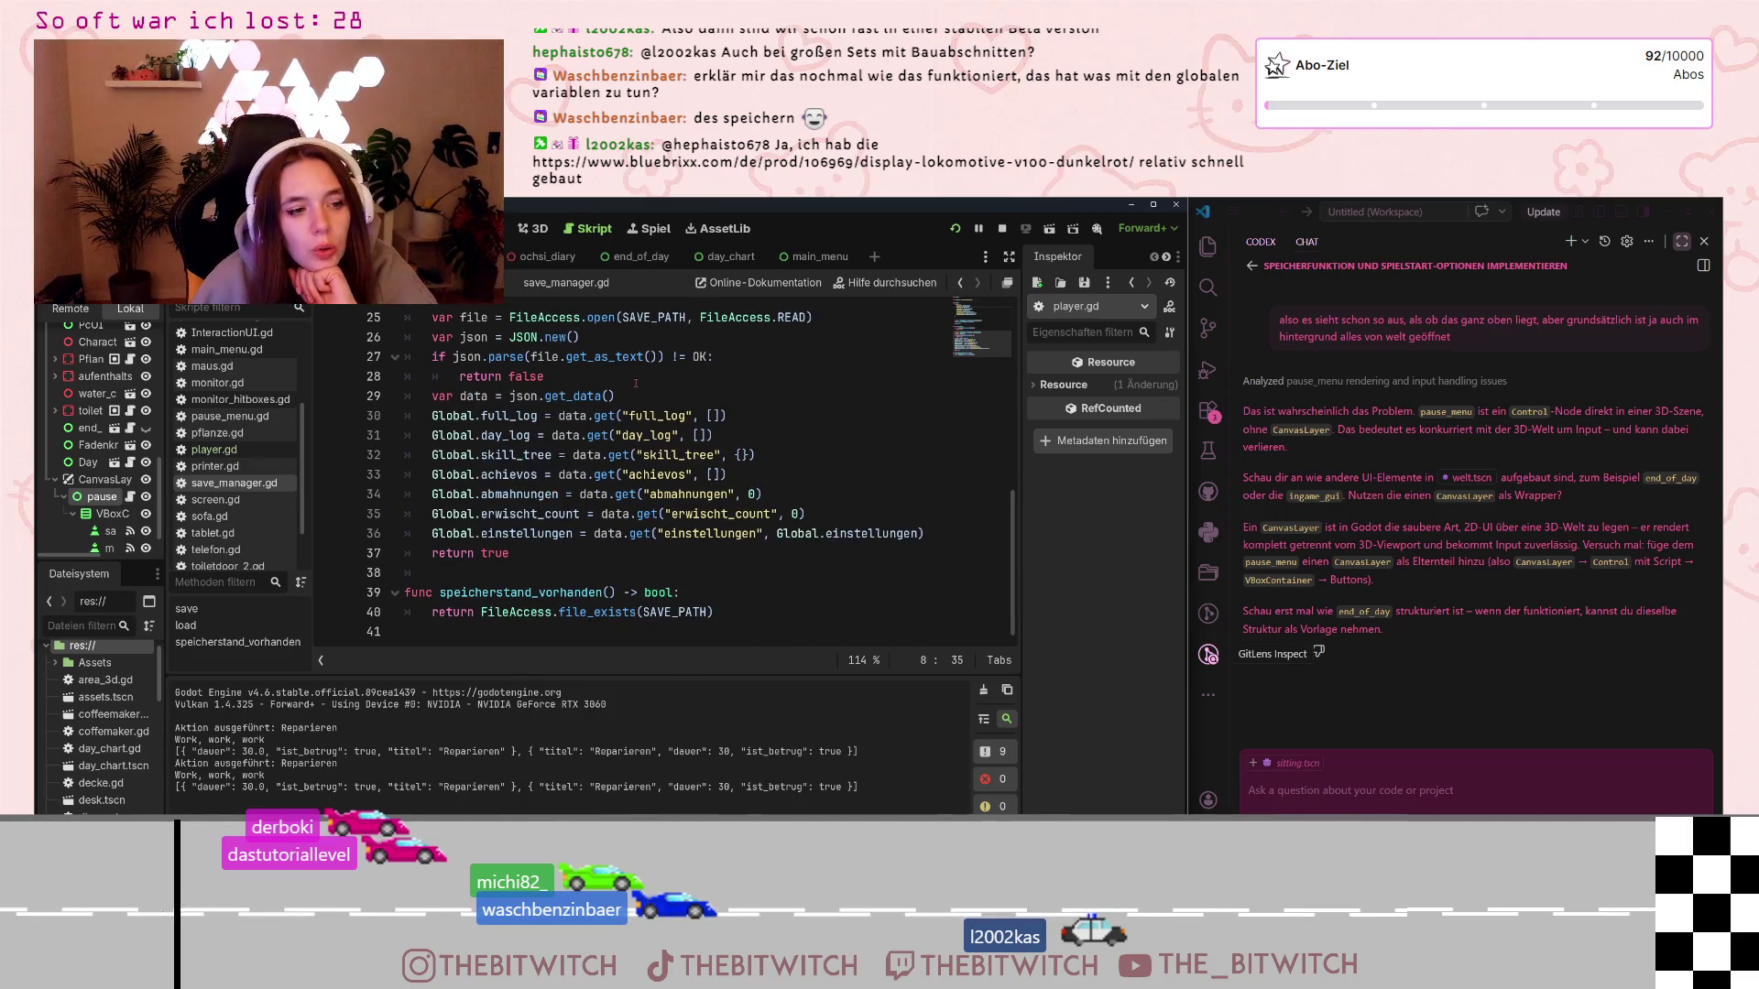
scroll(635, 383, "up", 1)
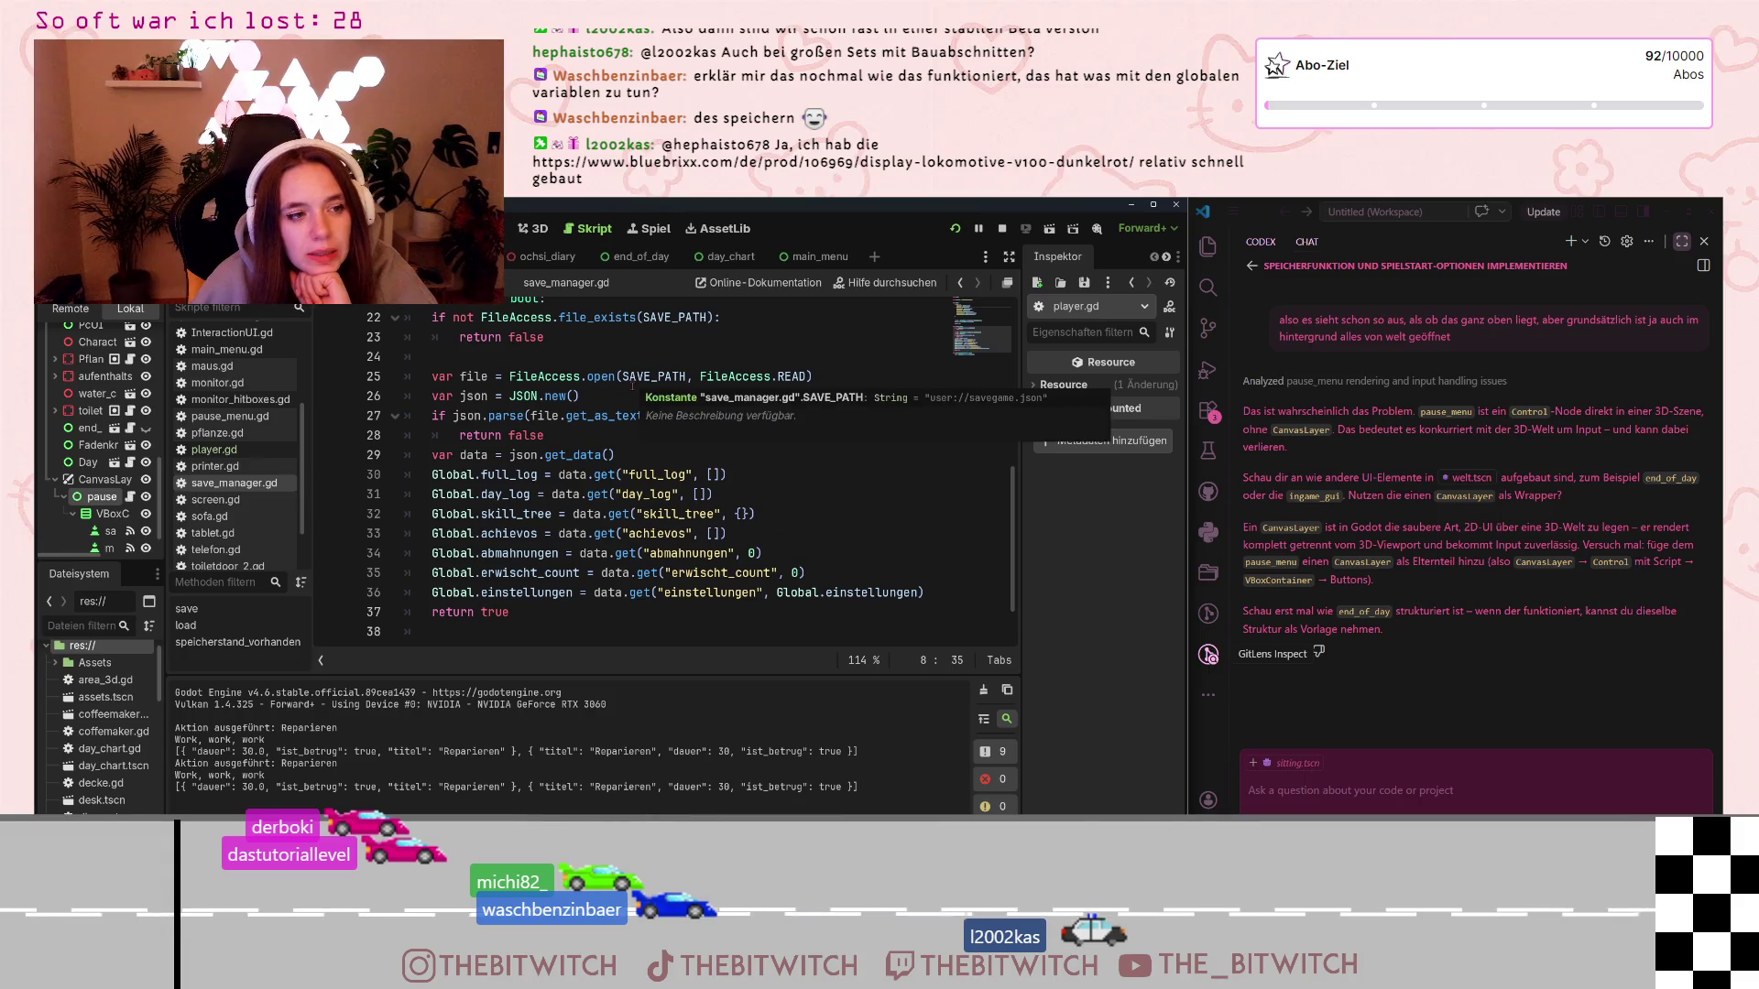
scroll(626, 383, "down", 1)
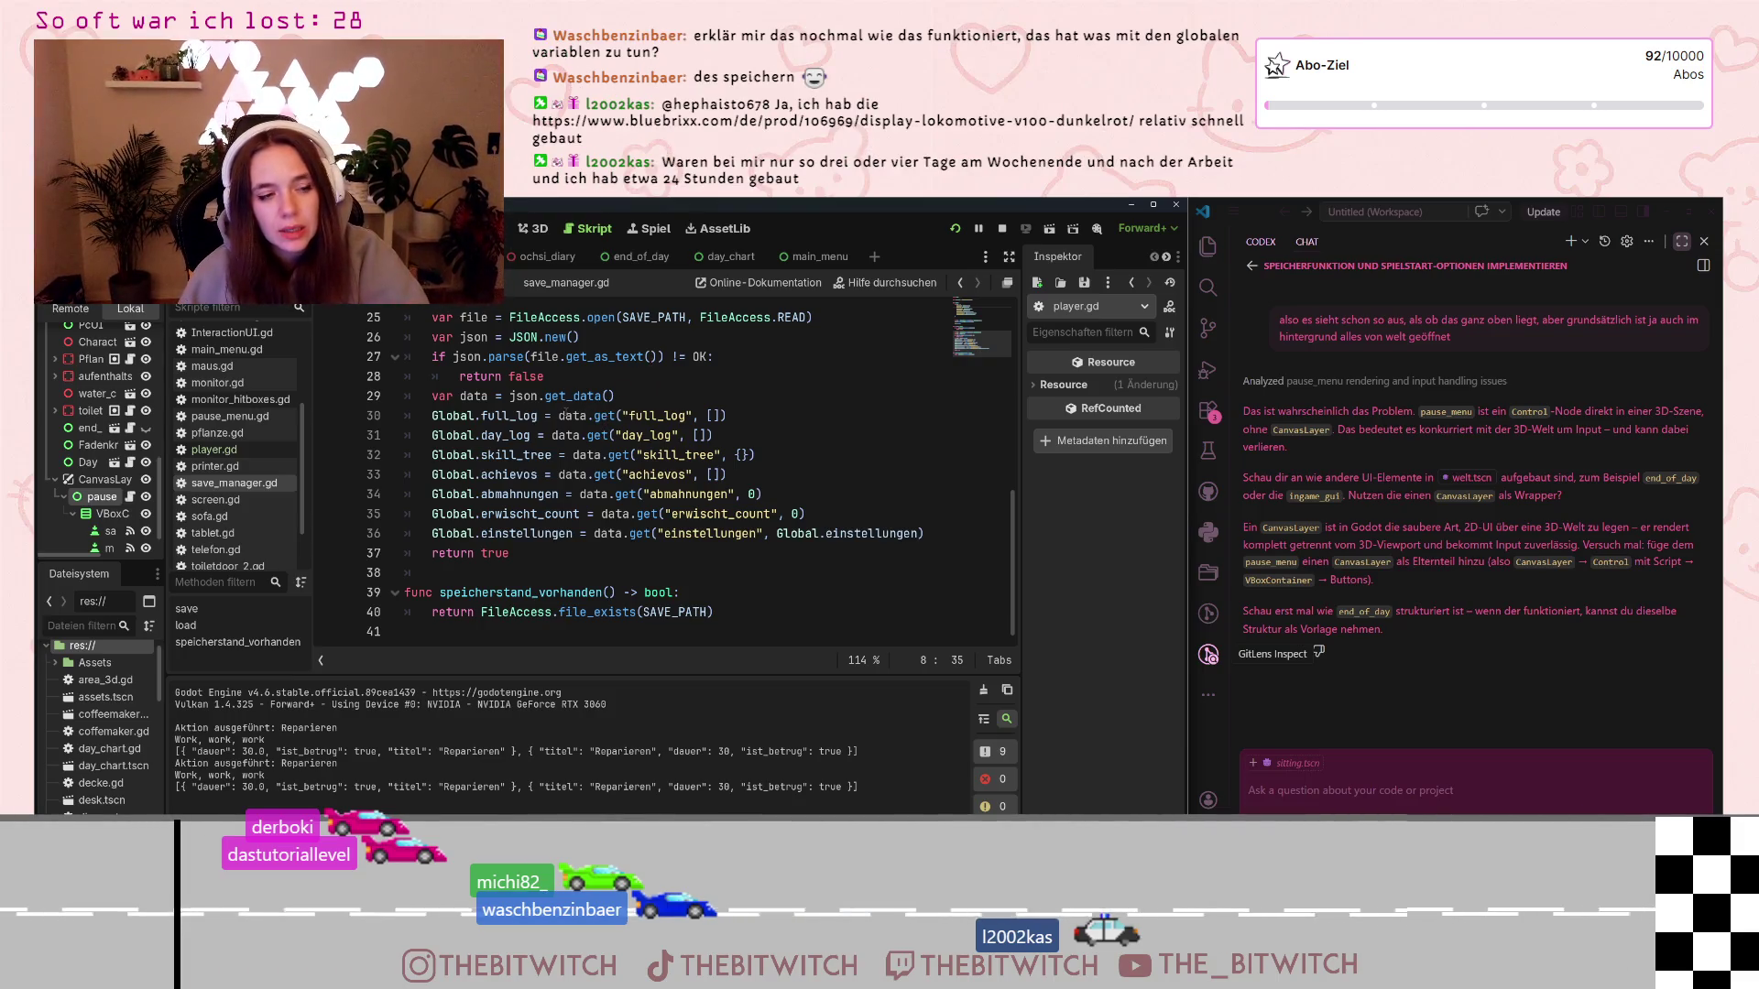
left_click(632, 400)
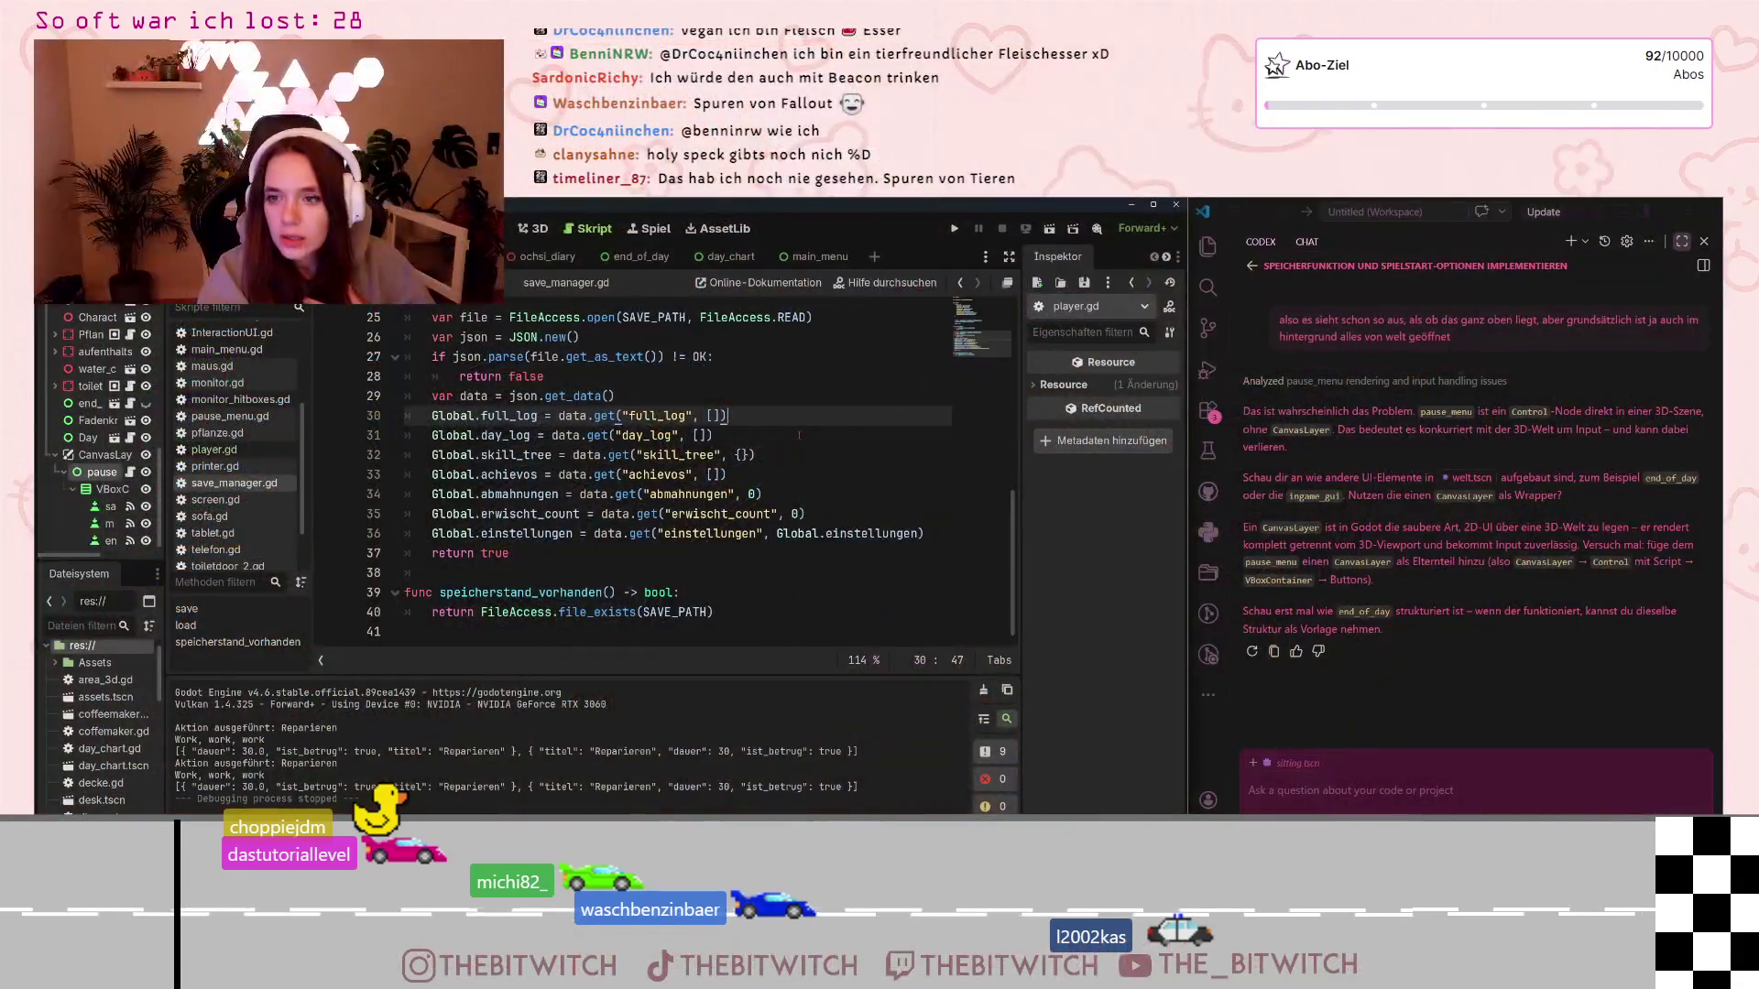
Place the caret at the end of the skill_tree line in save_manager.gd's load function
left_click(784, 451)
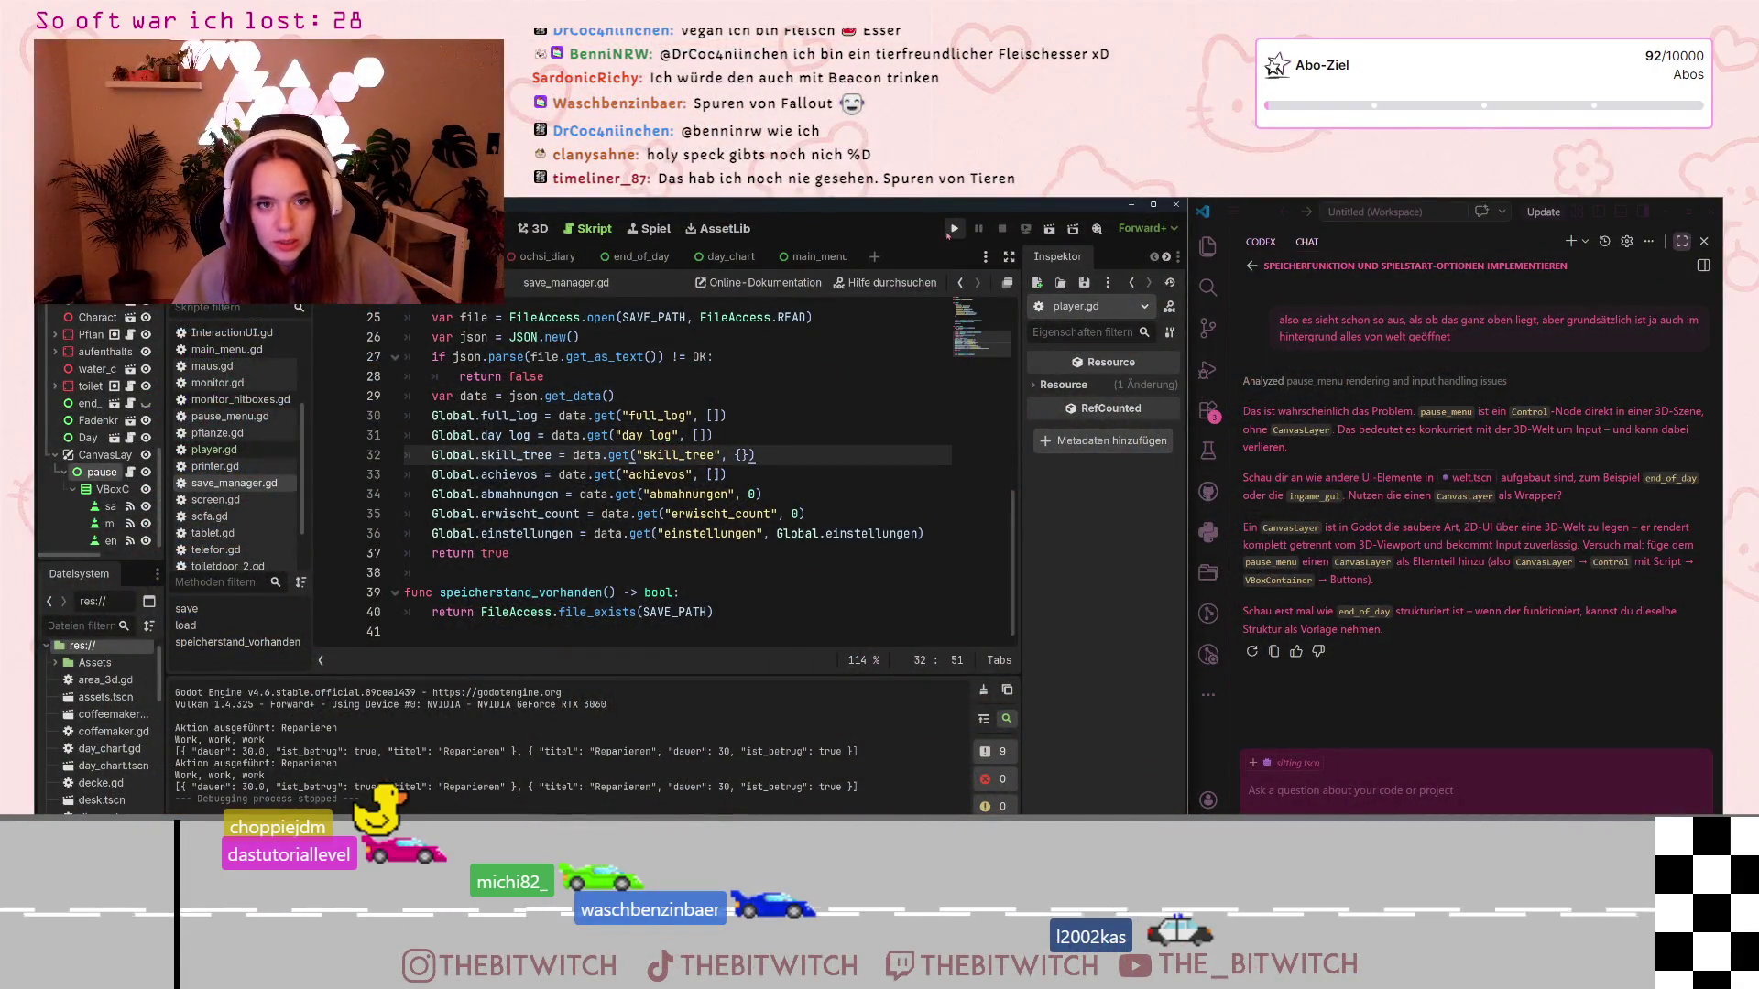
Run the project, start playing from the start menu, and walk toward the desks
left_click(951, 230)
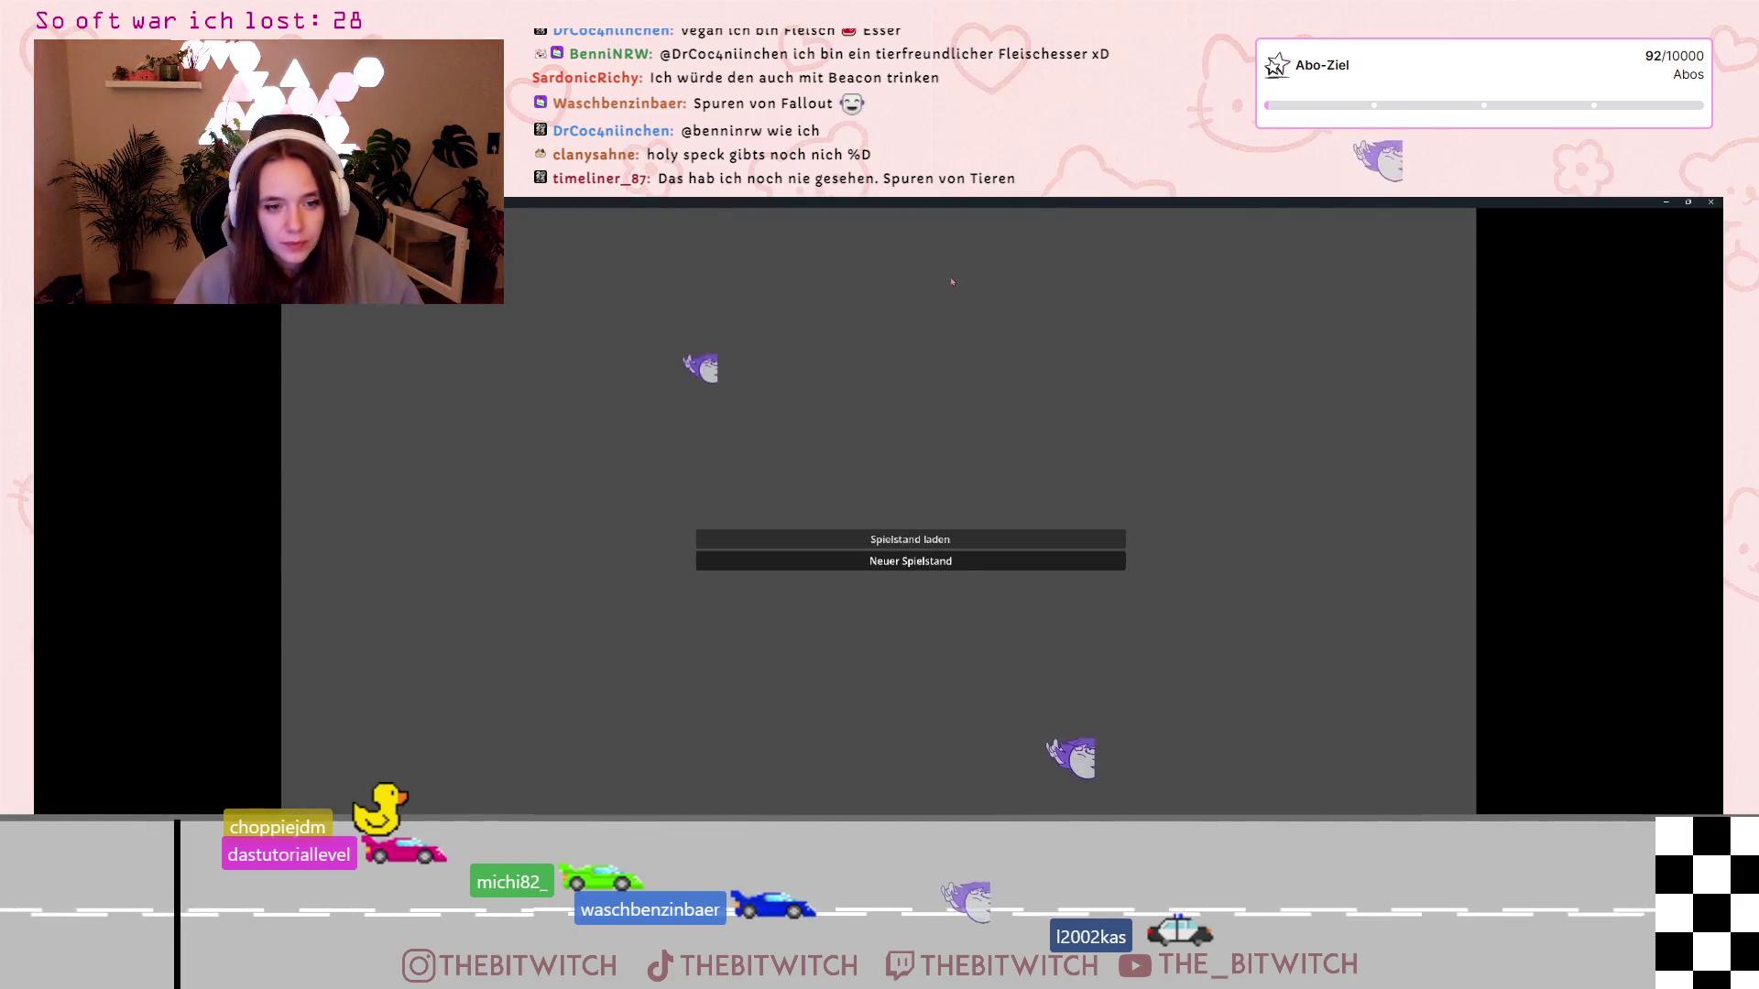
left_click(910, 539)
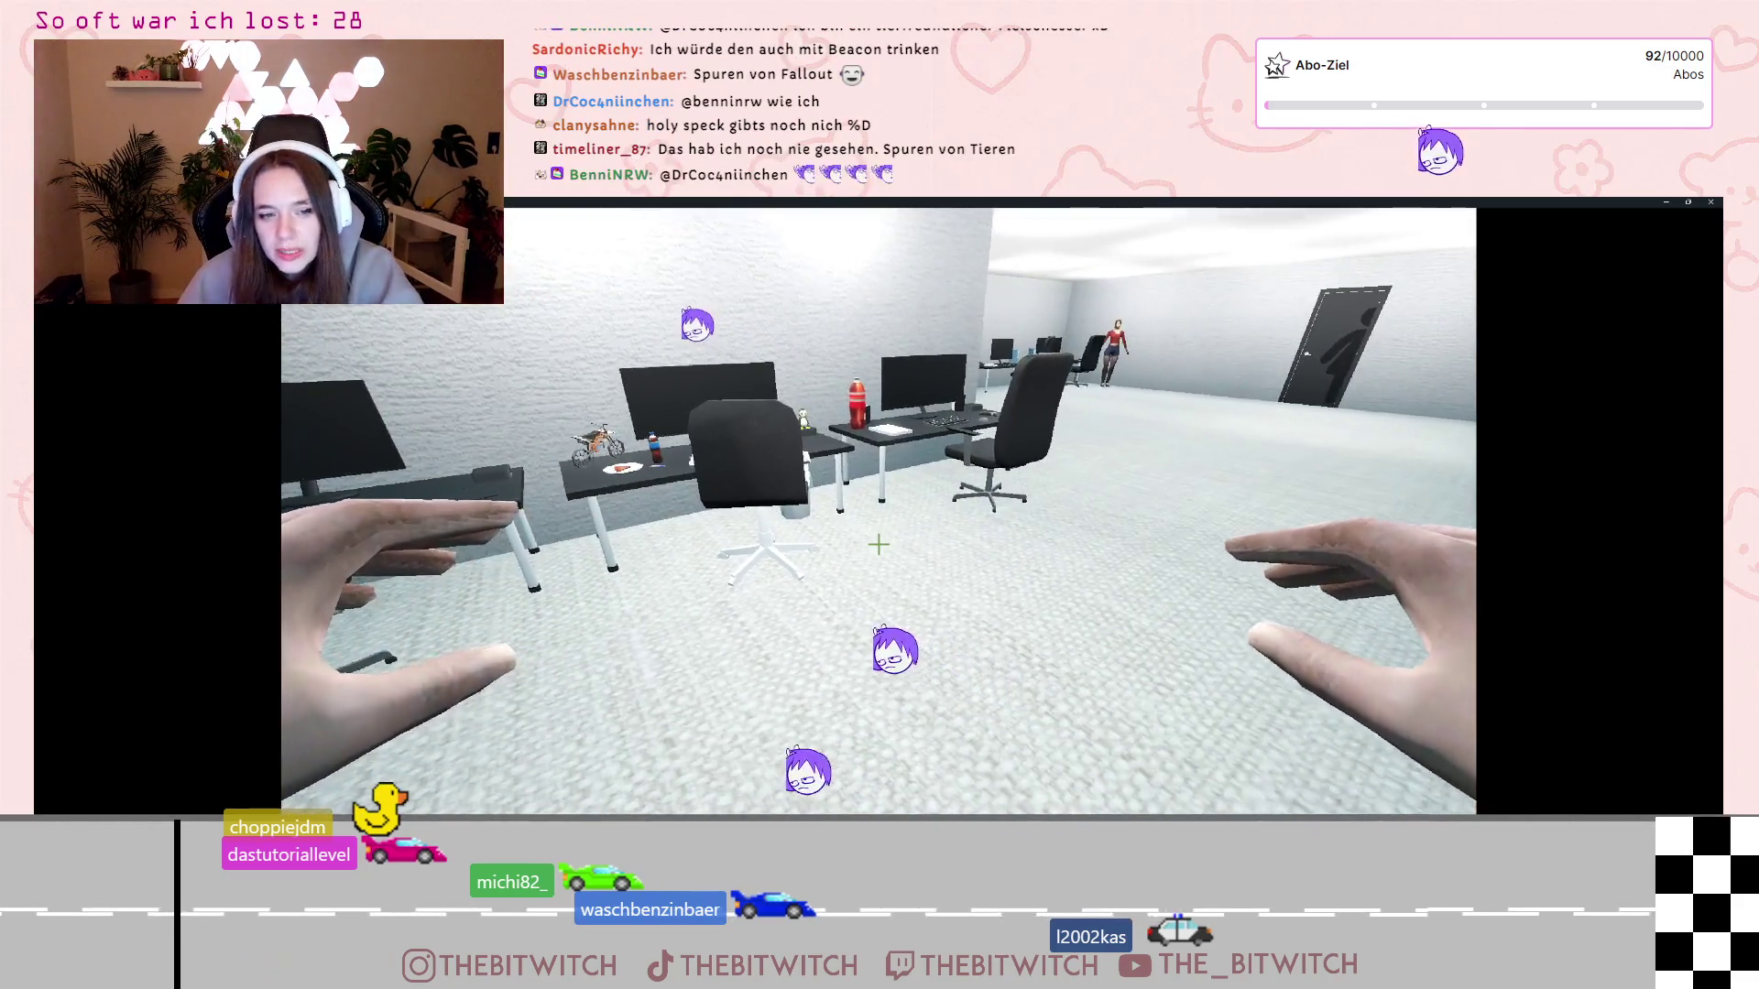
key("s")
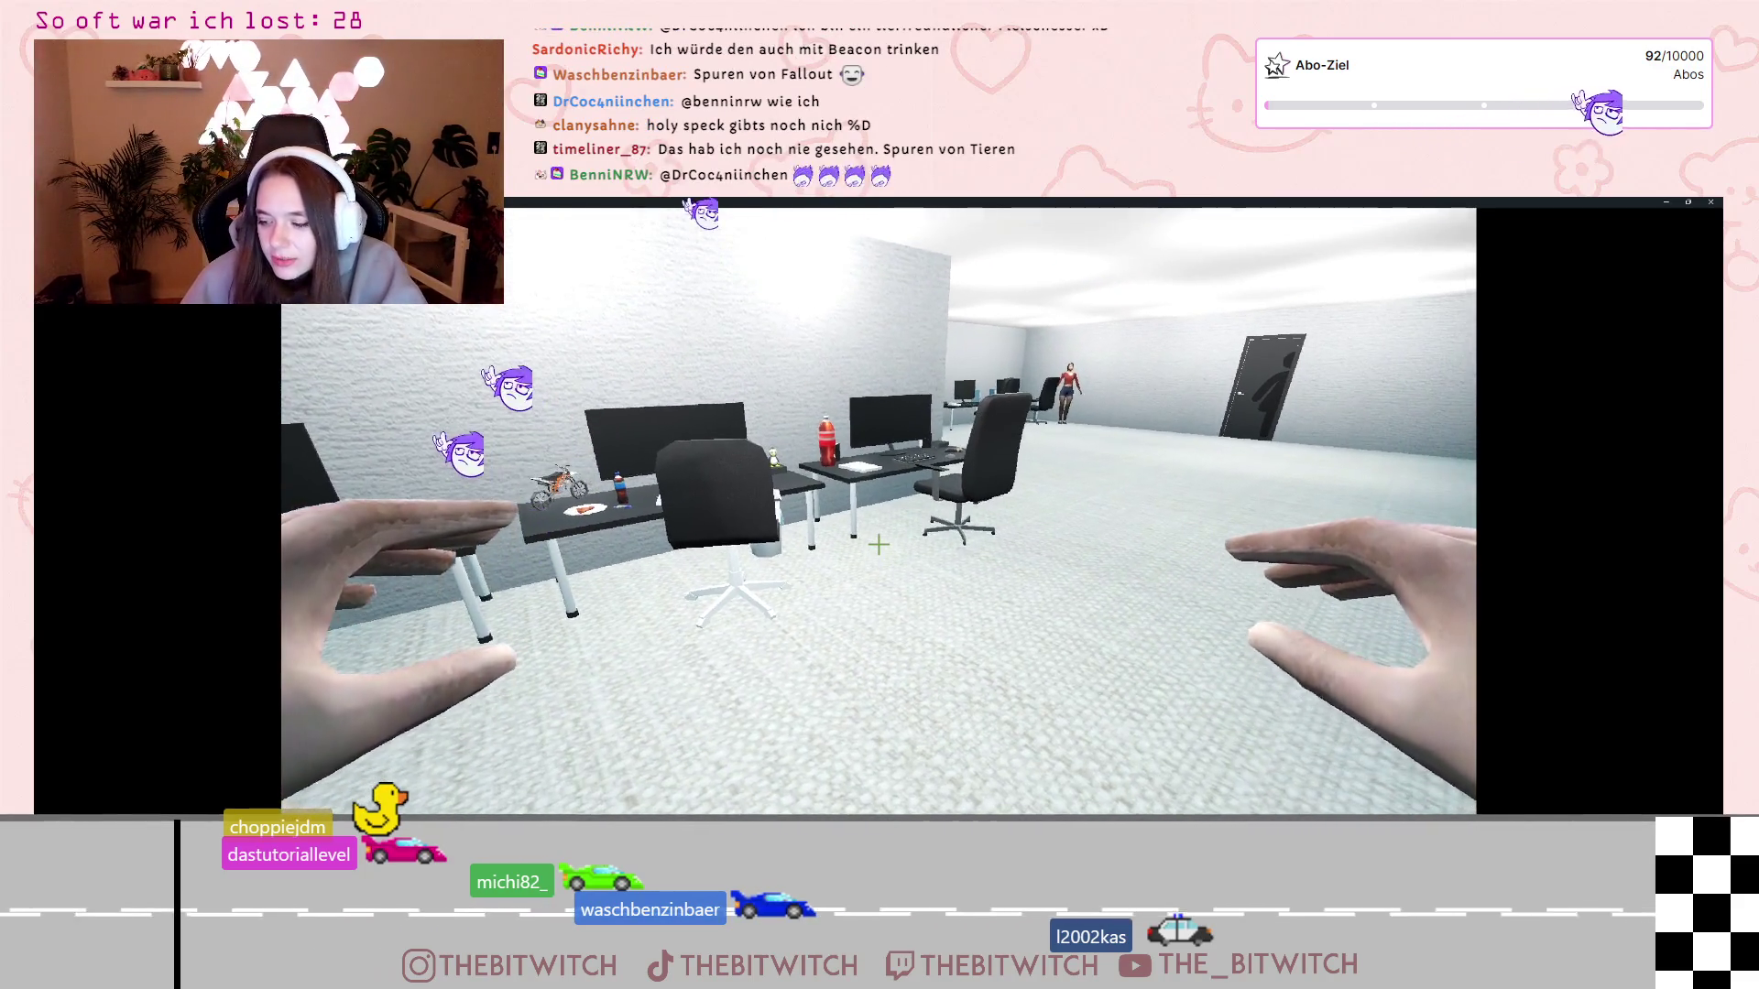
key("w")
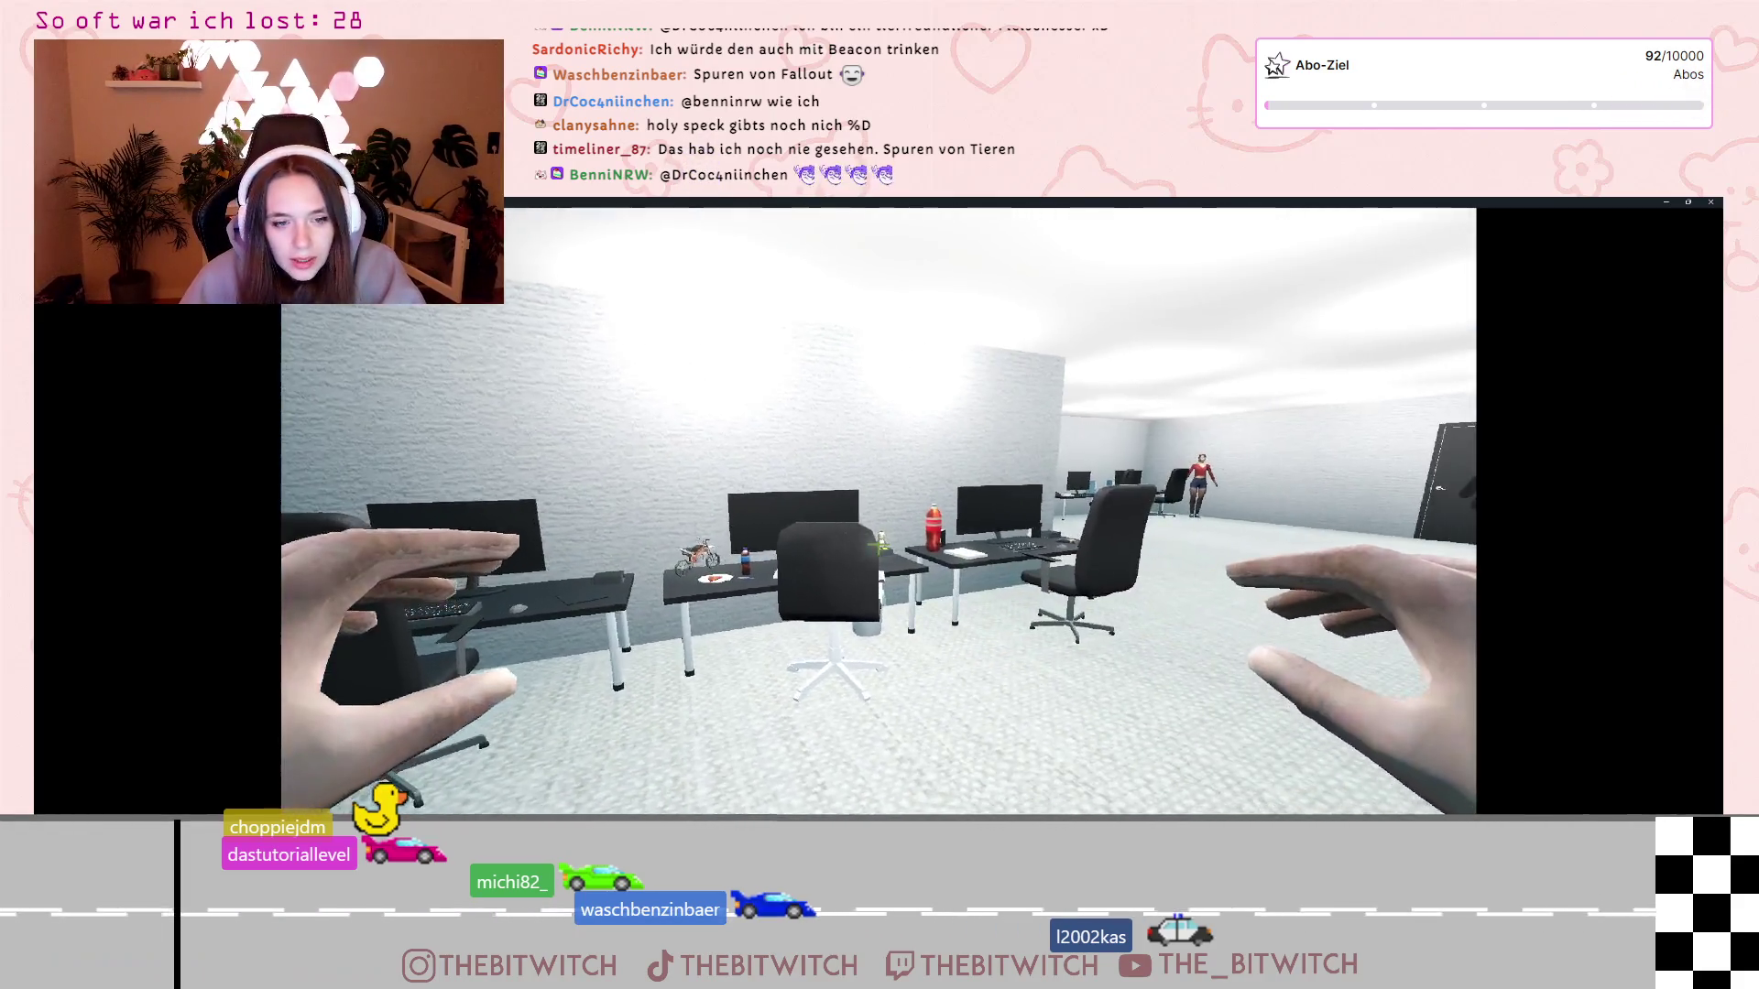
Repair the printer with Reparieren, then save the game with Speichern from the pause menu
mouse_move(880, 545)
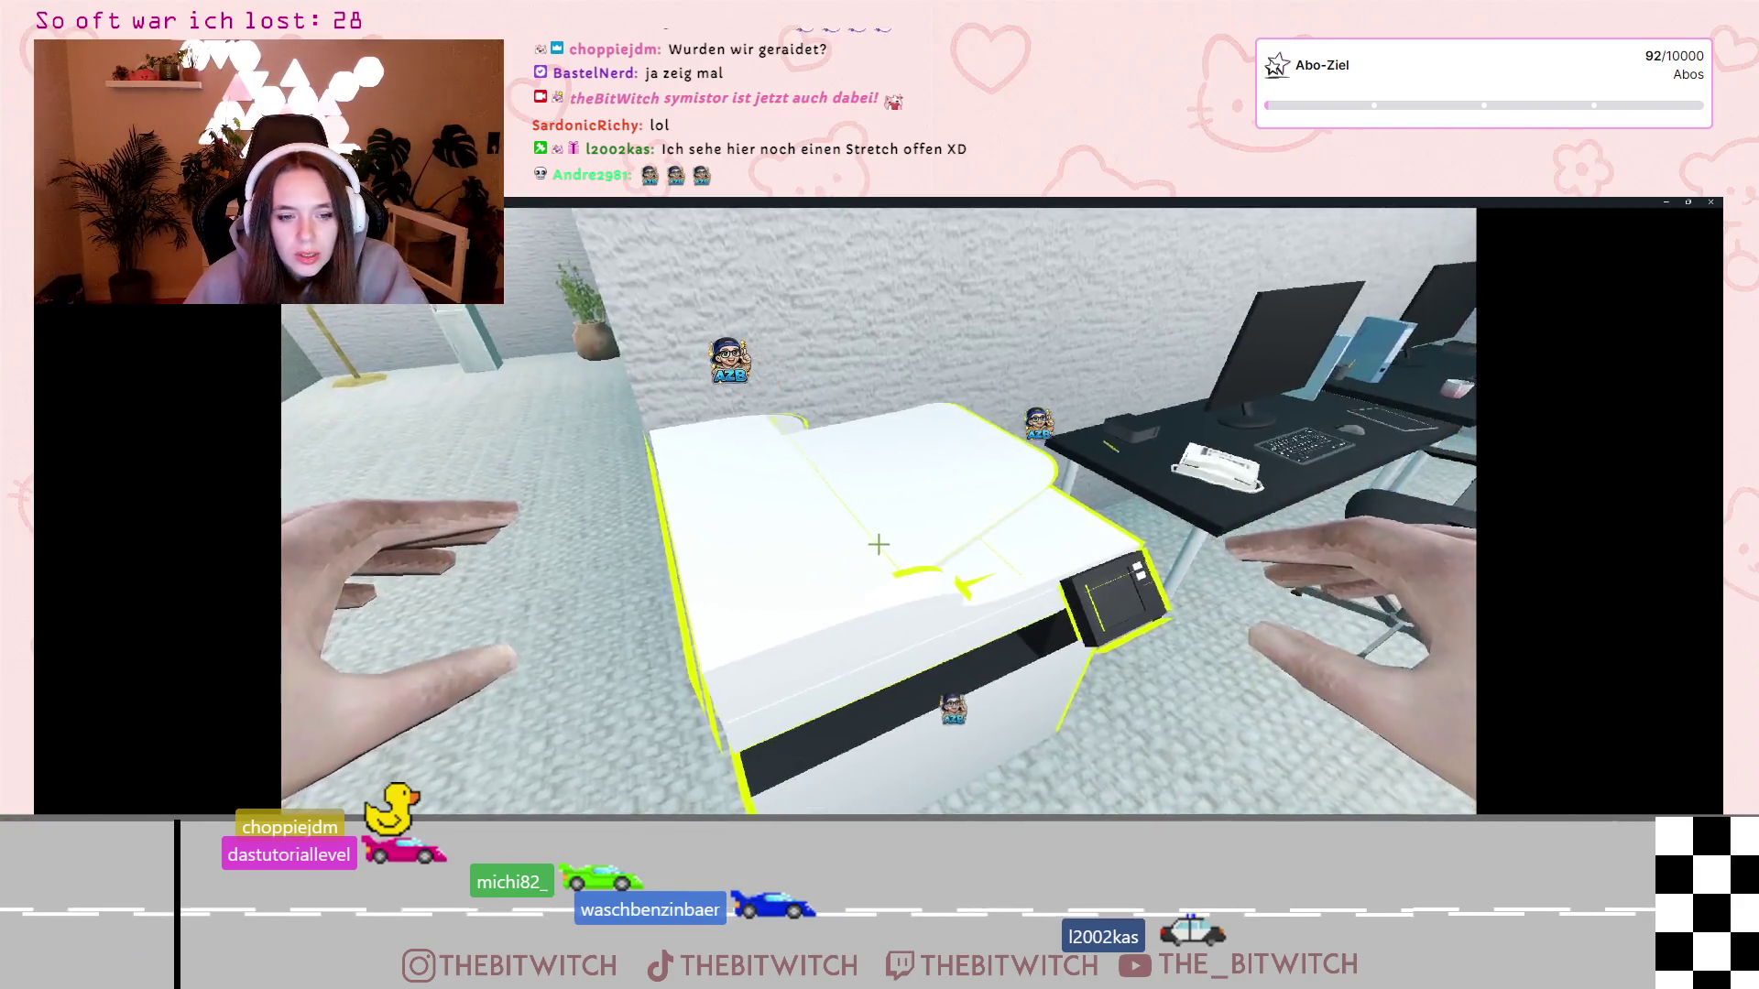
key("e")
left_click(879, 545)
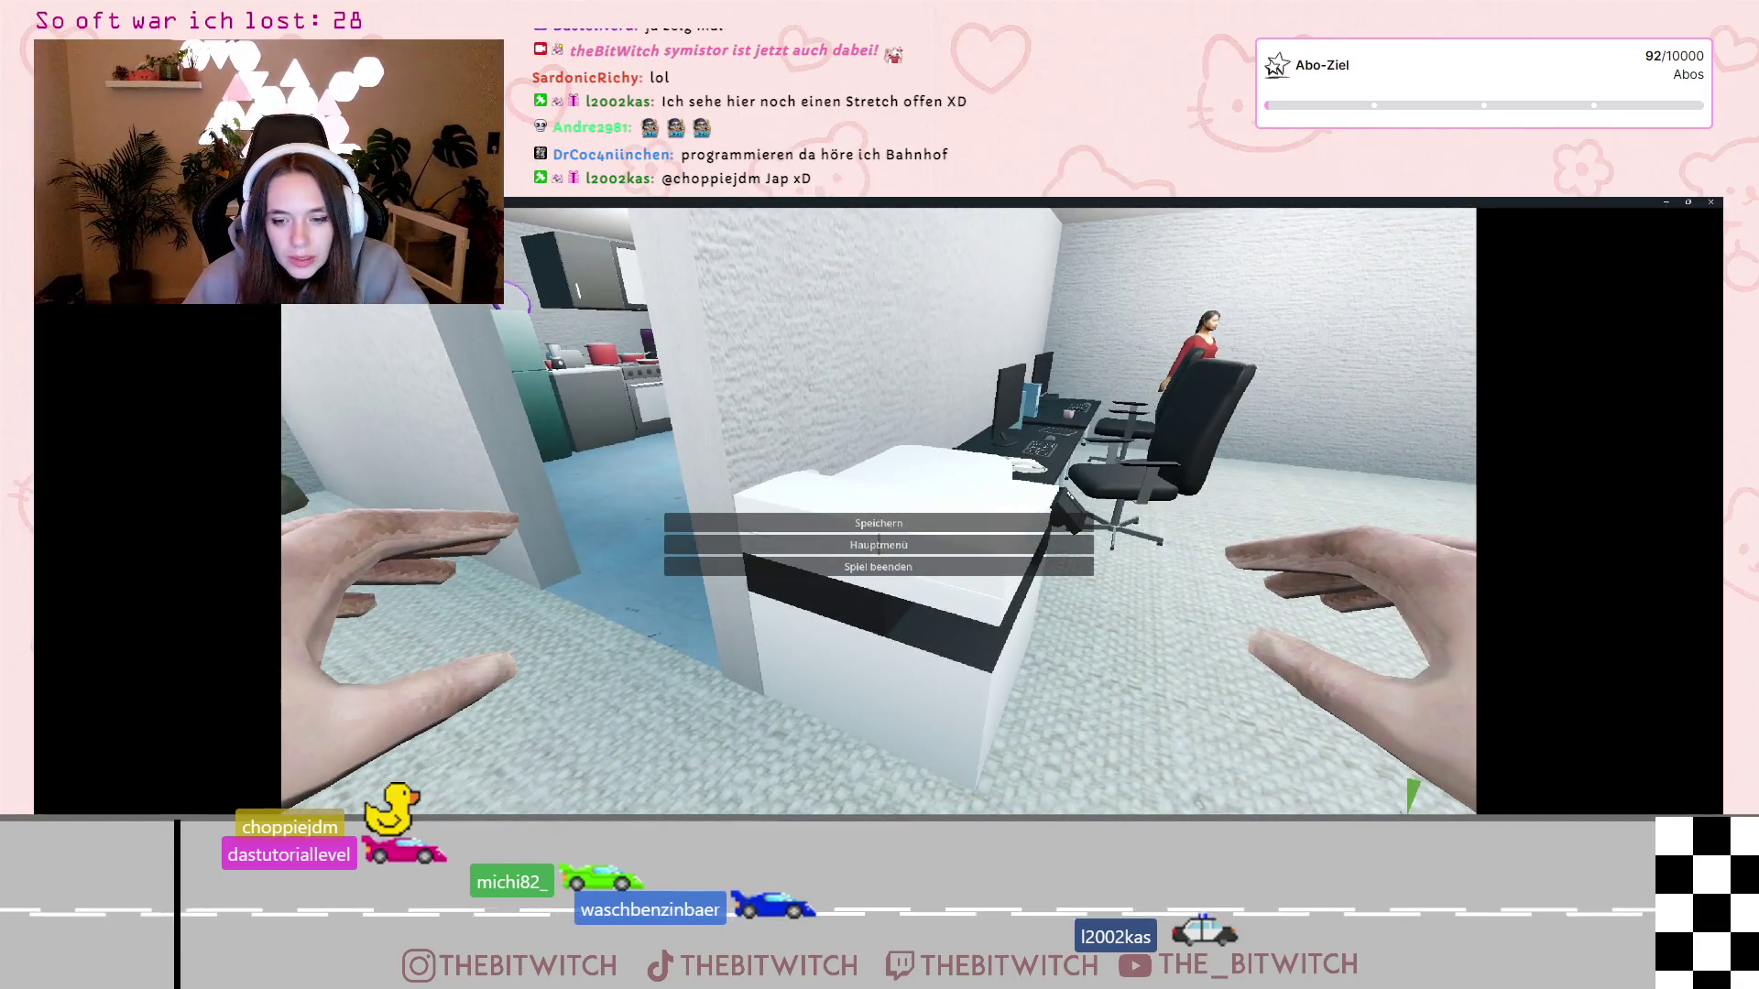
left_click(879, 544)
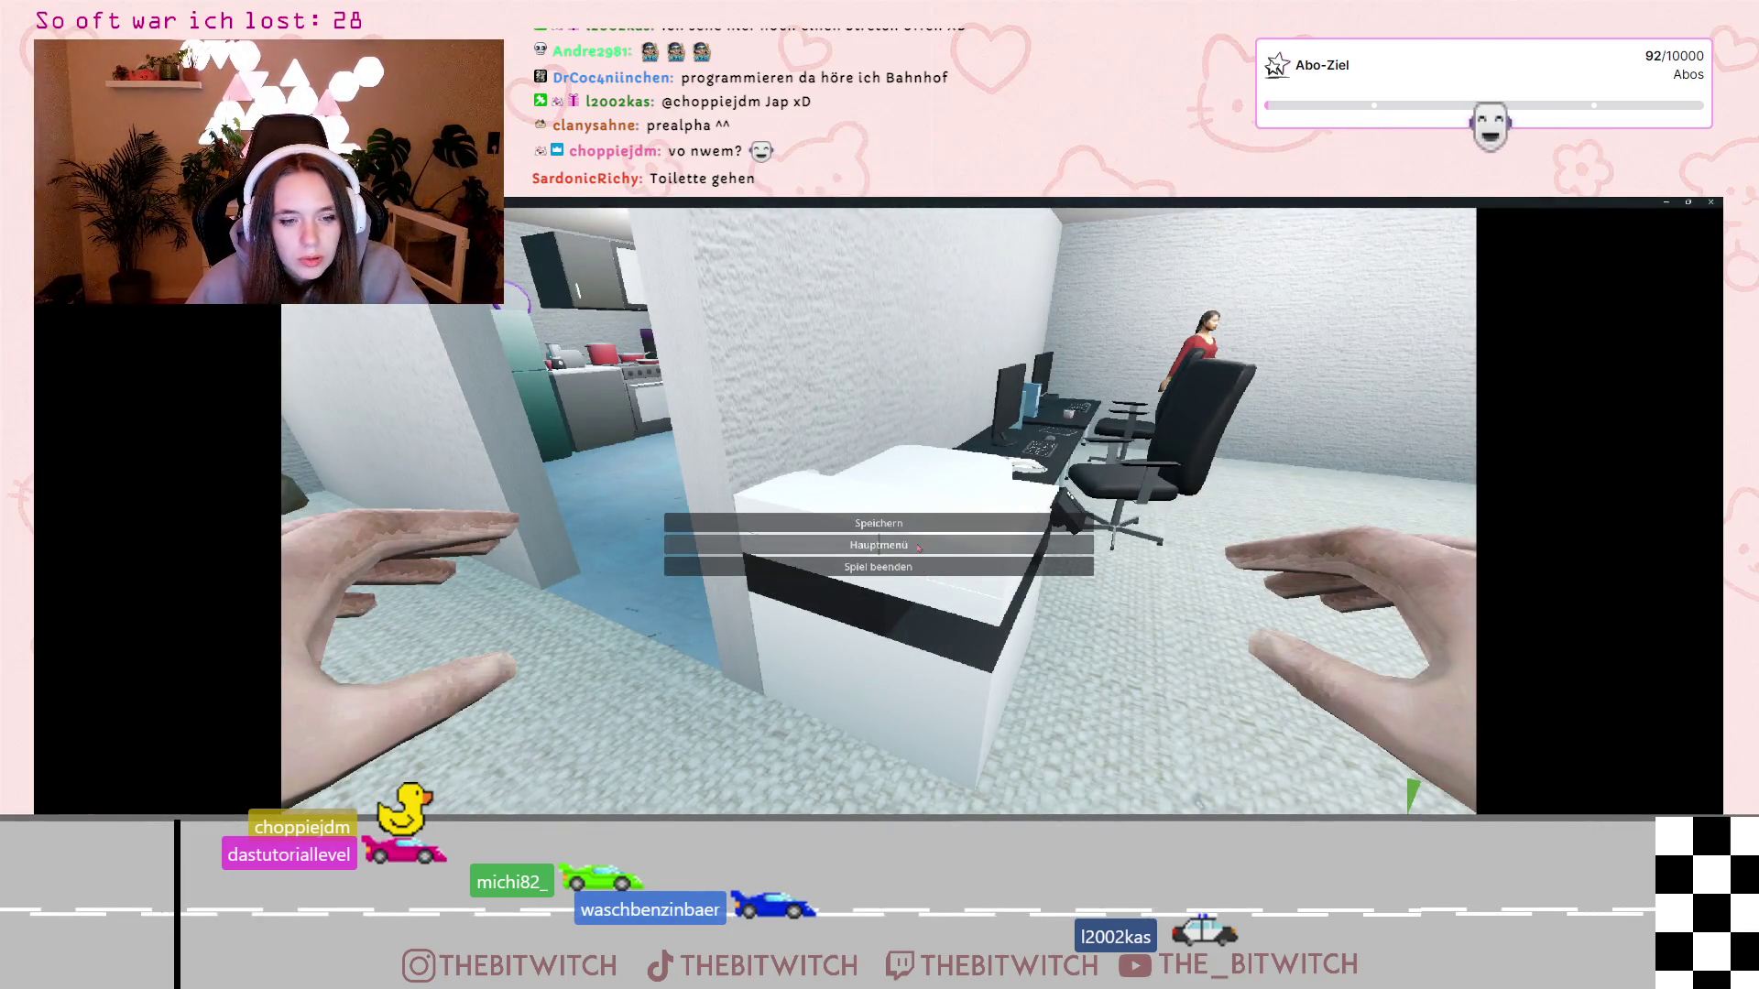
Return to the Hauptmenü, load the saved game, and walk to the sofa to sleep
left_click(929, 541)
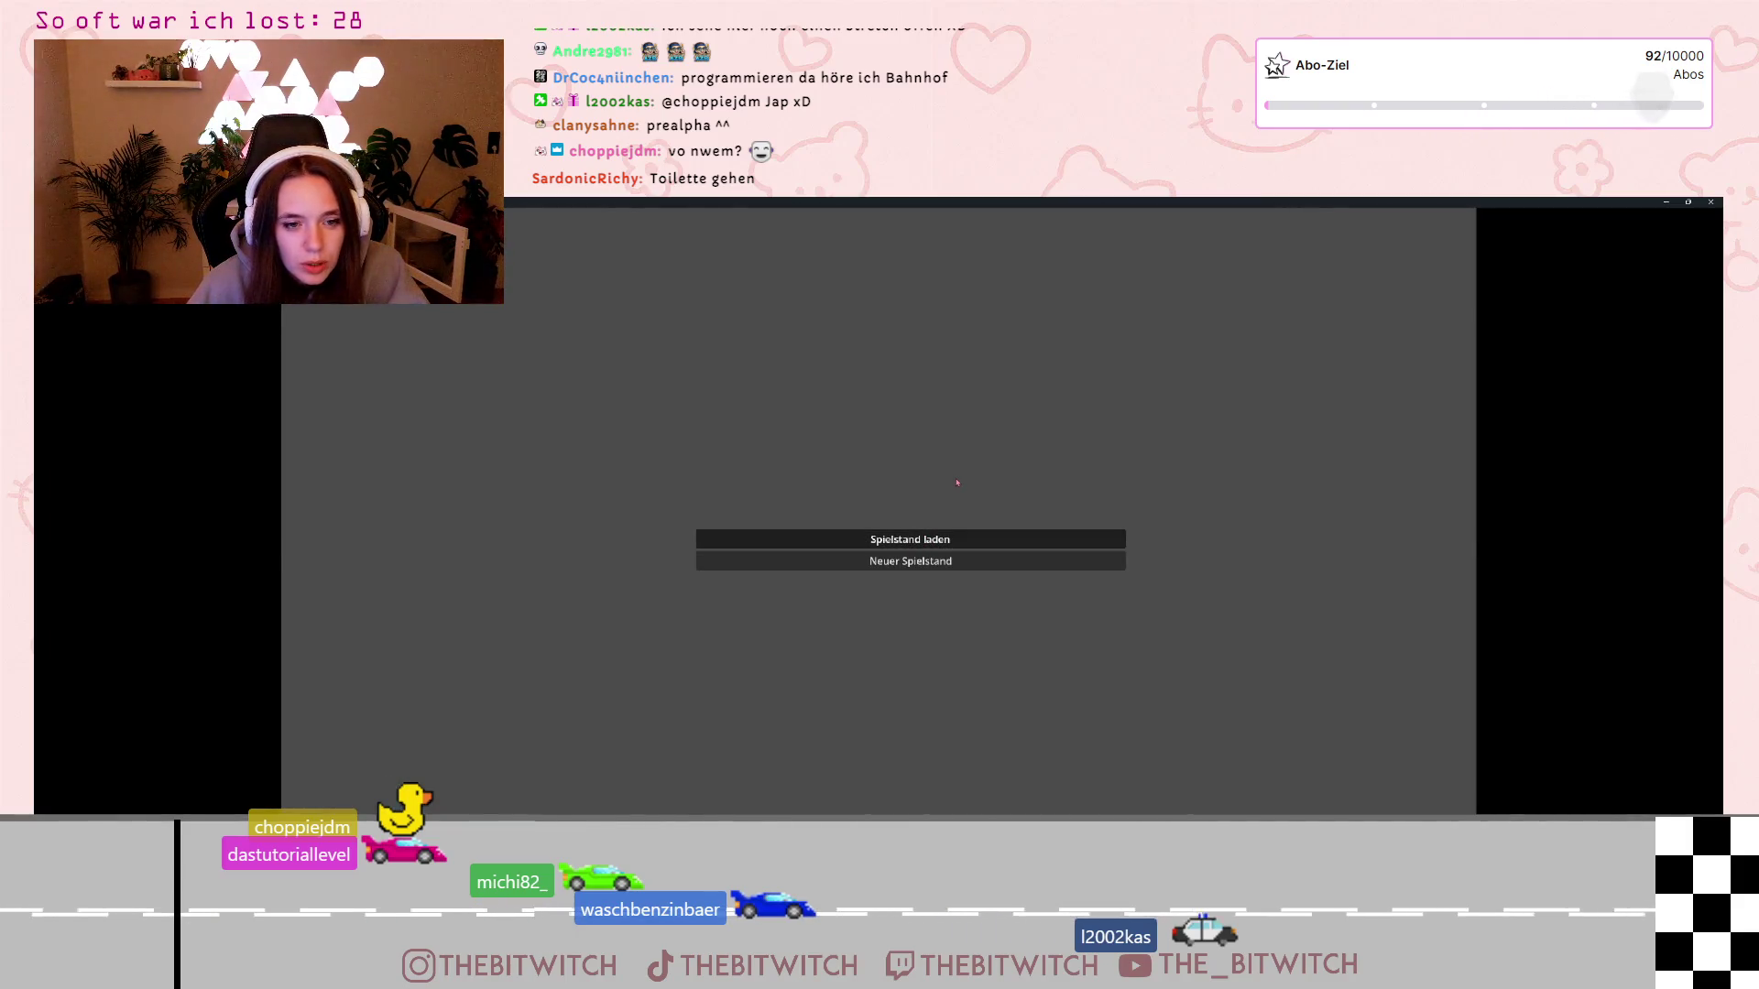
left_click(931, 538)
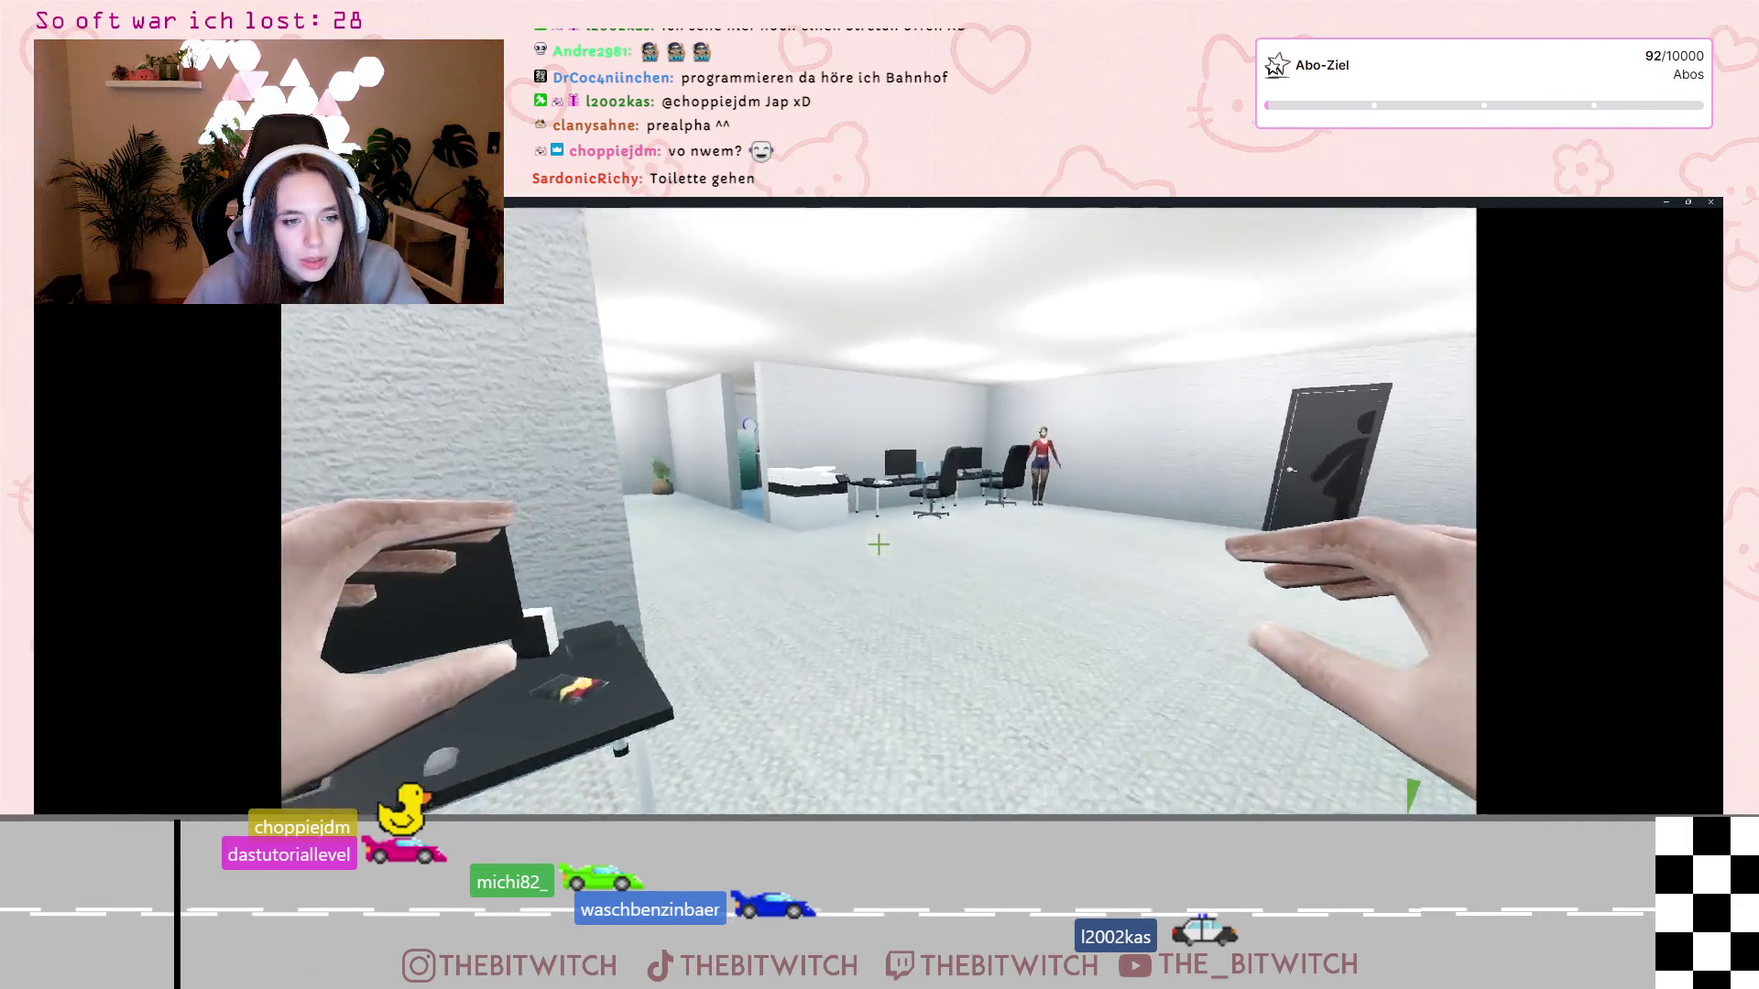
key("w")
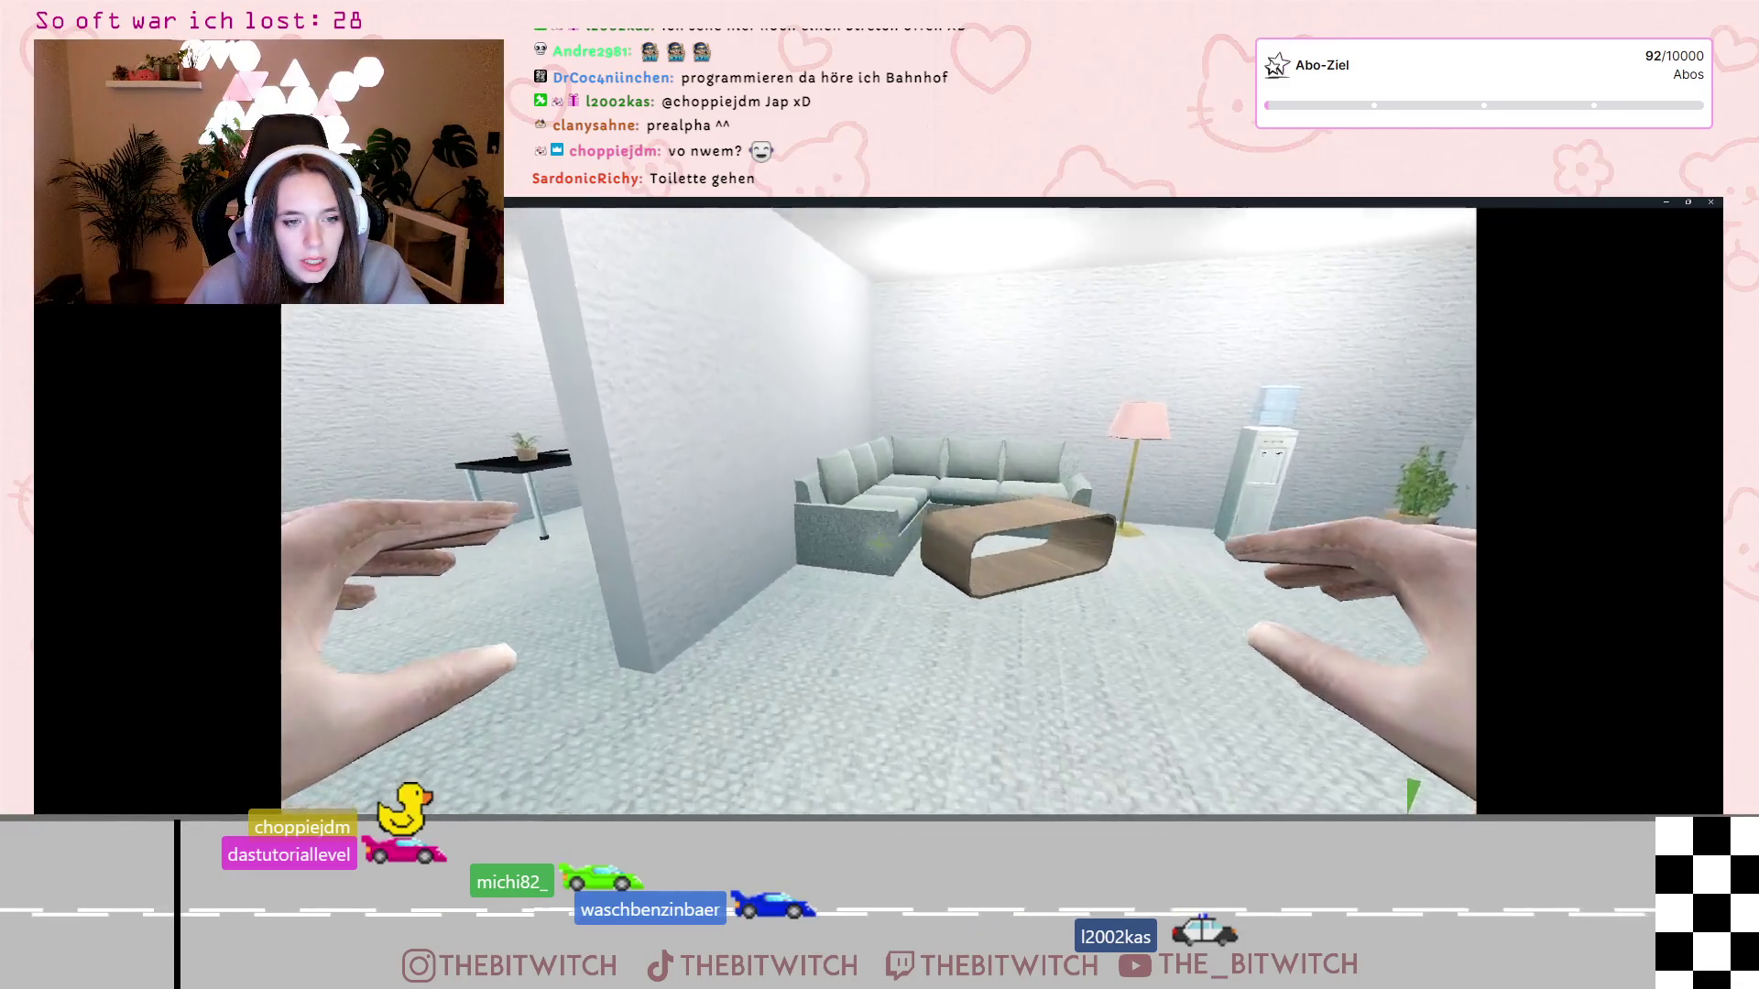
key("w")
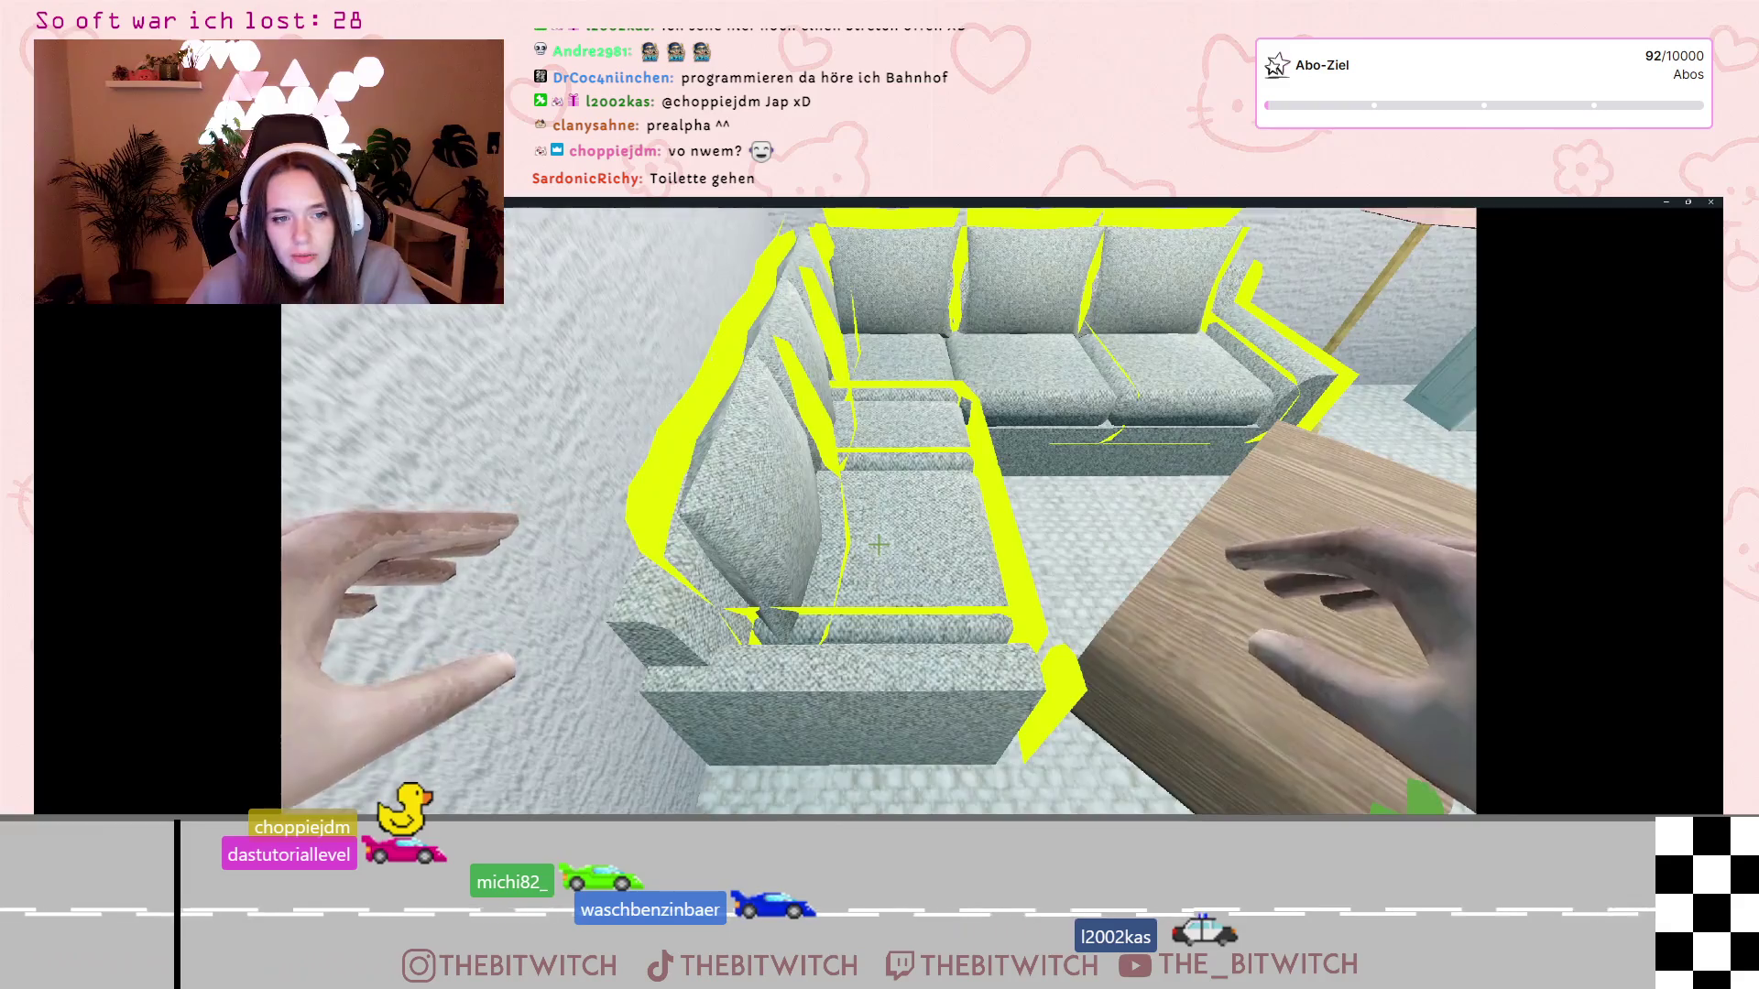
left_click(879, 544)
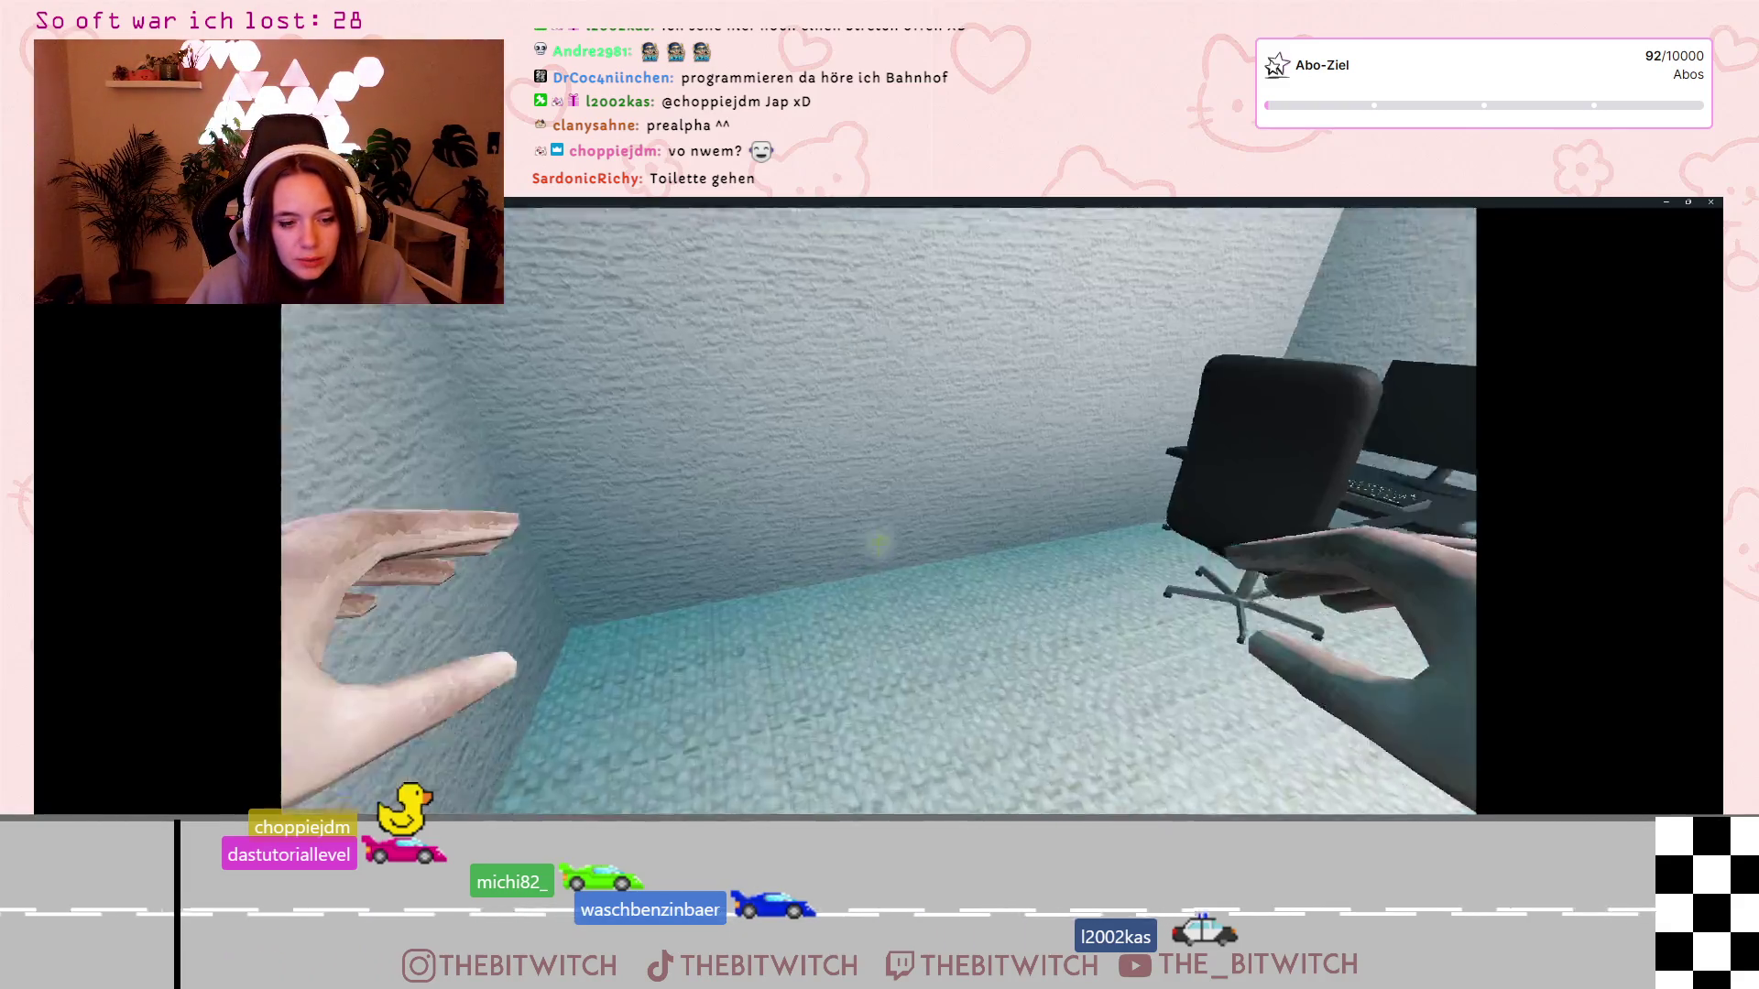
Sleep on the sofa to end the day, then walk toward the office corridor
mouse_move(878, 544)
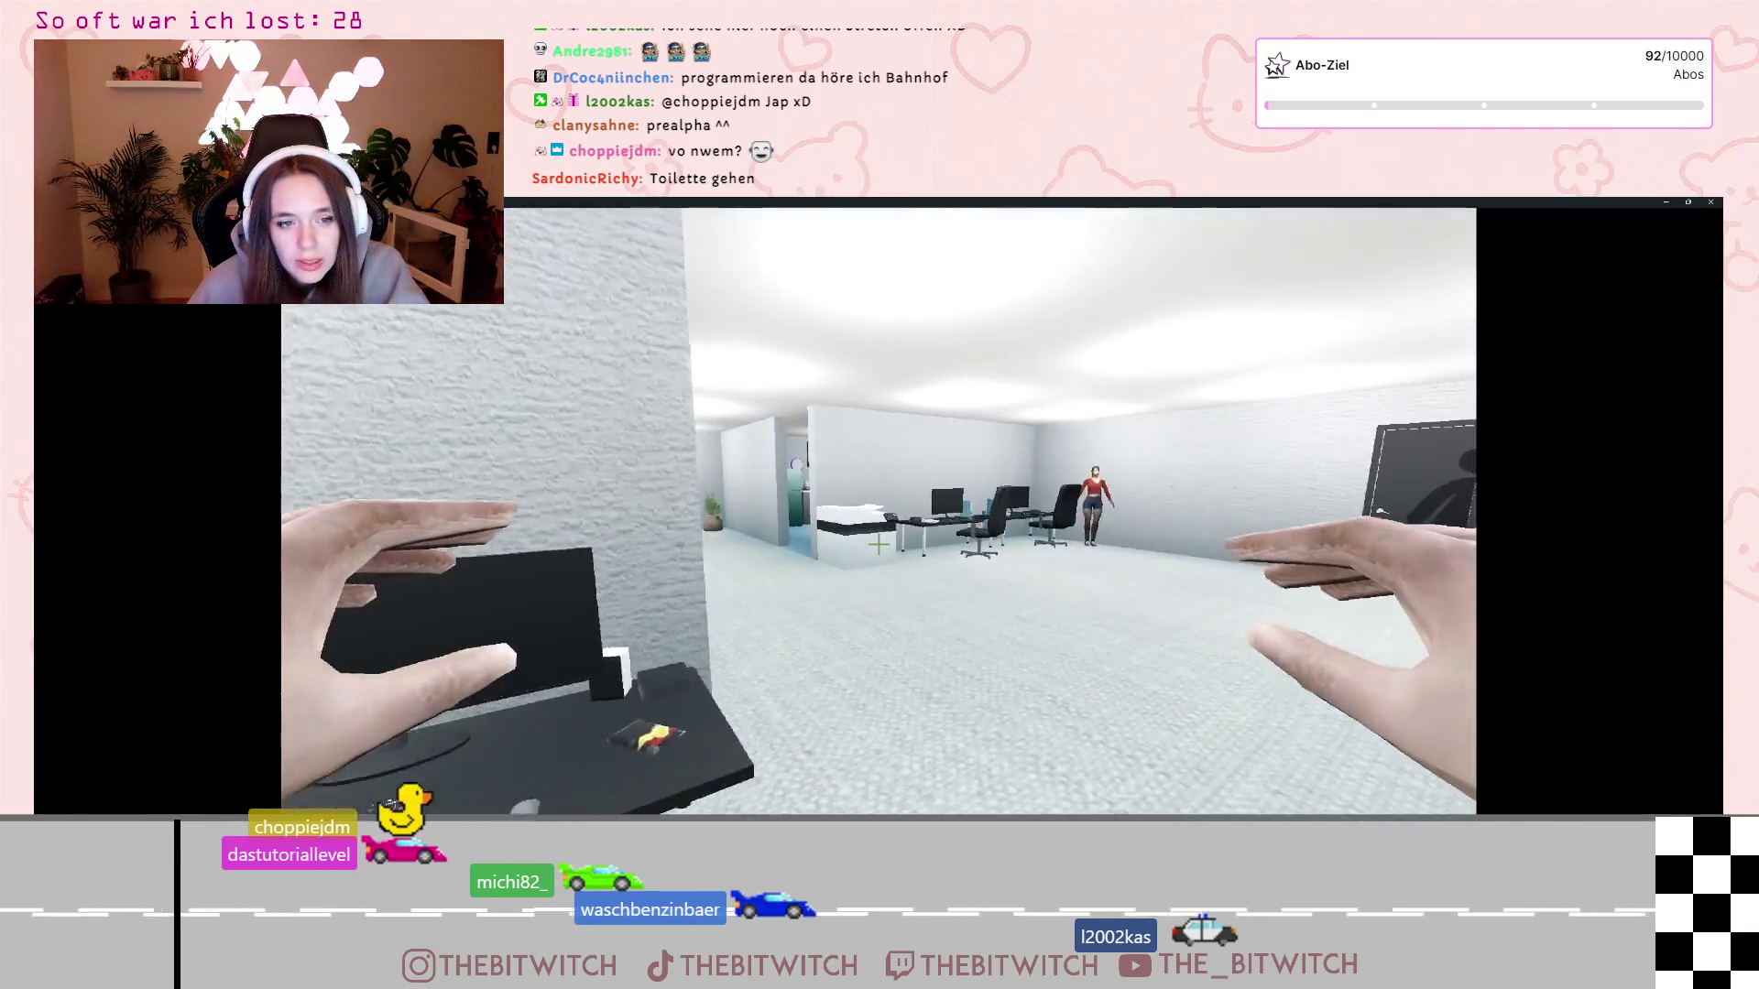
key("w")
key("w")
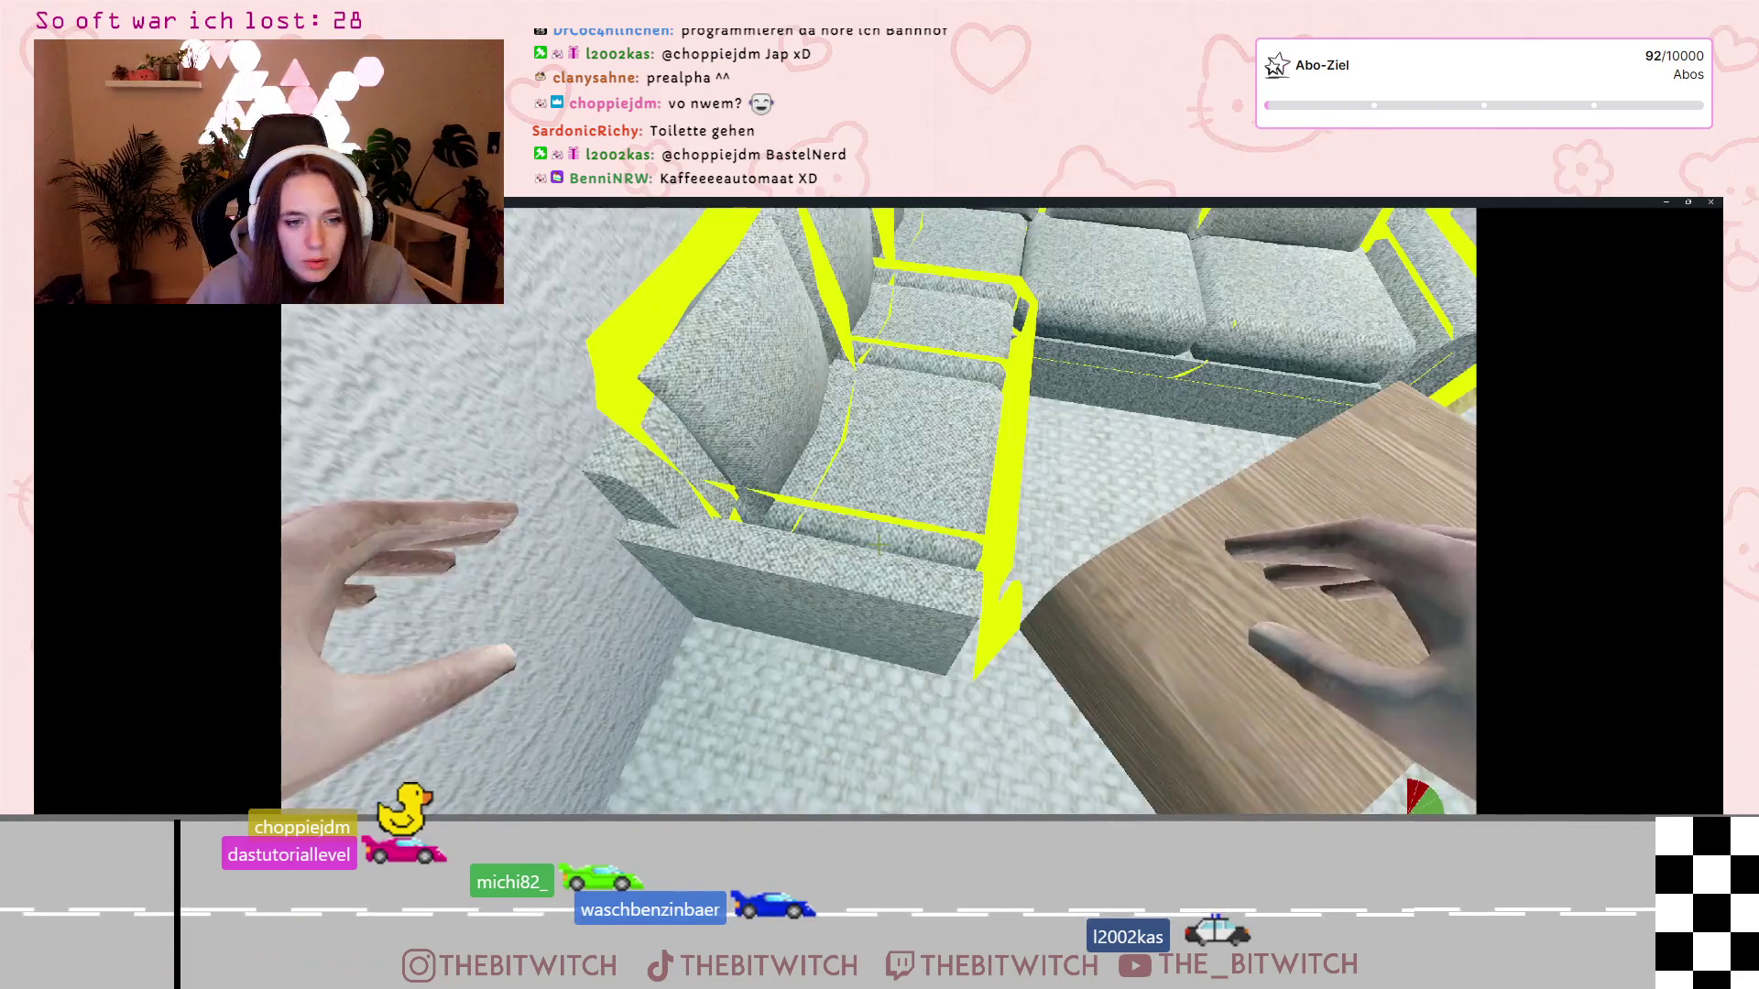
key("e")
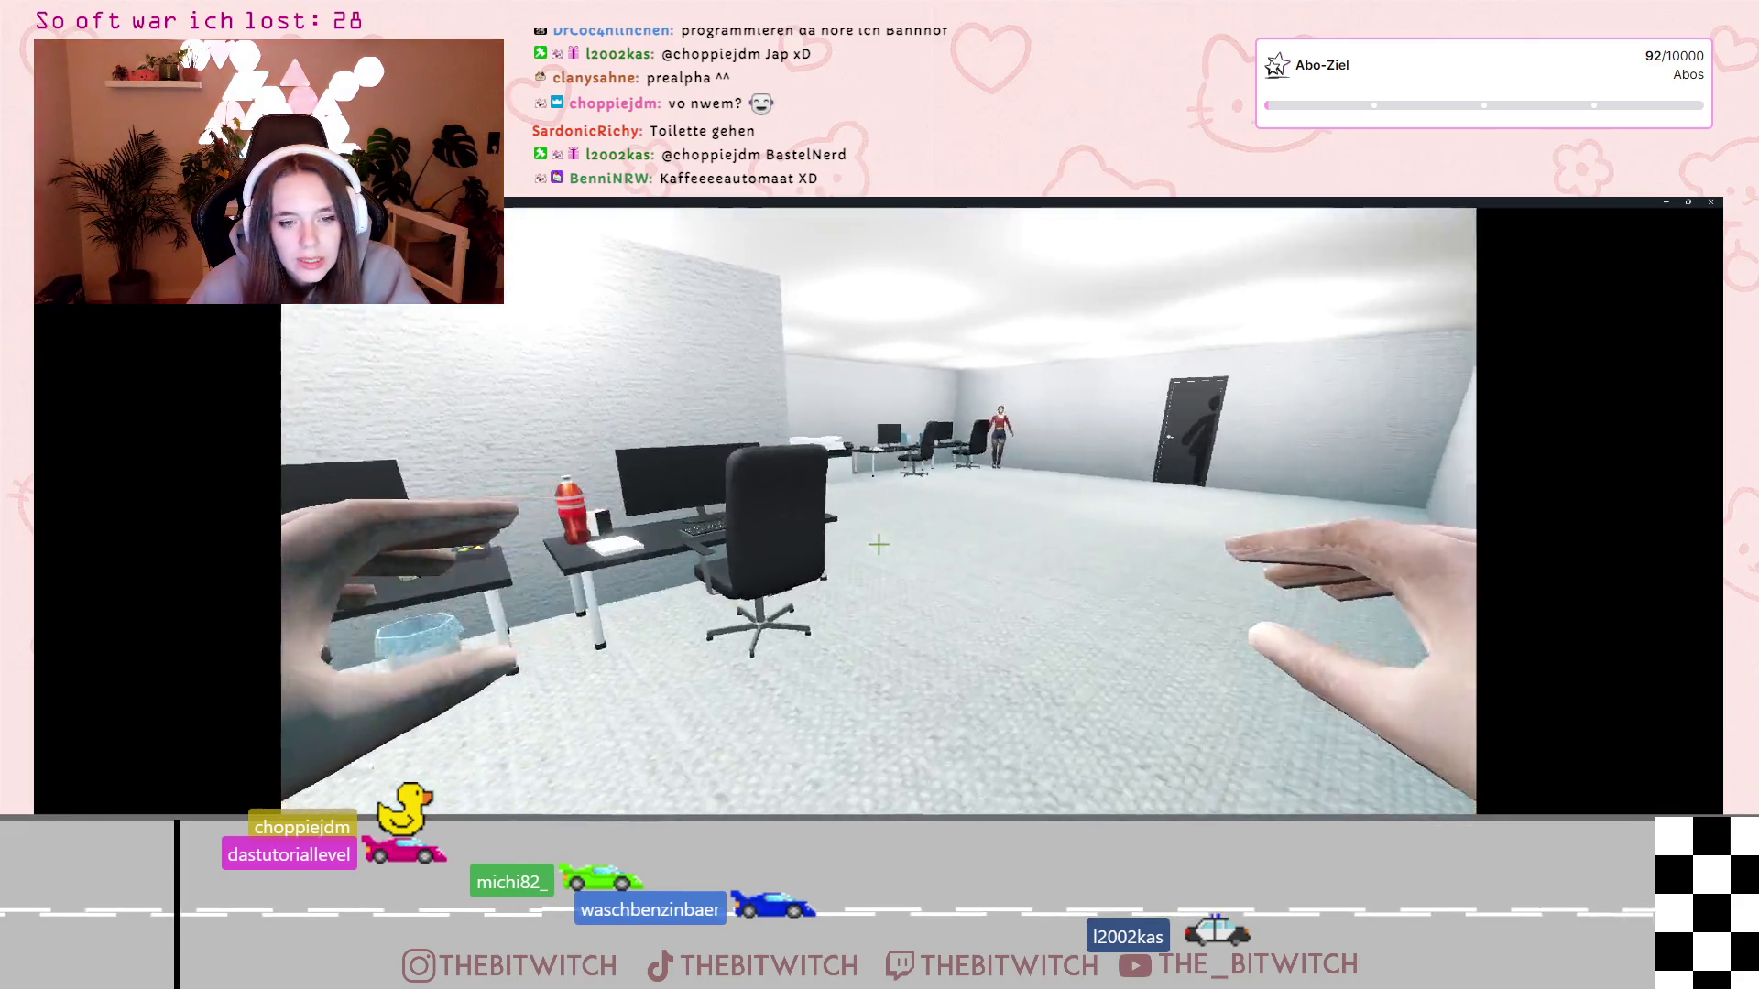
key("w")
key("w")
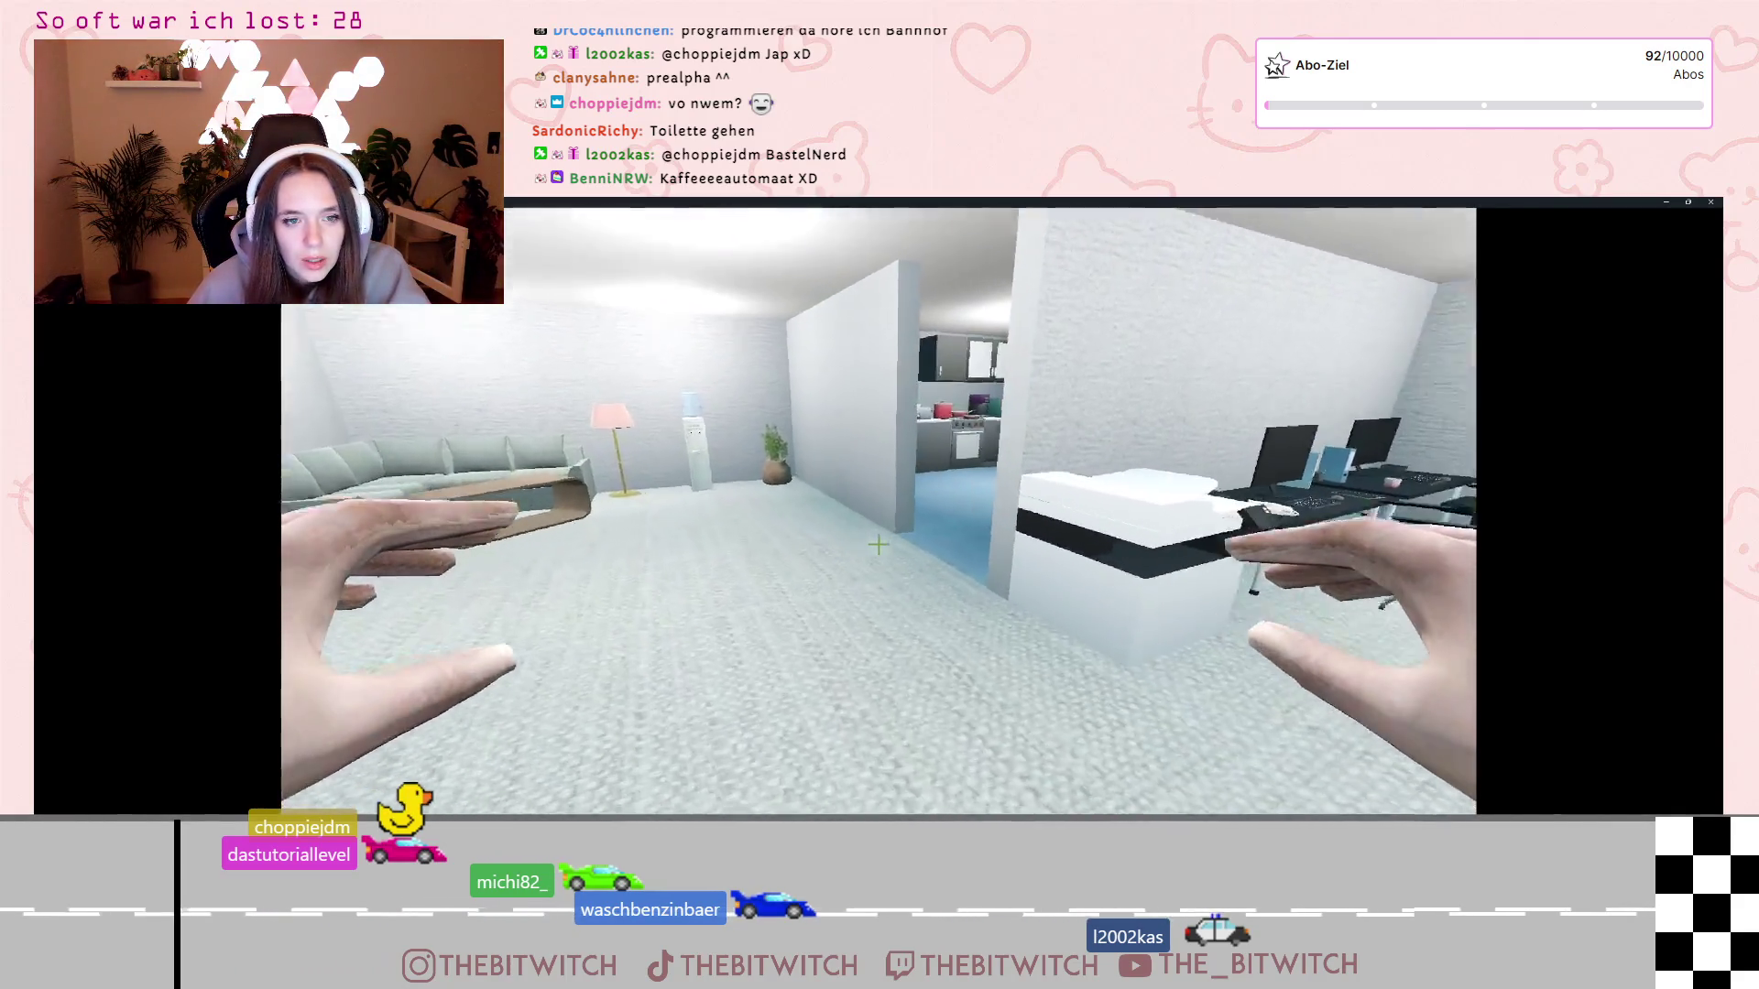
key("w")
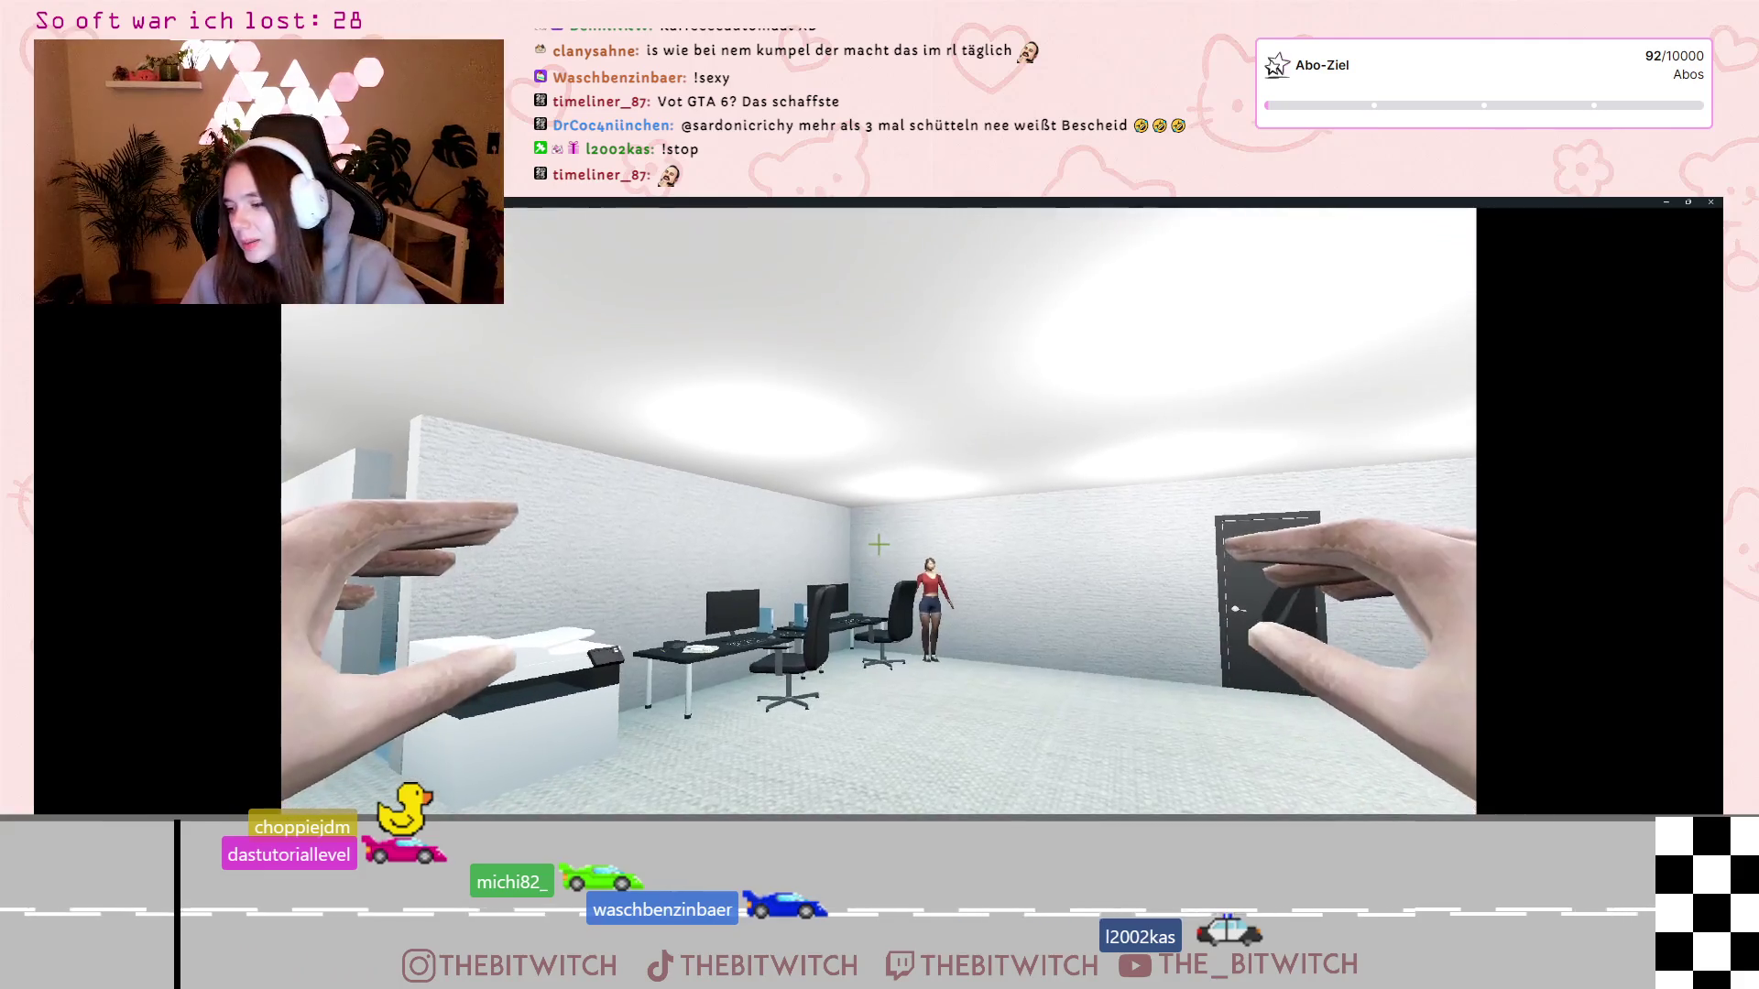
Quit the game via the pause menu, check the achievements loading line, and rerun the project
key("Escape")
left_click(861, 567)
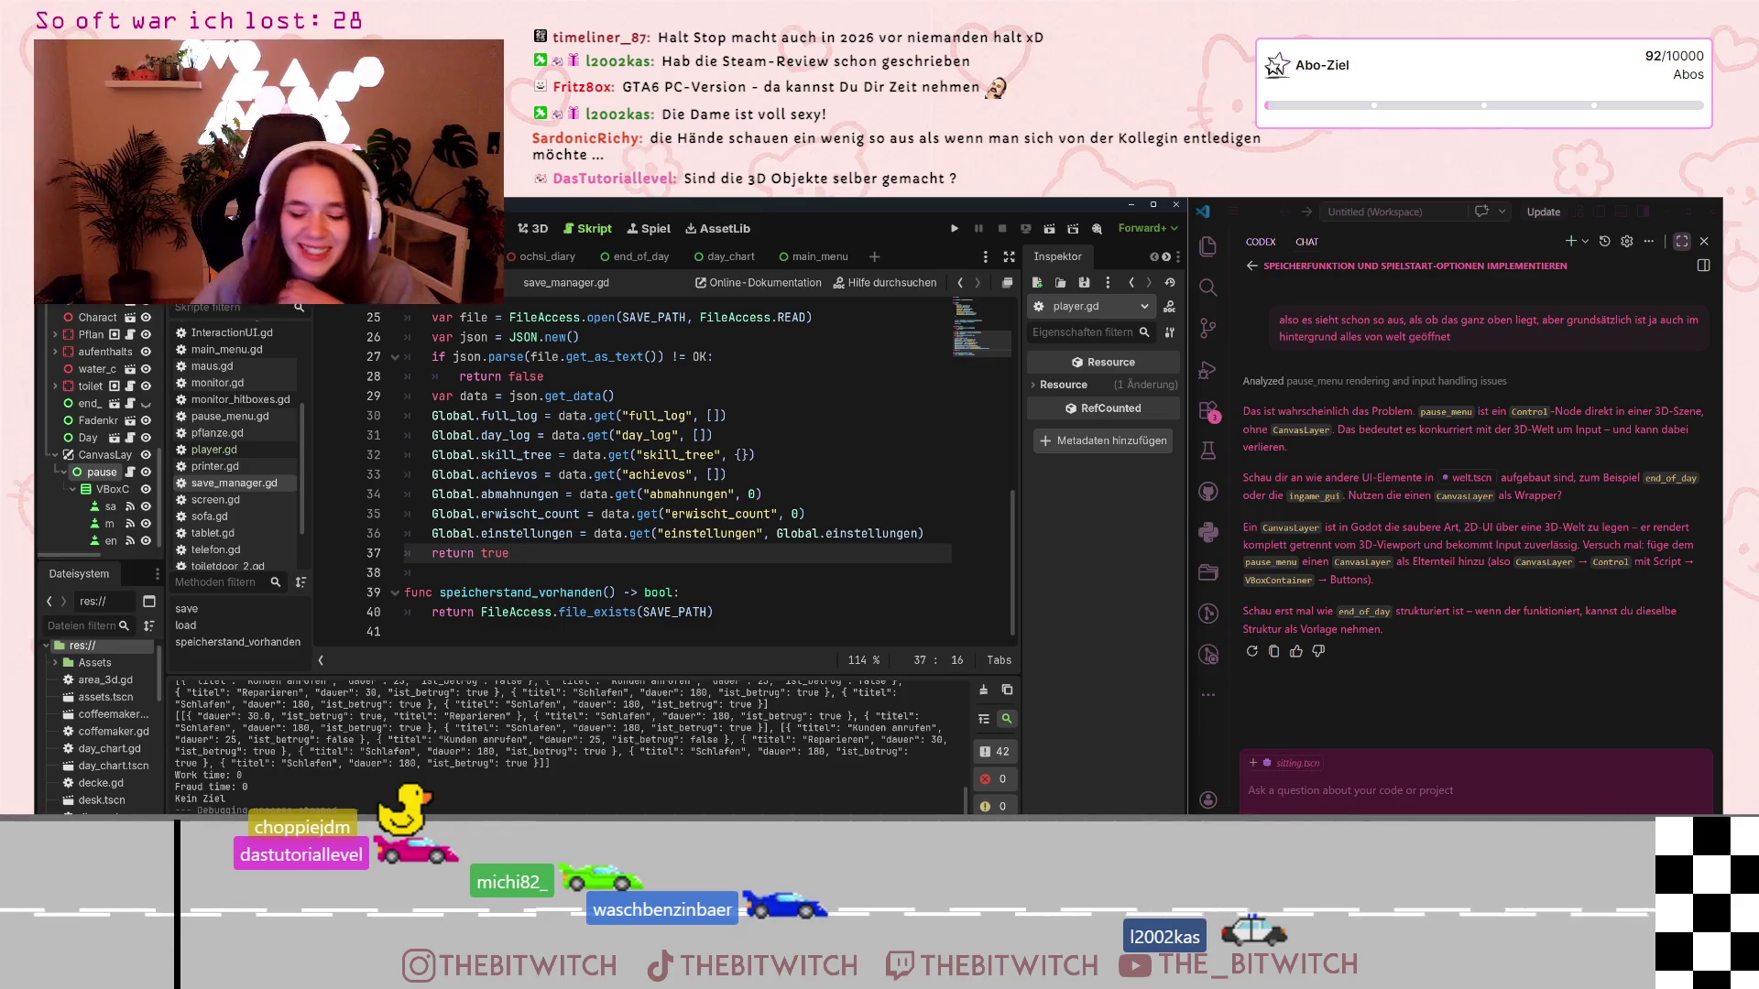
left_click(911, 472)
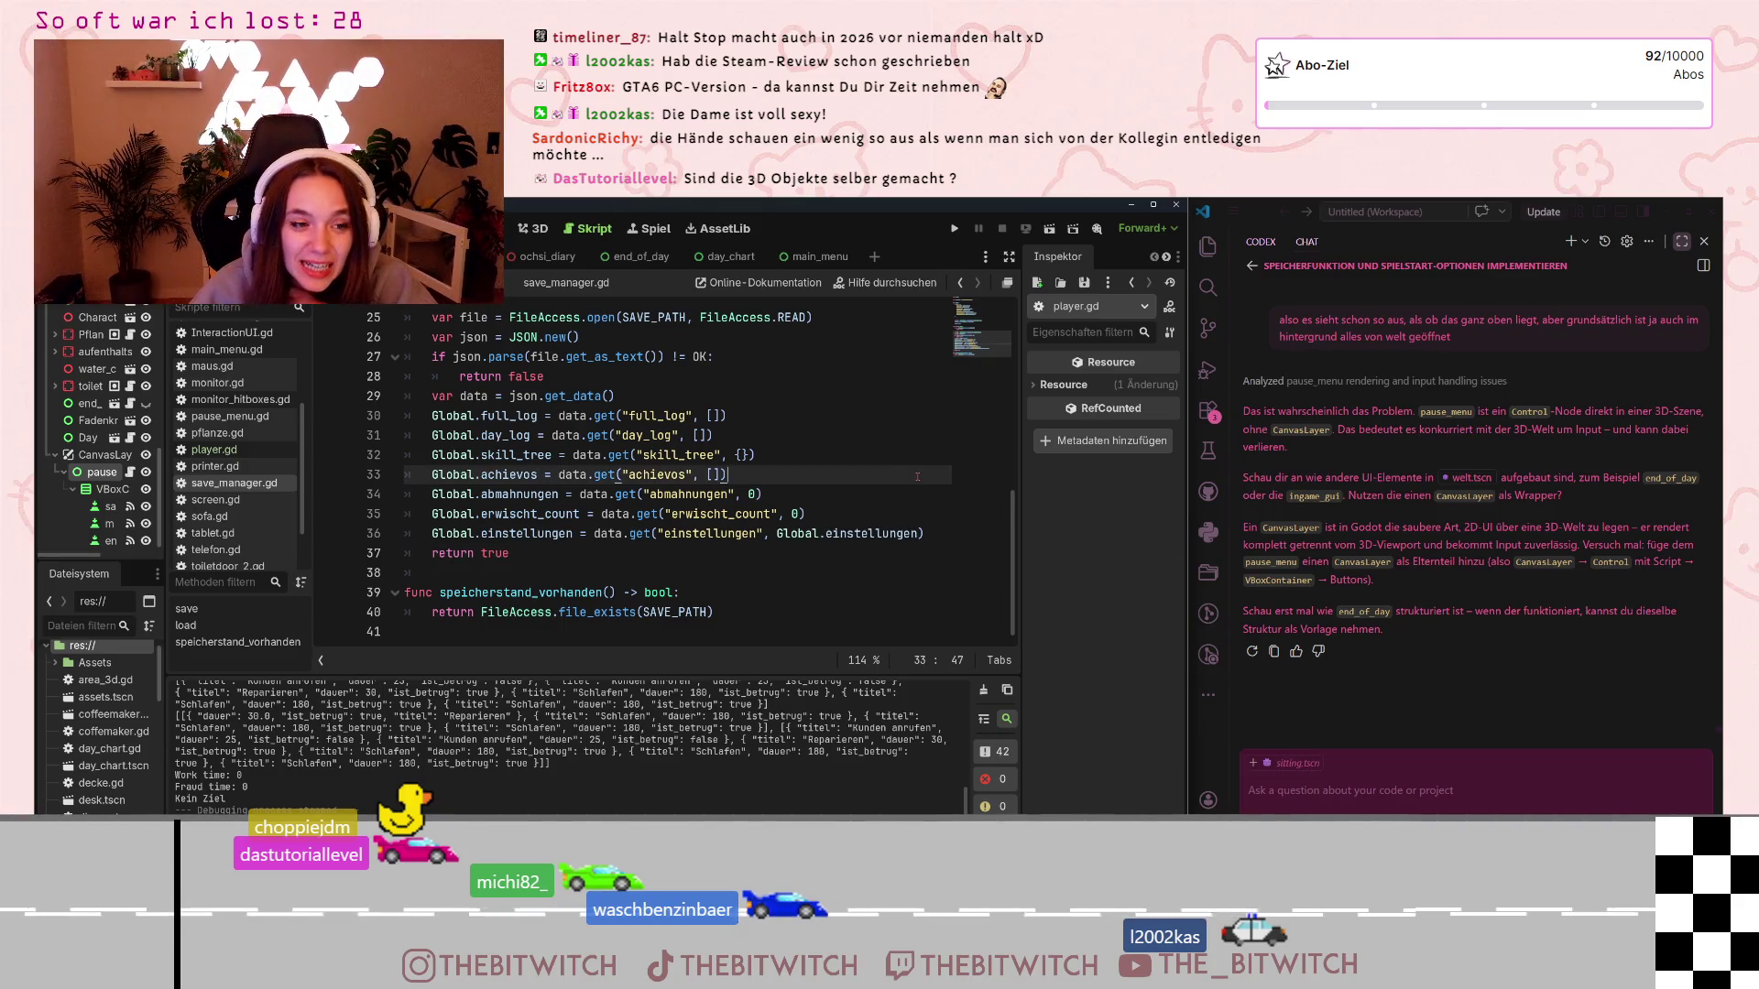
left_click(954, 228)
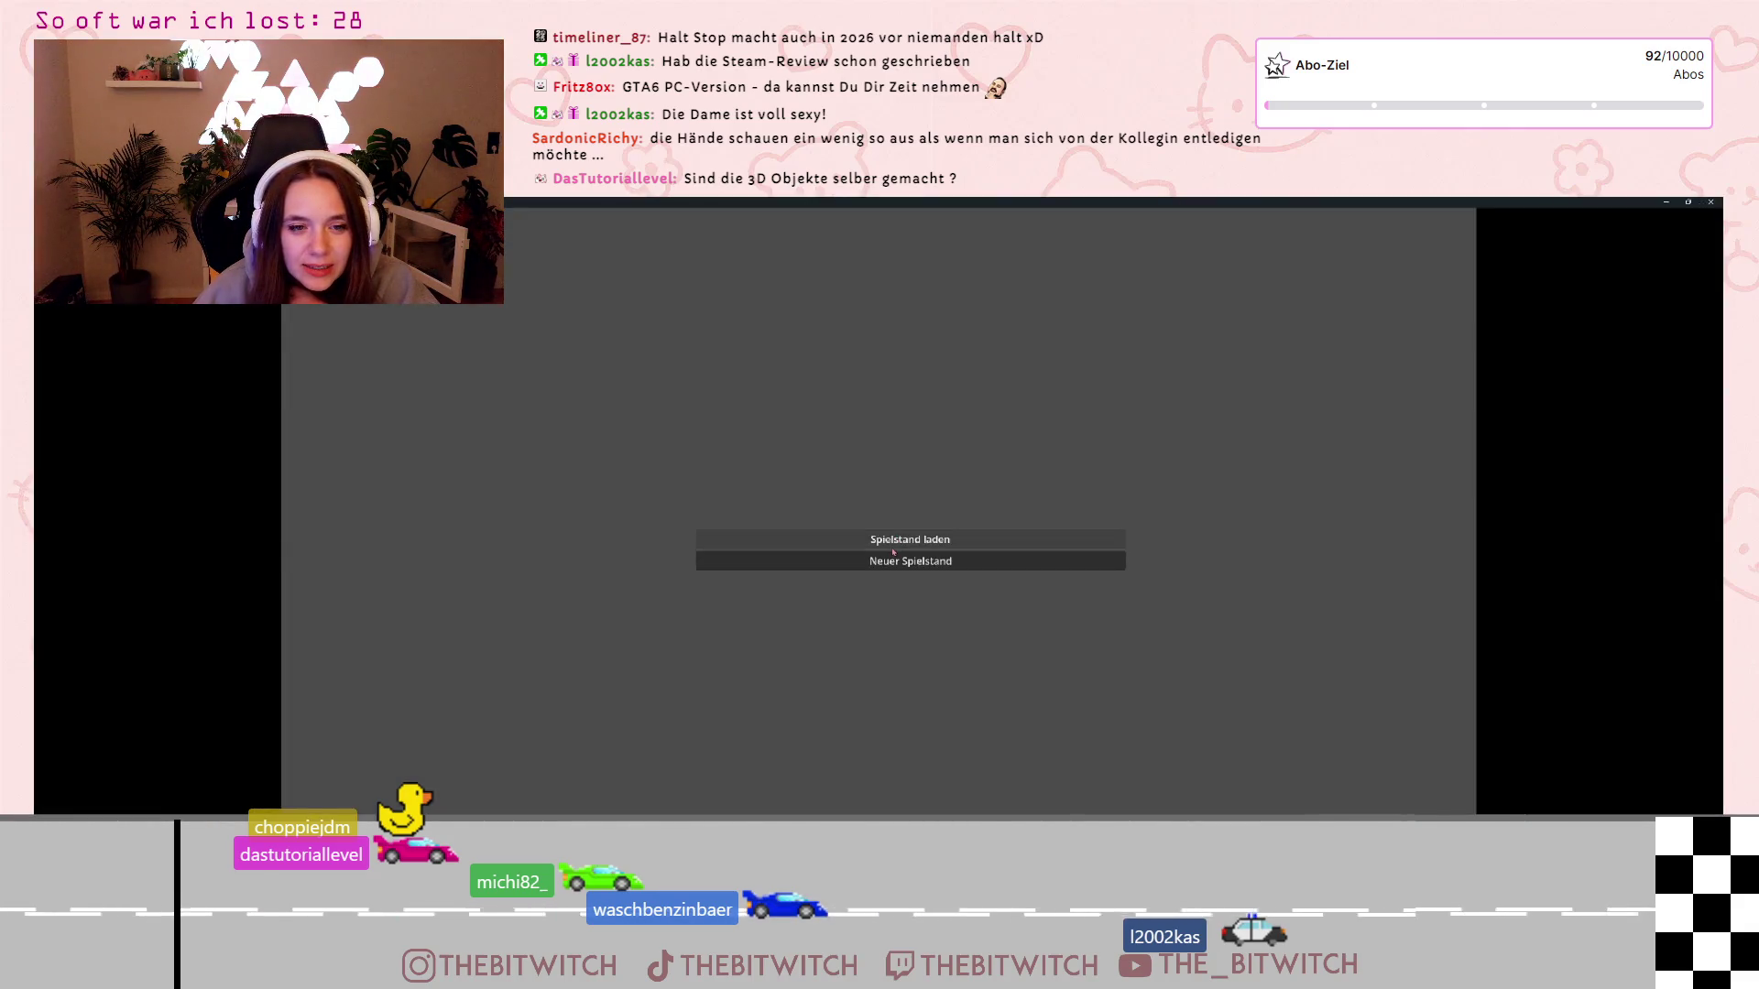
Load the existing save with Spielstand laden and walk the office, putting down the picture frame
left_click(1045, 565)
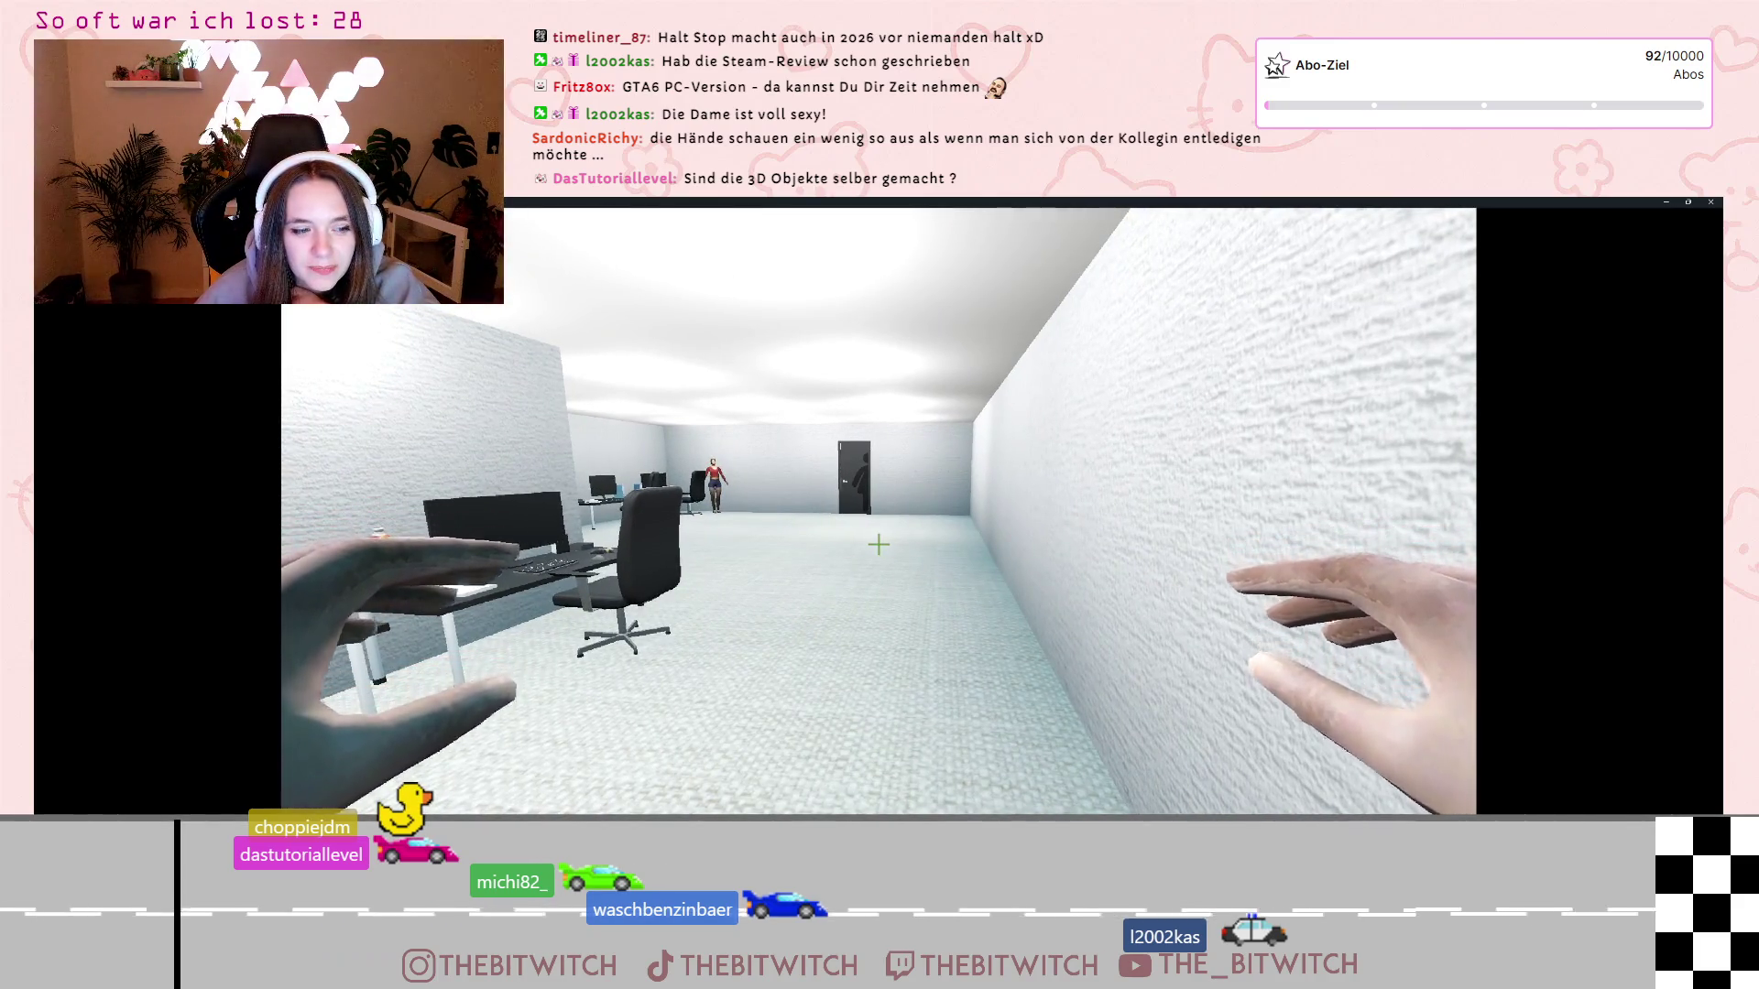
key("w")
mouse_move(878, 545)
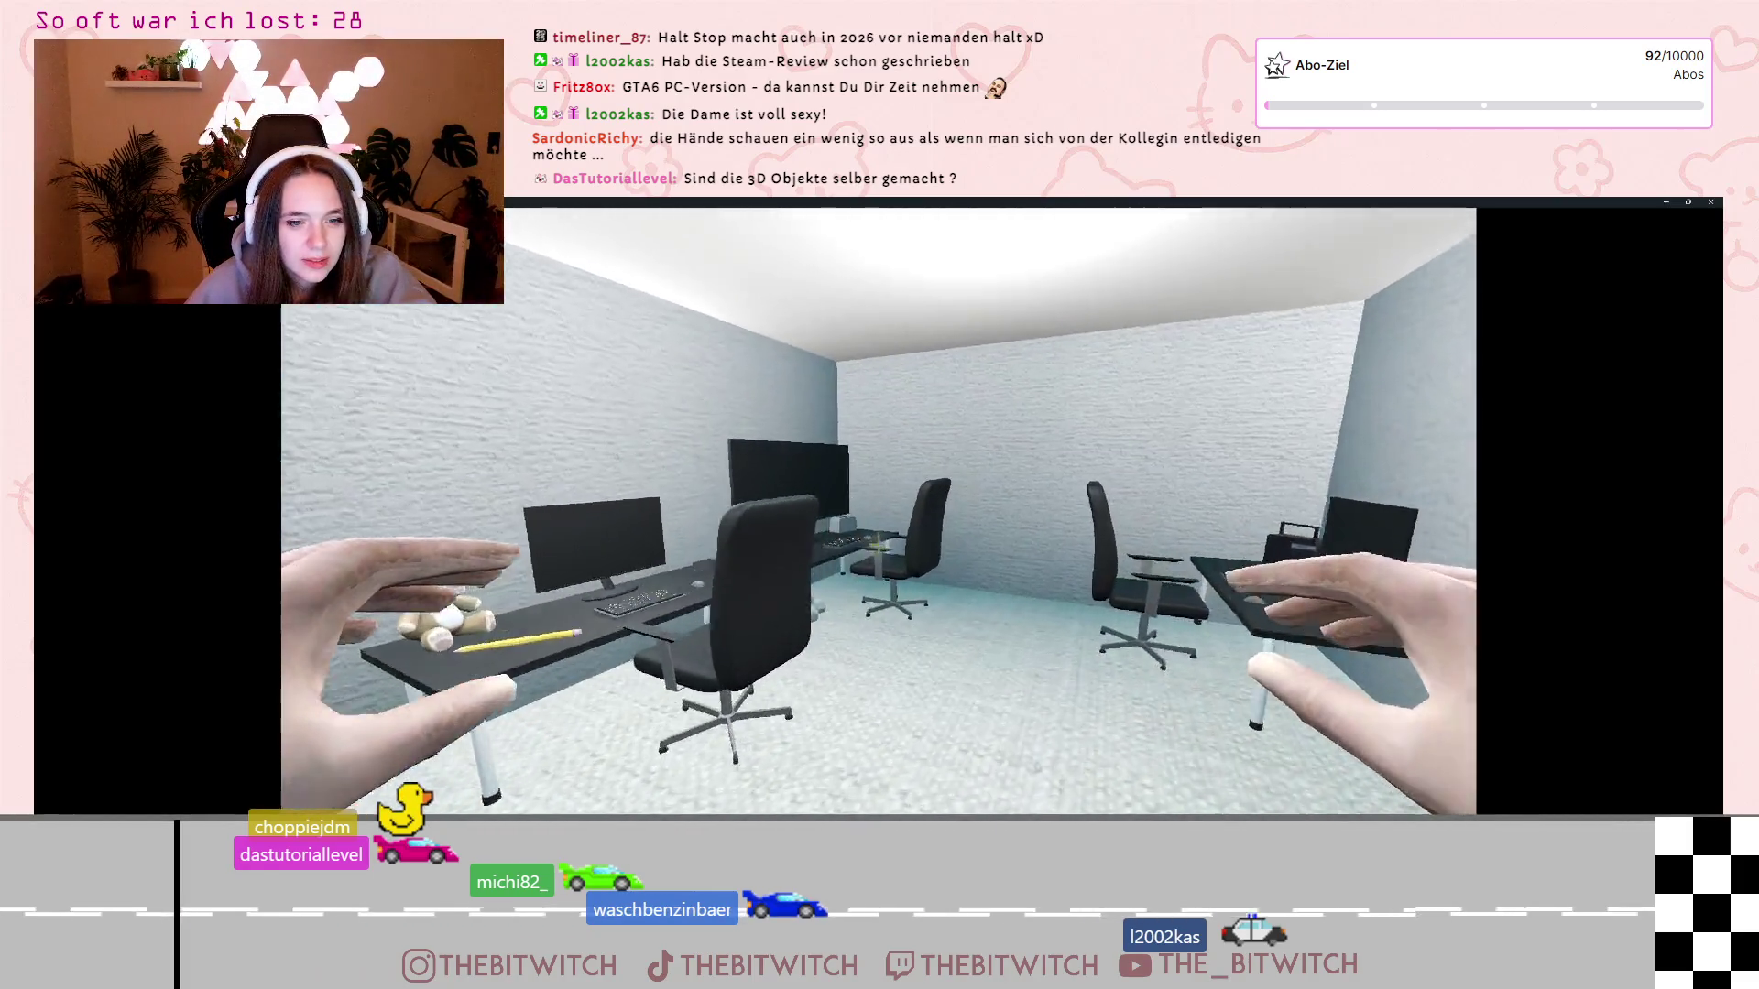
key("w")
key("s")
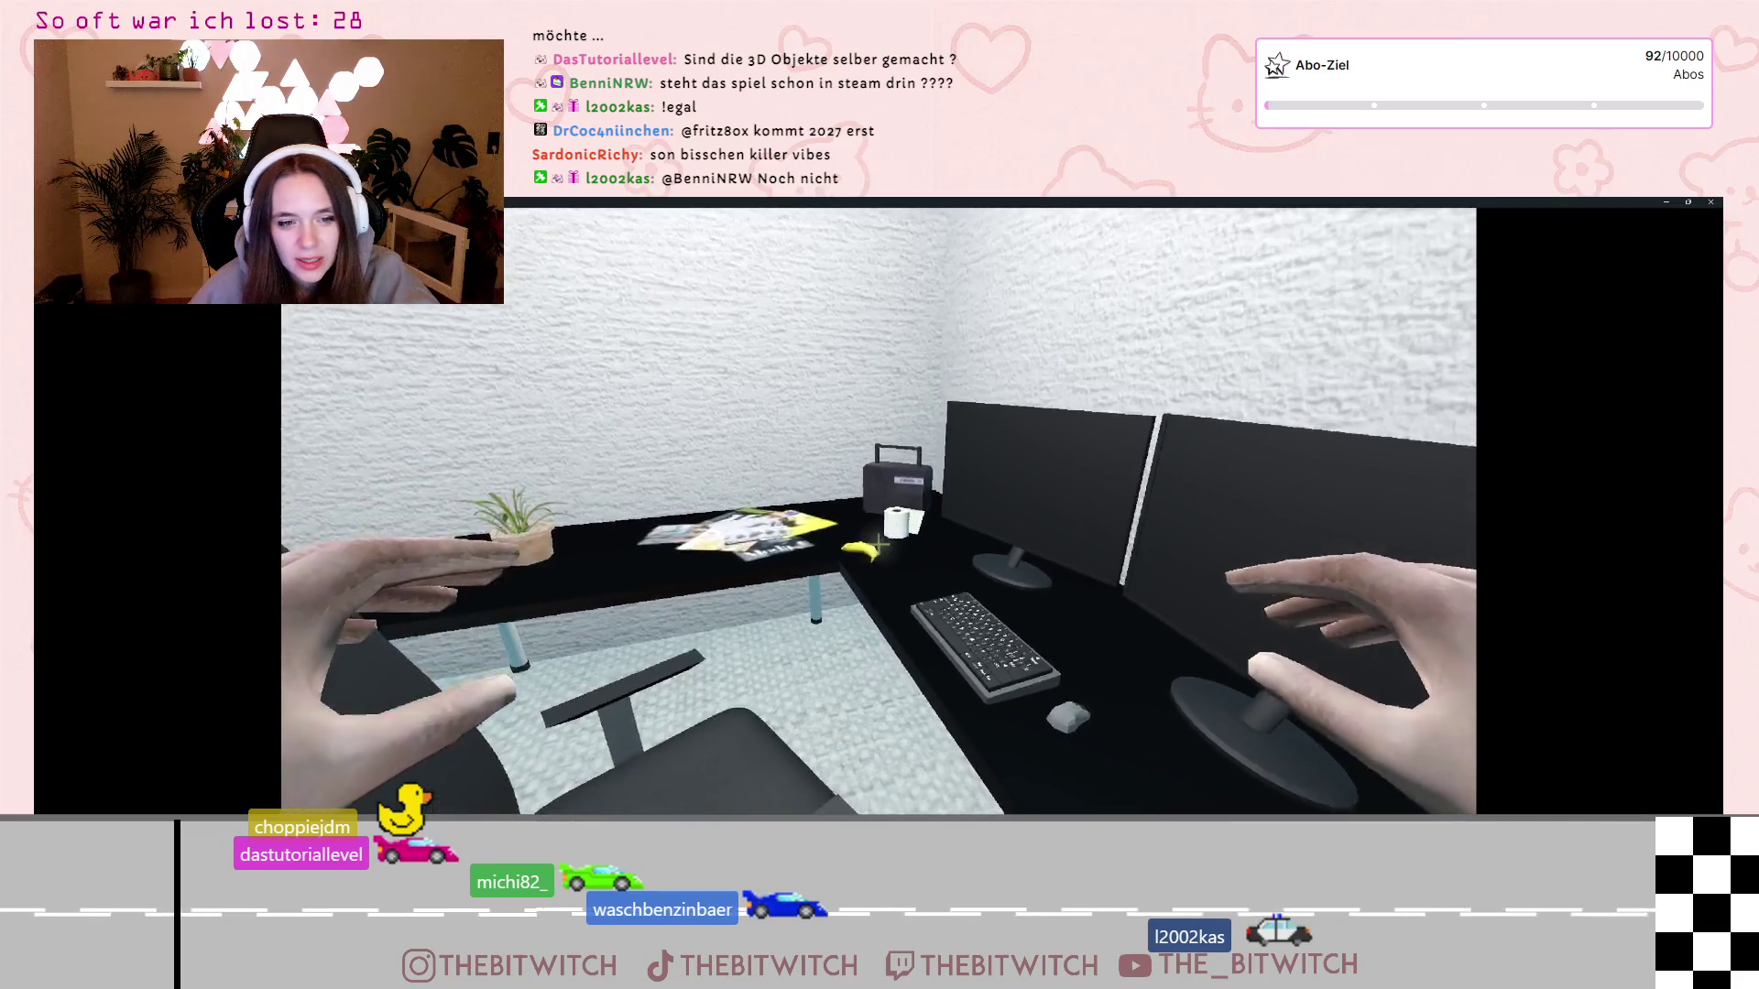
key("w")
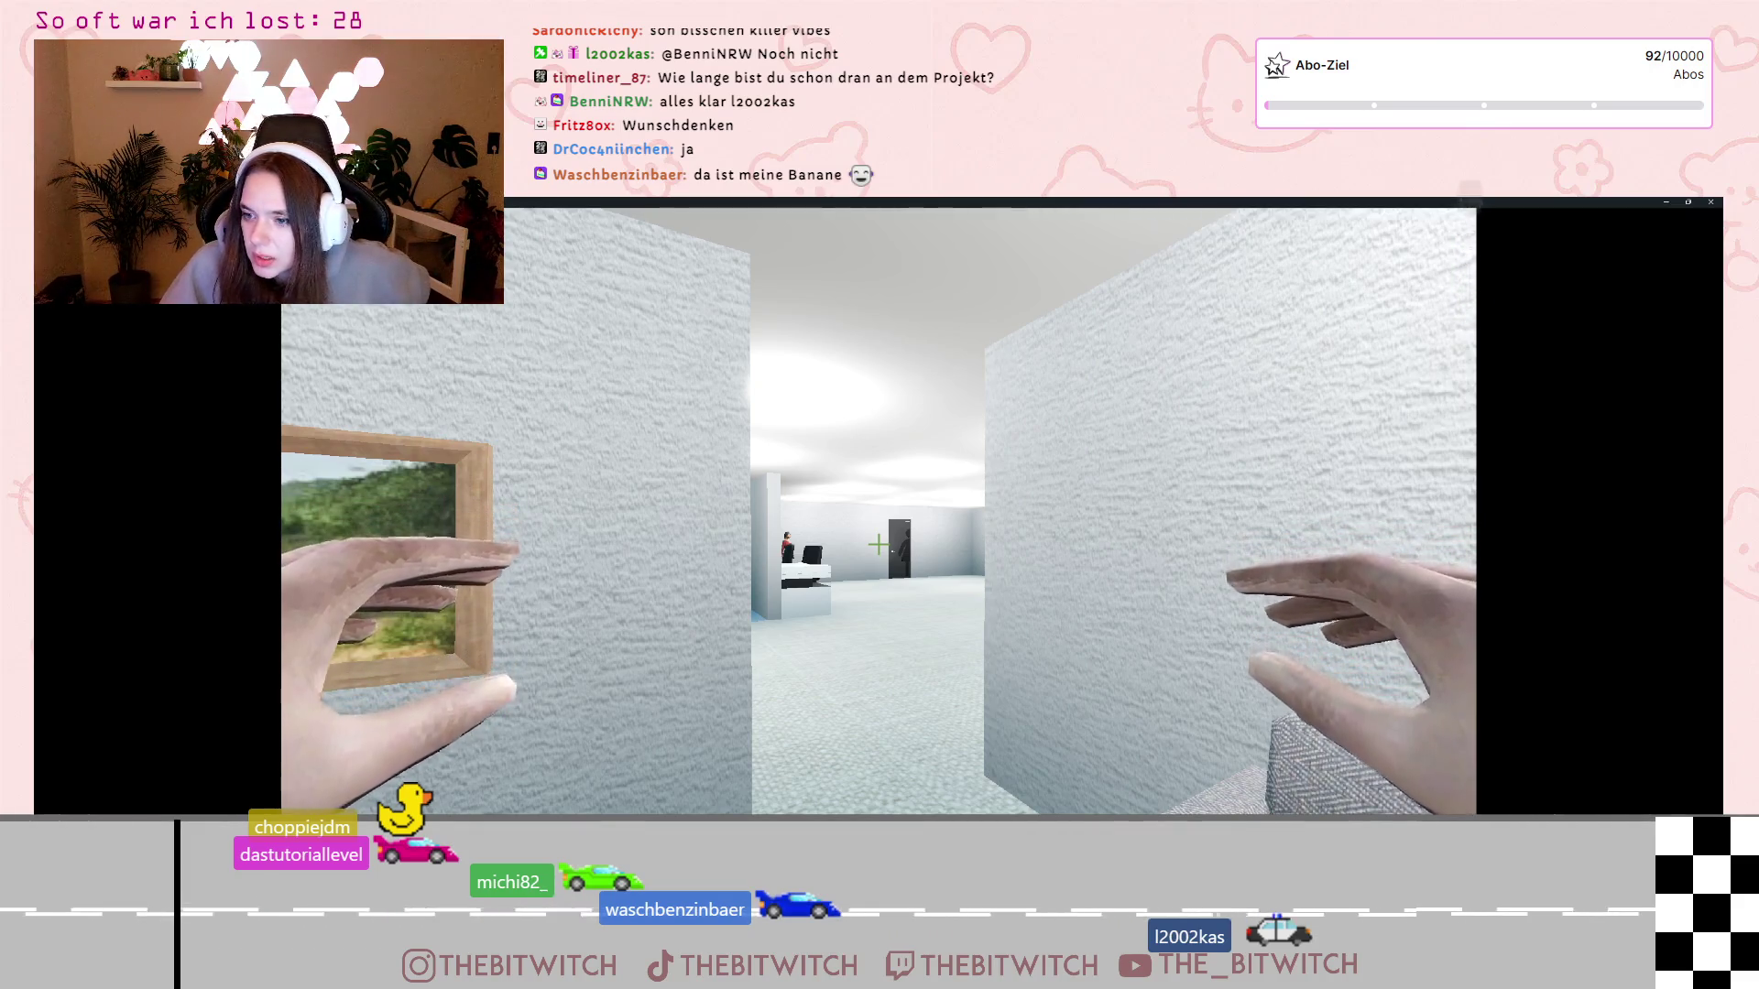
left_click(879, 544)
key("d")
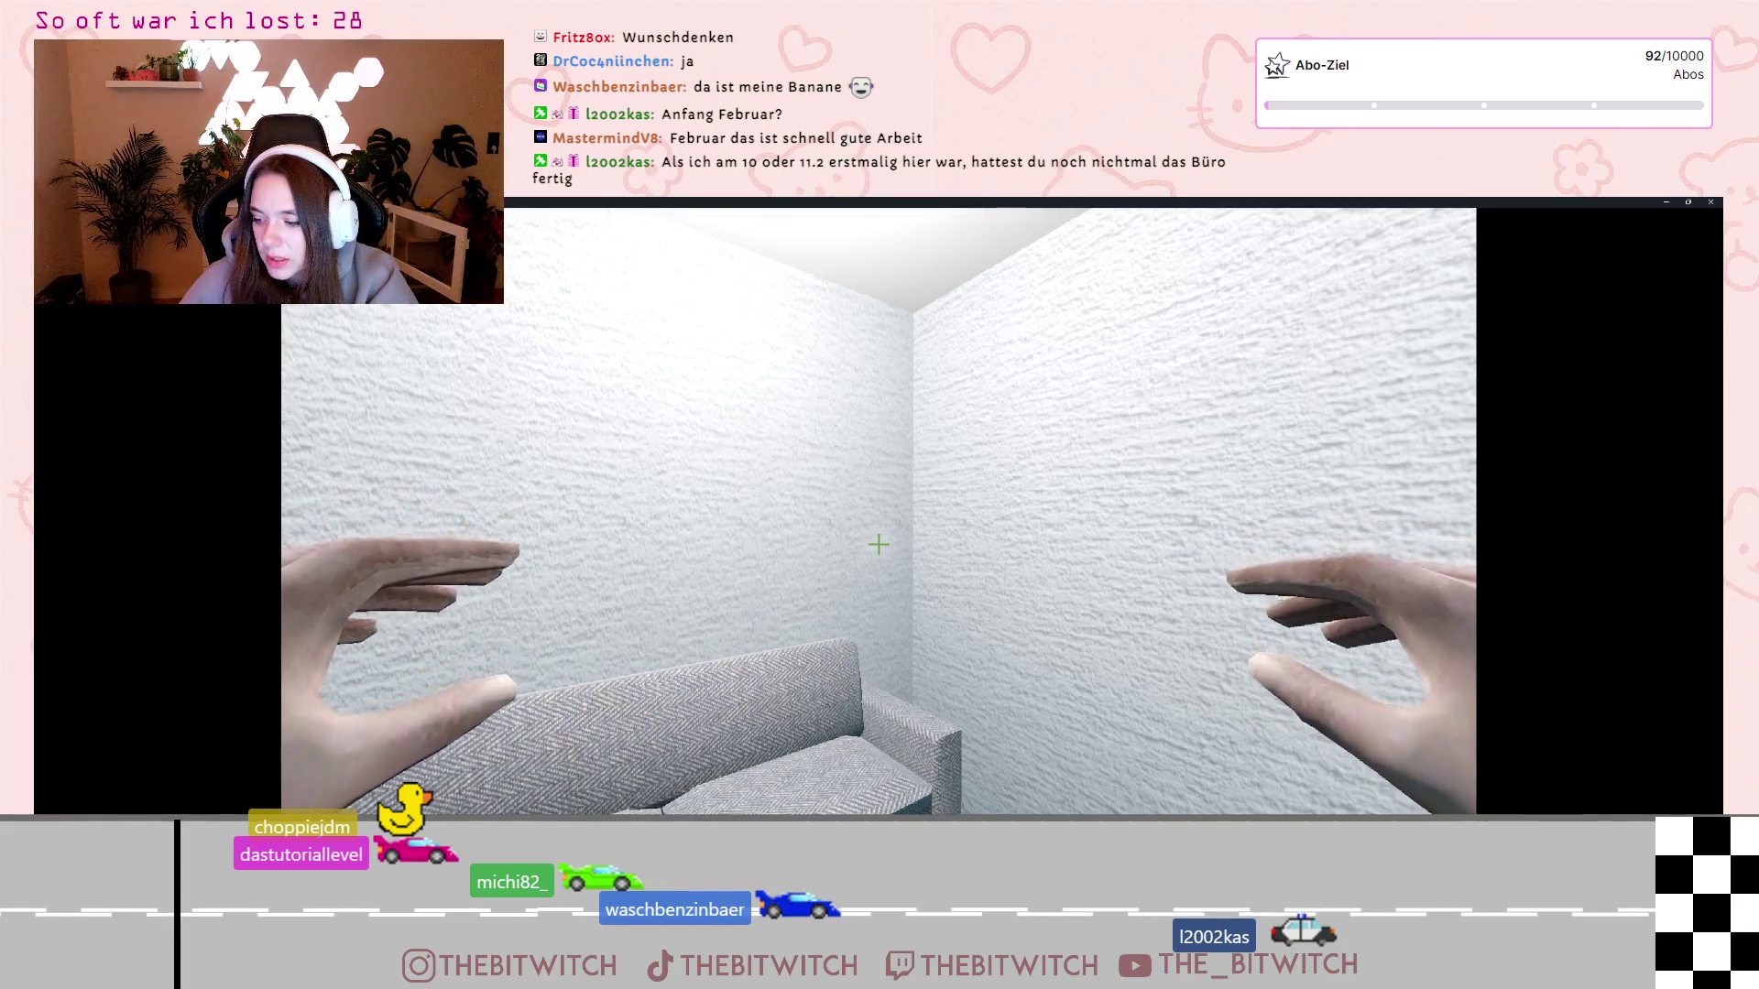
key("w")
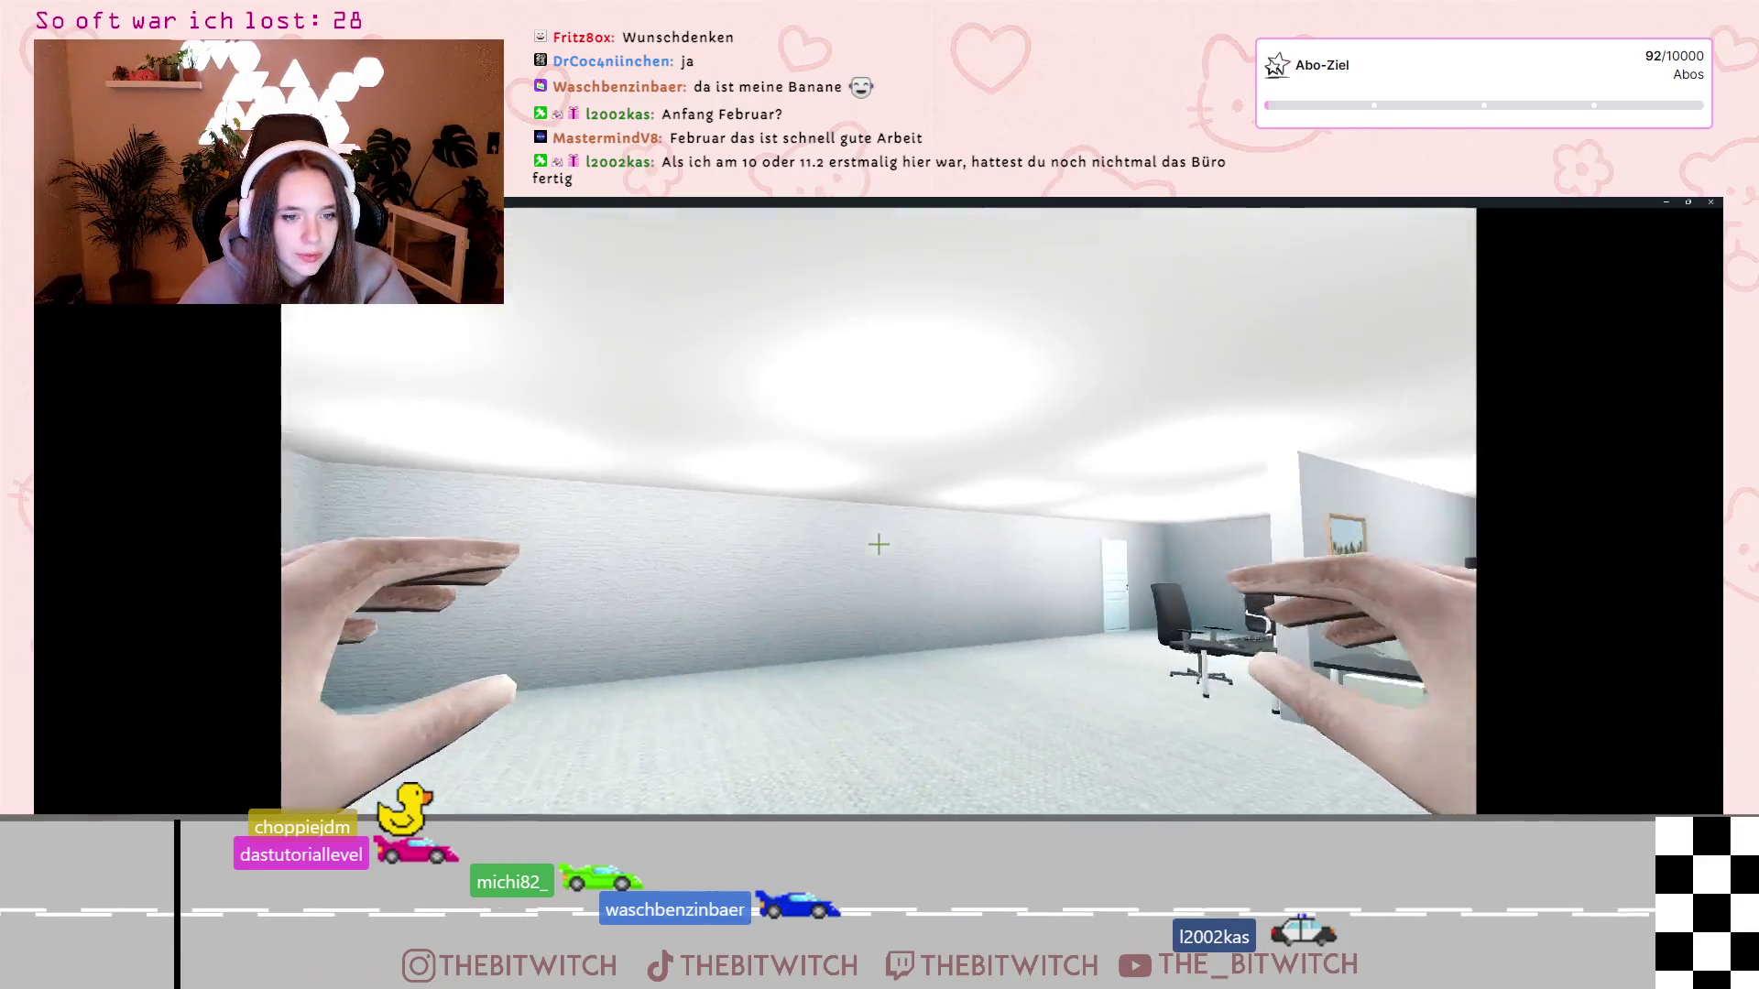
Walk through the kitchen and office to the sofa and sleep to reach the end-of-day summary
key("w")
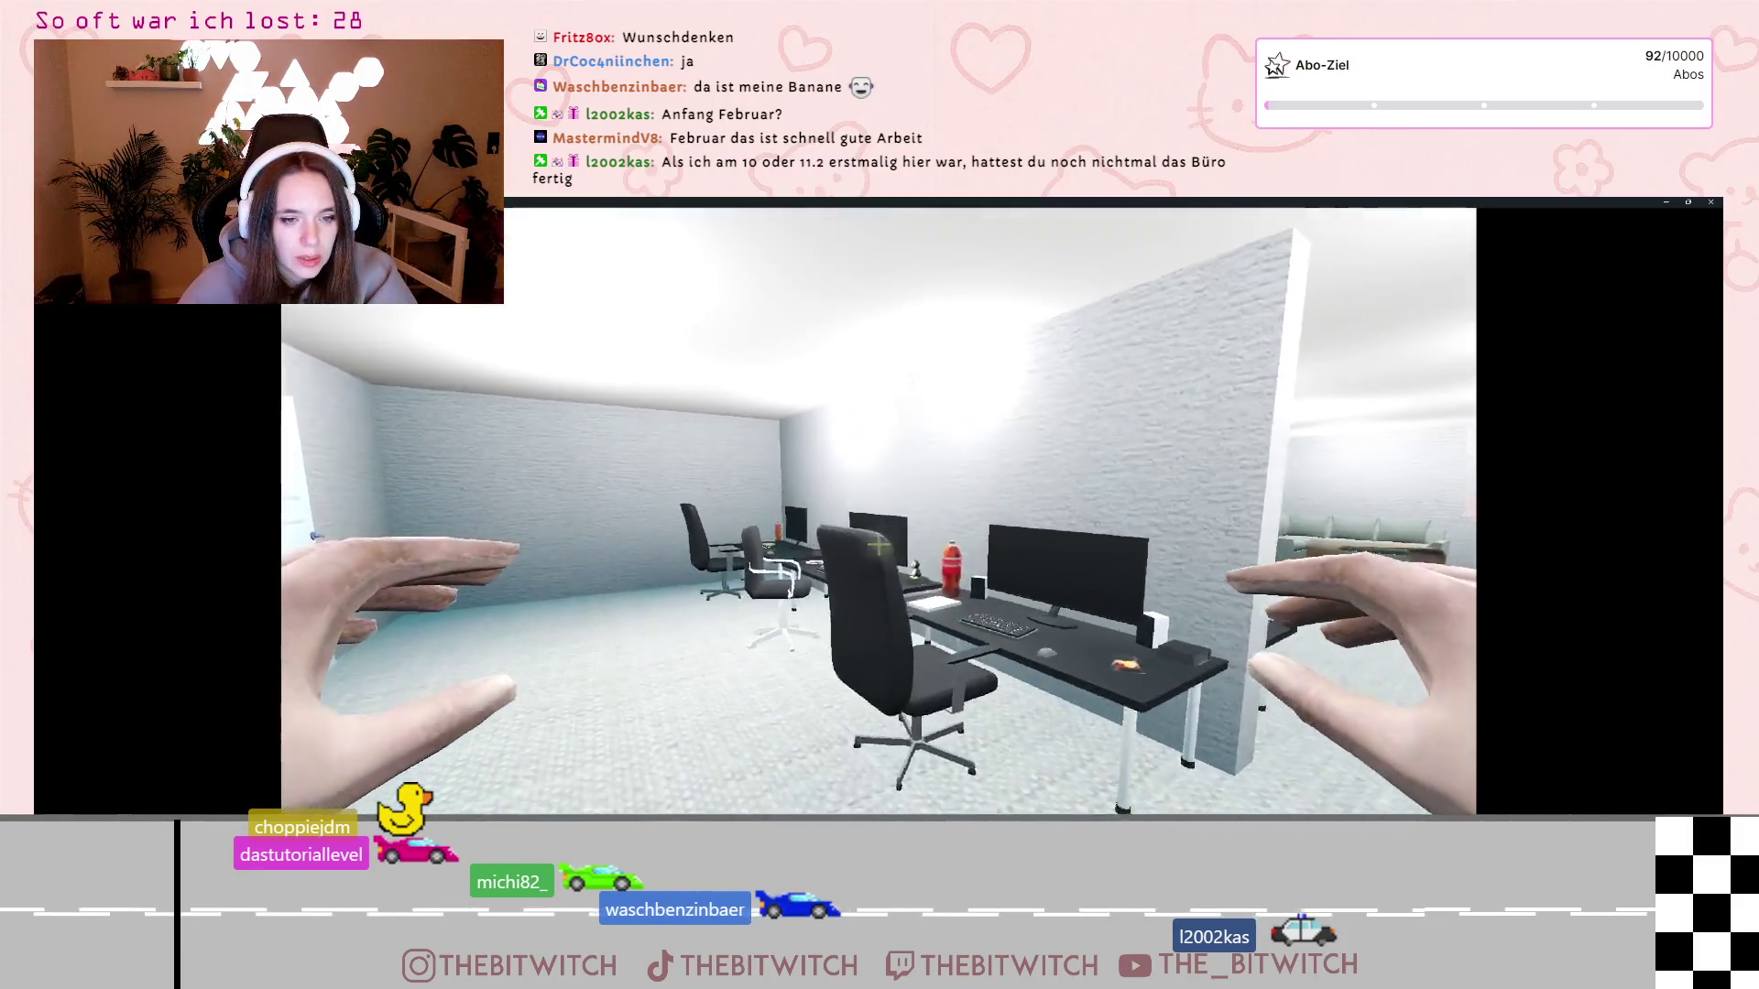
key("w")
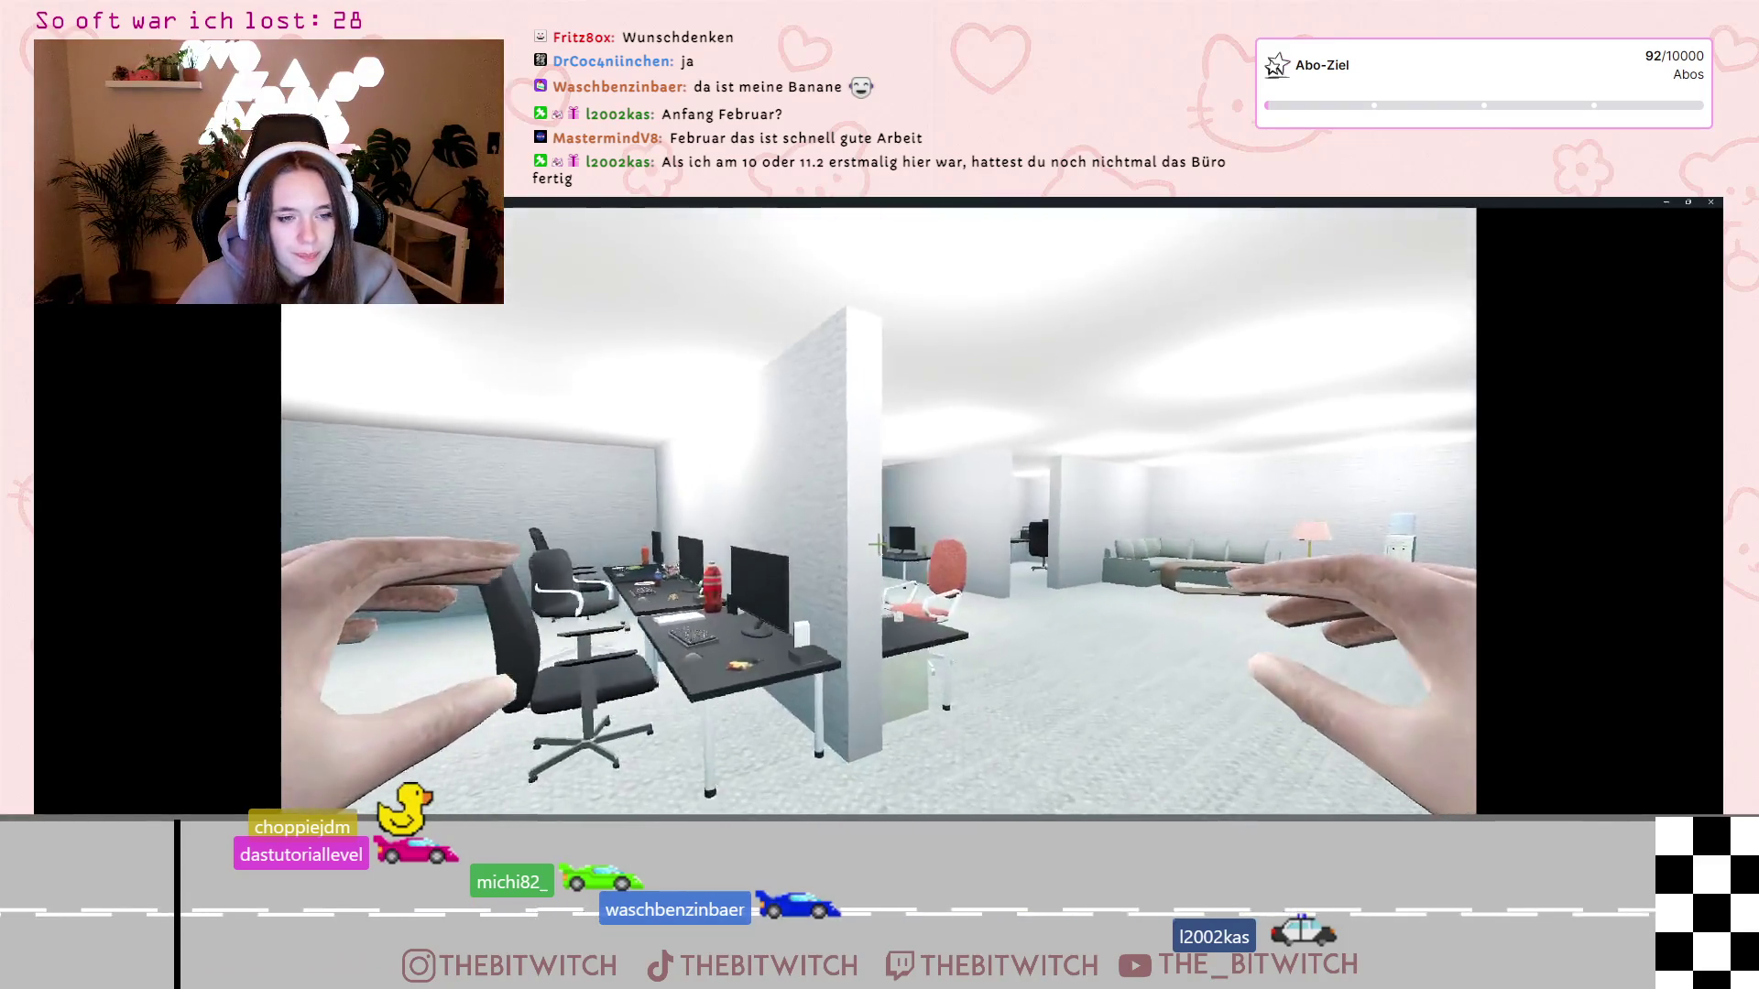
key("w")
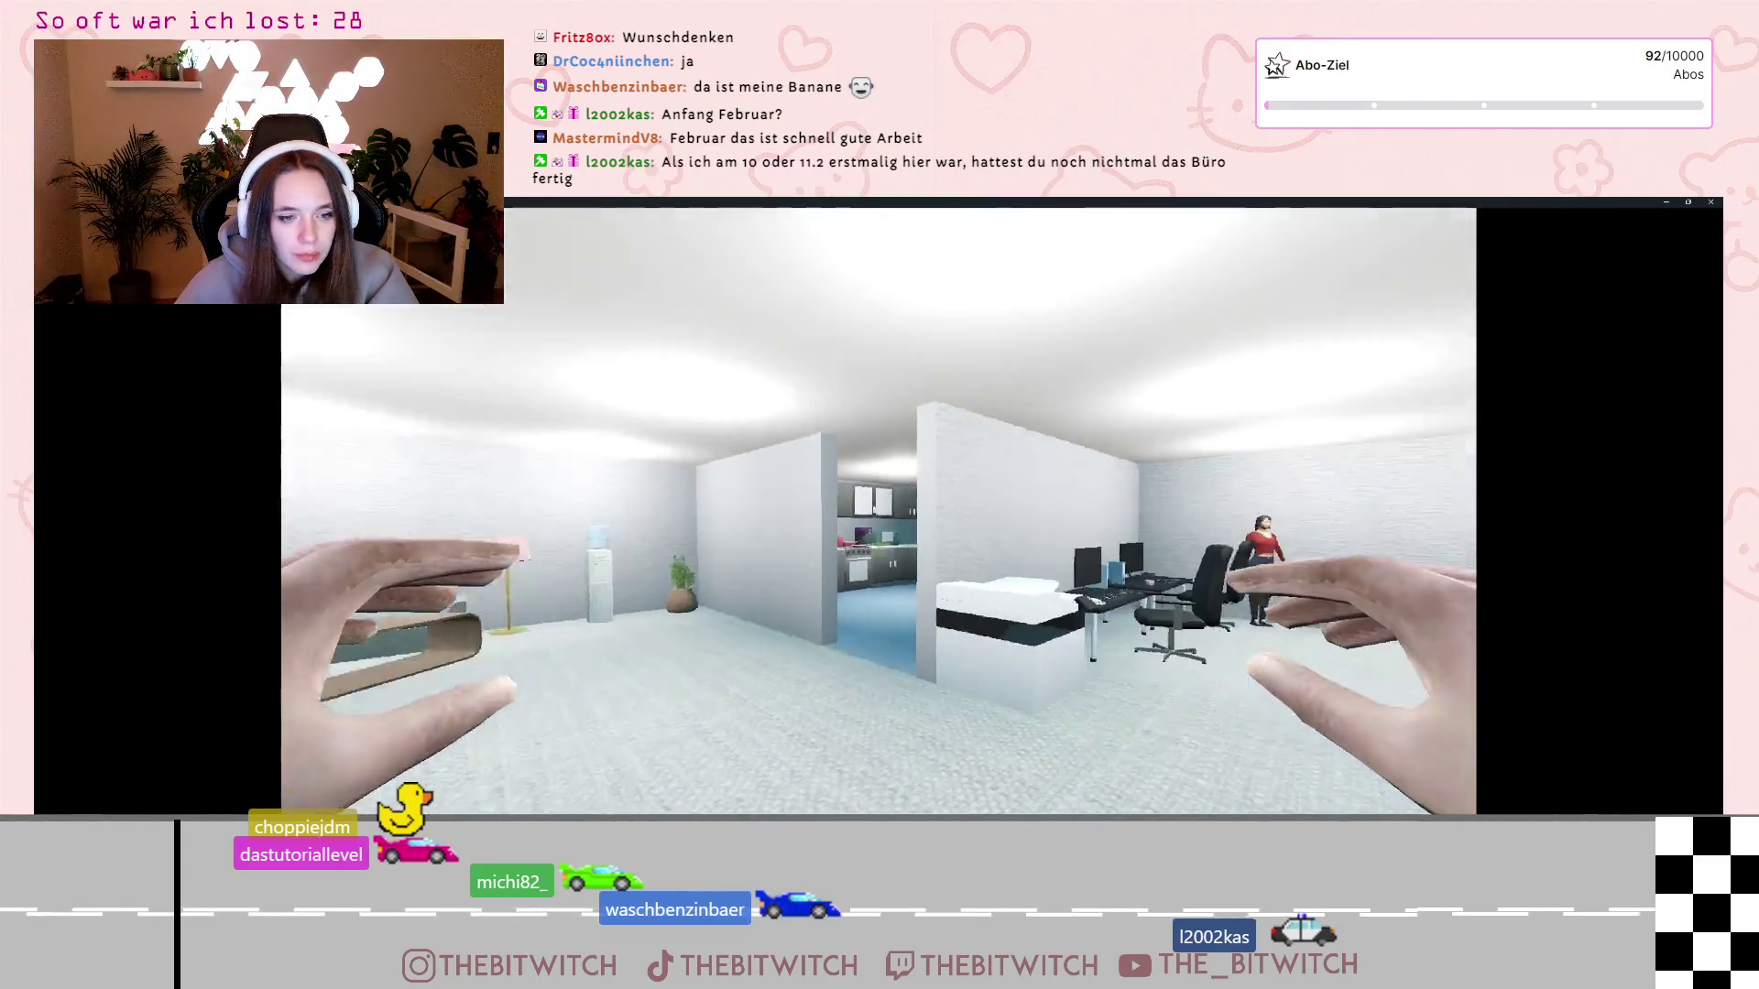
key("w")
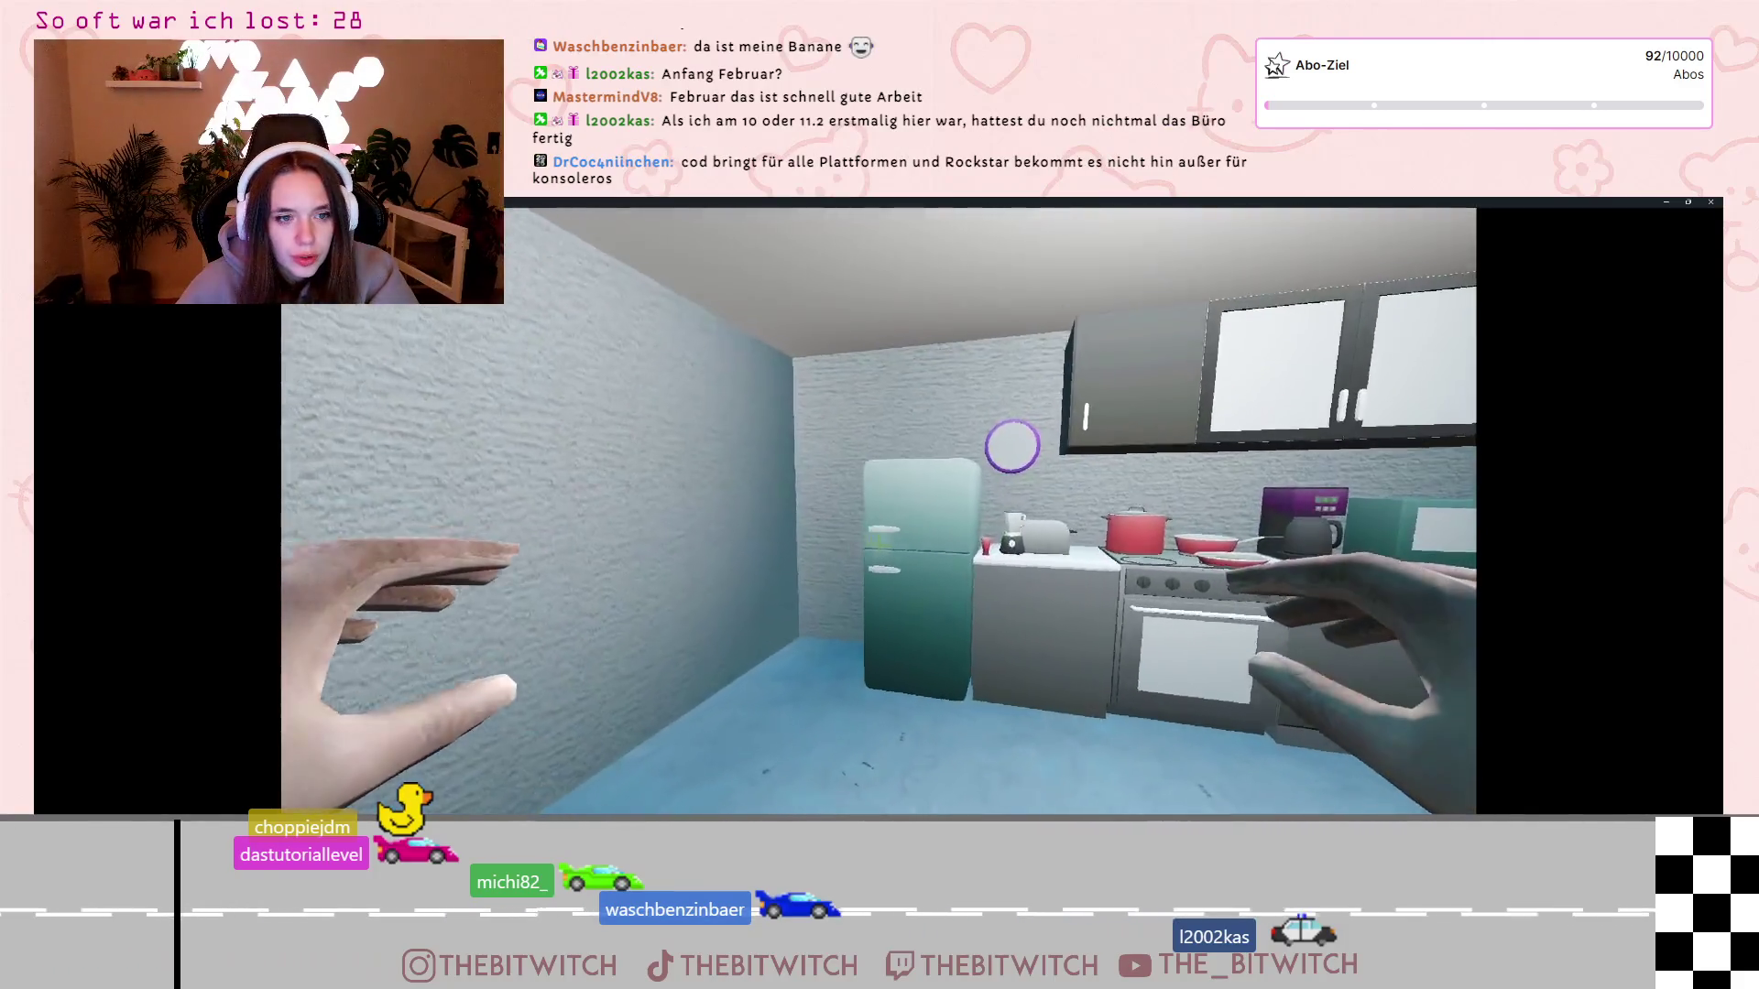
key("w")
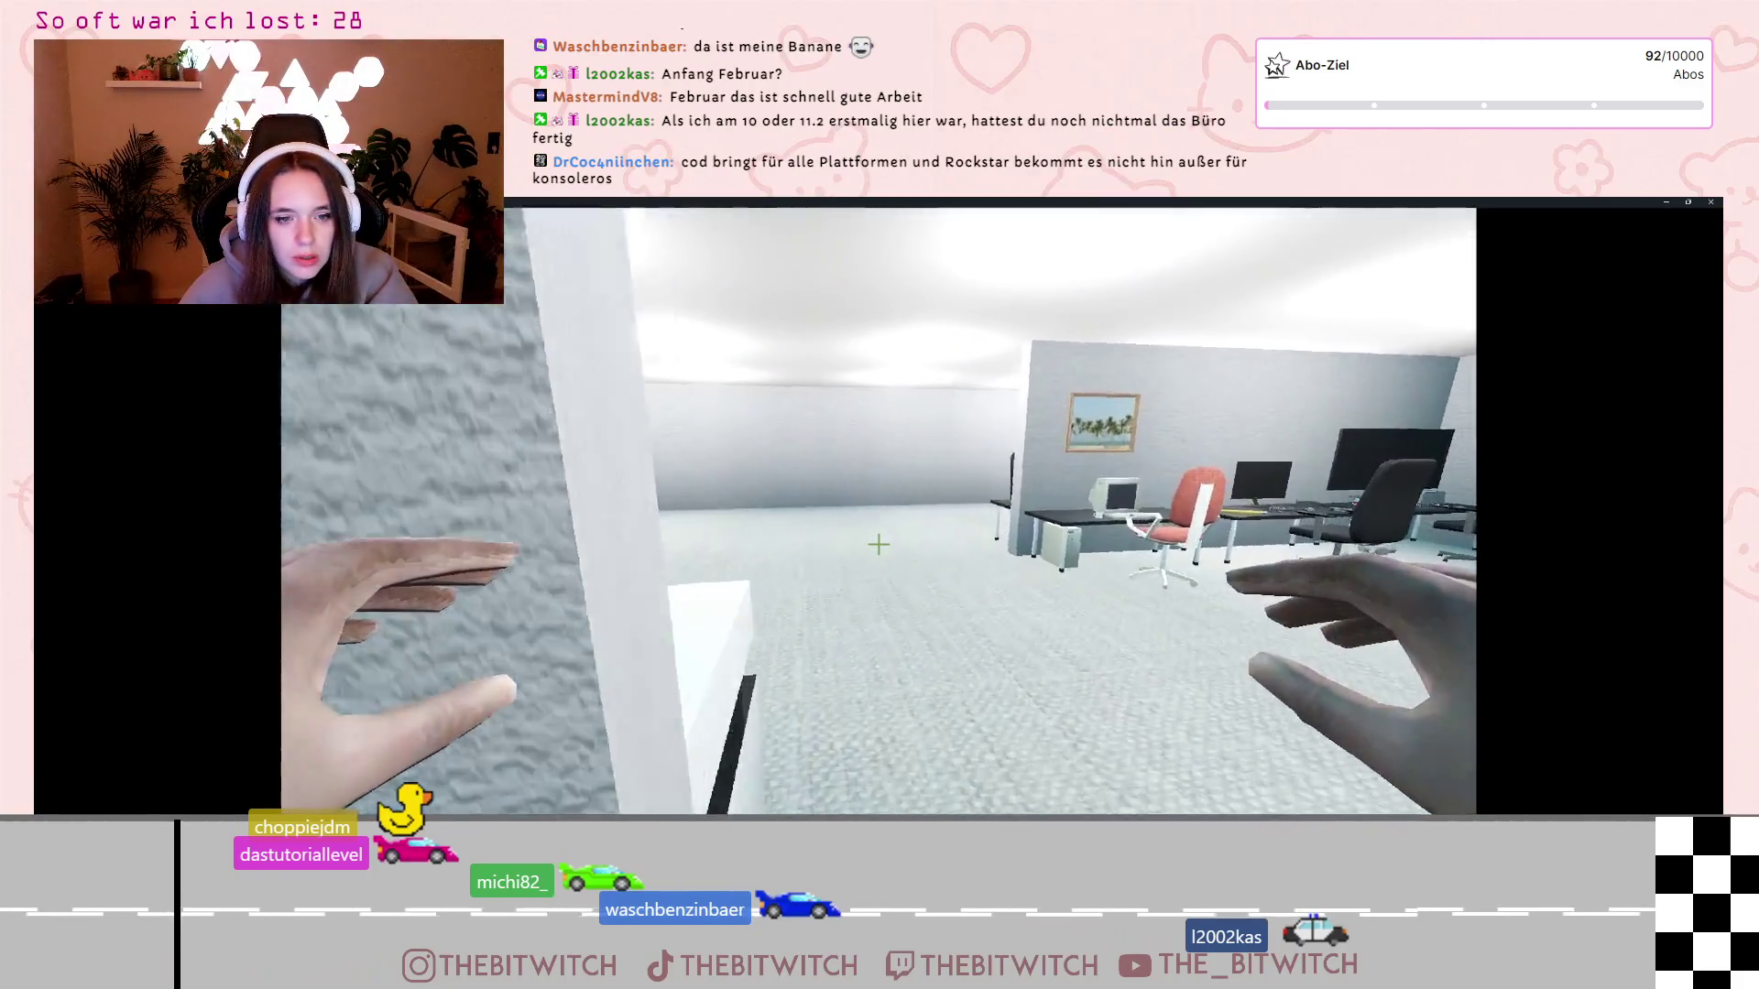
key("w")
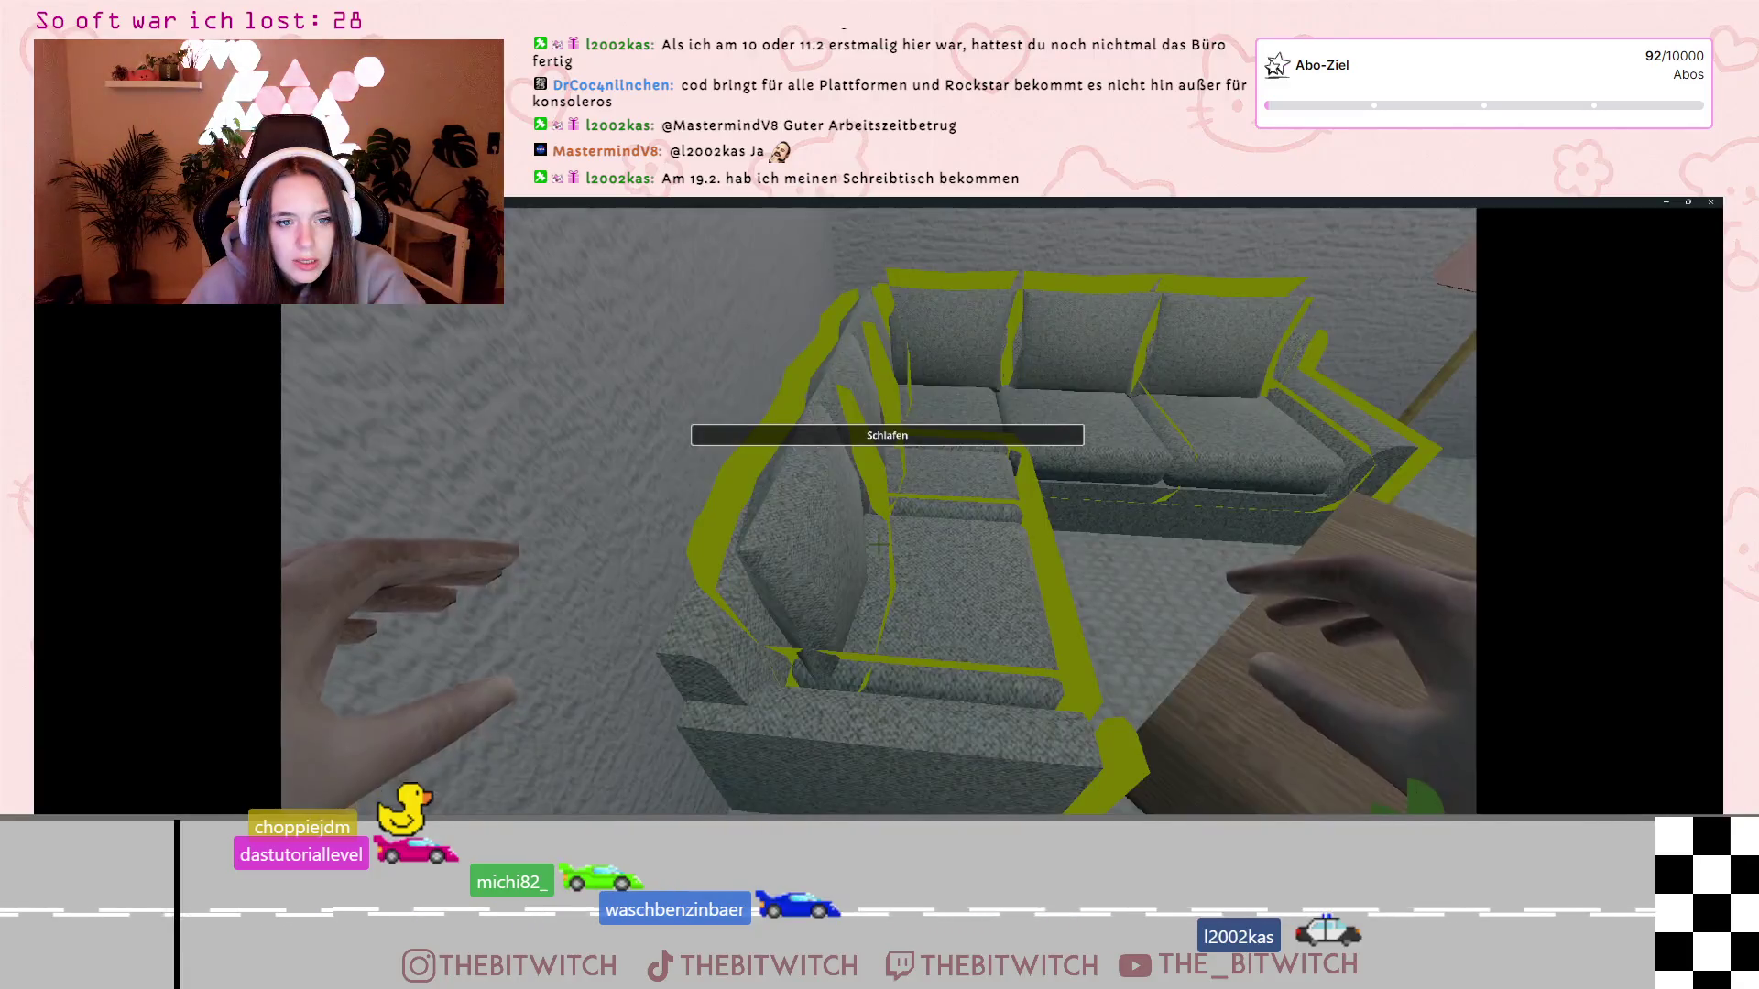
left_click(879, 544)
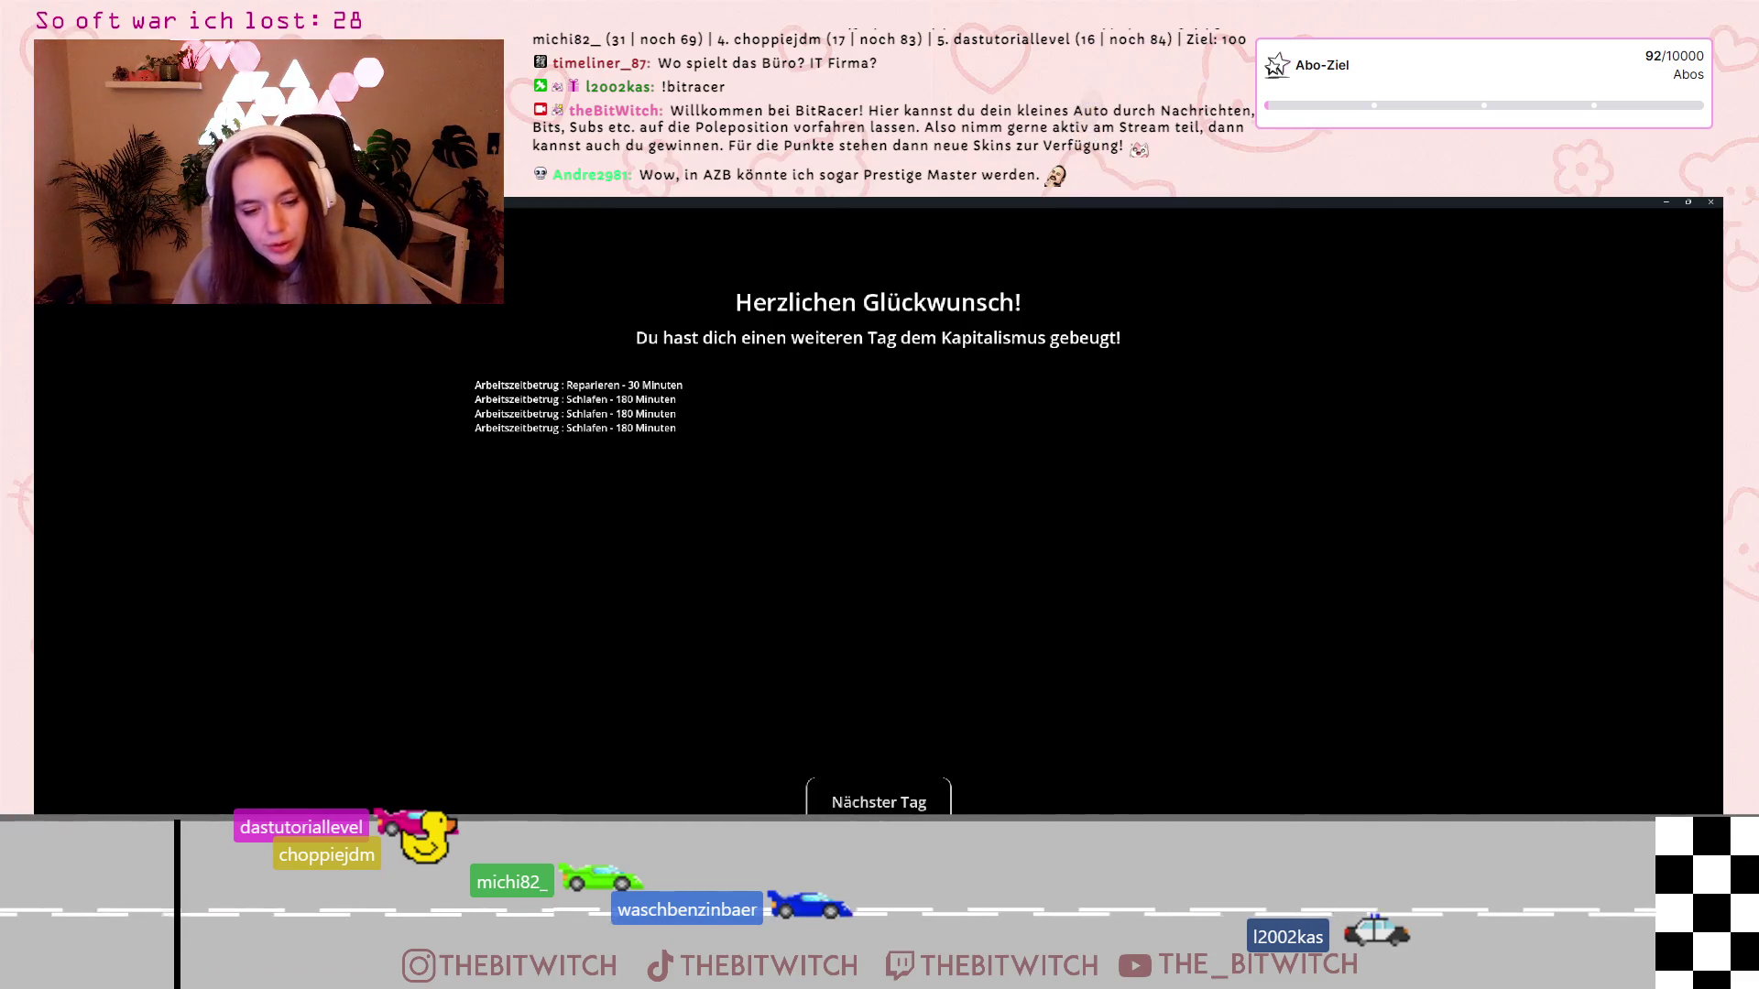
Switch to Notion, open the Skilltree card in side peek, and click into the hacking note
key("alt+Tab")
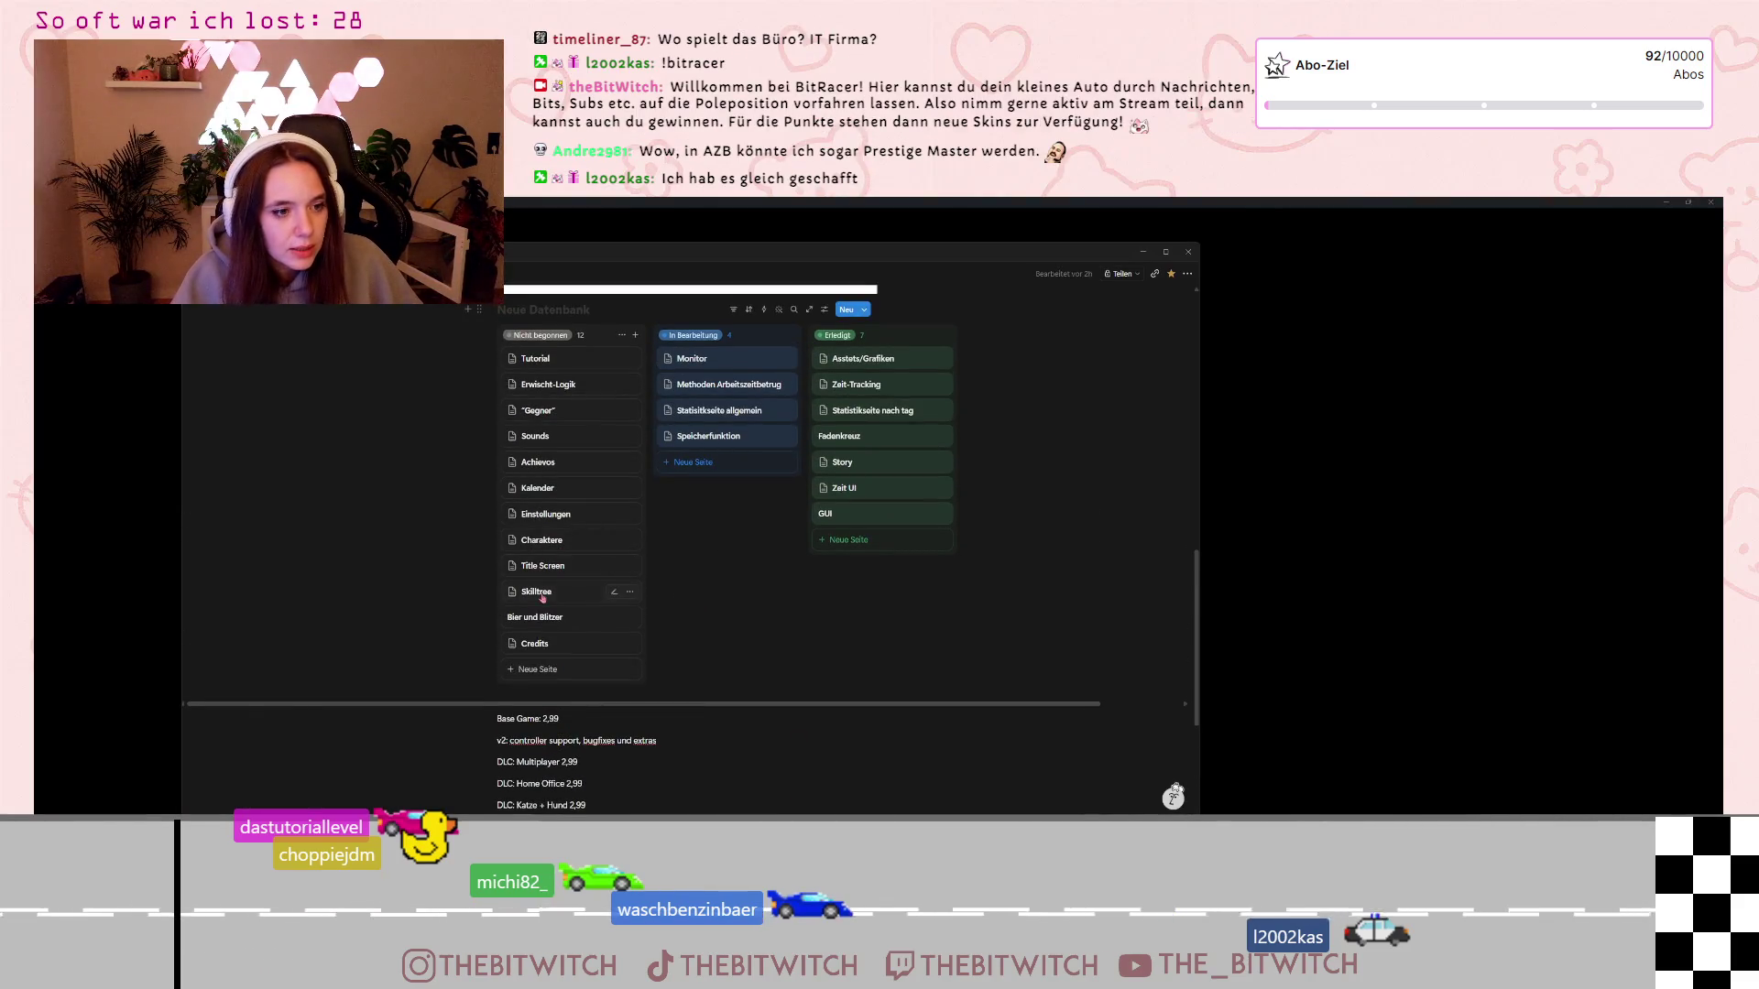
left_click(539, 591)
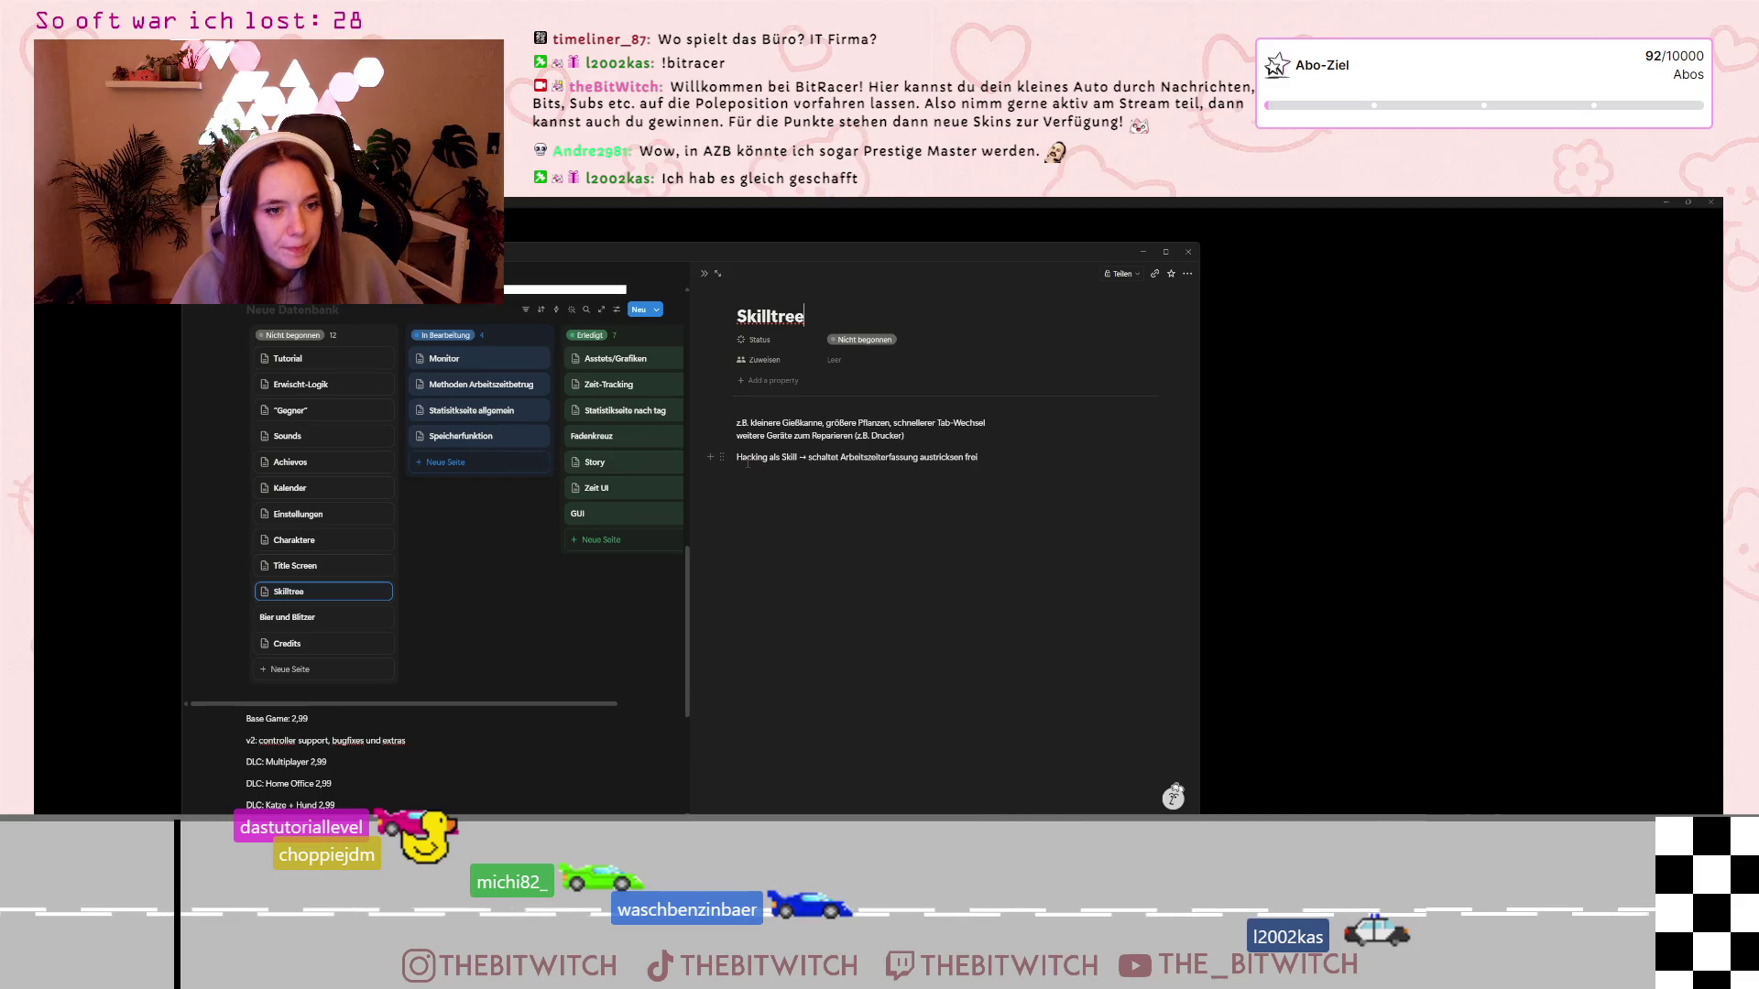
left_click(843, 458)
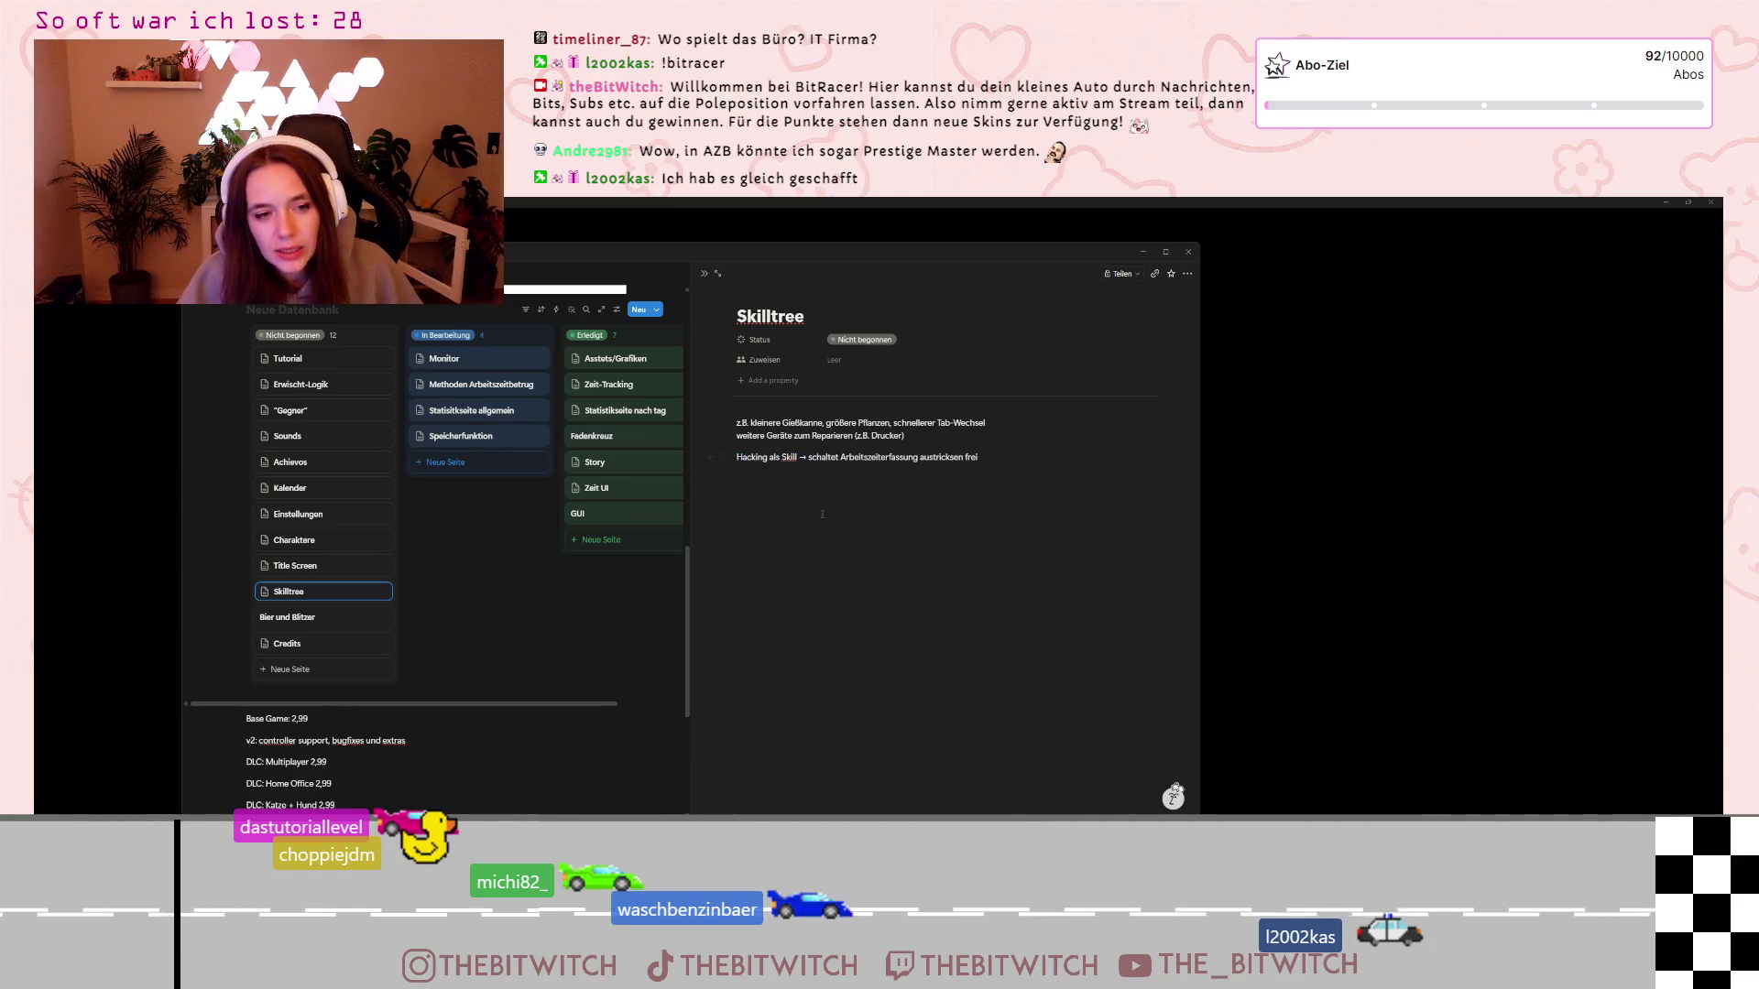
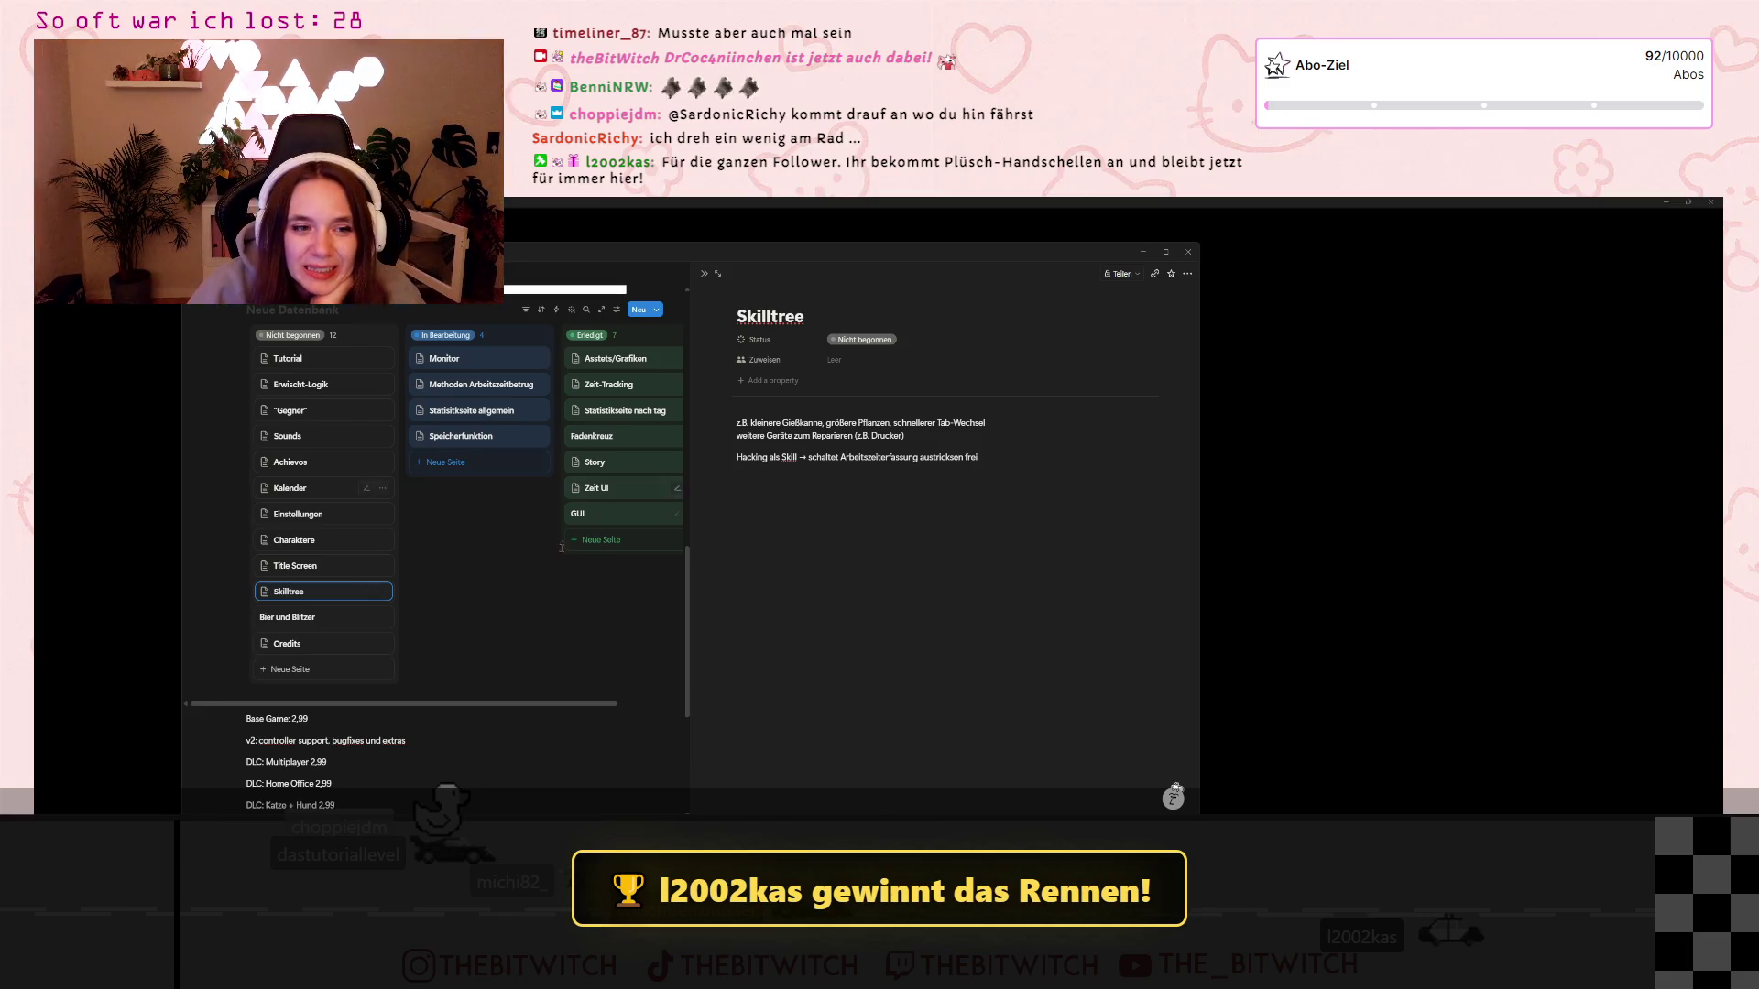
Close the Skilltree preview and scroll up to see the whole 'Neue Datenbank' board
left_click(677, 588)
scroll(676, 589, "up", 1)
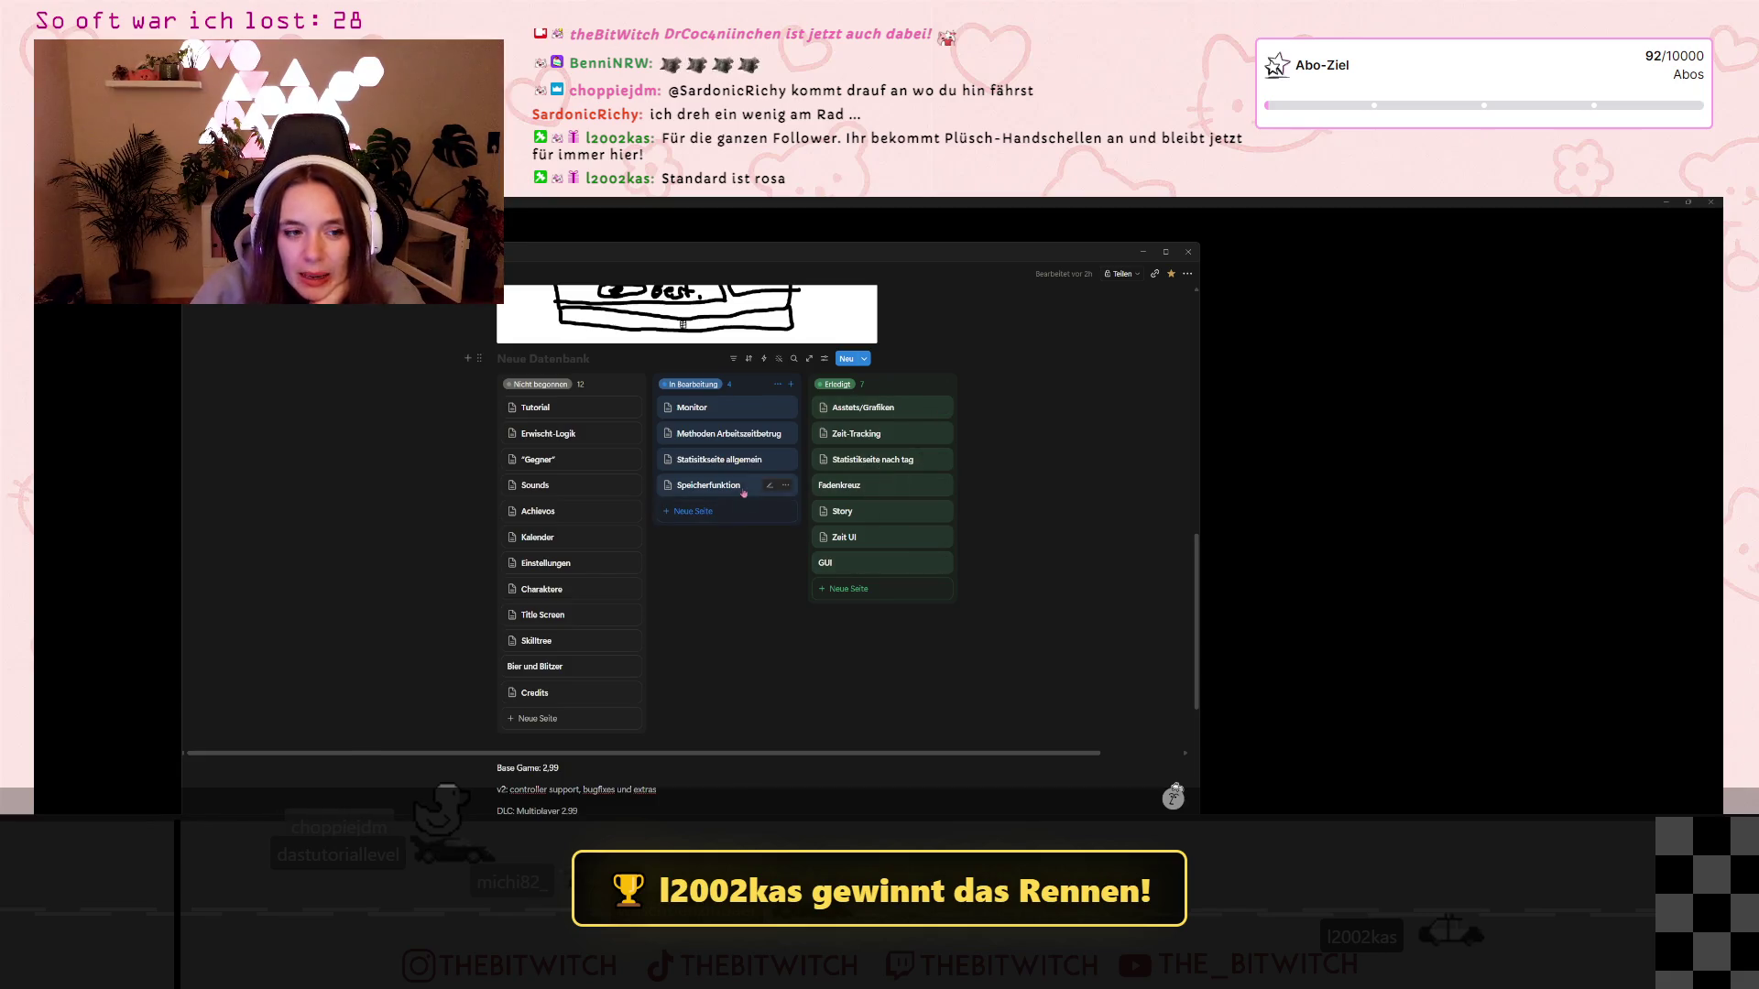
Drag the Speicherfunktion card from In Bearbeitung to the top of Erledigt
mouse_move(786, 486)
left_mouse_down()
mouse_move(903, 456)
mouse_move(911, 408)
mouse_move(880, 412)
left_mouse_up()
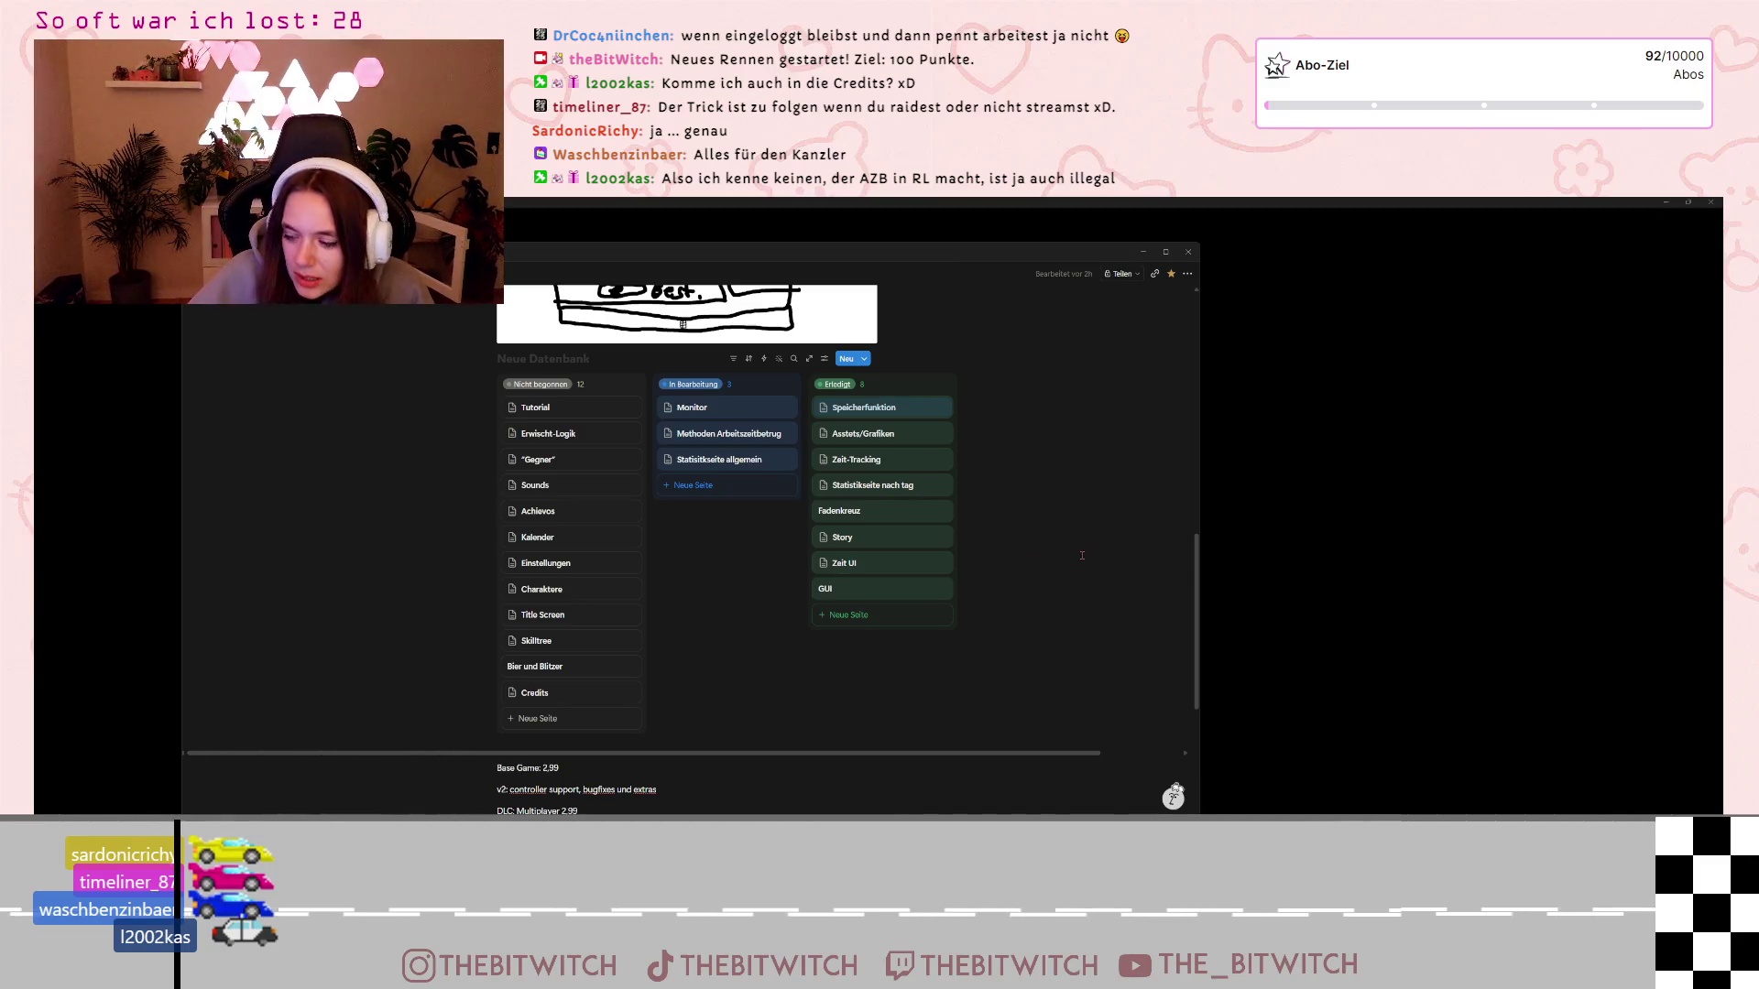
Scroll below the board to read the pricing notes (Base Game 2,99, DLCs) and v2 idea
scroll(1093, 574, "down", 1)
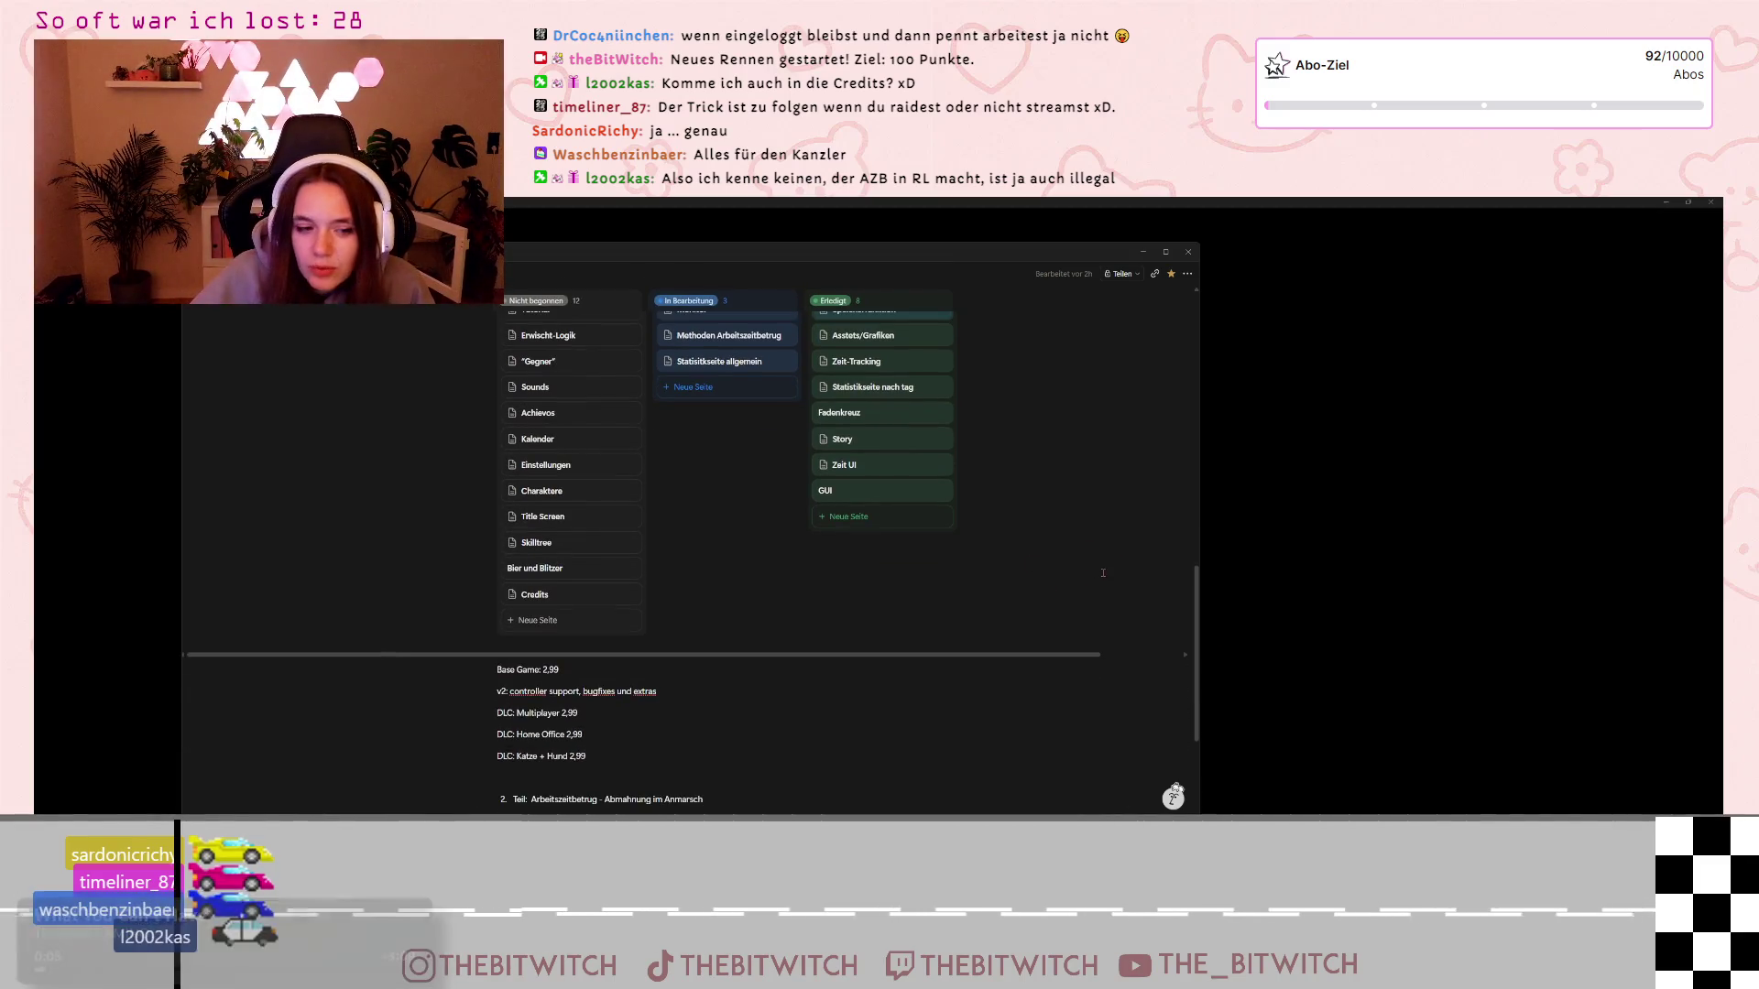
scroll(1100, 575, "down", 3)
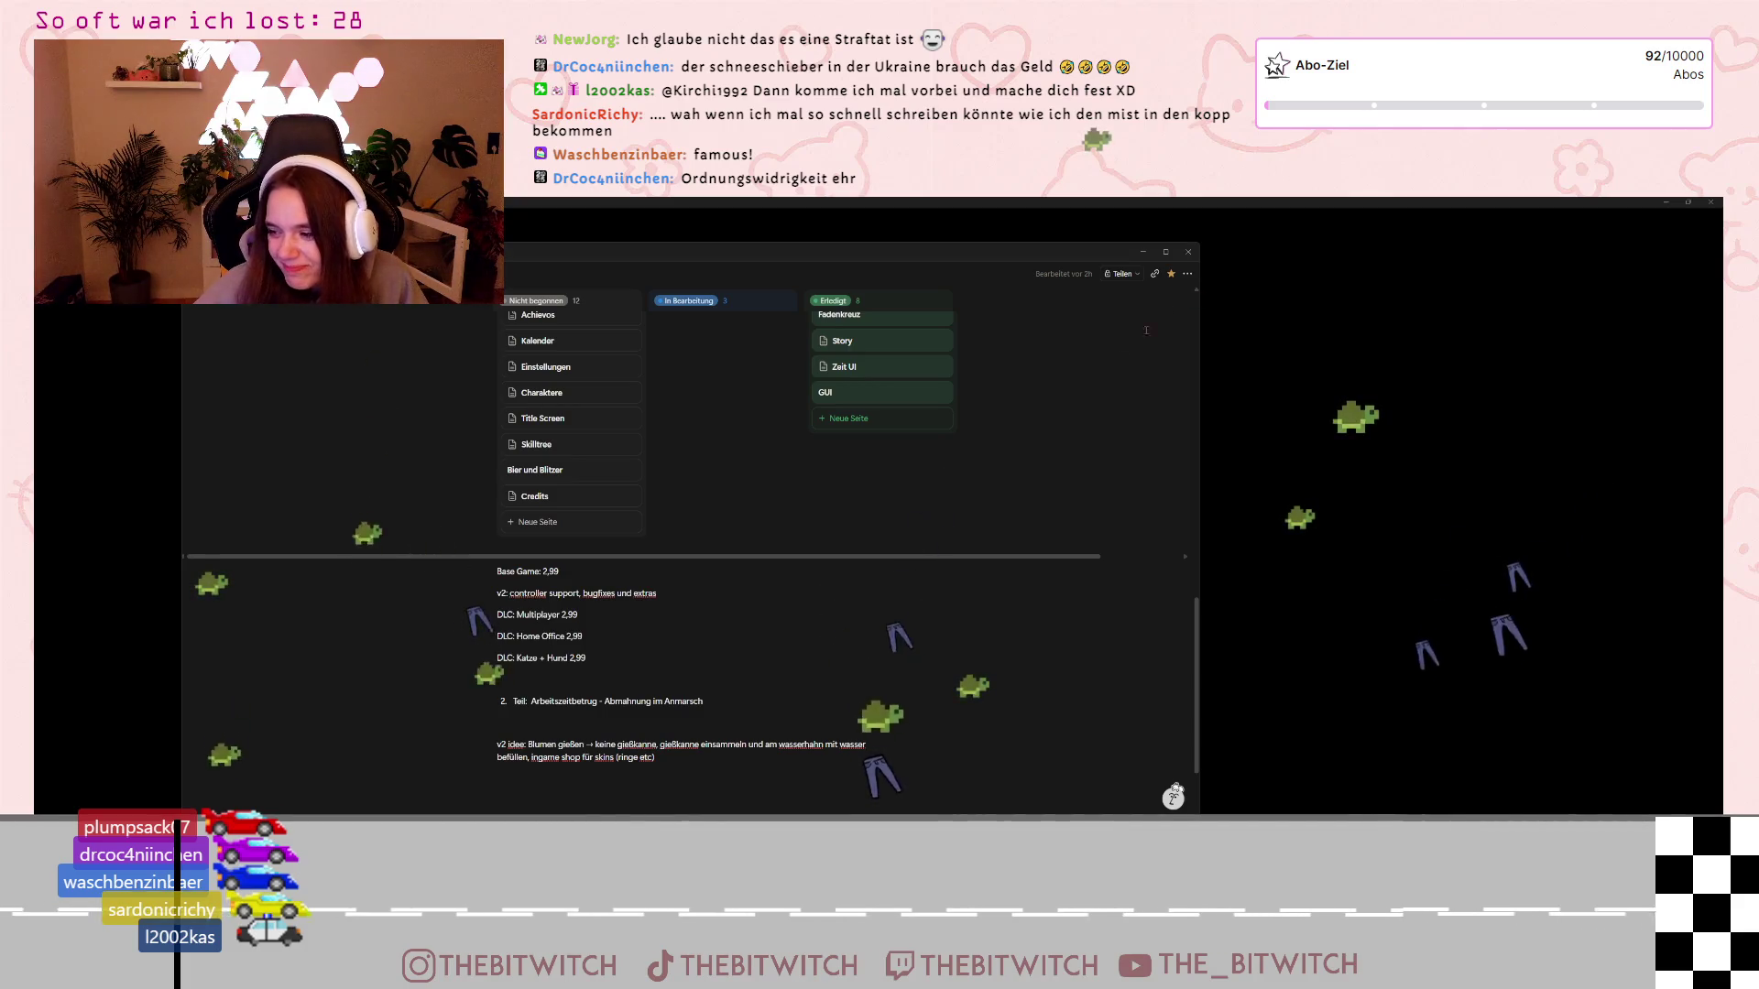
Start the next game day and walk across the office toward the desks
key("alt+Tab")
left_click(879, 802)
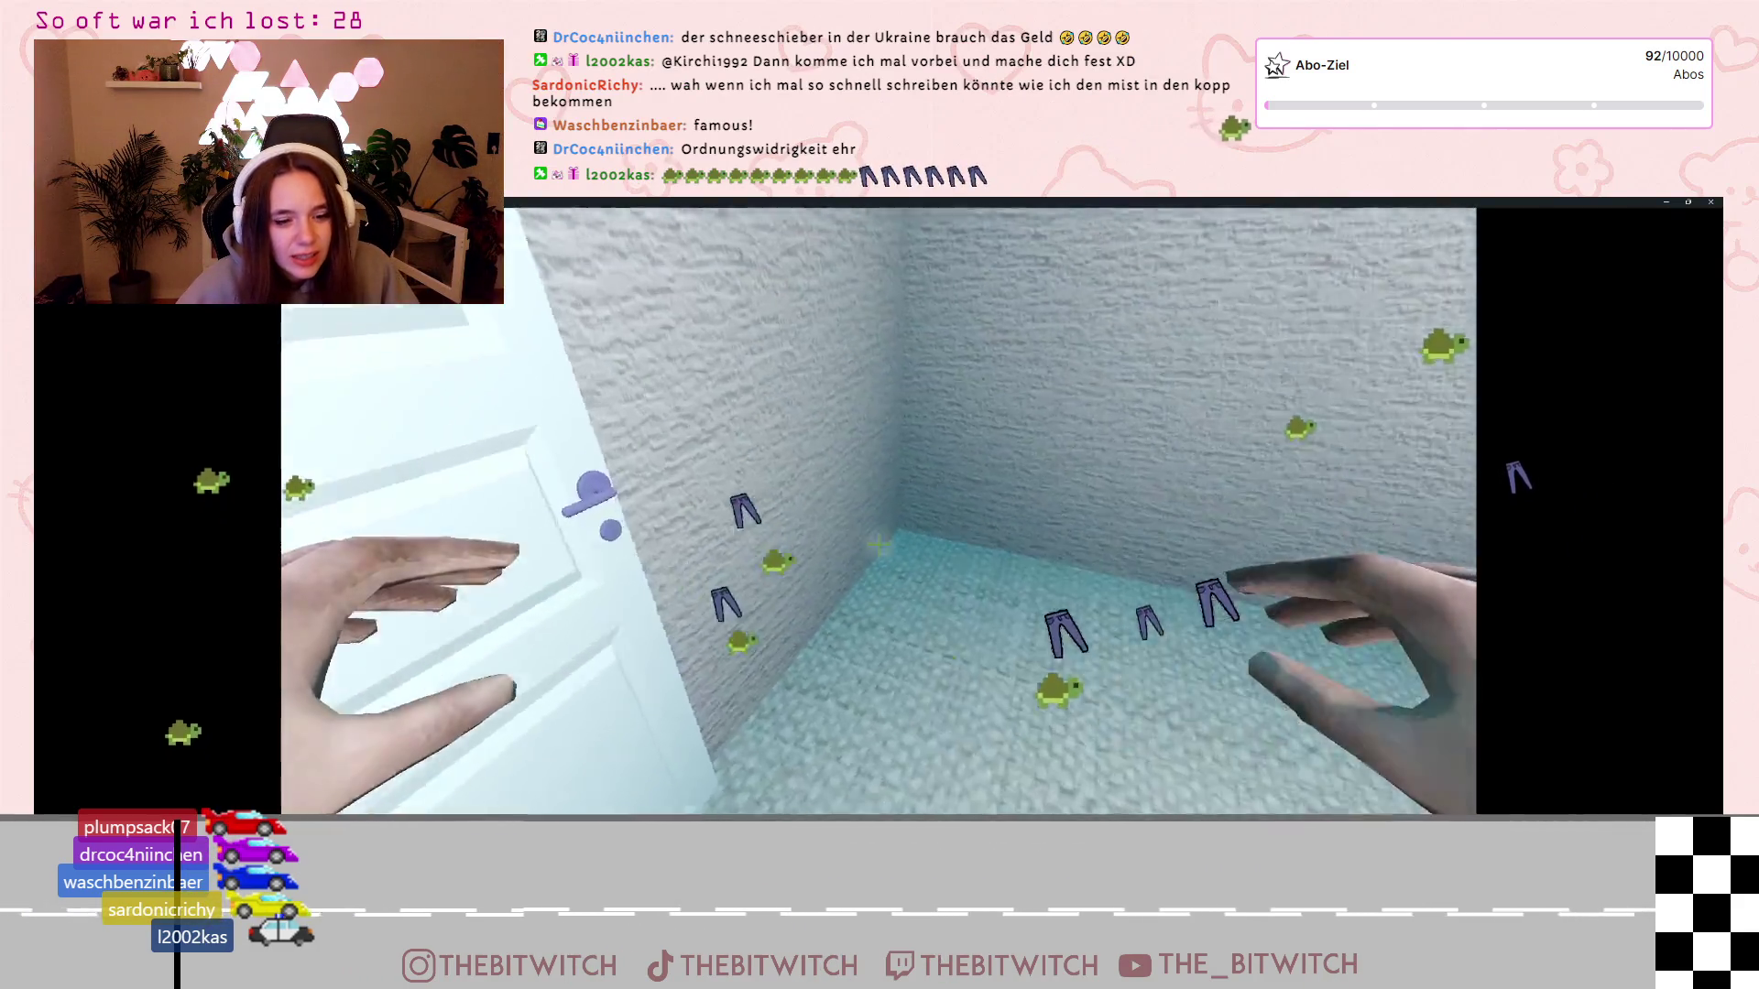
key("w")
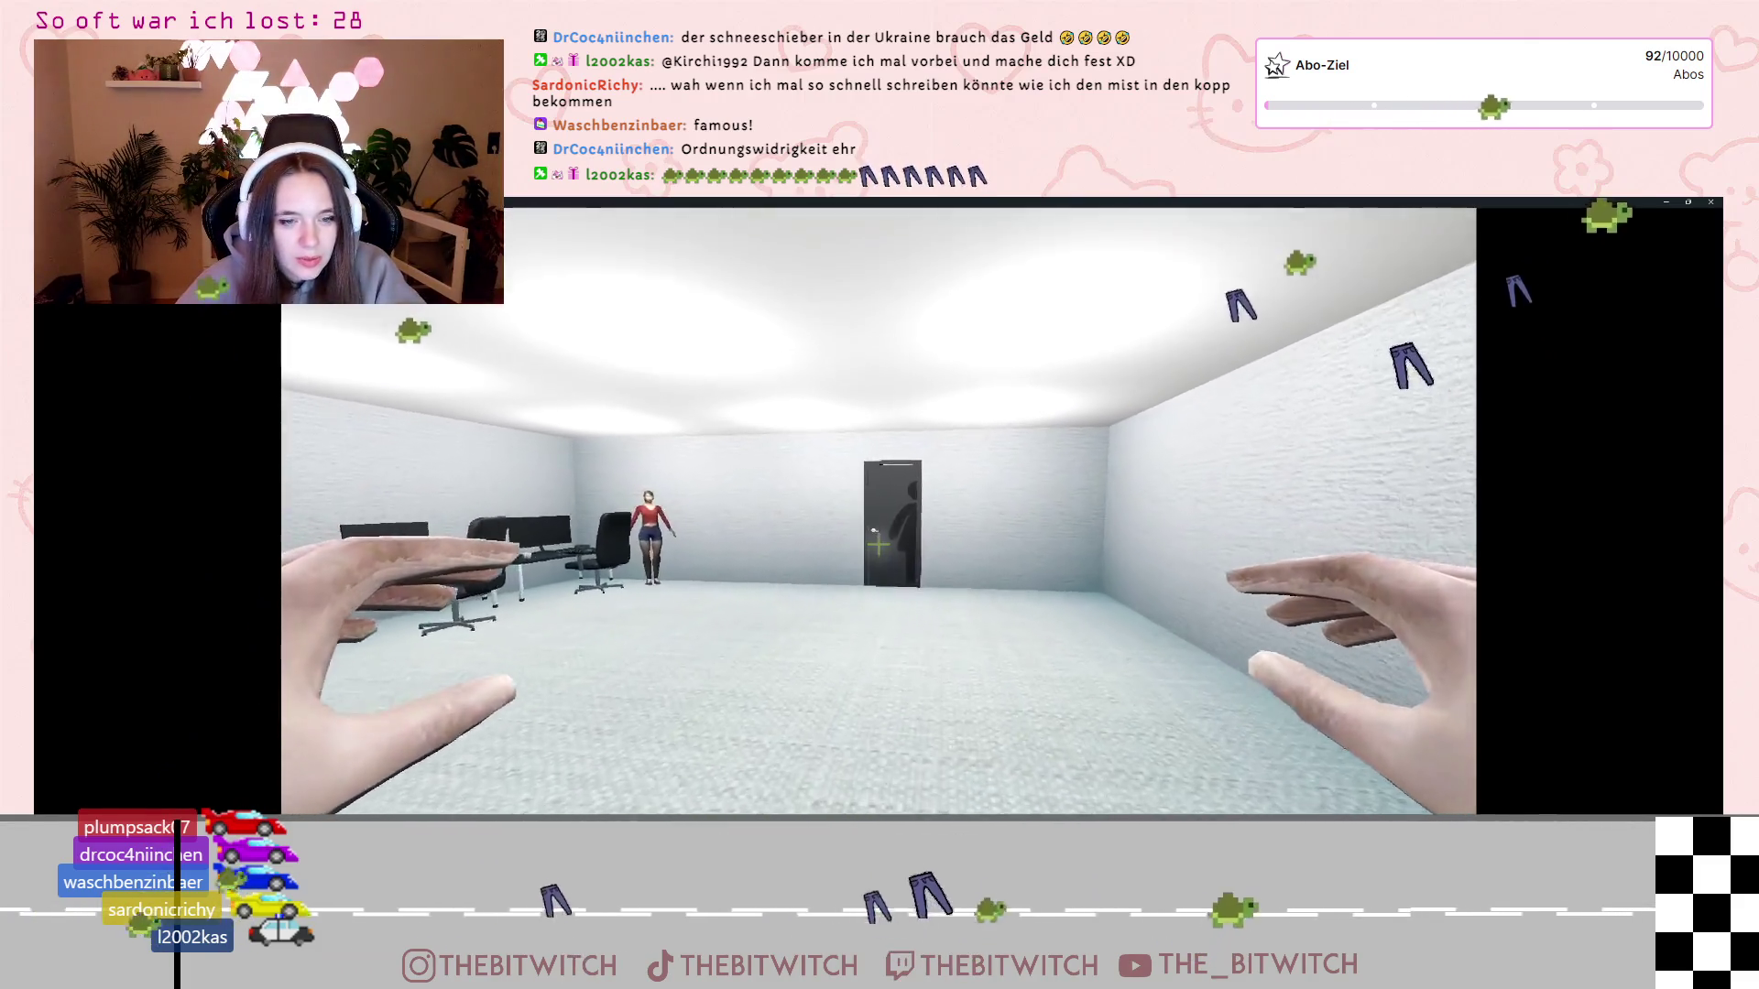
key("w")
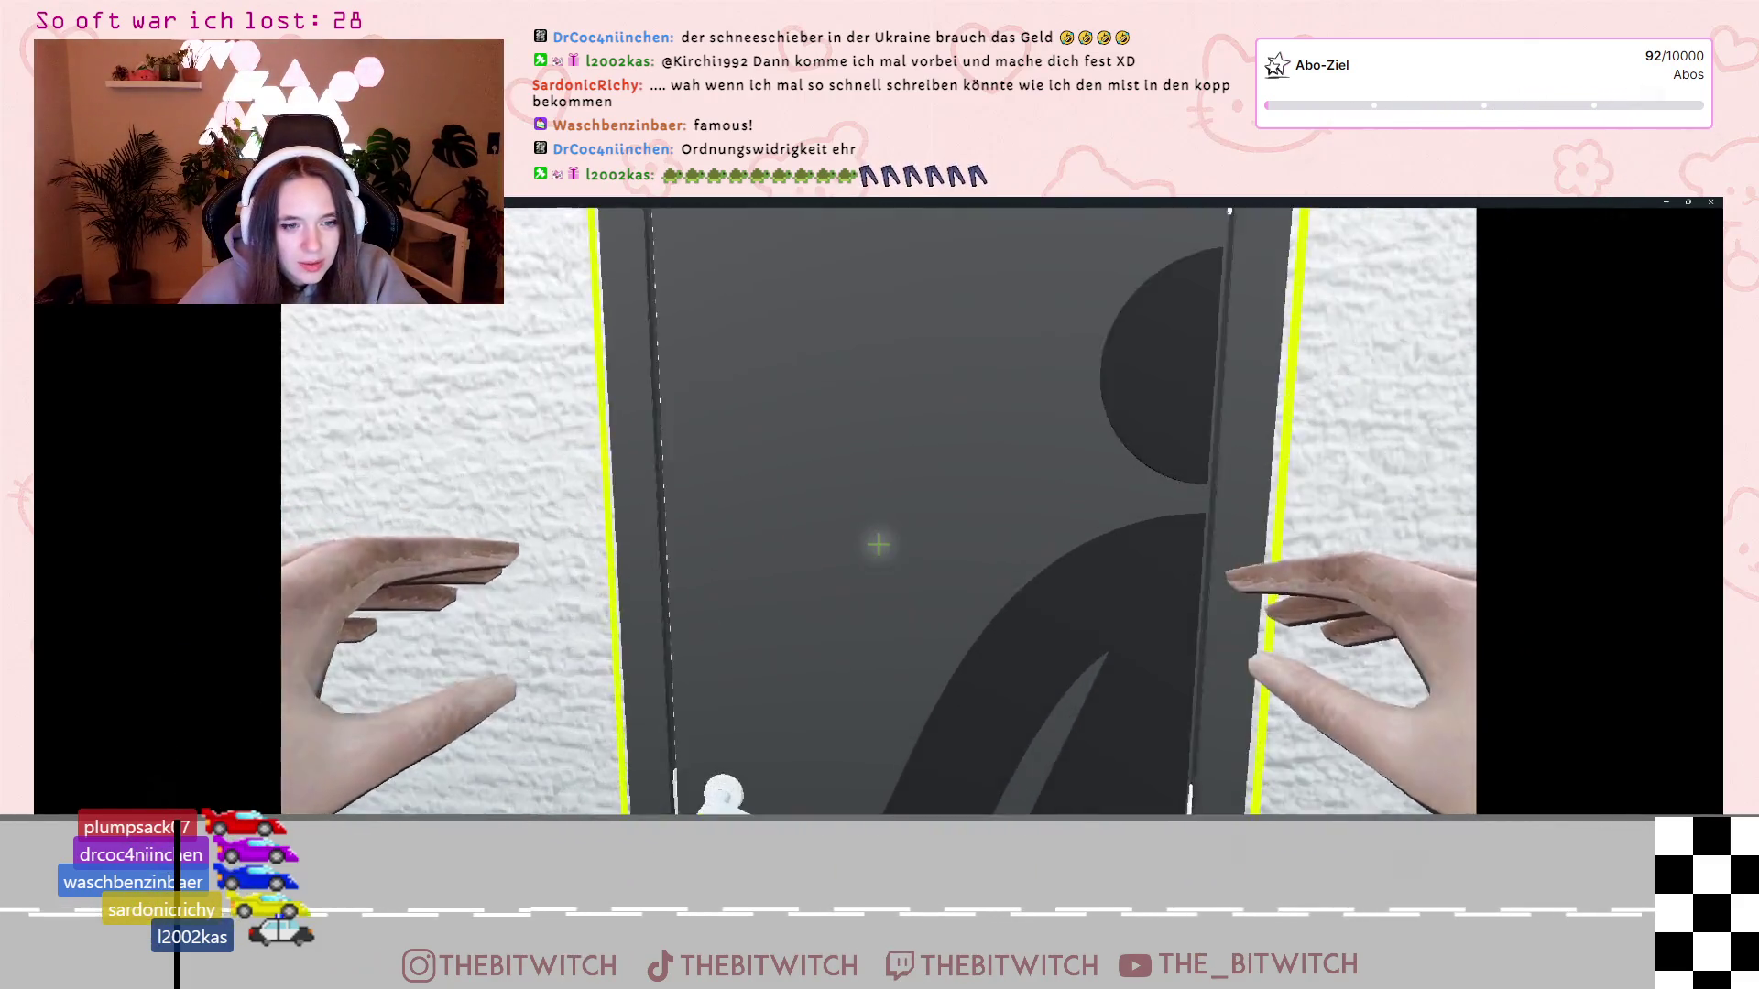
key("s")
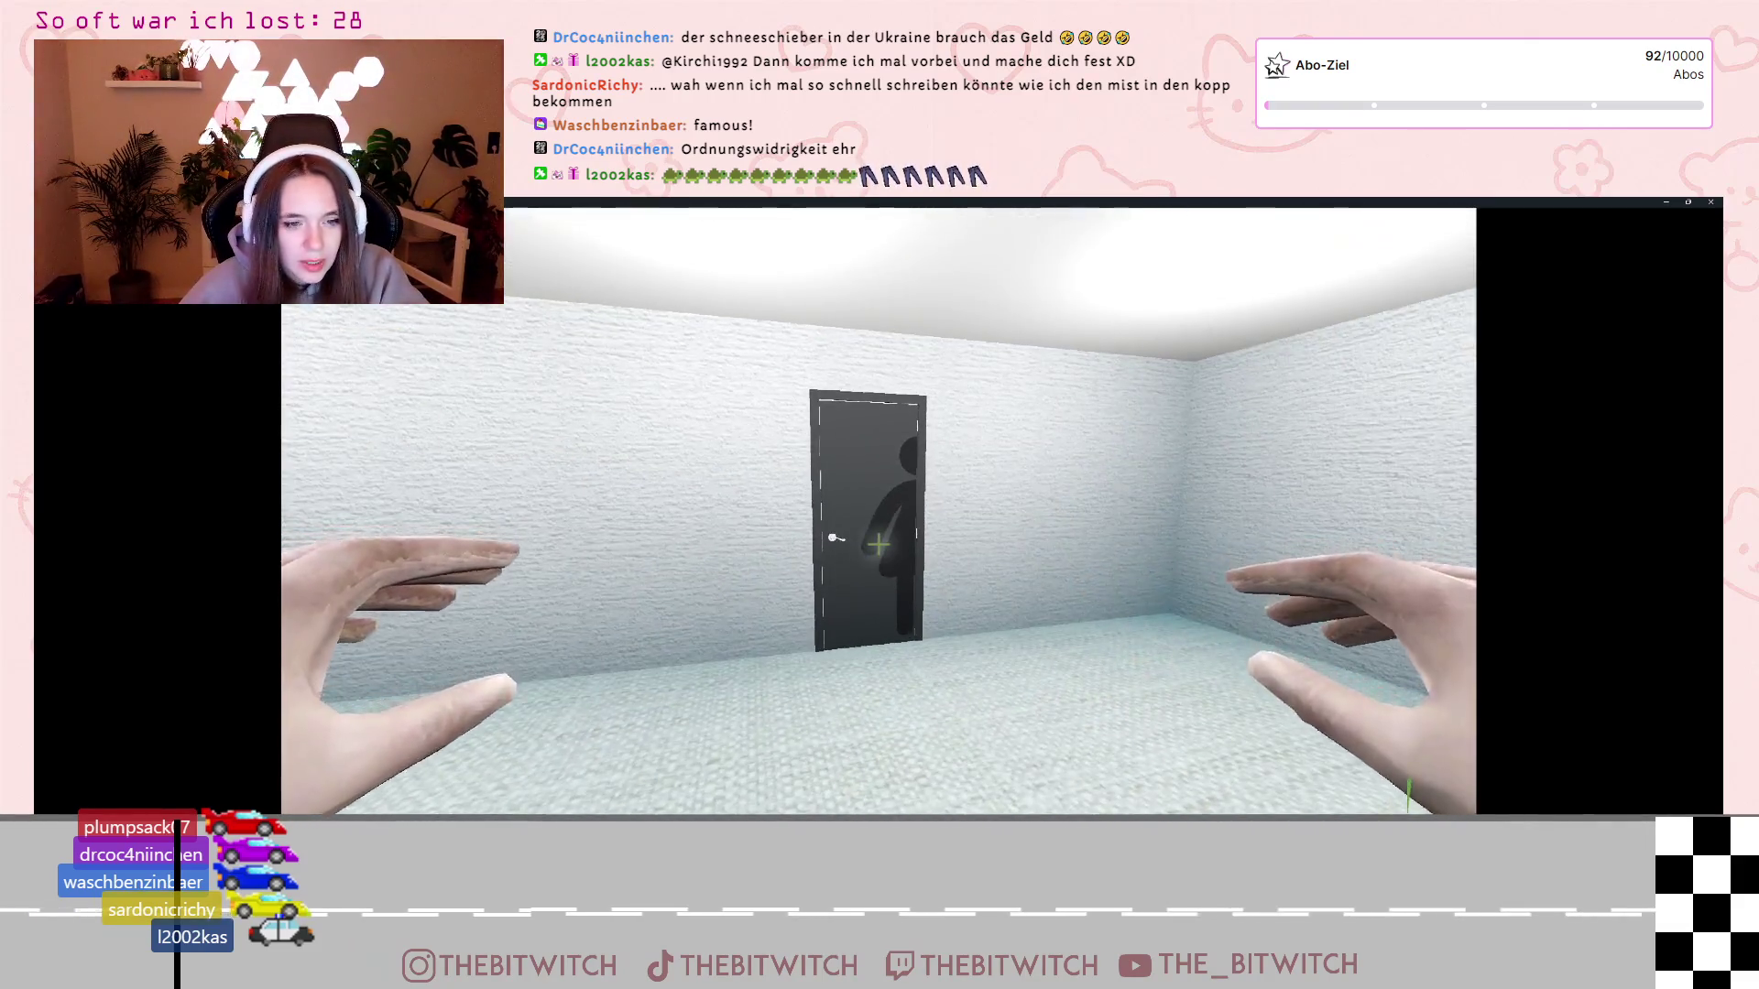
key("w")
key("w")
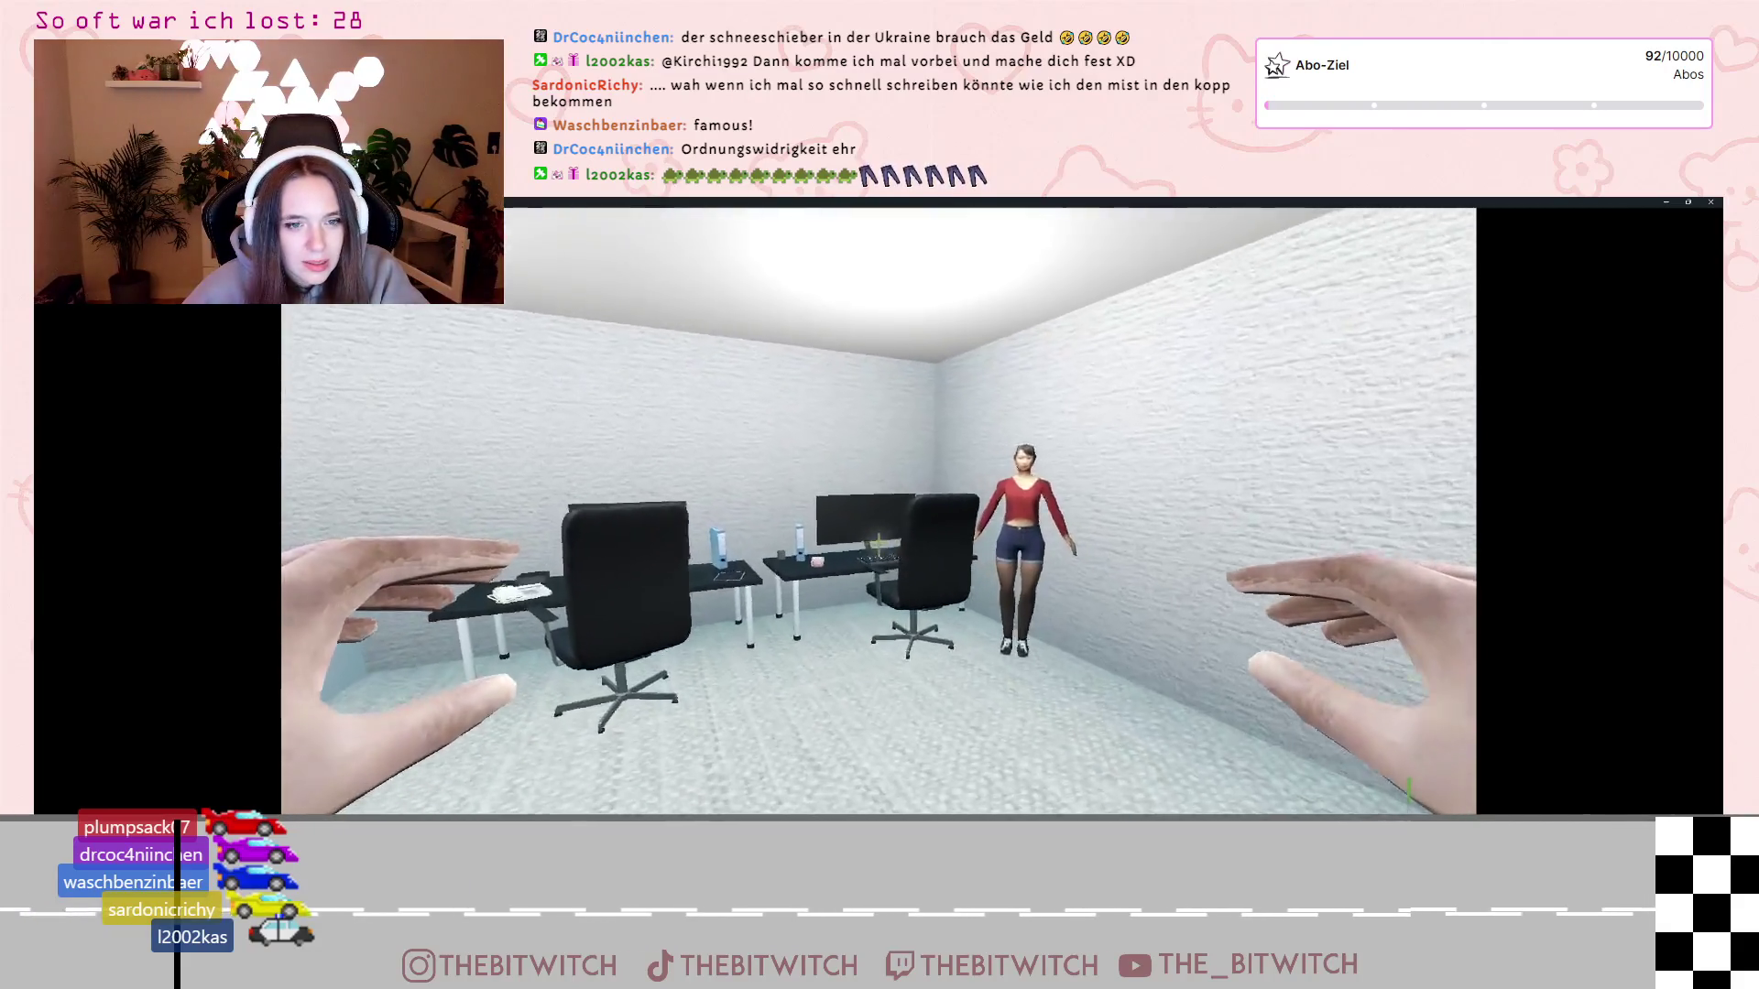
key("w")
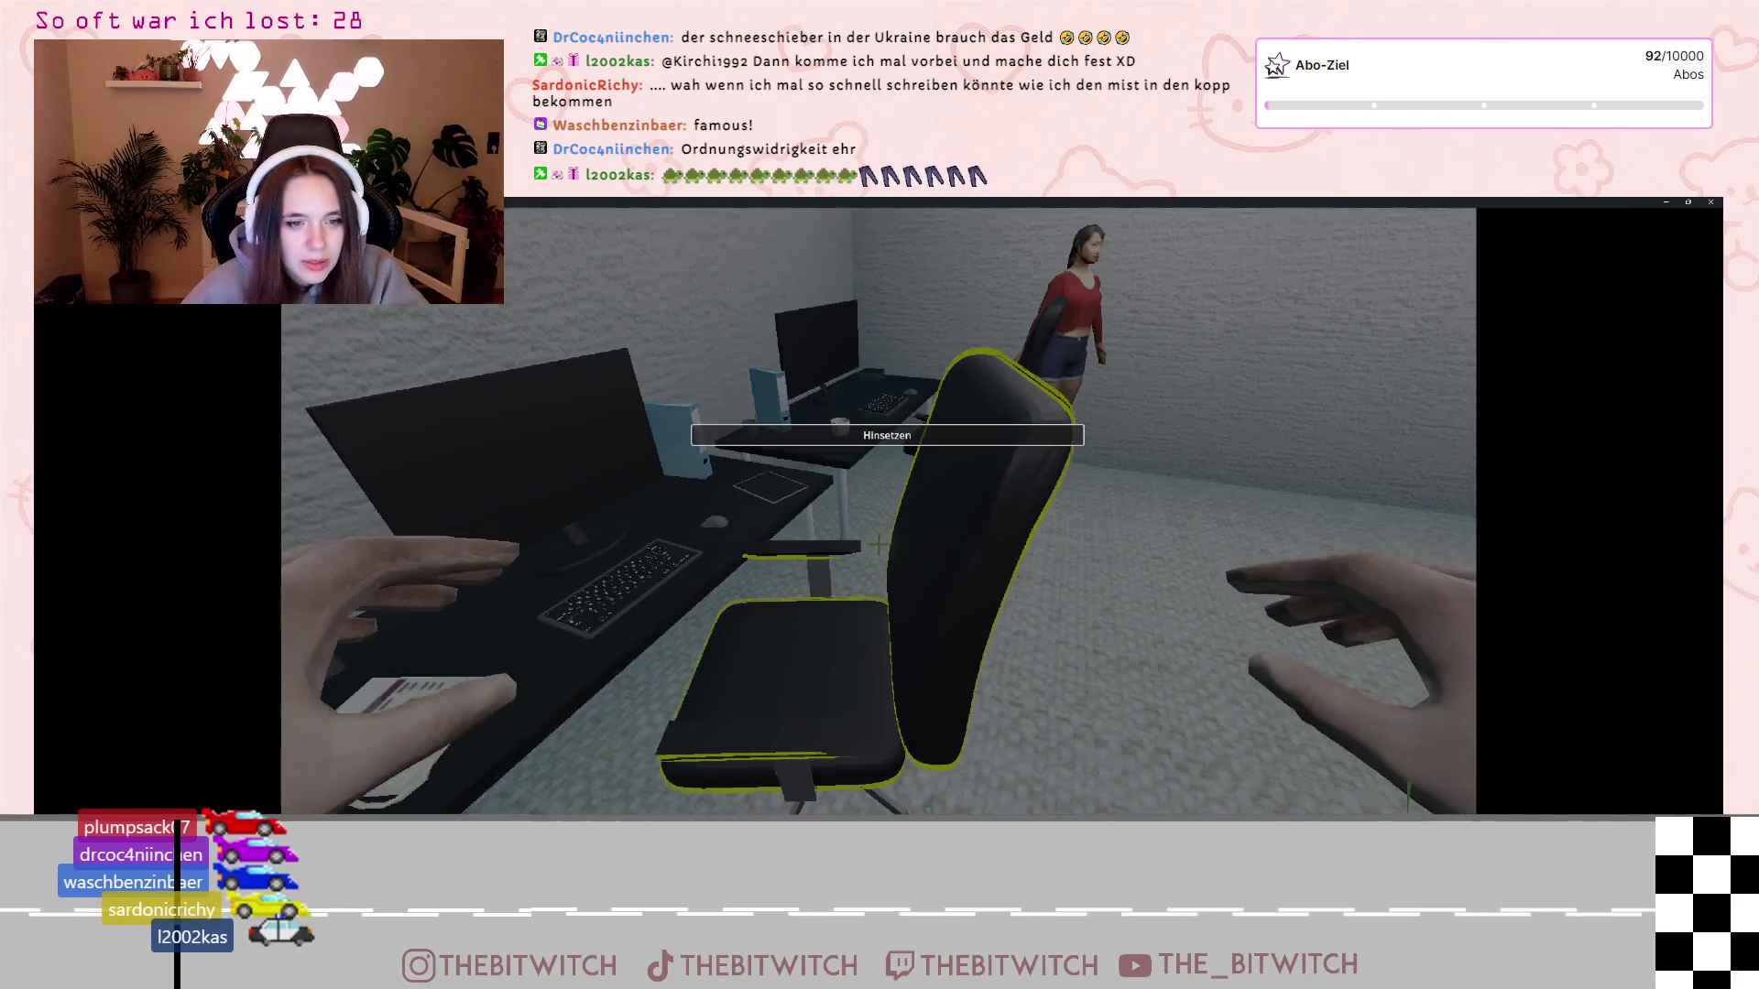
Sit at the desk, switch on the monitor, stand up, and pause the game
left_click(879, 545)
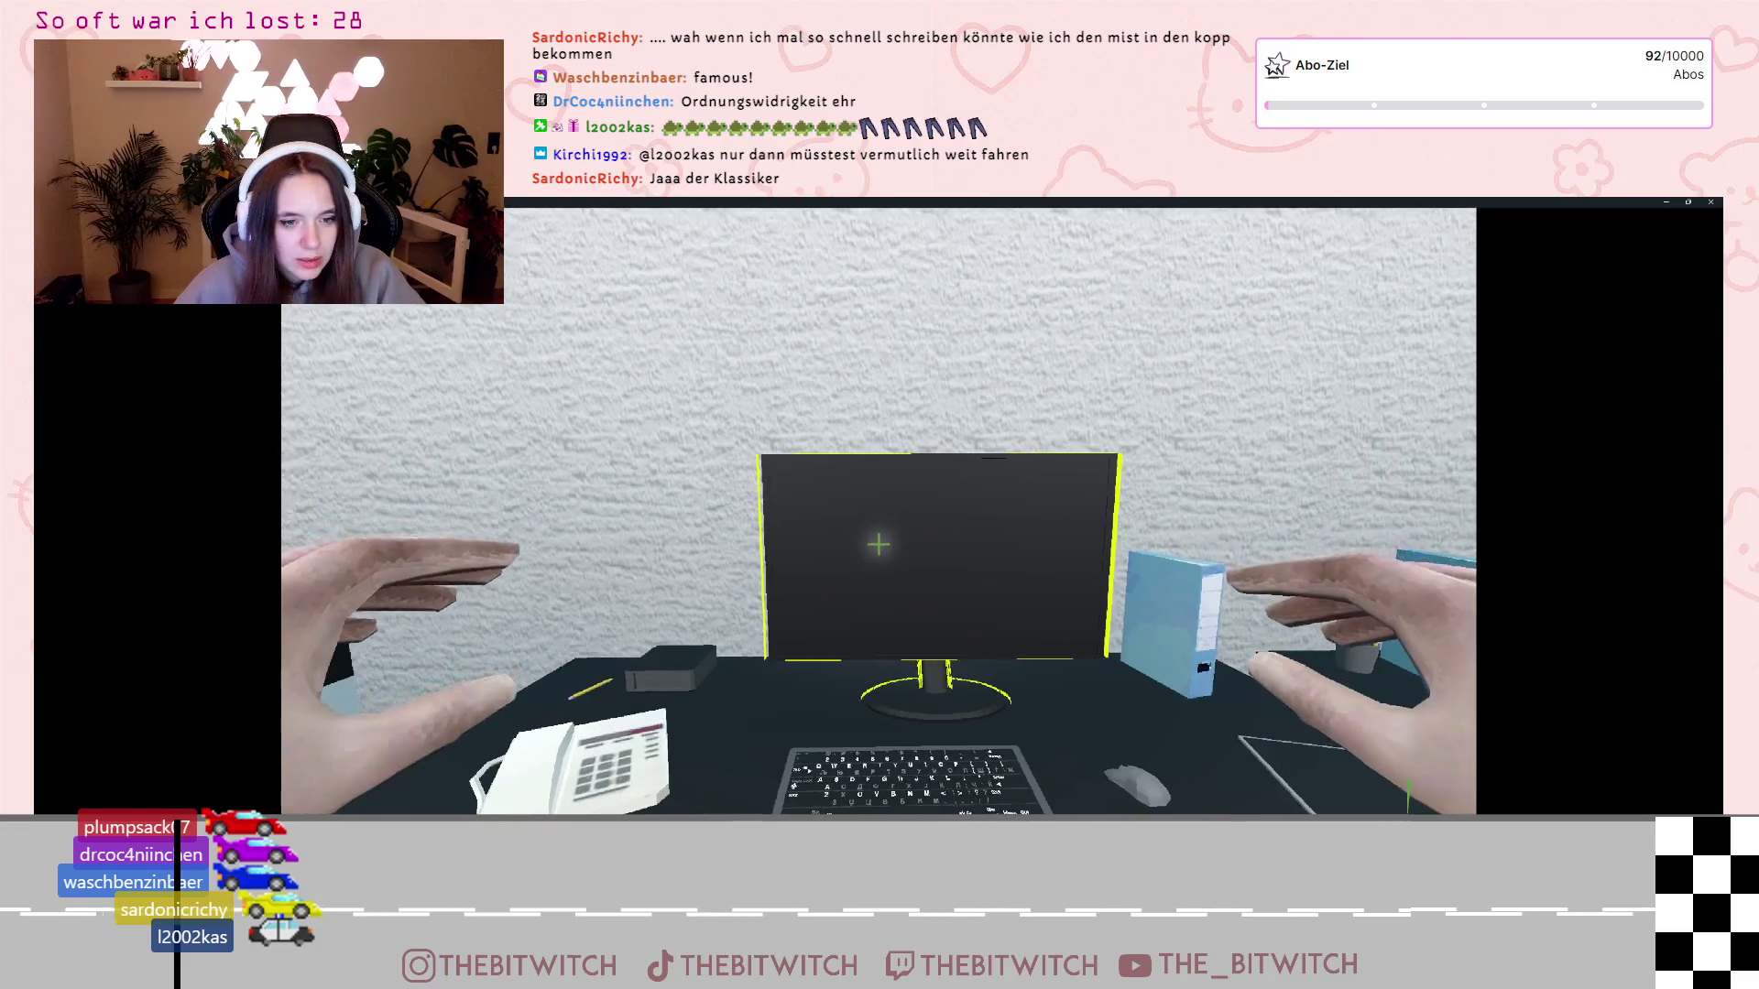
left_click(879, 544)
key("Escape")
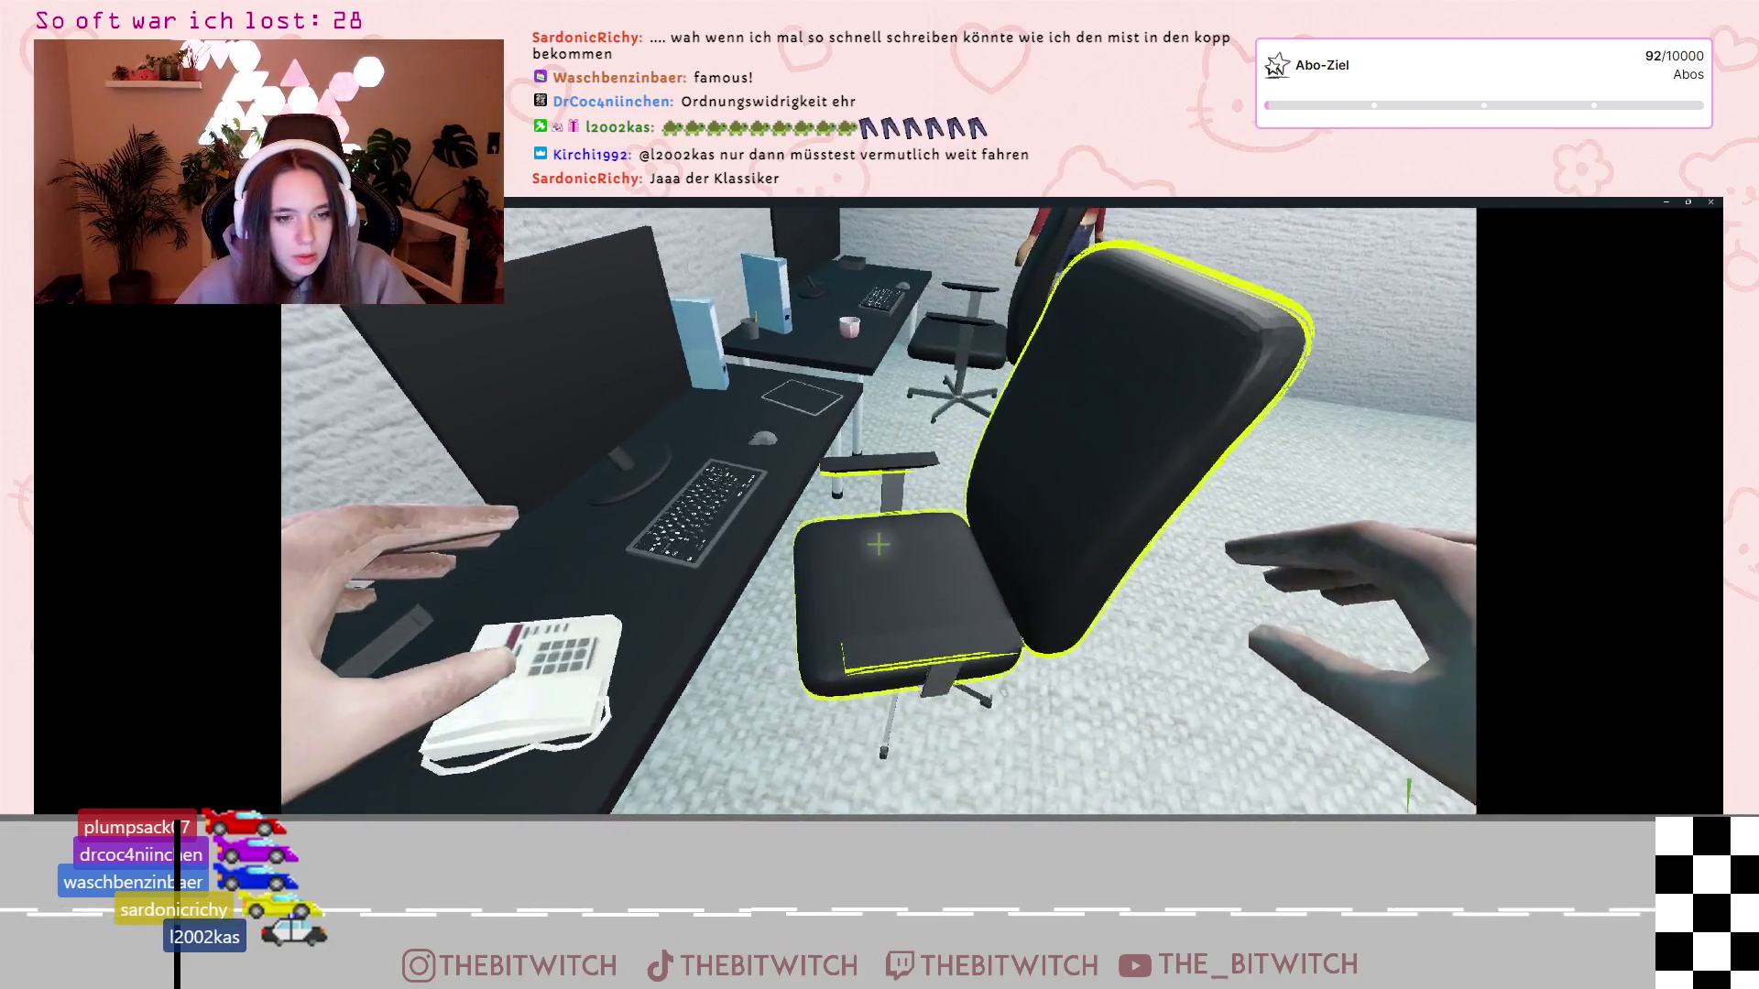
left_click(879, 544)
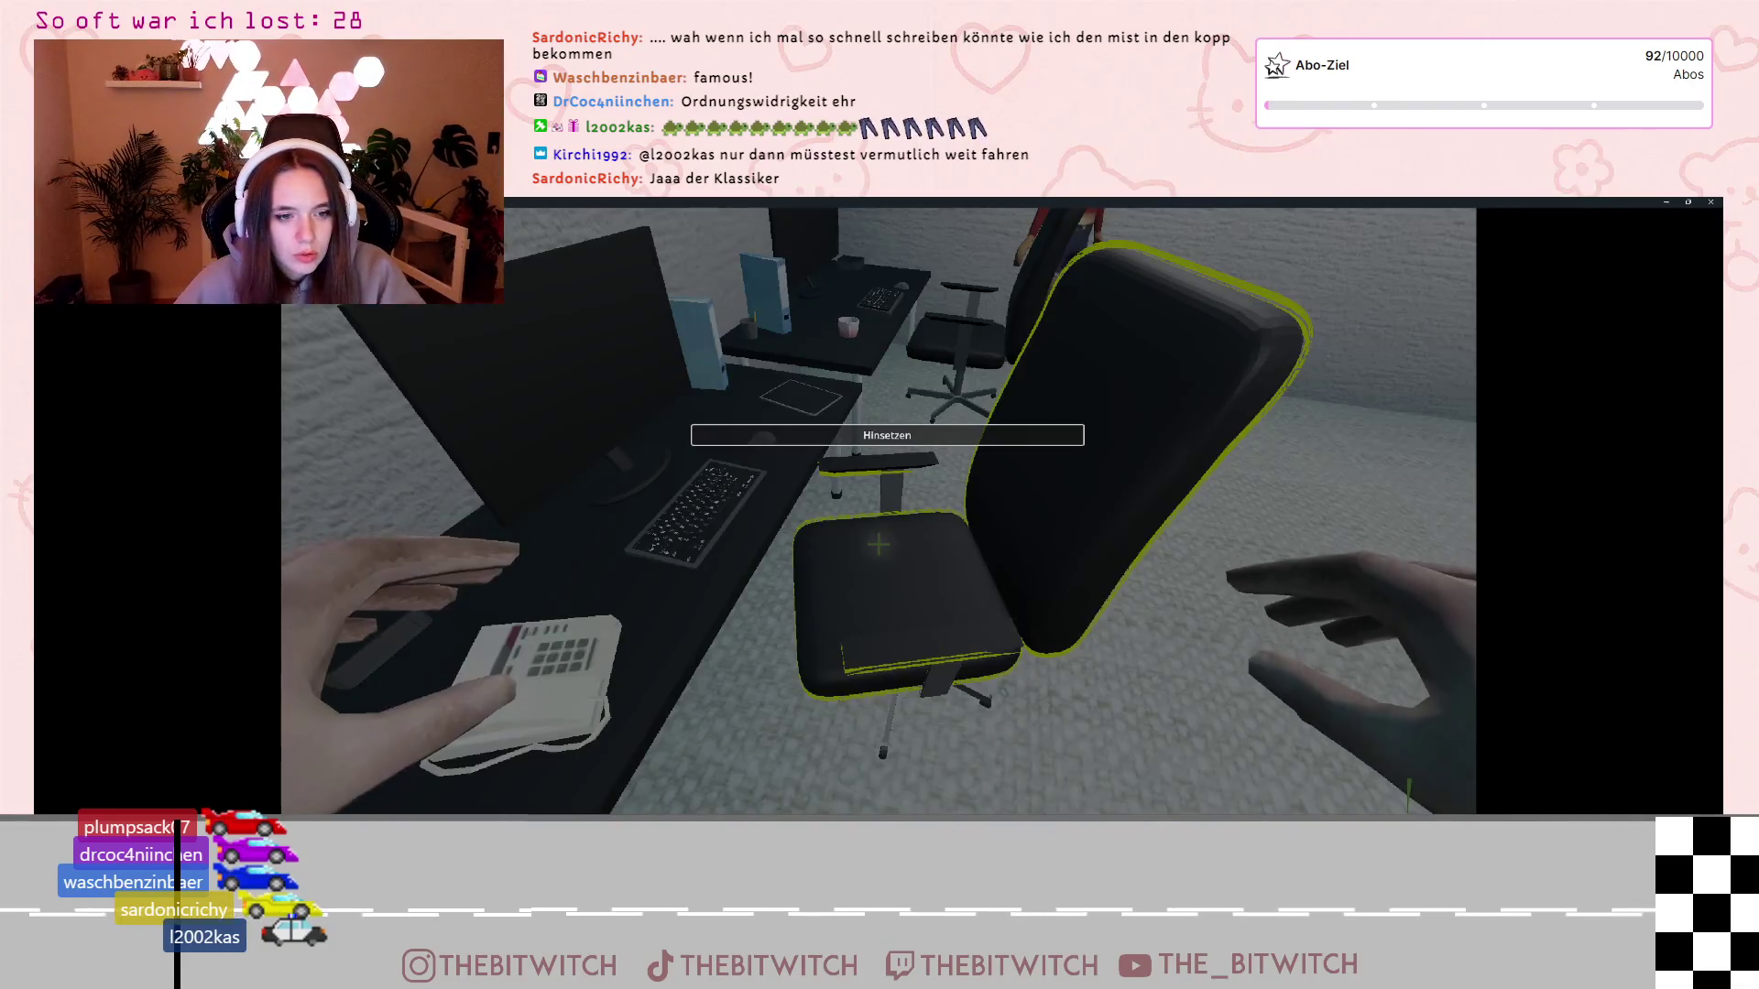
left_click(805, 431)
left_click(879, 544)
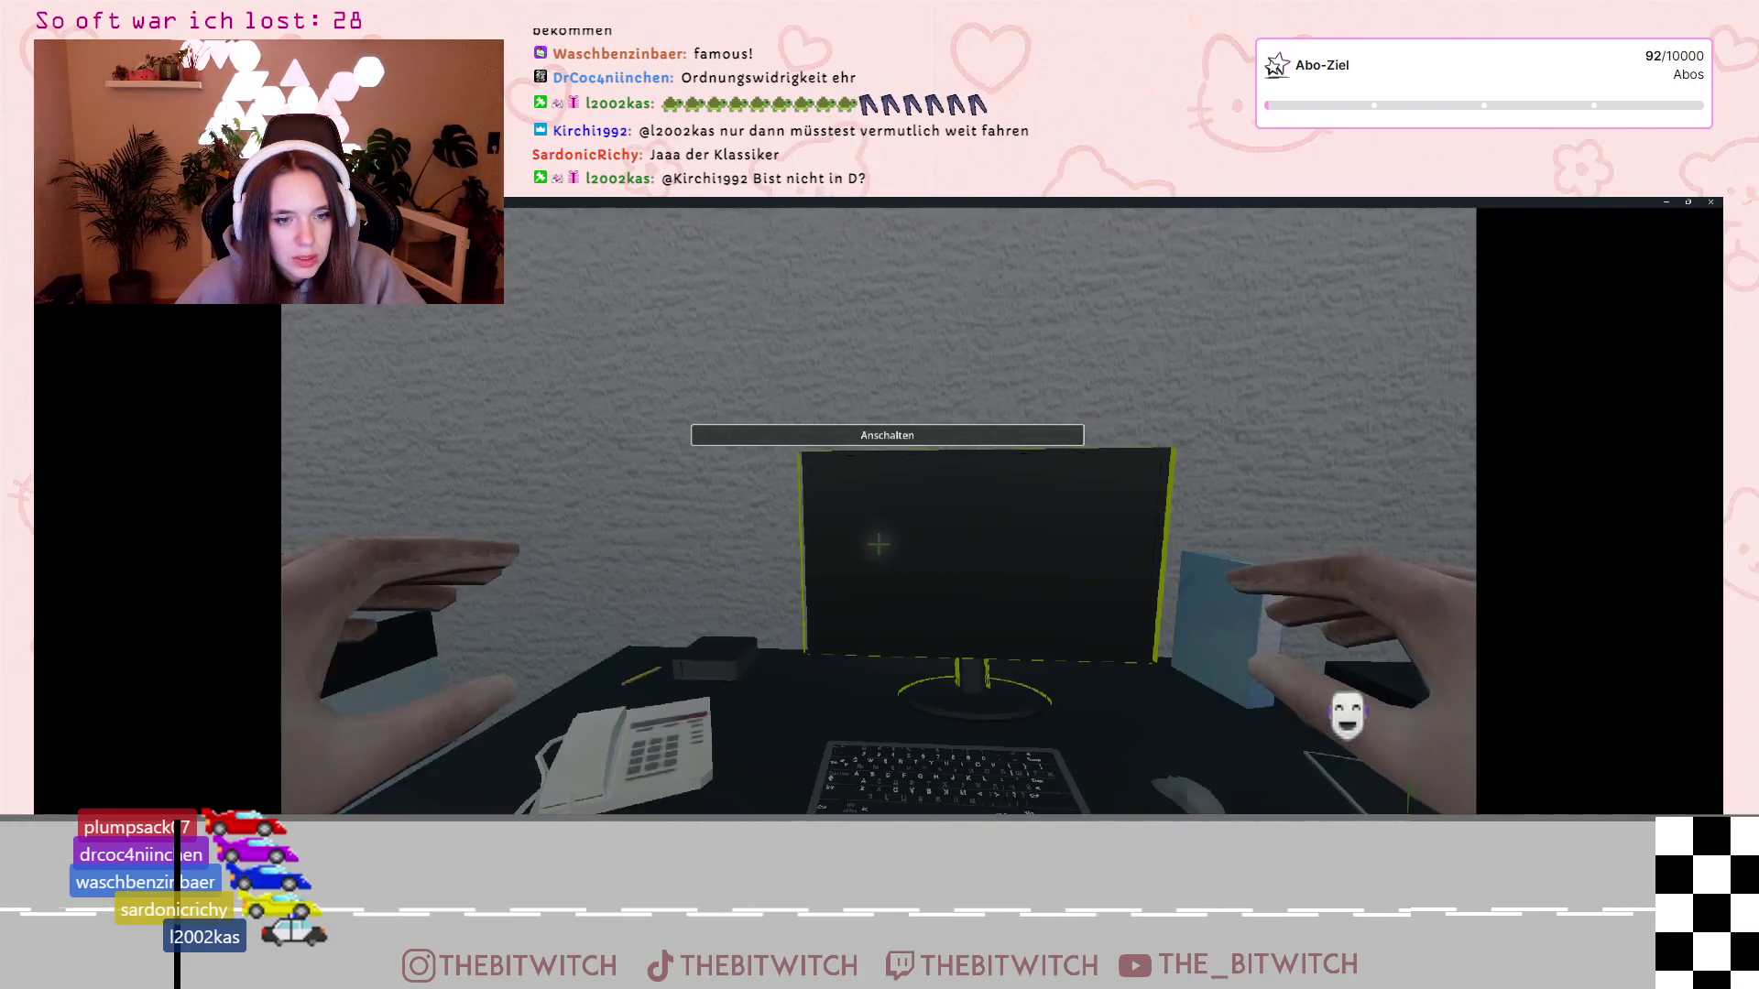
left_click(886, 436)
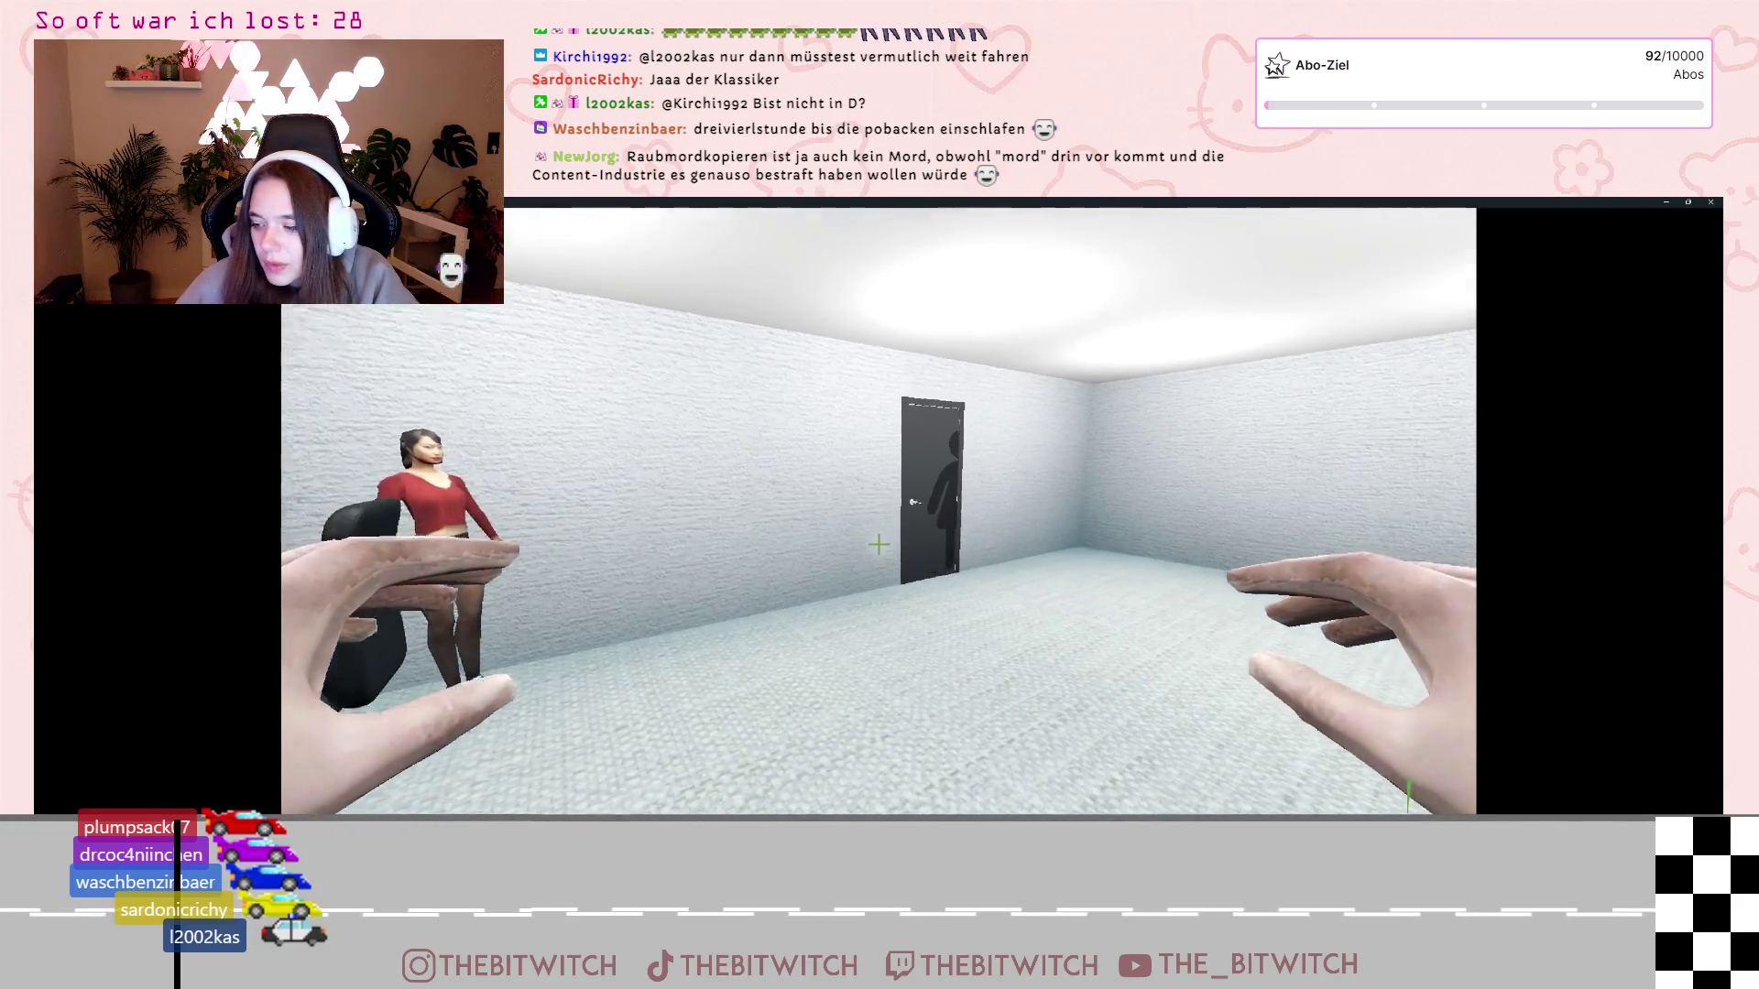
key("Escape")
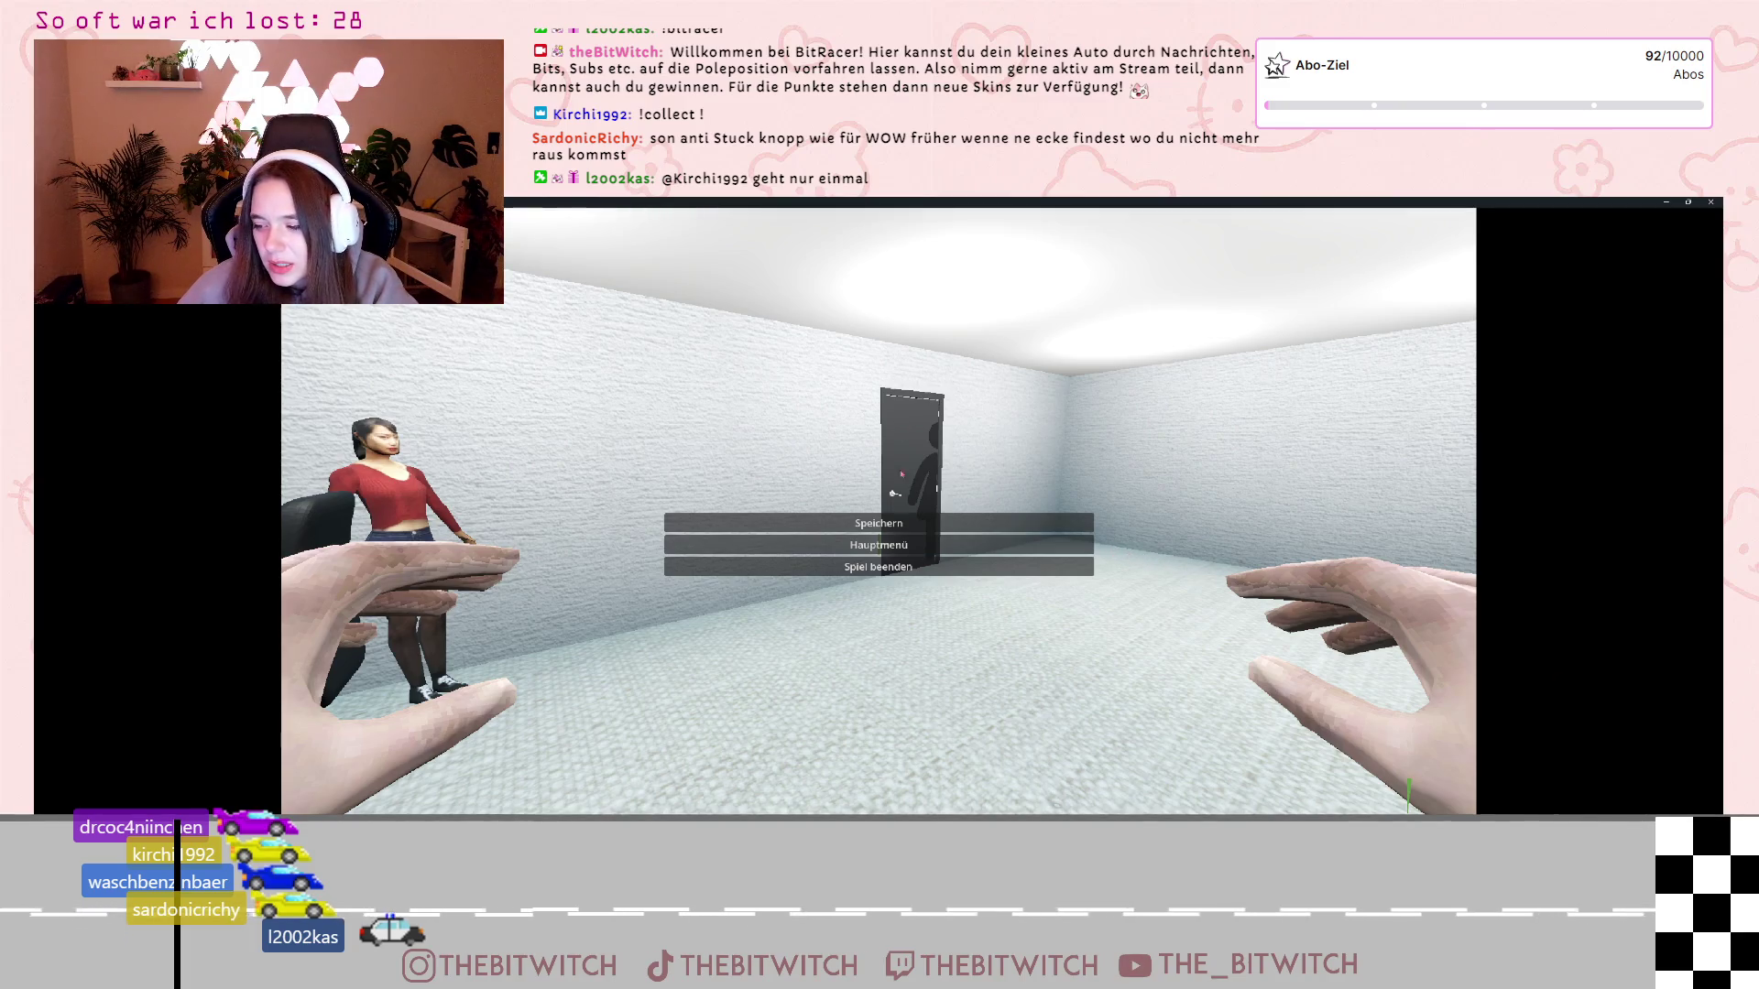
Reload the save from the main menu, walk to the desk, sit down, and exit fullscreen with F11
left_click(893, 546)
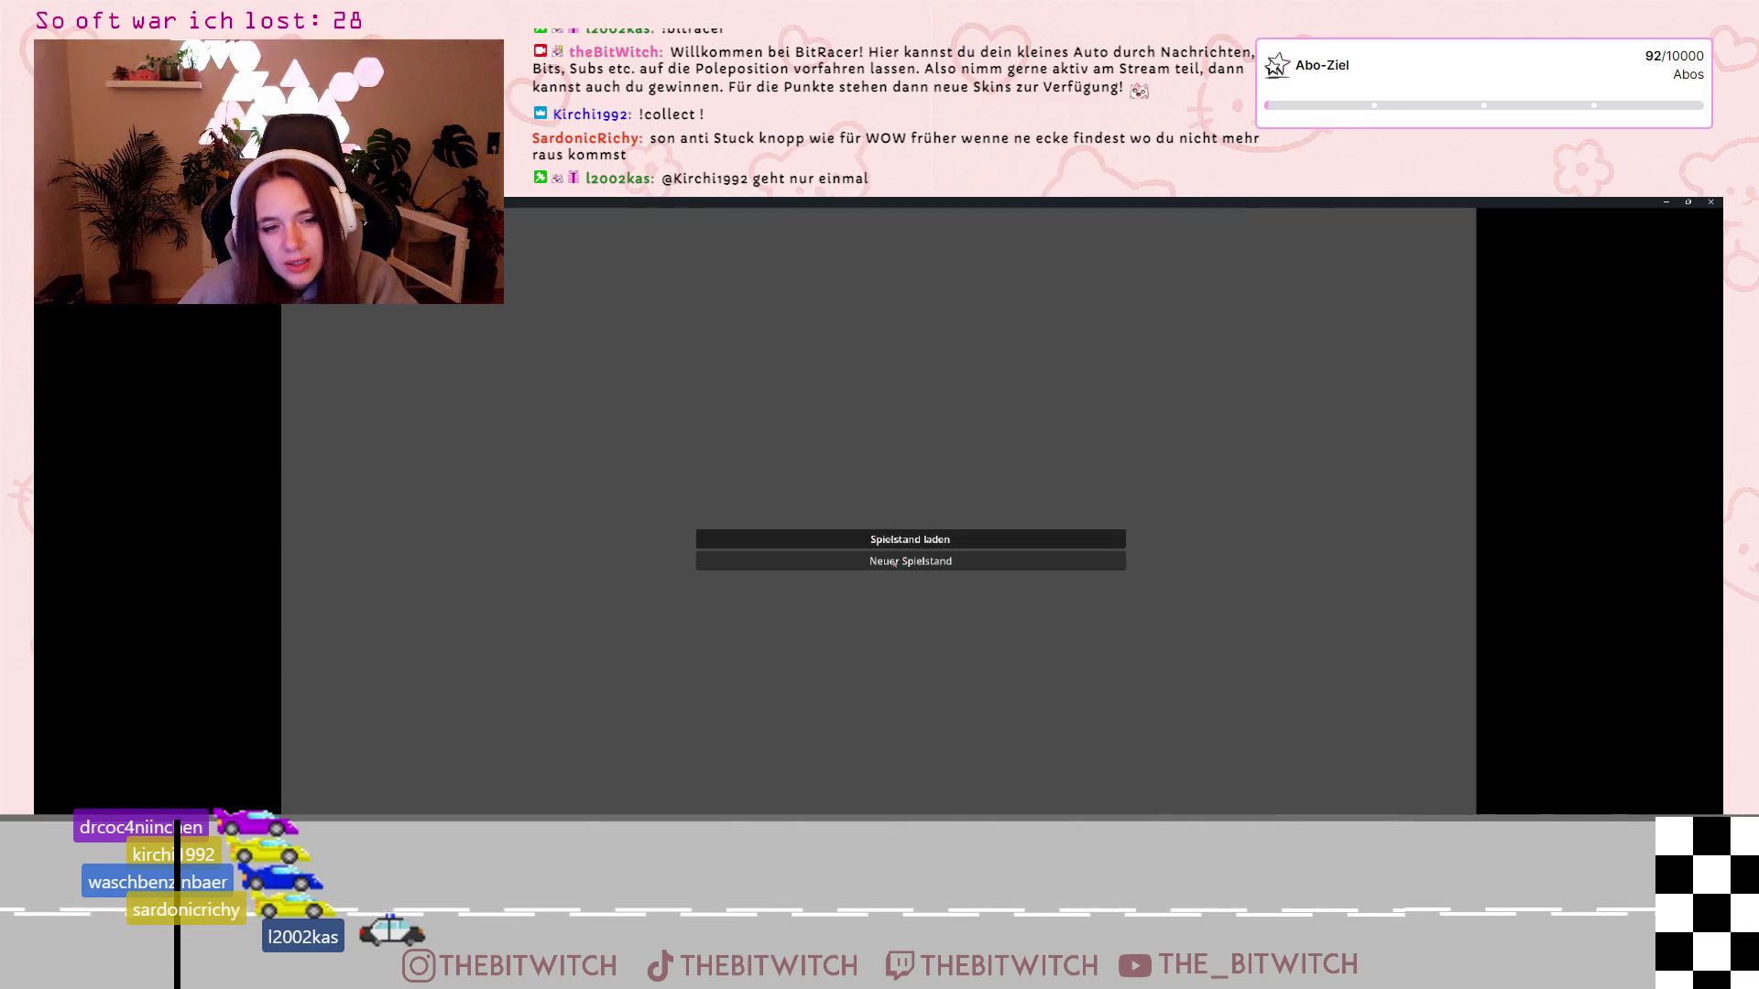
left_click(893, 562)
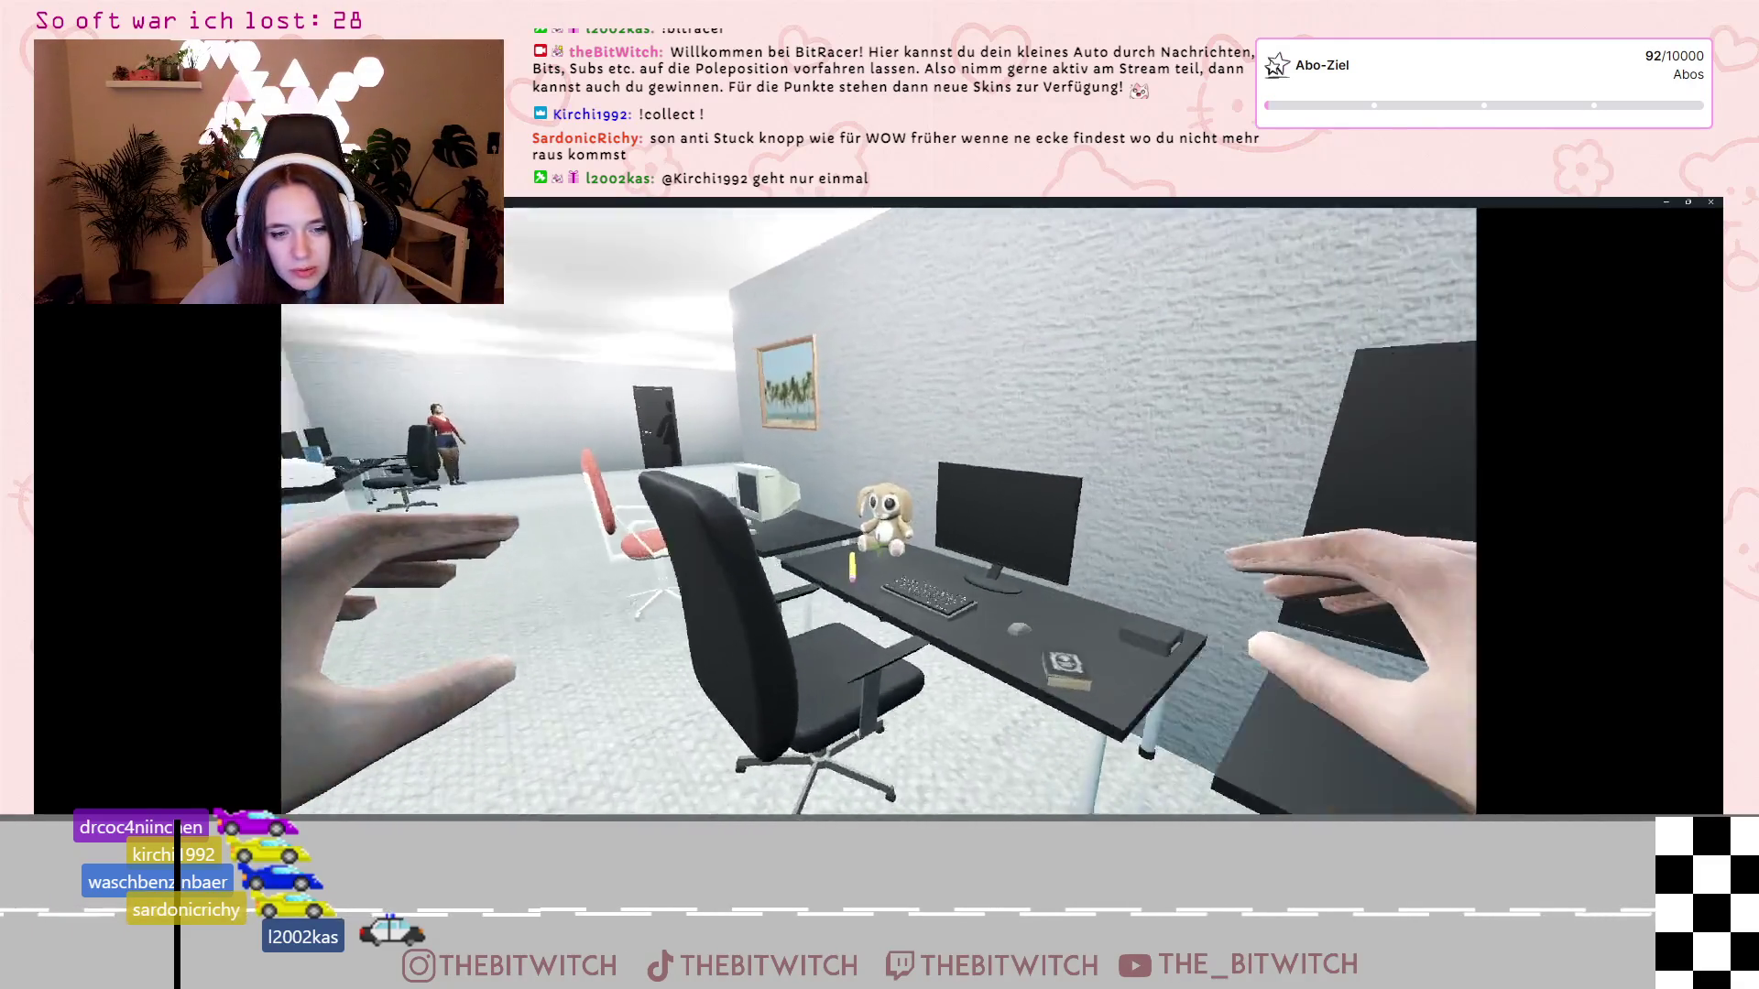
key("w")
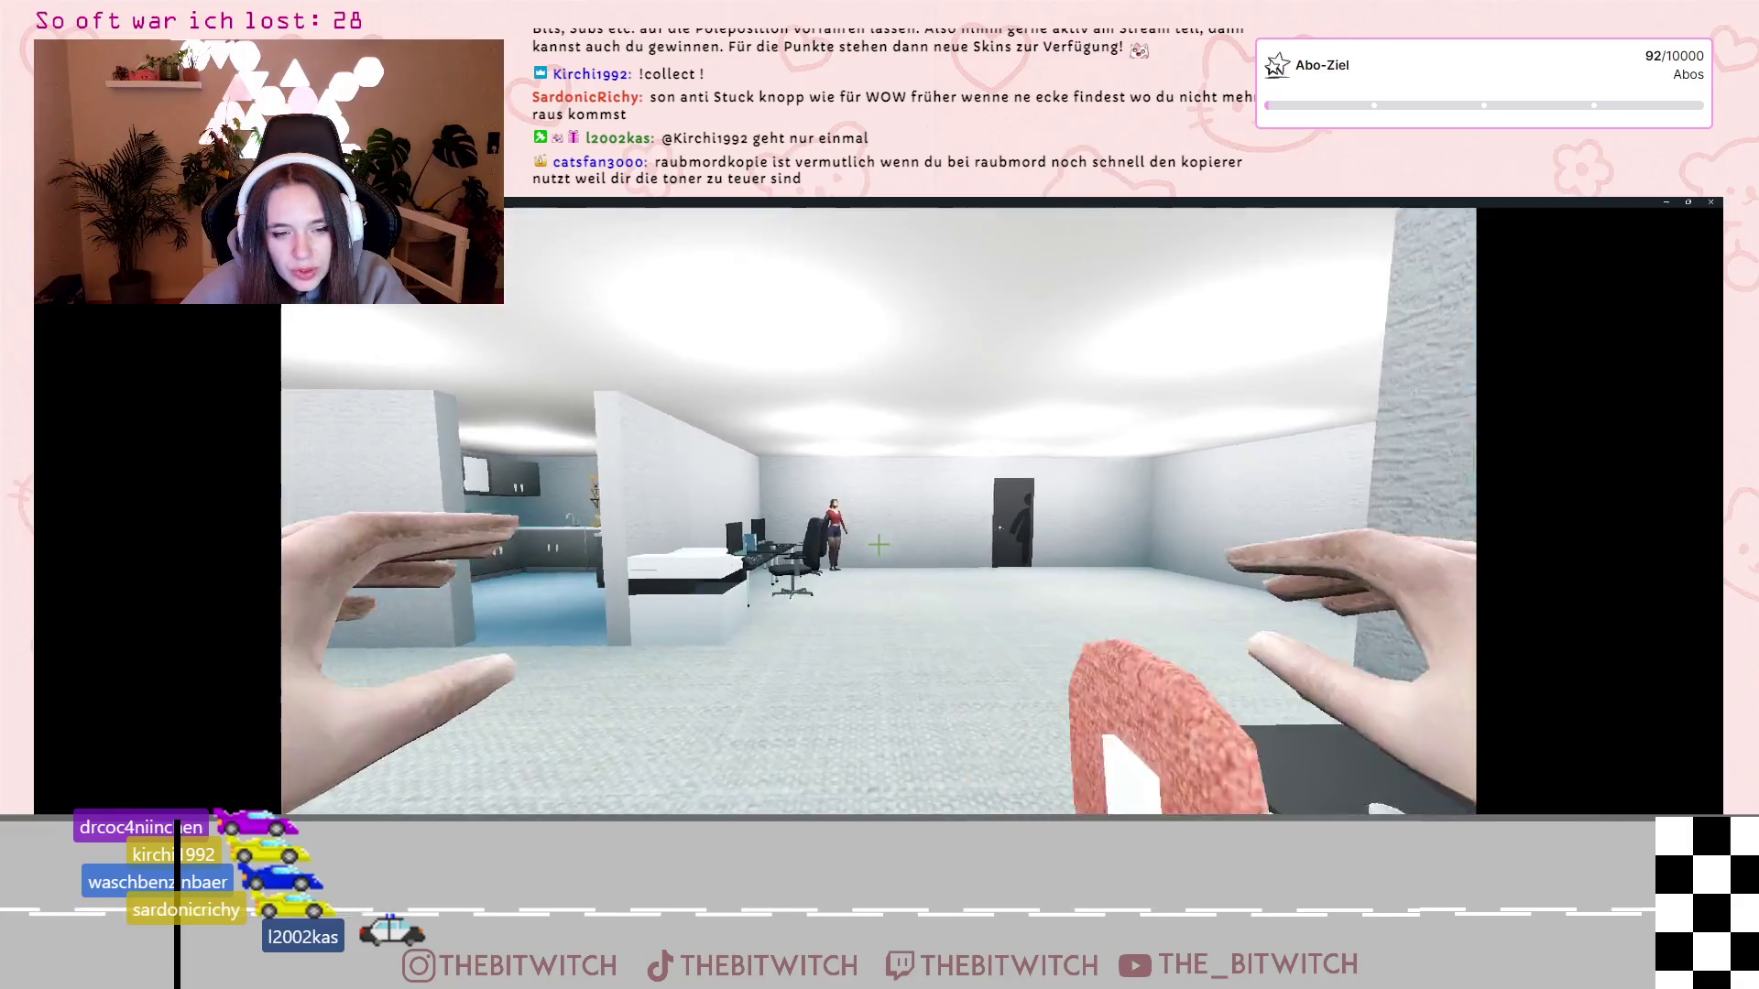
key("w")
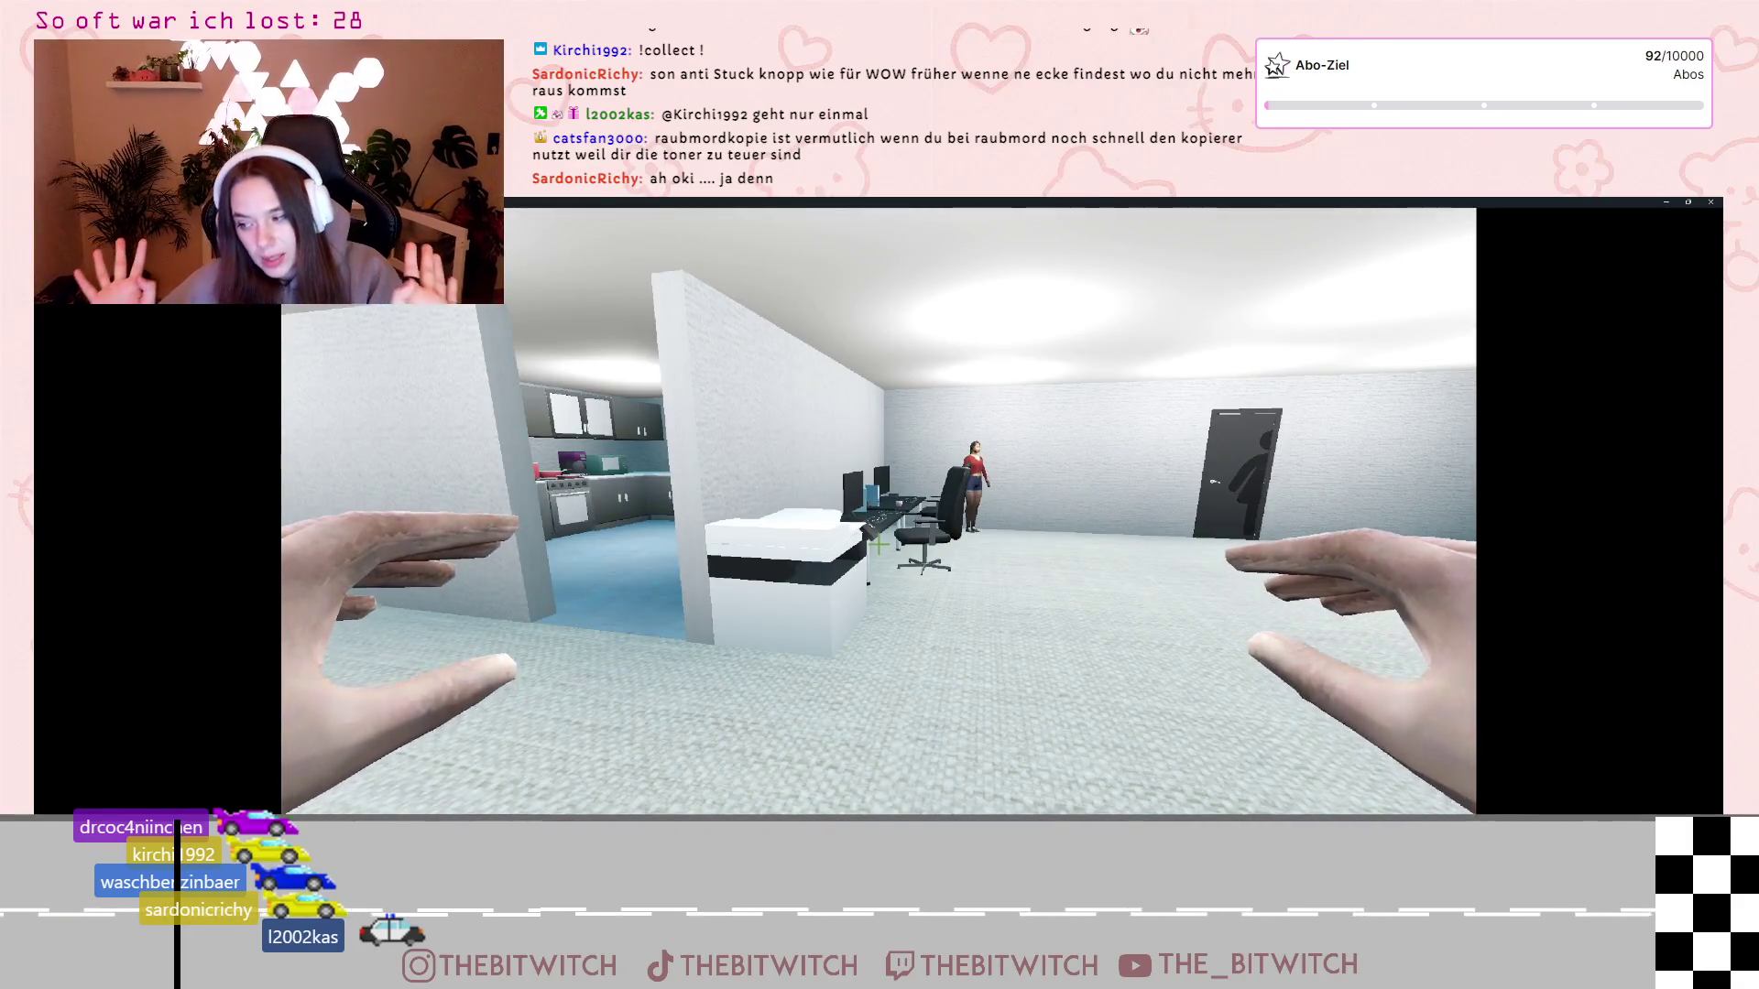
key("w")
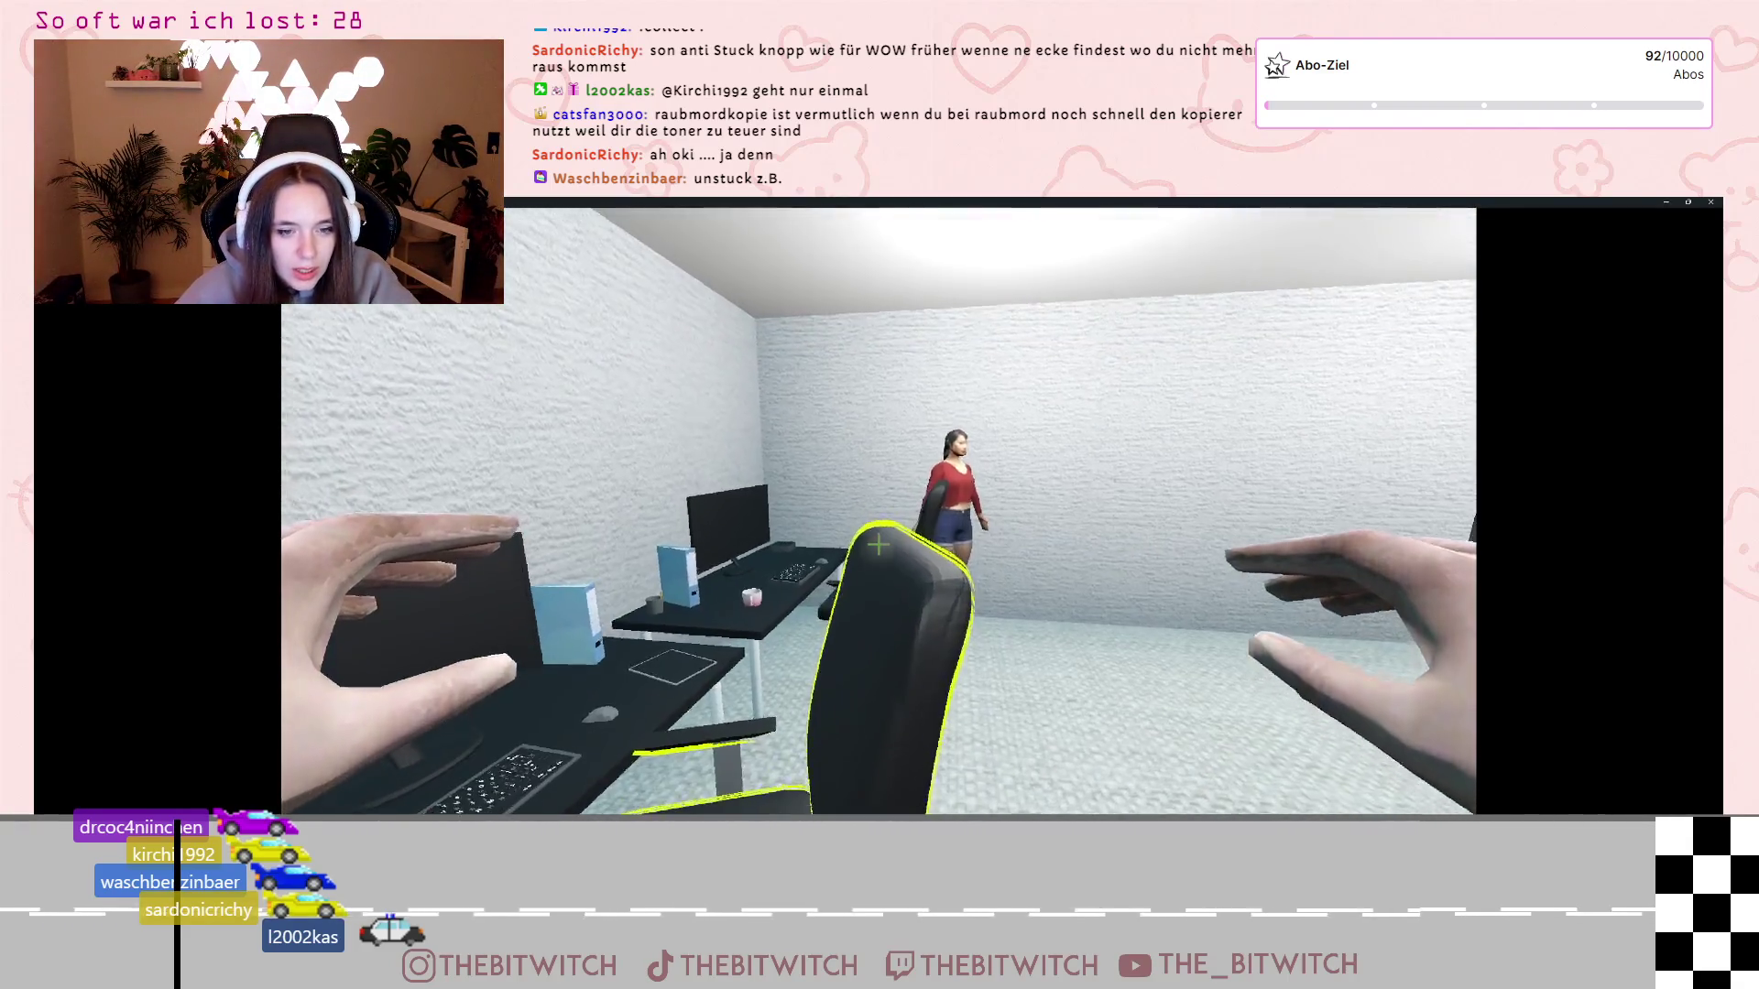
key("e")
key("e")
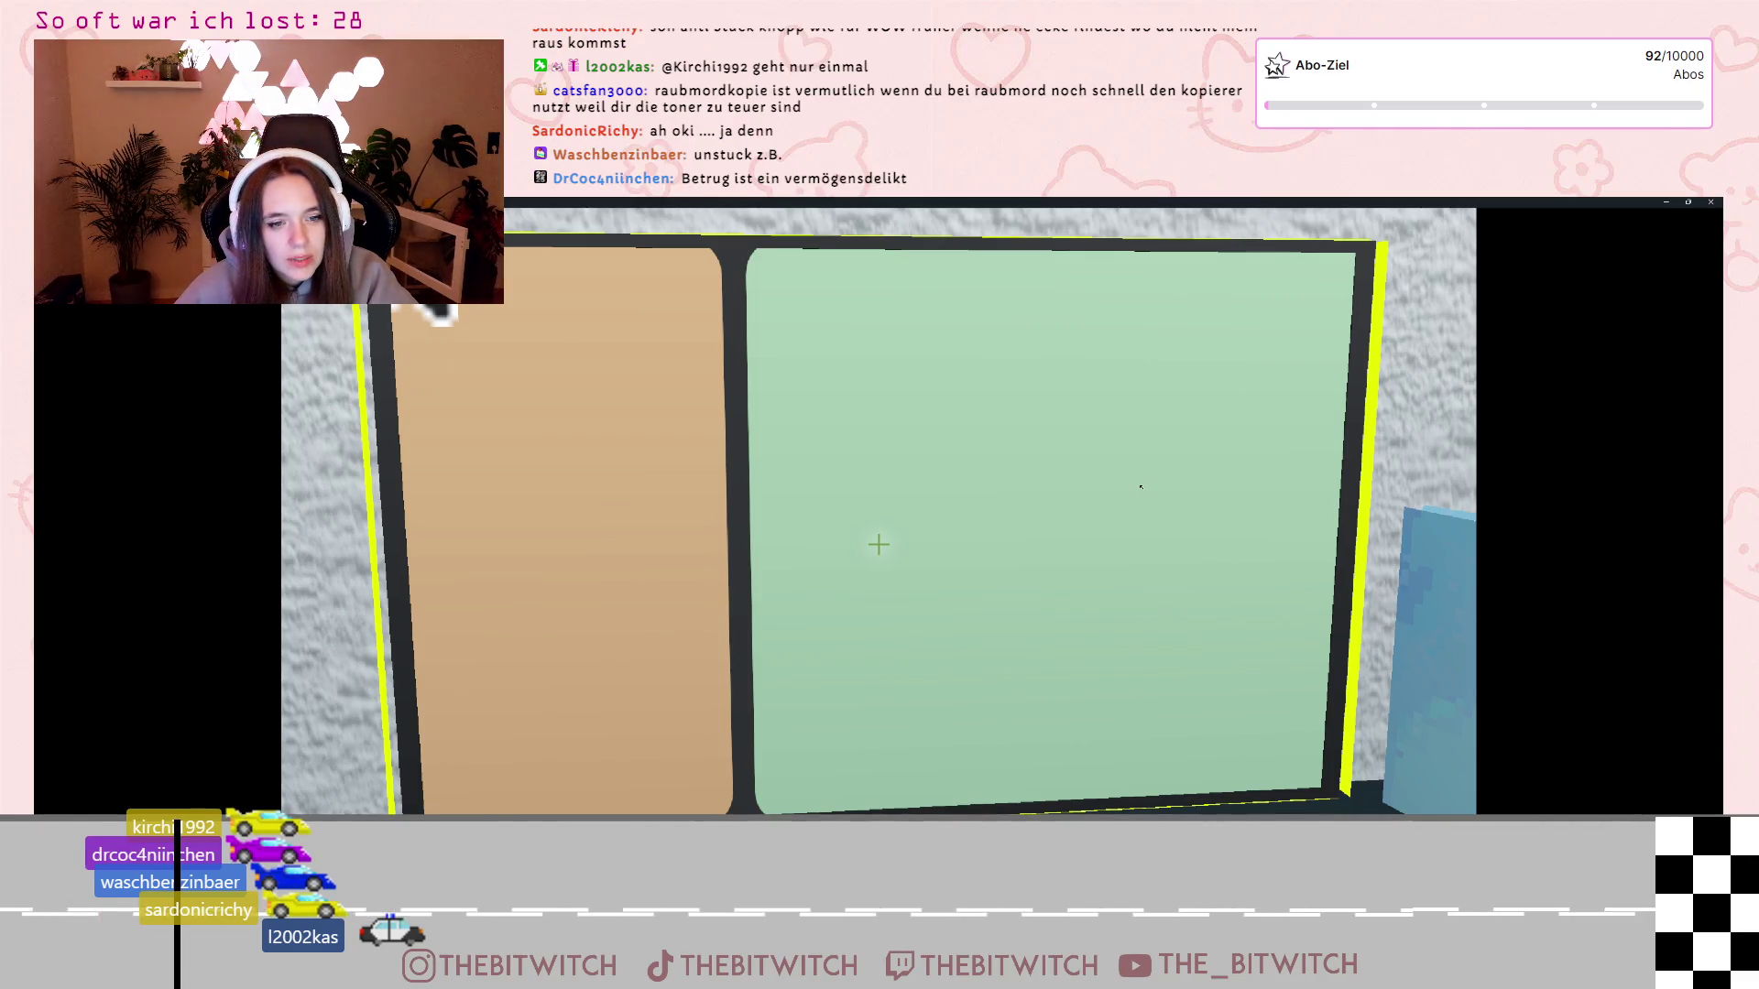
key("F11")
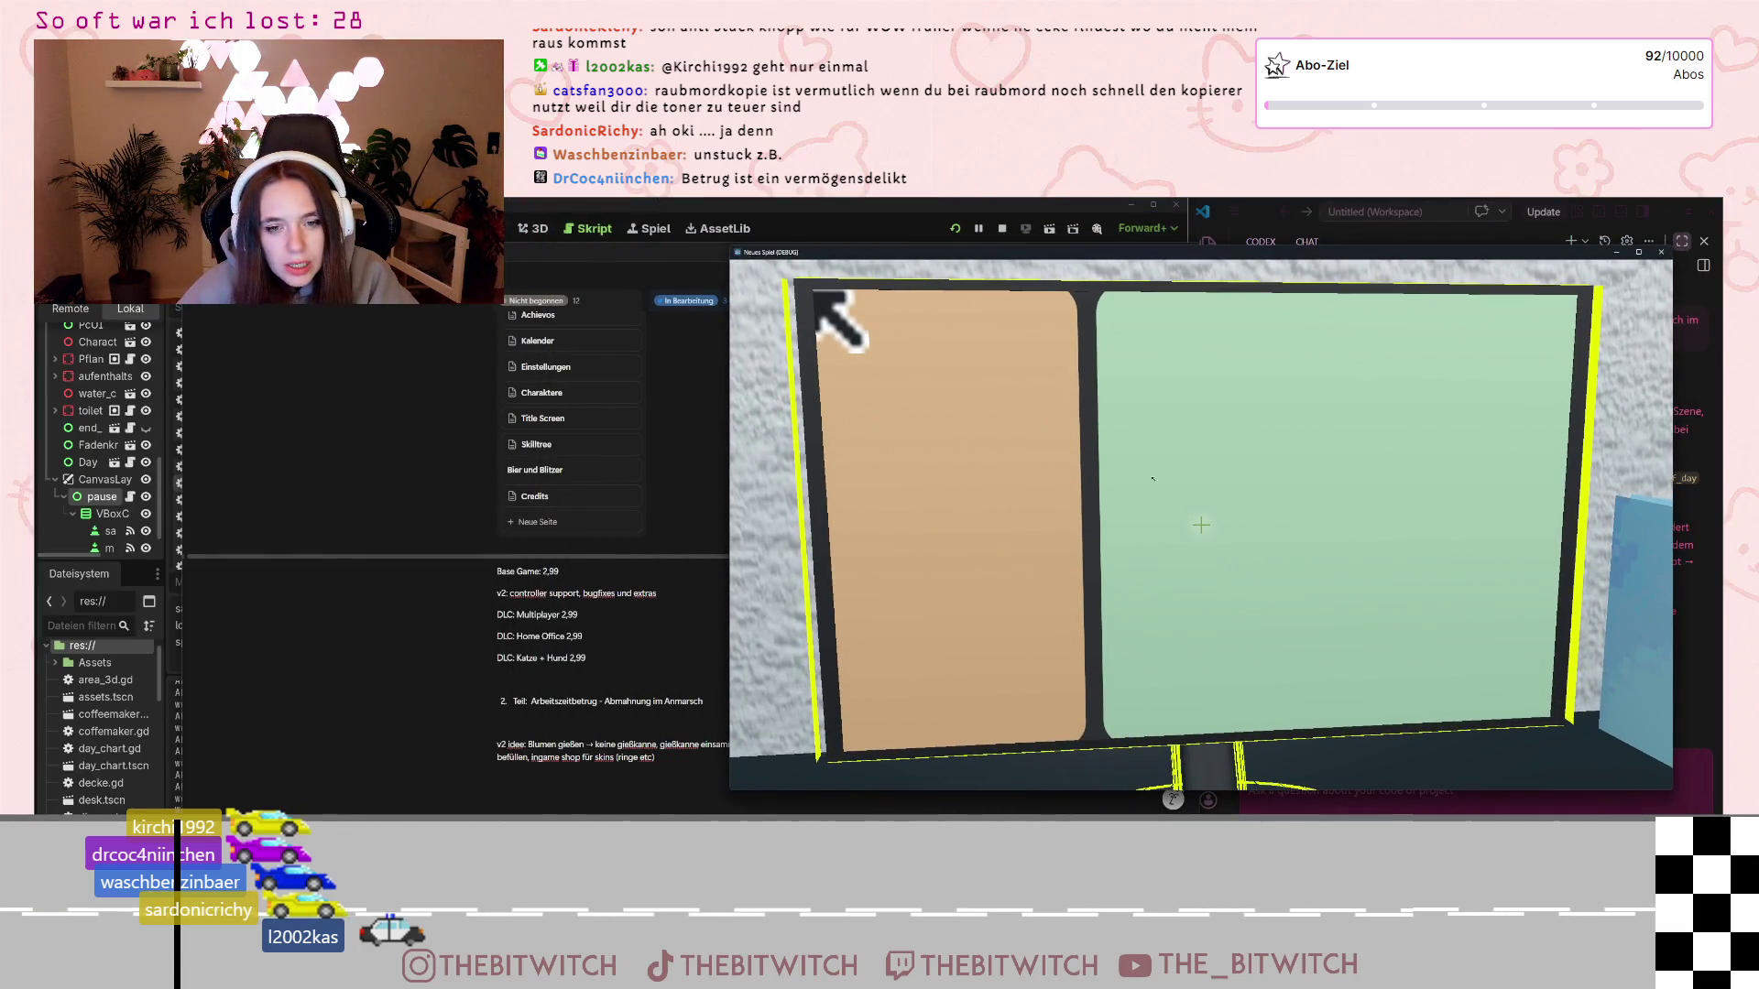
Return to save_manager.gd in Godot and close the Neues Spiel (DEBUG) window
key("alt+Tab")
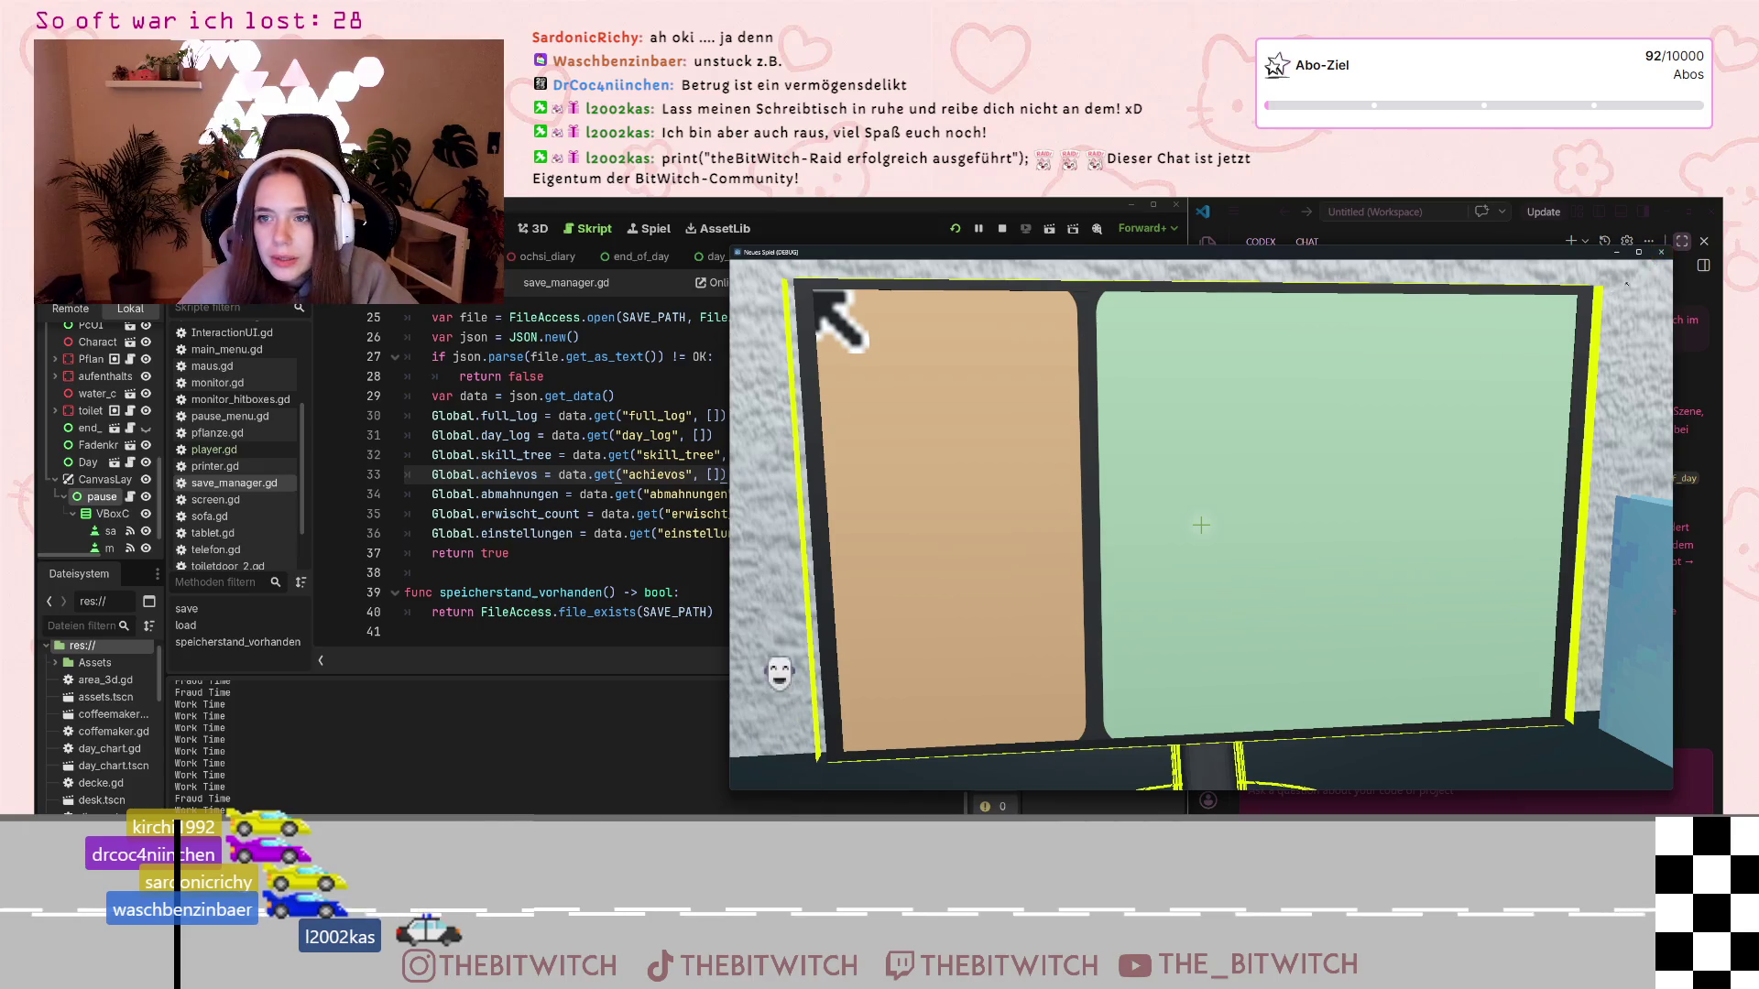
left_click(1661, 253)
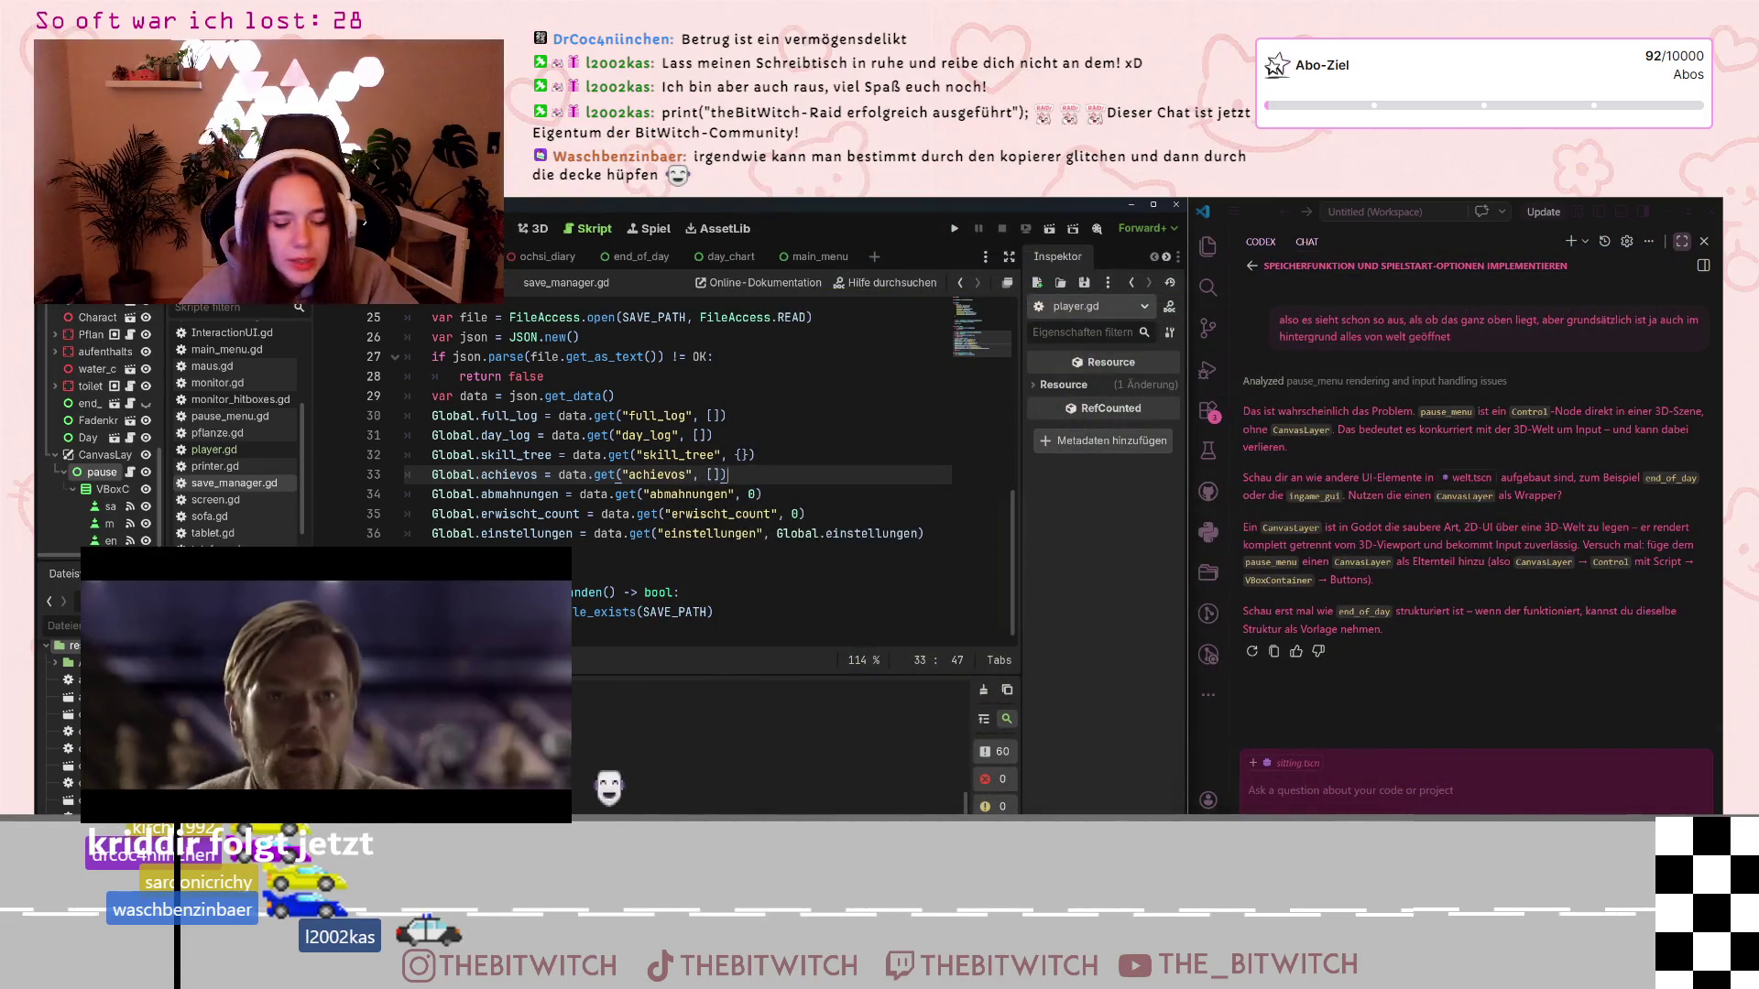